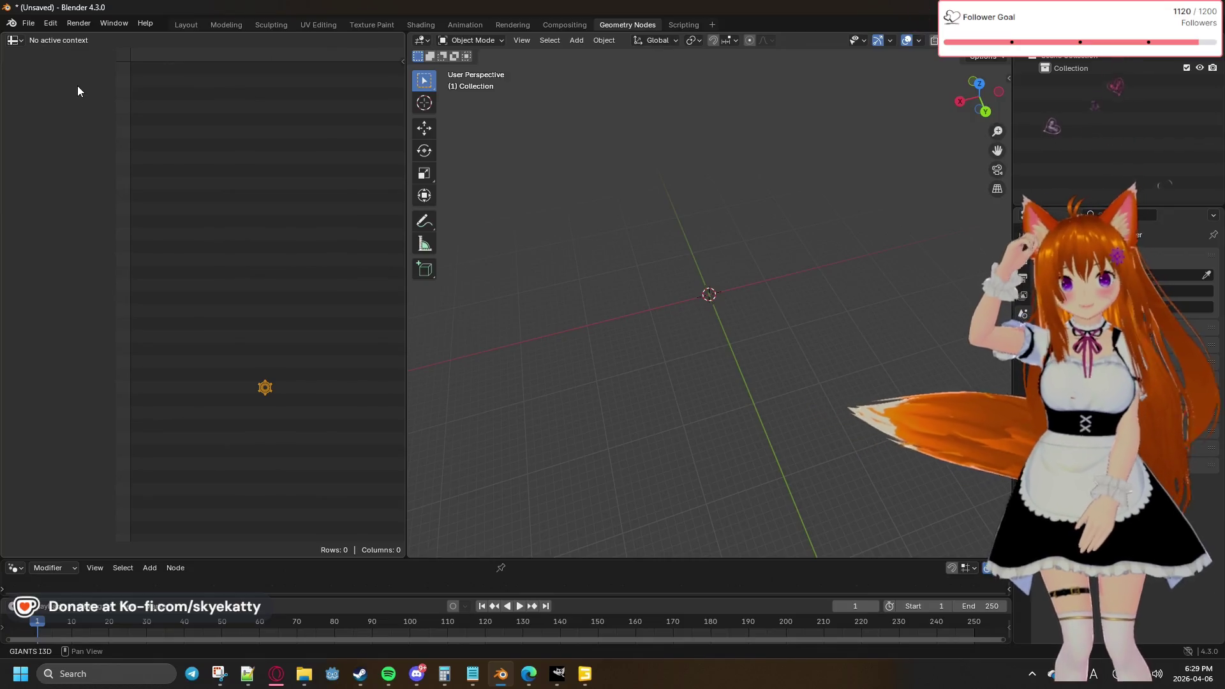
# Step: Switch between GIANTS Editor, the obj folder window and Blender, ending back in Blender
pyautogui.click(434, 524)
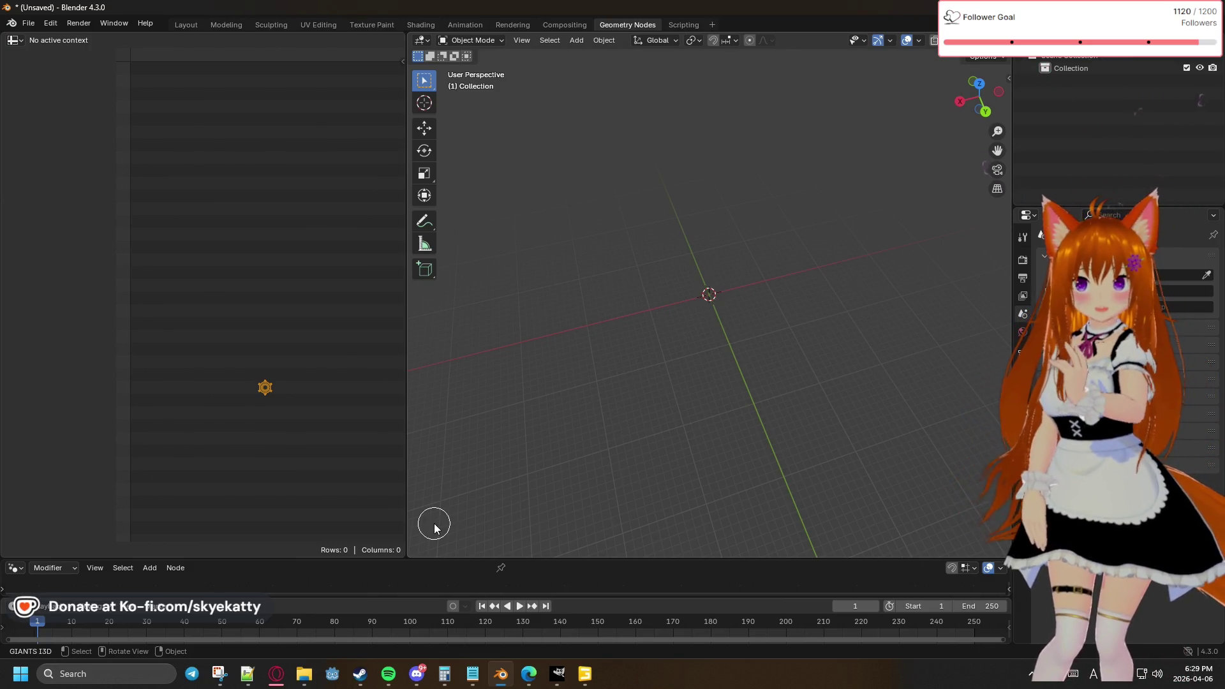
pyautogui.click(591, 680)
pyautogui.click(590, 680)
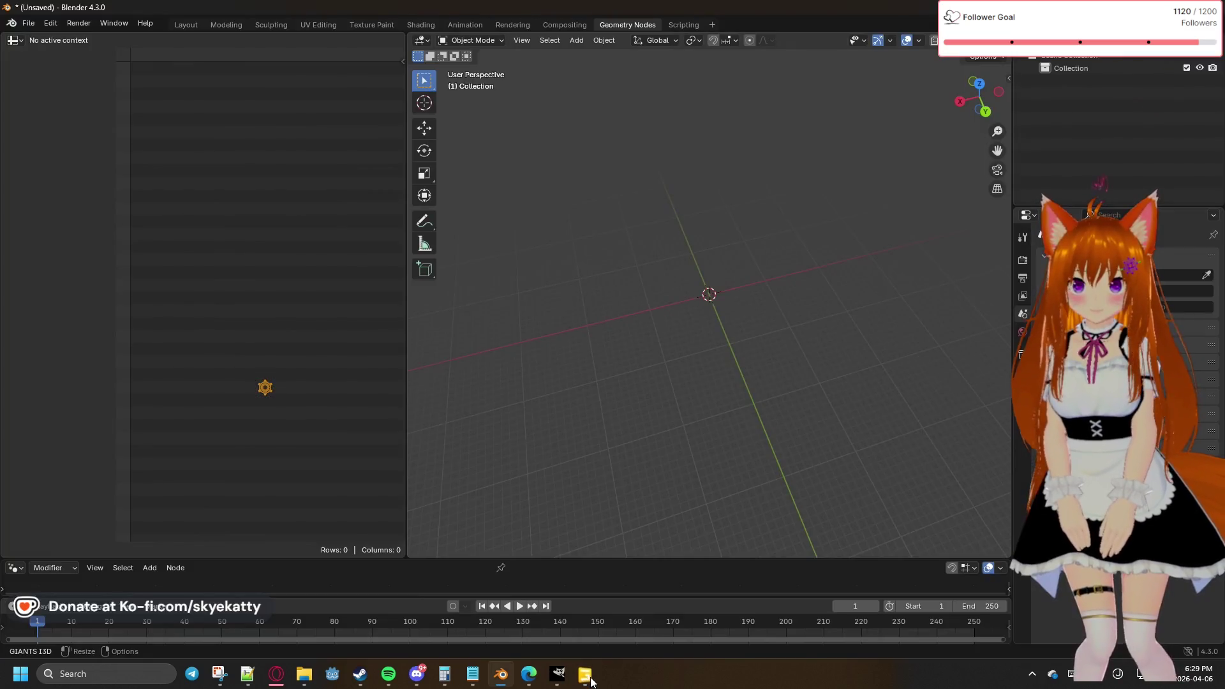
pyautogui.moveTo(305, 677)
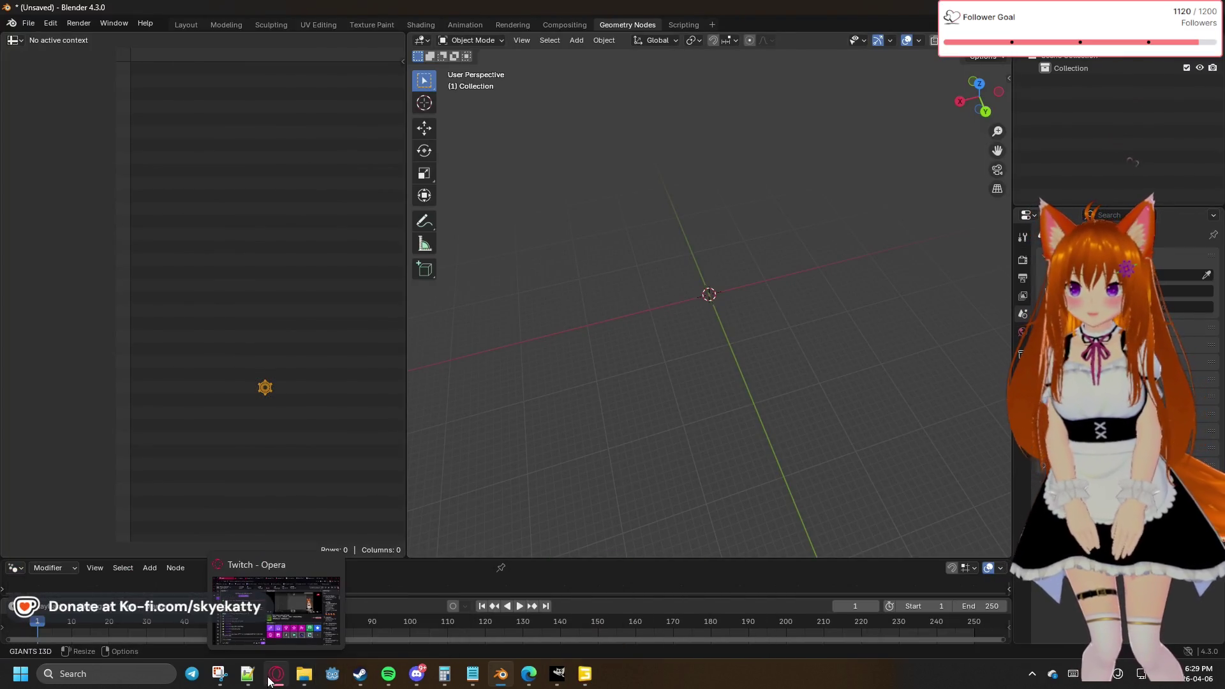
pyautogui.moveTo(675, 583)
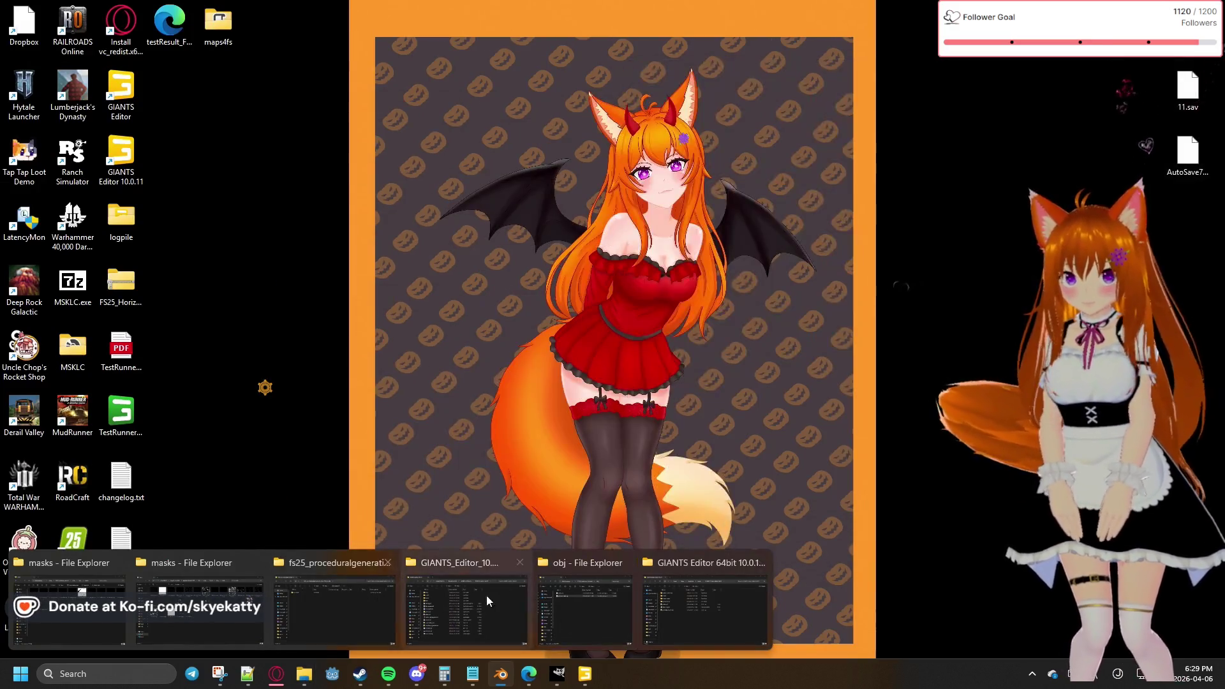
pyautogui.click(584, 606)
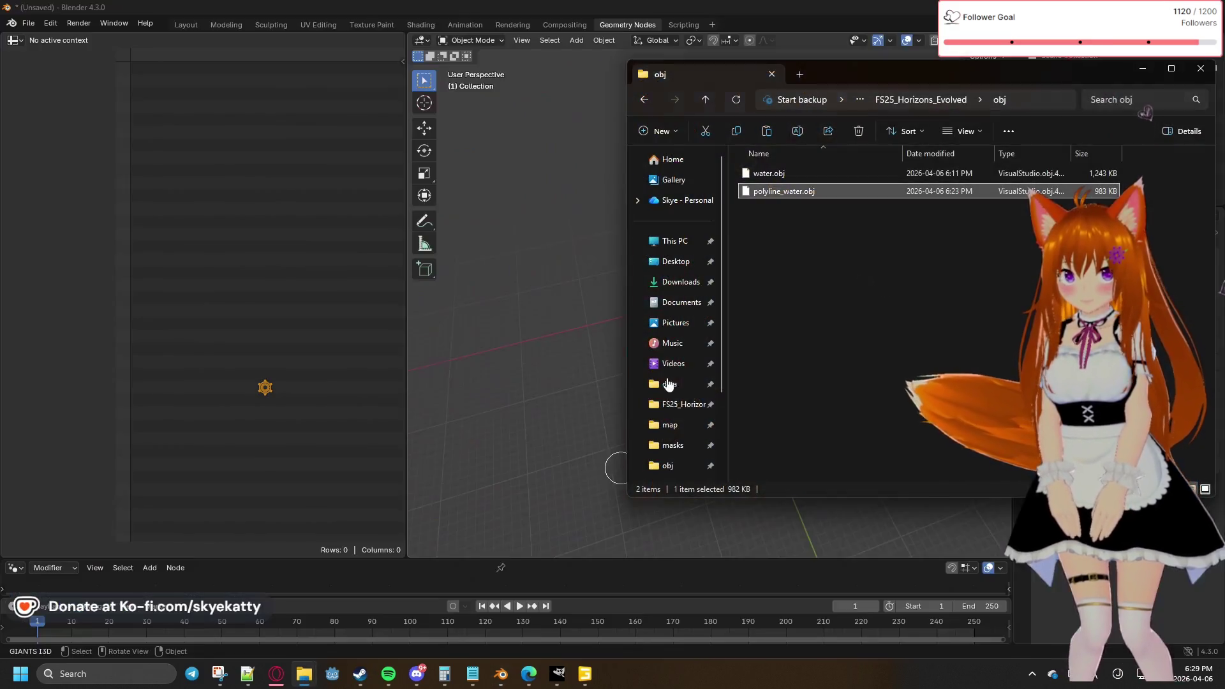
pyautogui.click(612, 9)
# Step: Switch Blender to the Layout workspace and bring the obj folder window forward
pyautogui.click(191, 25)
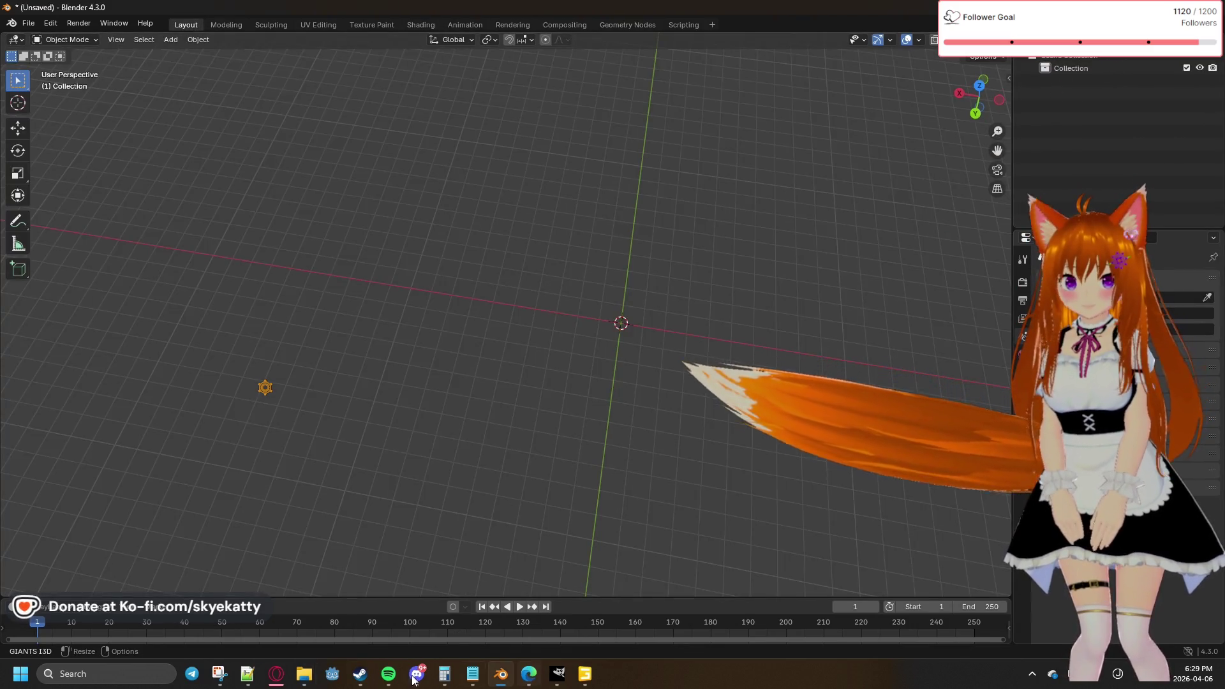
pyautogui.moveTo(304, 674)
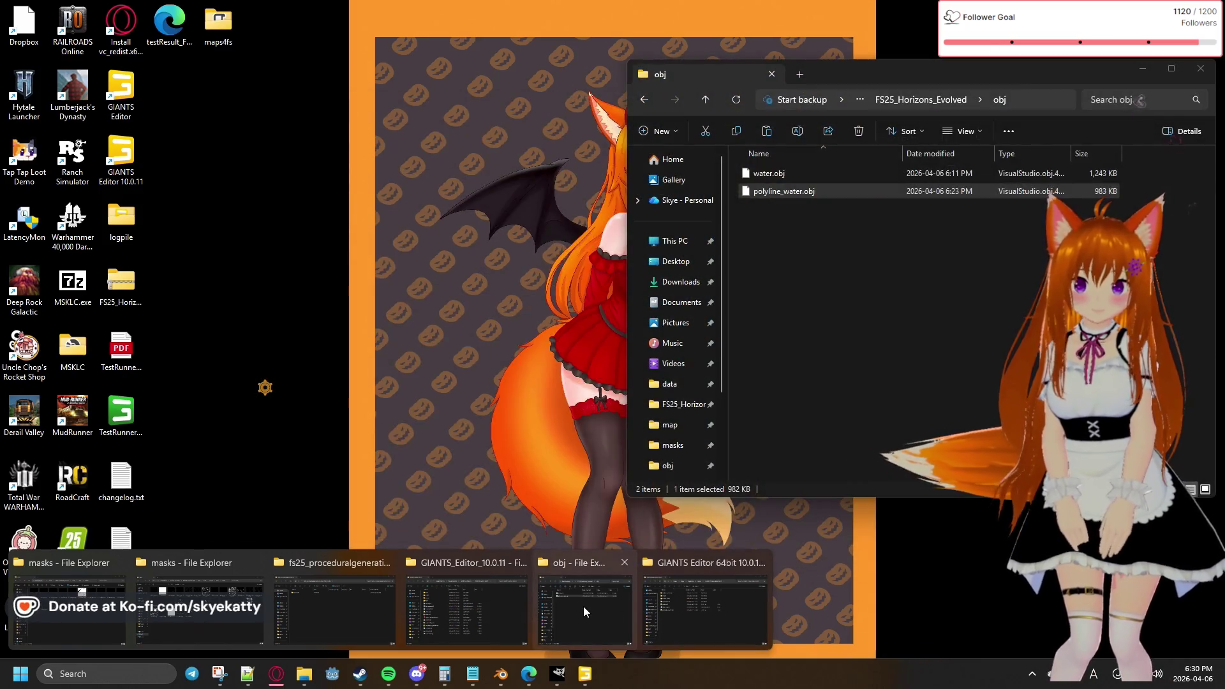
pyautogui.click(583, 606)
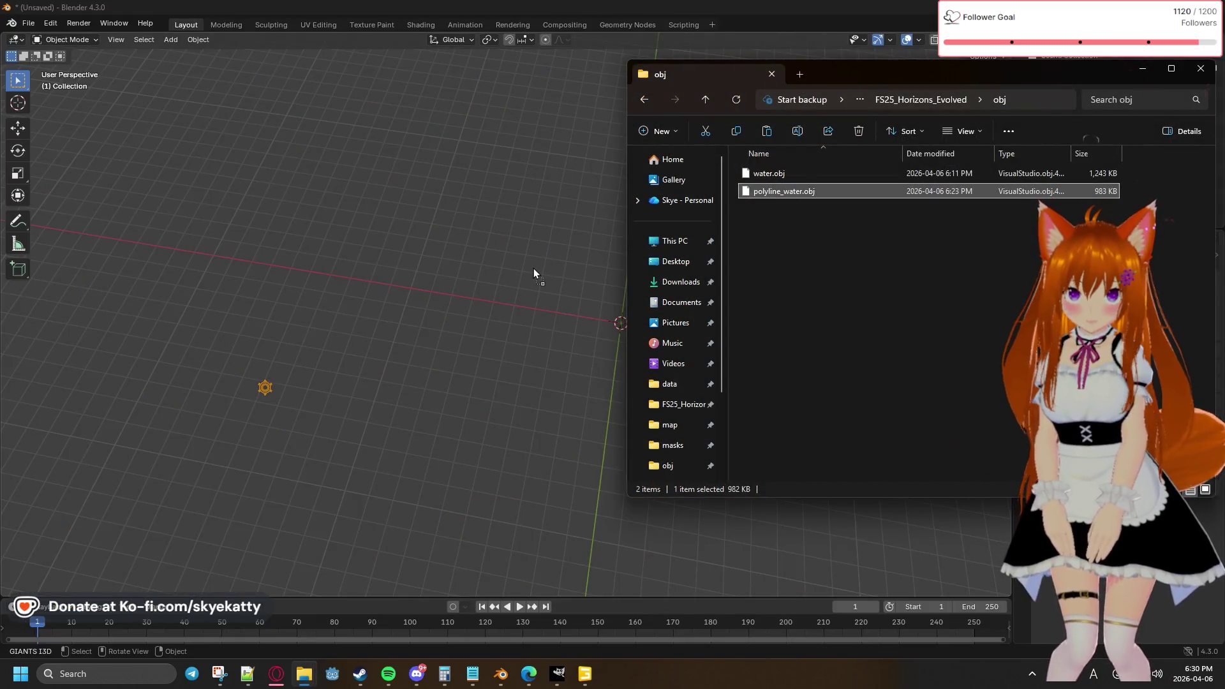
# Step: Drag polyline_water.obj into the viewport and import it at Scale 0.01
pyautogui.moveTo(534, 268); pyautogui.dragTo(534, 269)
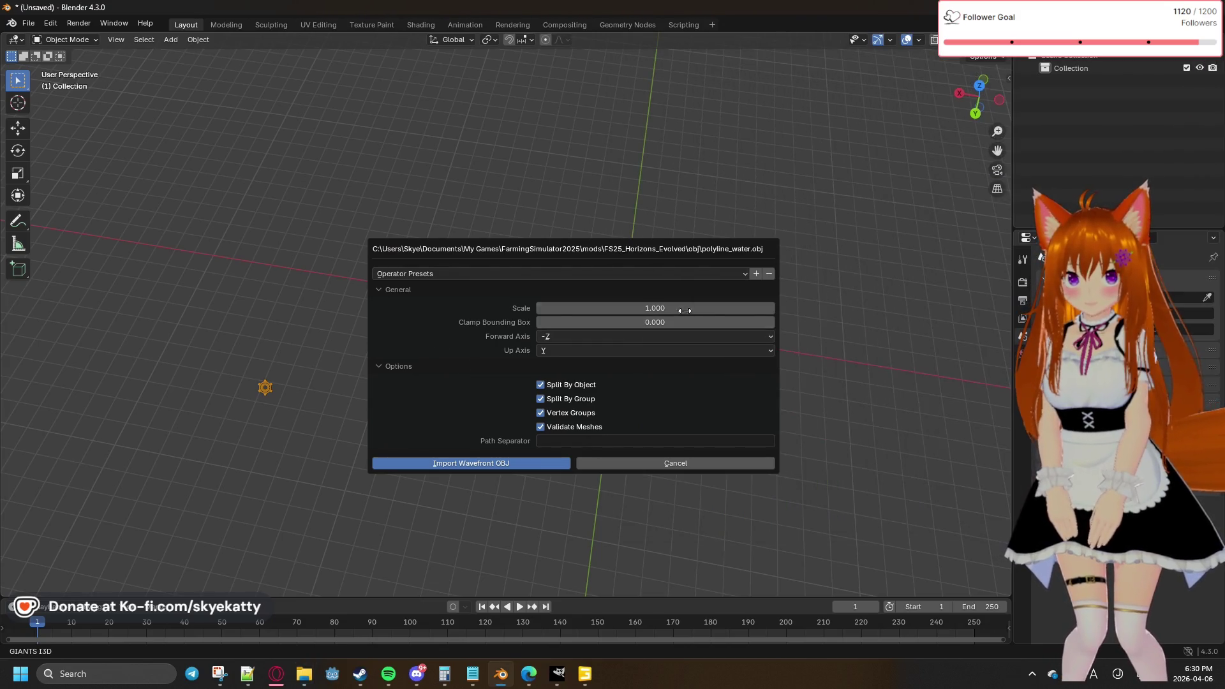
pyautogui.click(684, 308)
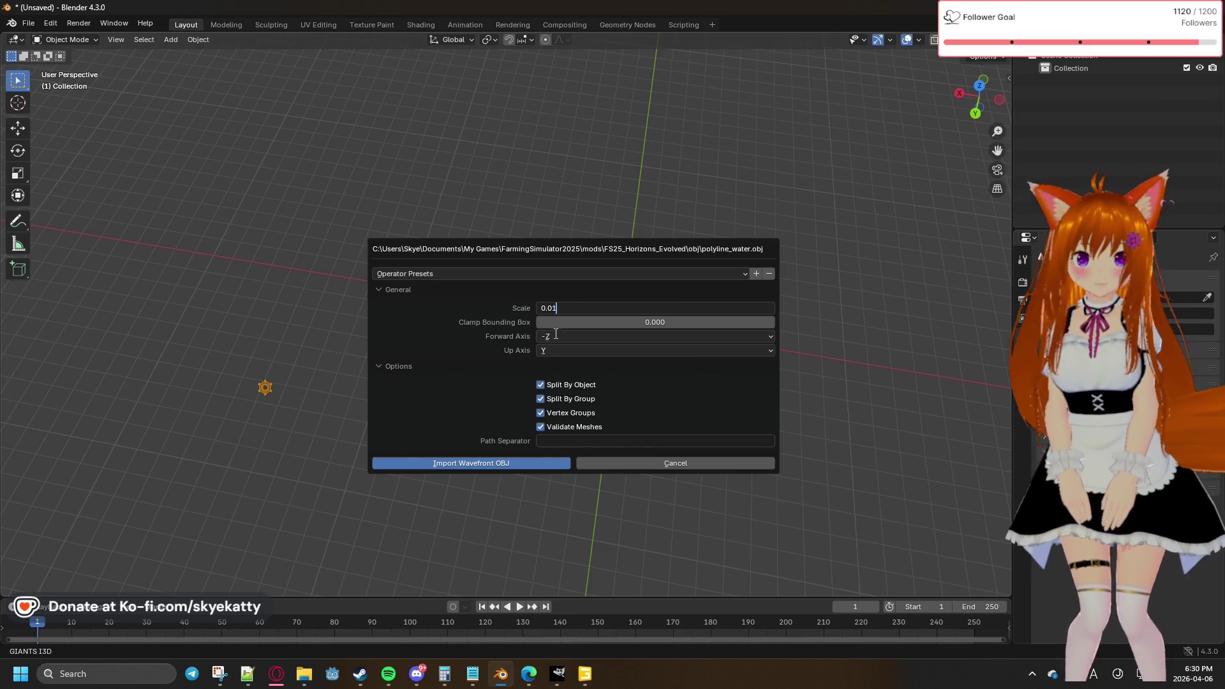
pyautogui.press('Return')
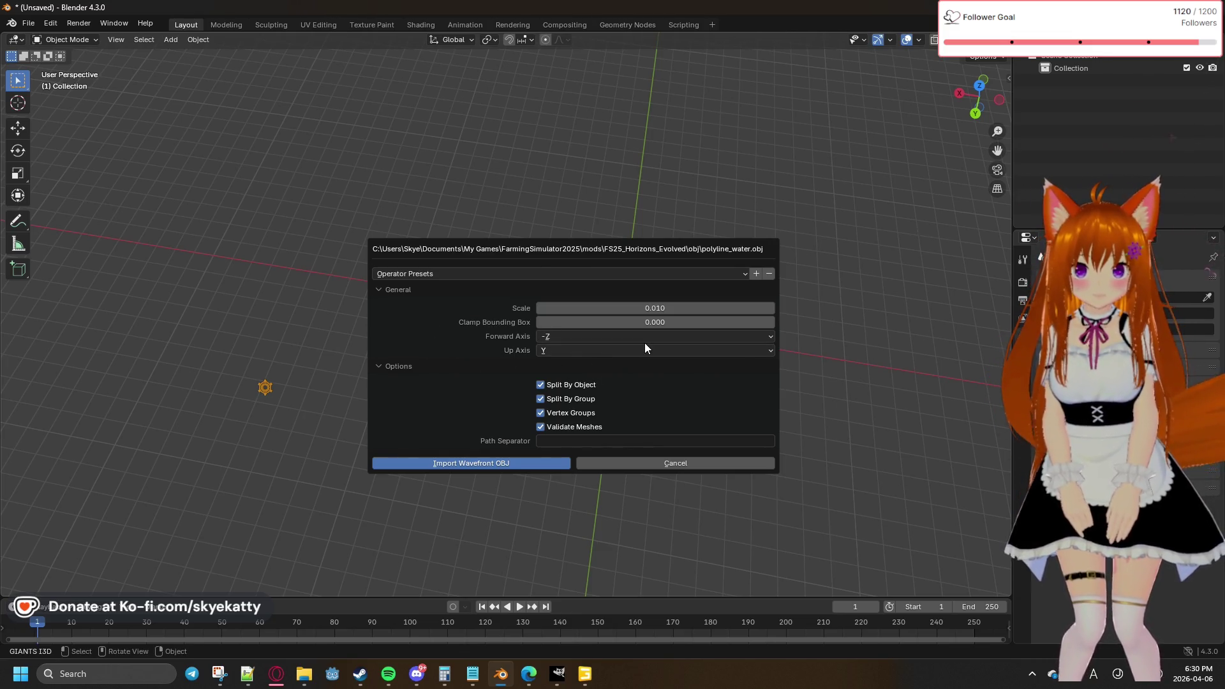
pyautogui.click(526, 465)
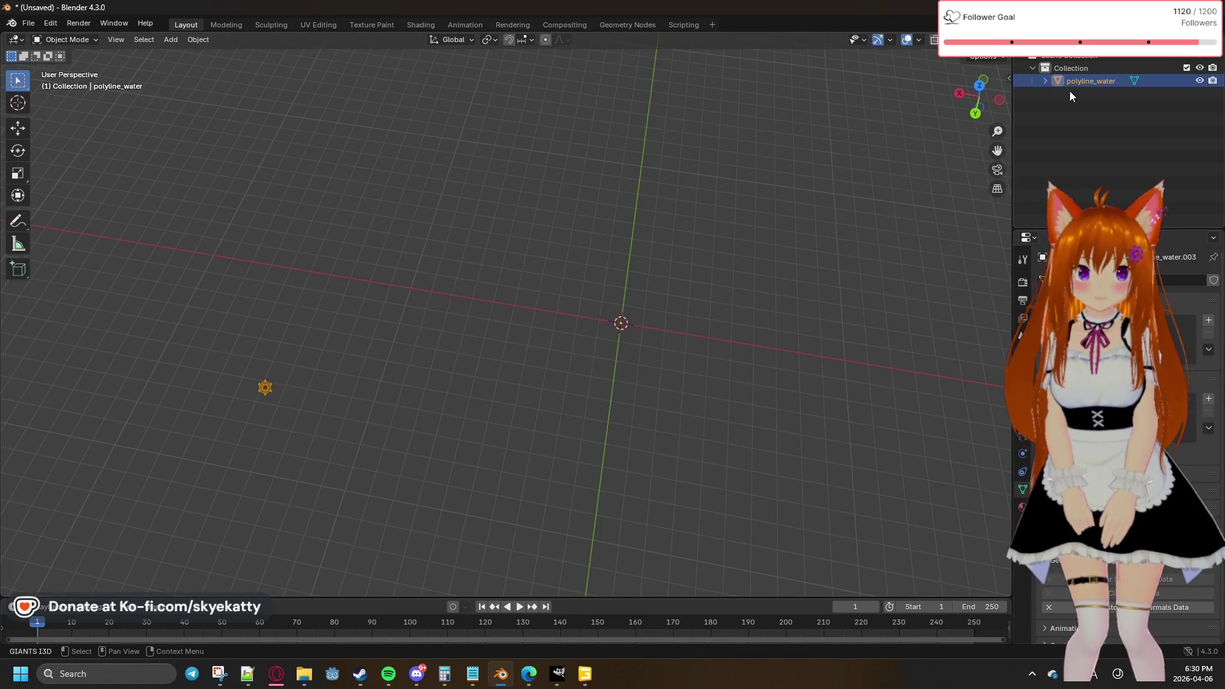
pyautogui.rightClick(771, 328)
# Step: Orbit the scene and settle on a top-down orthographic view of the river ribbons
pyautogui.click(691, 355)
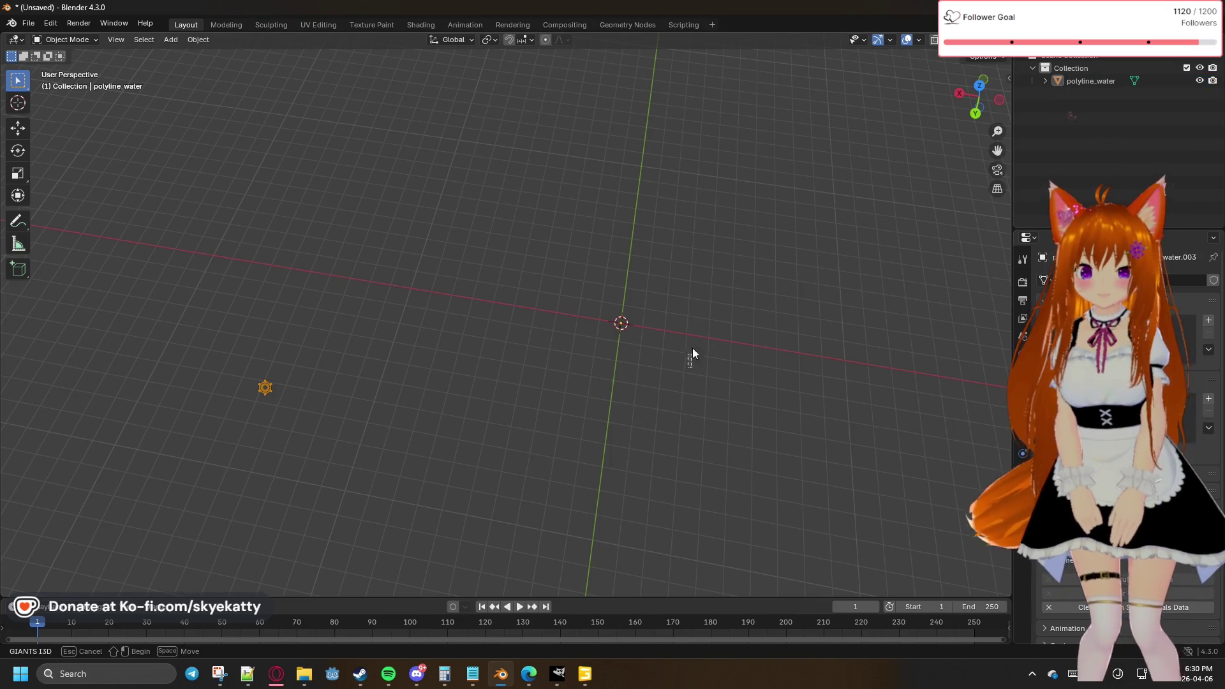
pyautogui.keyDown('shift'); pyautogui.scroll(-5, 649, 343); pyautogui.keyUp('shift')
pyautogui.keyDown('shift'); pyautogui.scroll(3, 651, 336); pyautogui.keyUp('shift')
pyautogui.moveTo(657, 333)
pyautogui.mouseDown(button='middle')
pyautogui.moveTo(749, 281)
pyautogui.moveTo(717, 481)
pyautogui.moveTo(732, 385)
pyautogui.moveTo(692, 438)
pyautogui.moveTo(643, 448)
pyautogui.moveTo(591, 405)
pyautogui.moveTo(597, 394)
pyautogui.moveTo(527, 374)
pyautogui.moveTo(546, 388)
pyautogui.mouseUp(button='middle')
pyautogui.rightClick(530, 400)
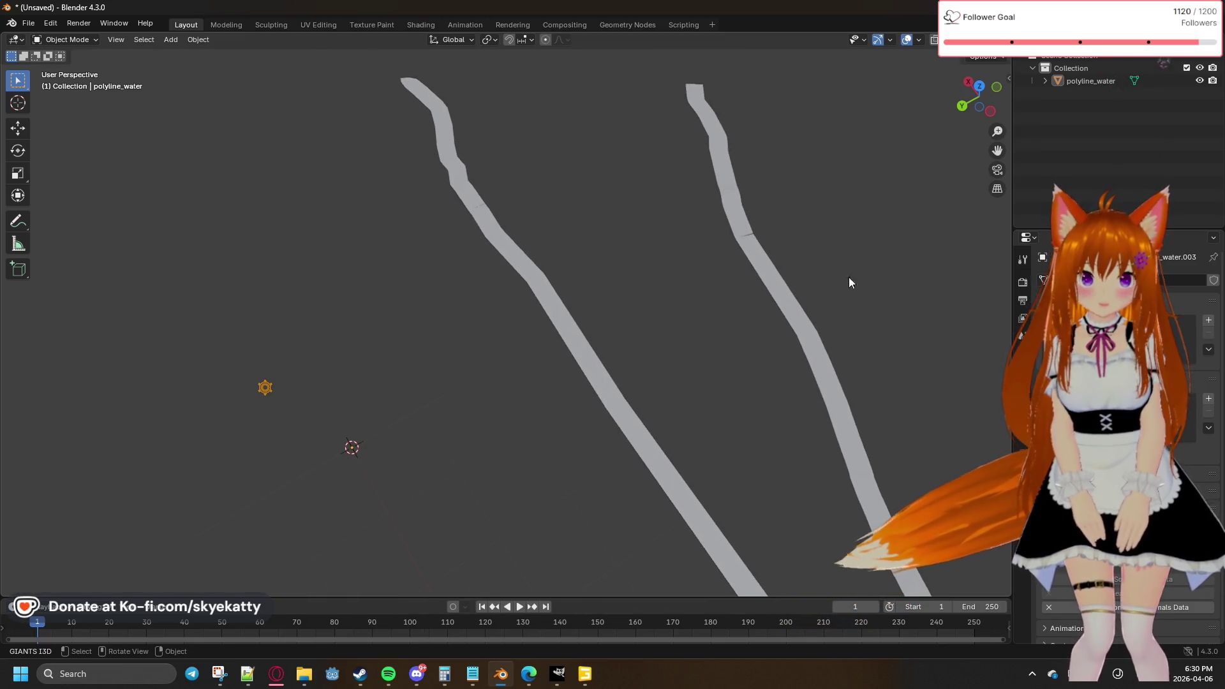
pyautogui.click(962, 105)
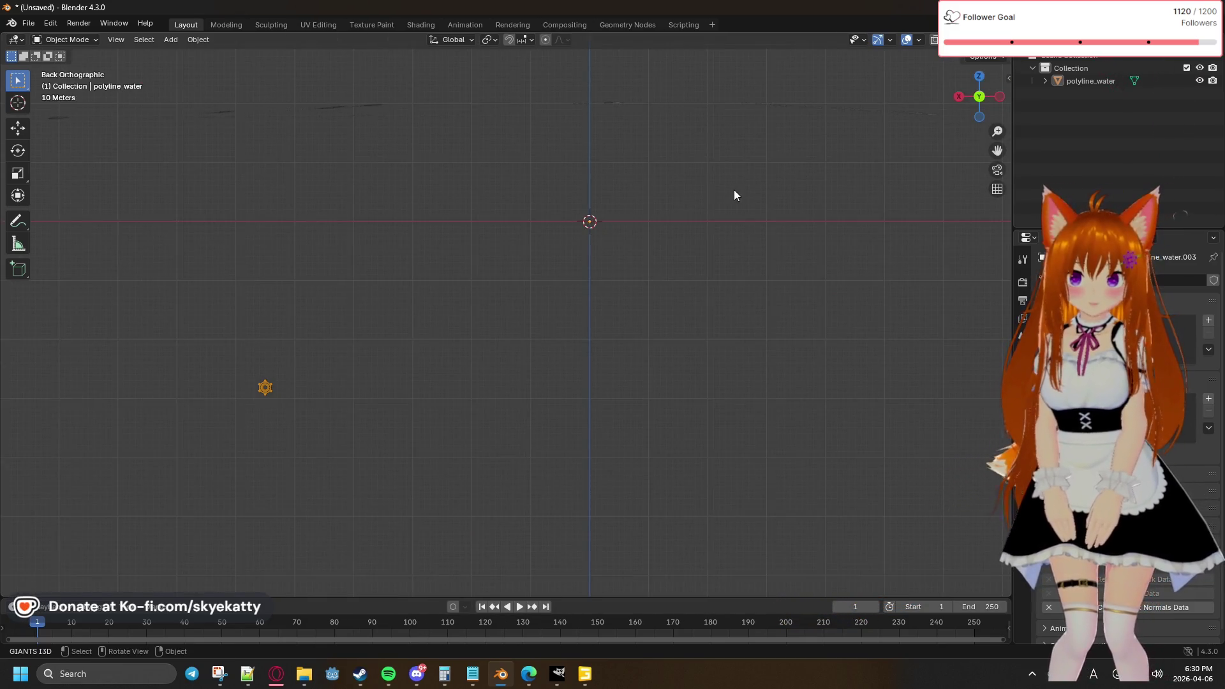
pyautogui.moveTo(769, 201)
pyautogui.mouseDown(button='middle')
pyautogui.moveTo(698, 319)
pyautogui.moveTo(902, 176)
pyautogui.mouseUp(button='middle')
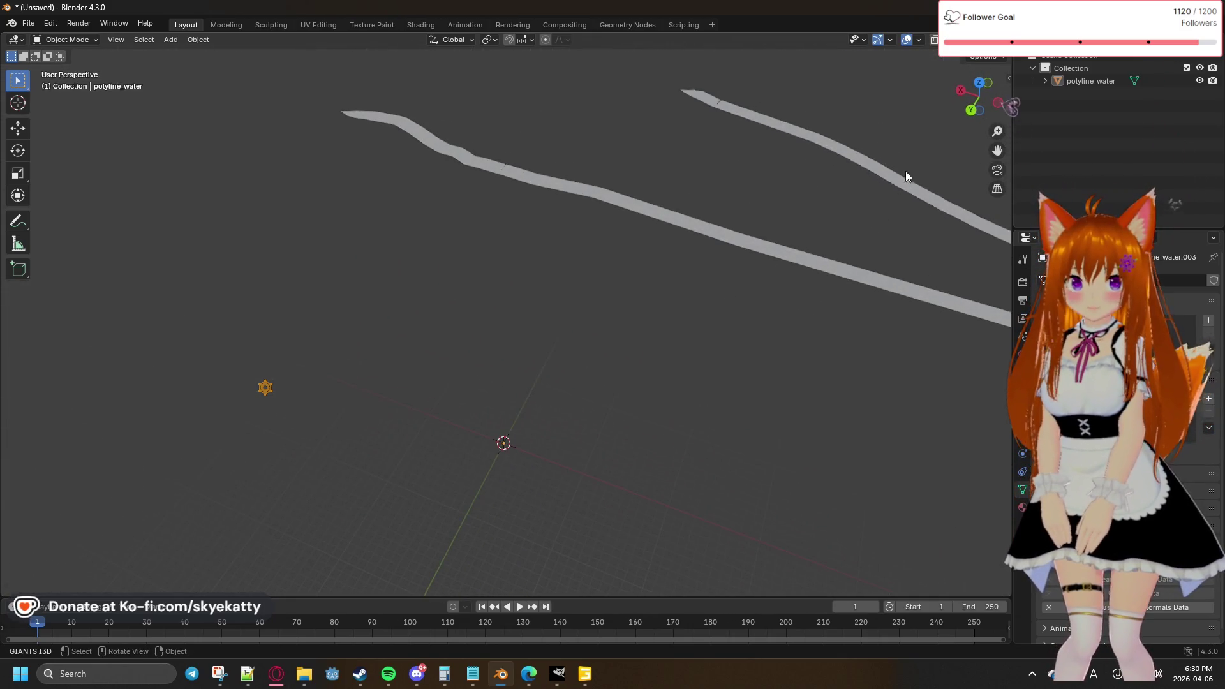
pyautogui.click(976, 87)
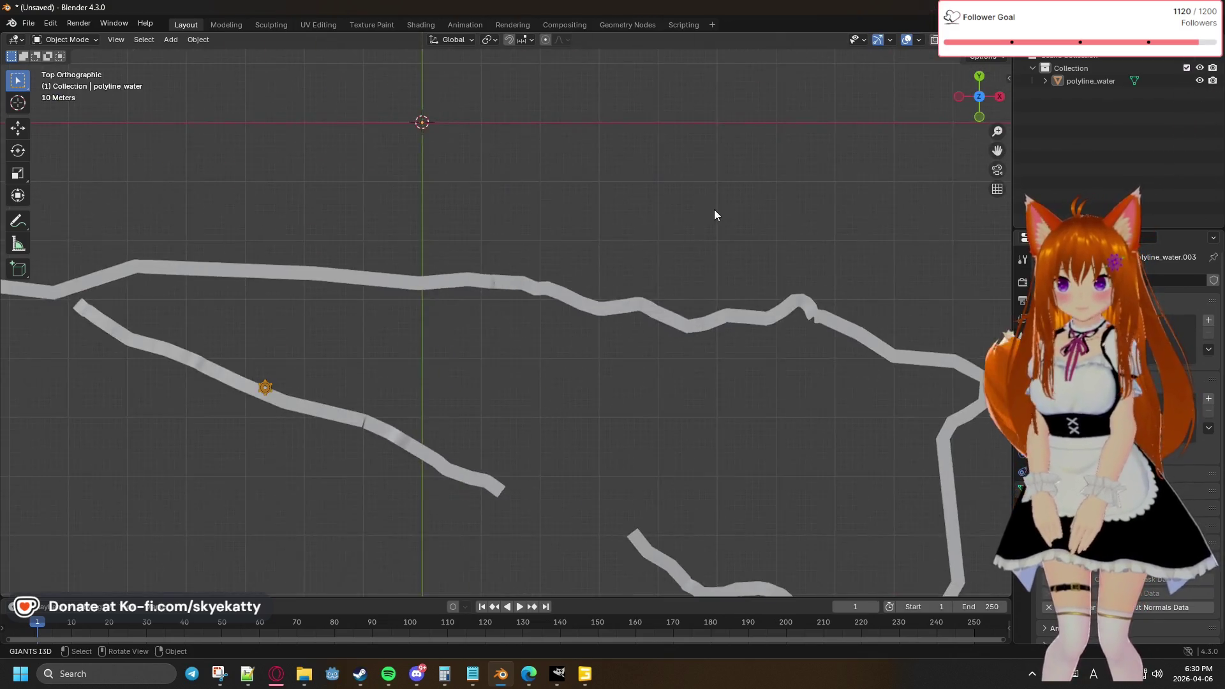
pyautogui.scroll(-5, 702, 217)
pyautogui.moveTo(660, 245)
pyautogui.mouseDown(button='middle')
pyautogui.moveTo(571, 259)
pyautogui.moveTo(585, 281)
pyautogui.mouseUp(button='middle')
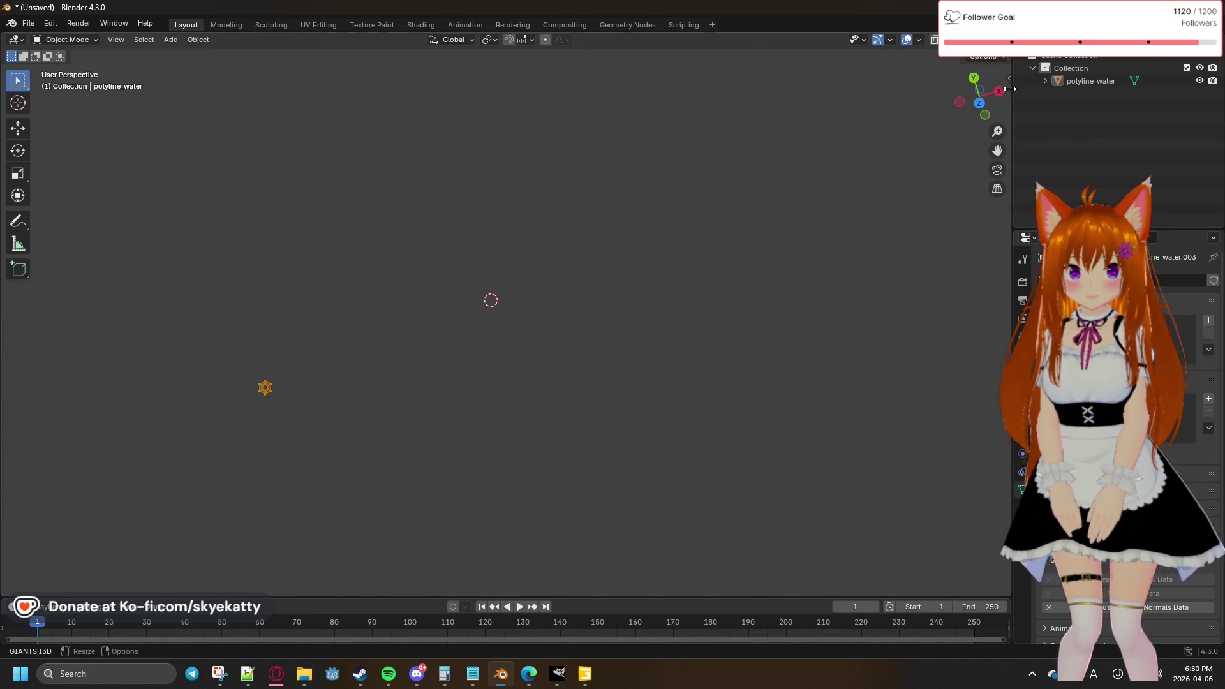
pyautogui.click(979, 103)
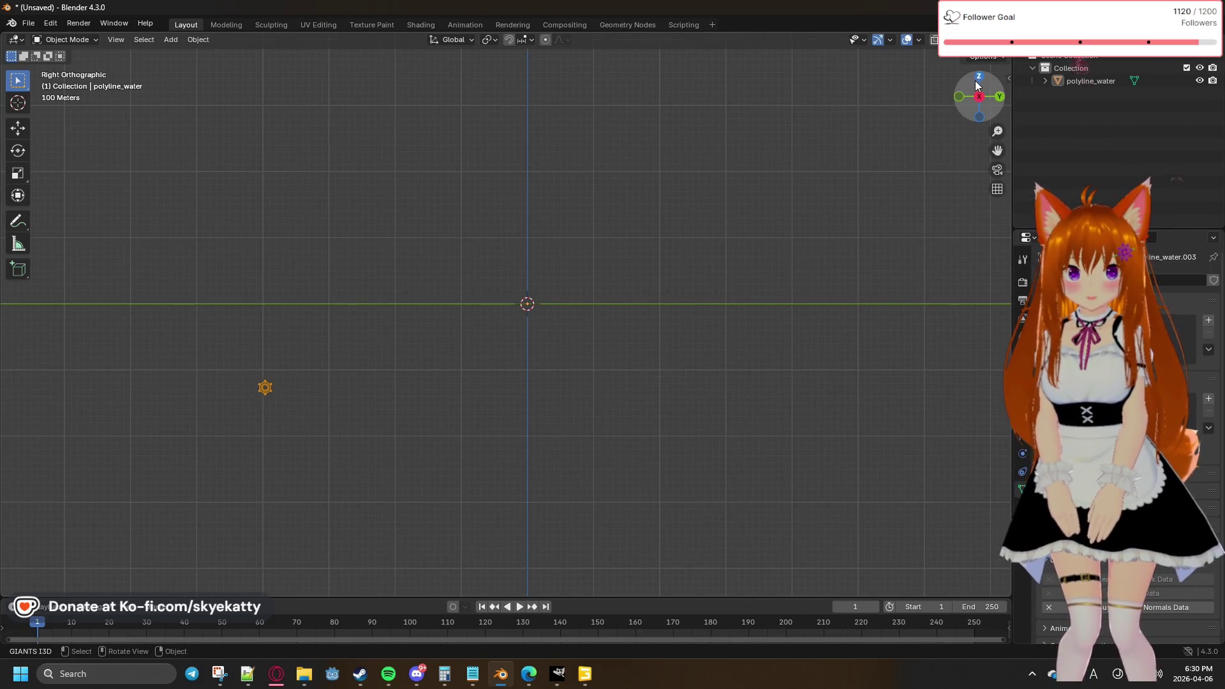
pyautogui.scroll(10, 510, 300)
pyautogui.scroll(6, 506, 312)
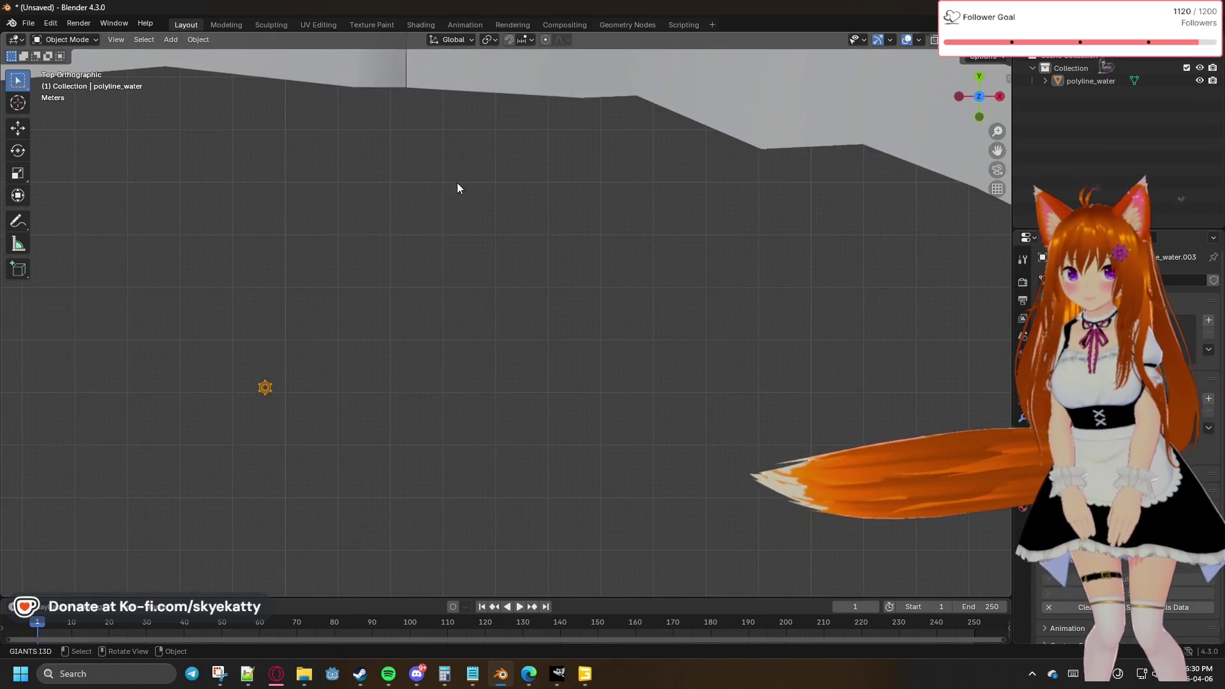
pyautogui.moveTo(457, 183); pyautogui.dragTo(496, 209, button='middle')
pyautogui.click(981, 100)
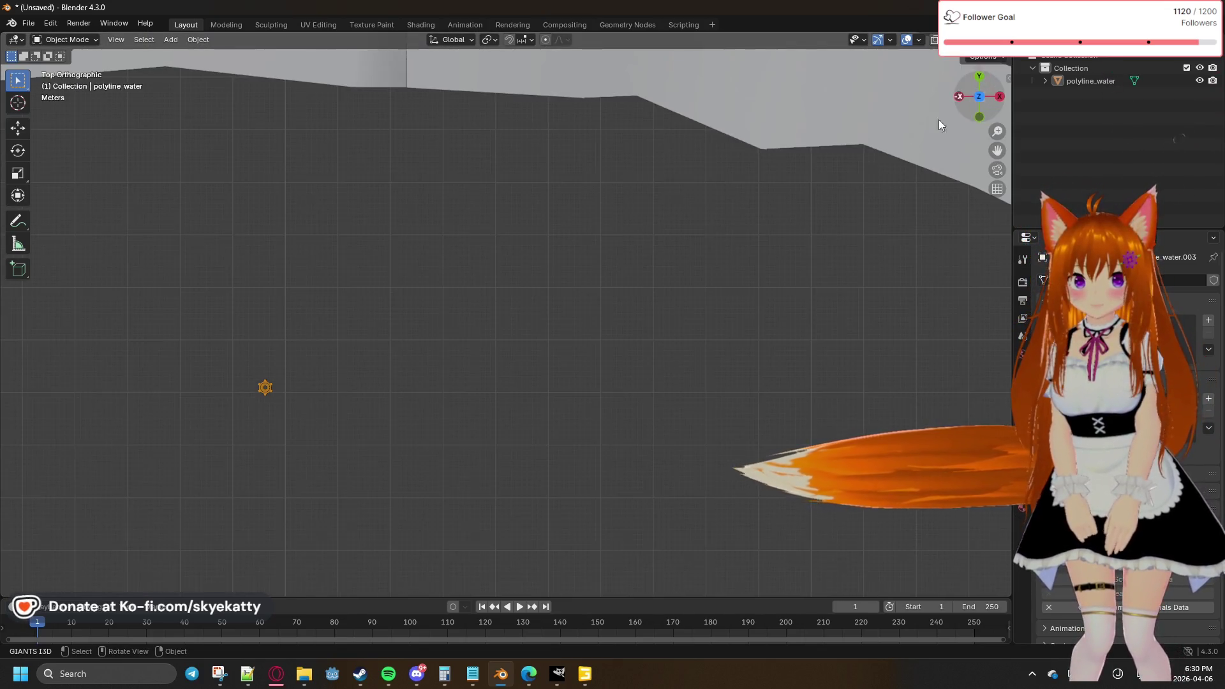
# Step: Pan and zoom in on the seam between two river ribbon sections
pyautogui.moveTo(718, 204)
pyautogui.keyDown('shift'); pyautogui.mouseDown(button='middle')
pyautogui.moveTo(562, 254)
pyautogui.moveTo(735, 316)
pyautogui.moveTo(640, 286)
pyautogui.mouseUp(button='middle'); pyautogui.keyUp('shift')
pyautogui.scroll(3, 714, 304)
pyautogui.scroll(3, 744, 269)
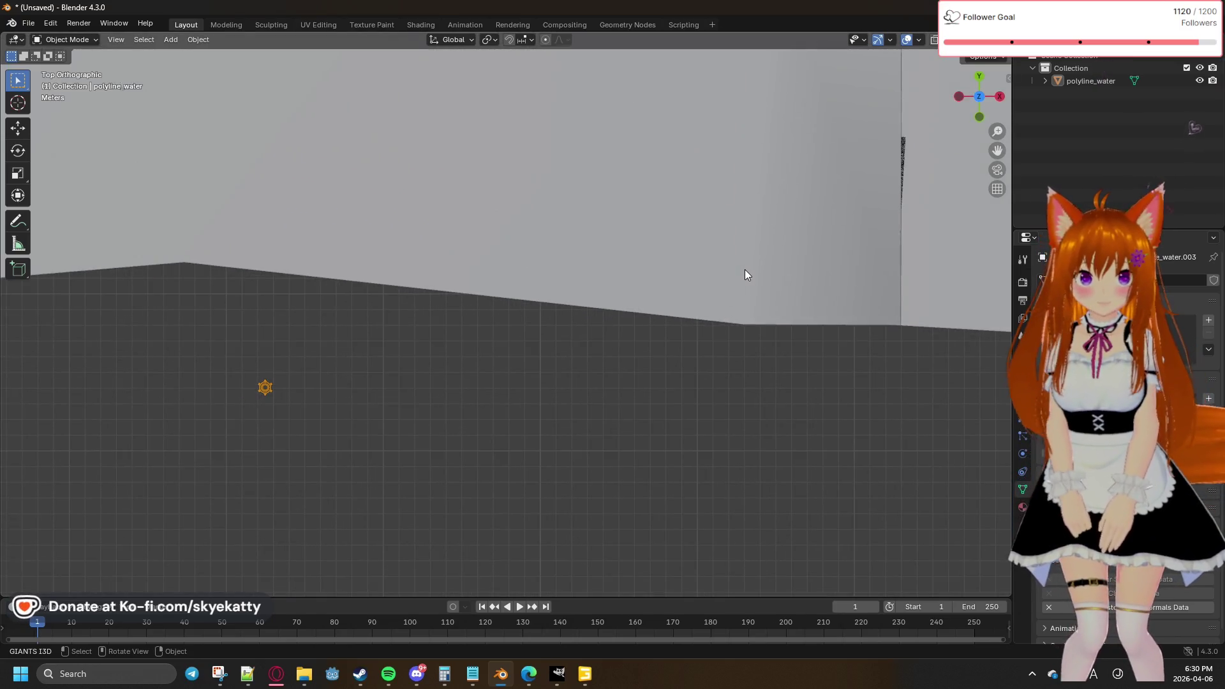
pyautogui.keyDown('shift'); pyautogui.moveTo(795, 247); pyautogui.dragTo(521, 351, button='middle'); pyautogui.keyUp('shift')
pyautogui.scroll(3, 632, 269)
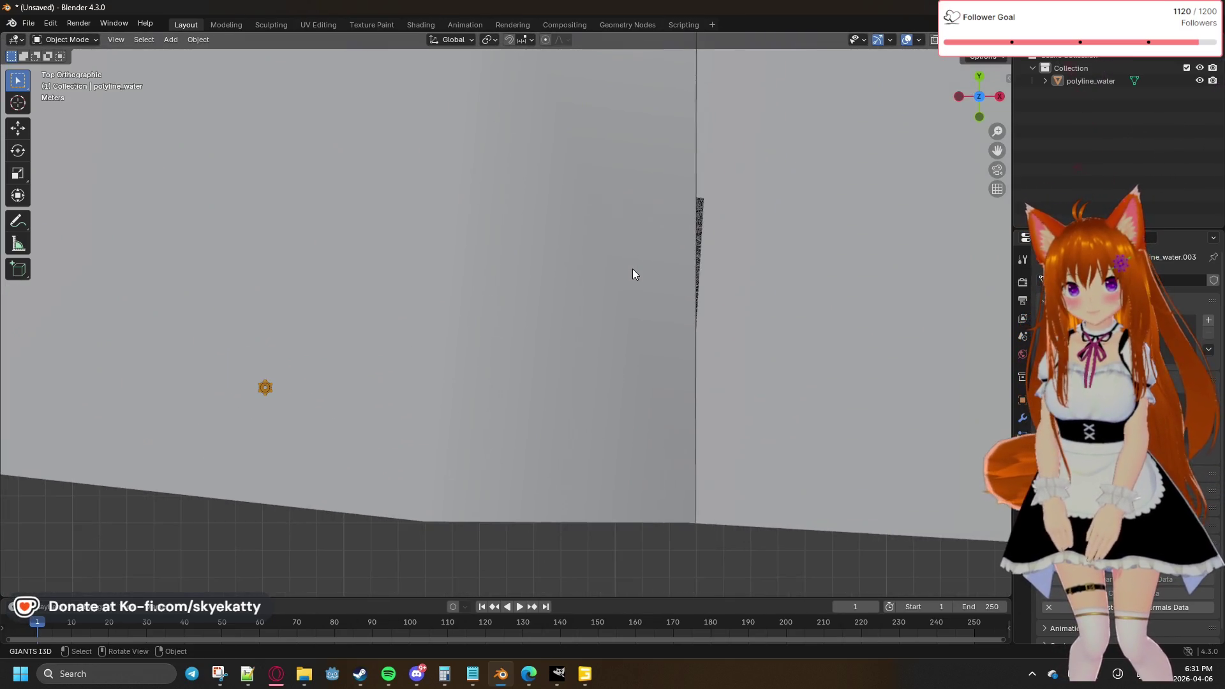
pyautogui.scroll(3, 661, 255)
# Step: Undo an accidental mesh transform, then enter Edit Mode with circle select
pyautogui.press('g')
pyautogui.click(610, 262)
pyautogui.hotkey('ctrl', 'z')
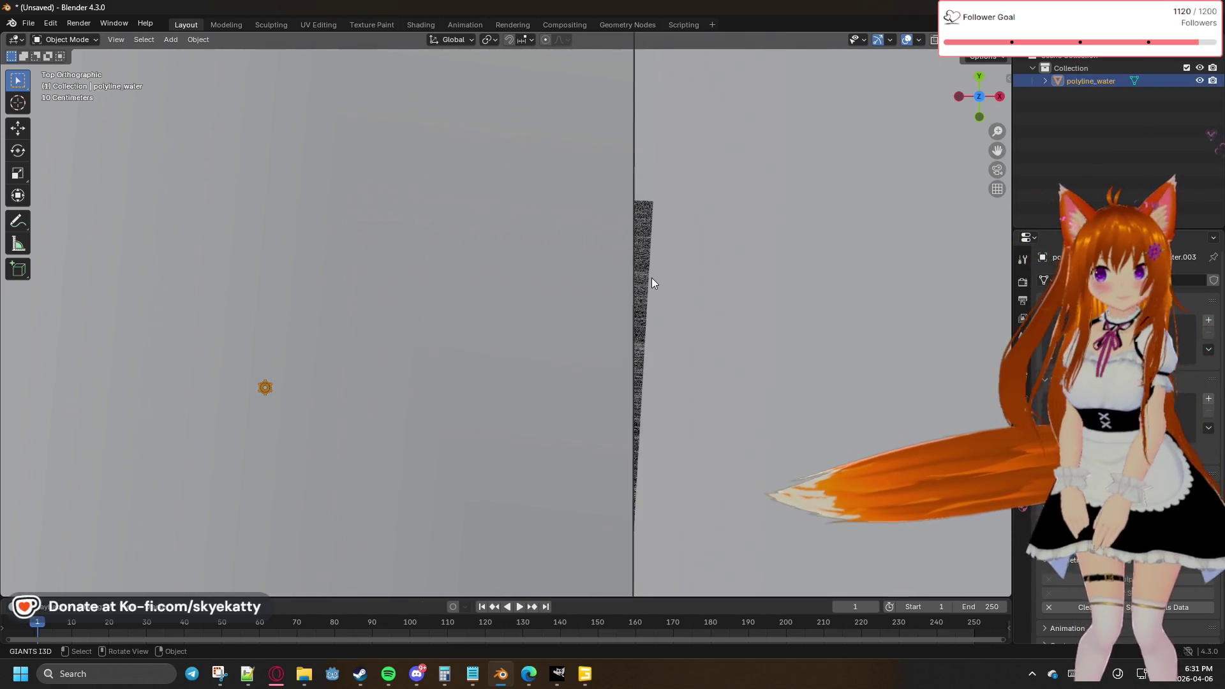
pyautogui.hotkey('ctrl', 'z')
pyautogui.hotkey('ctrl', 'z')
pyautogui.press('Tab')
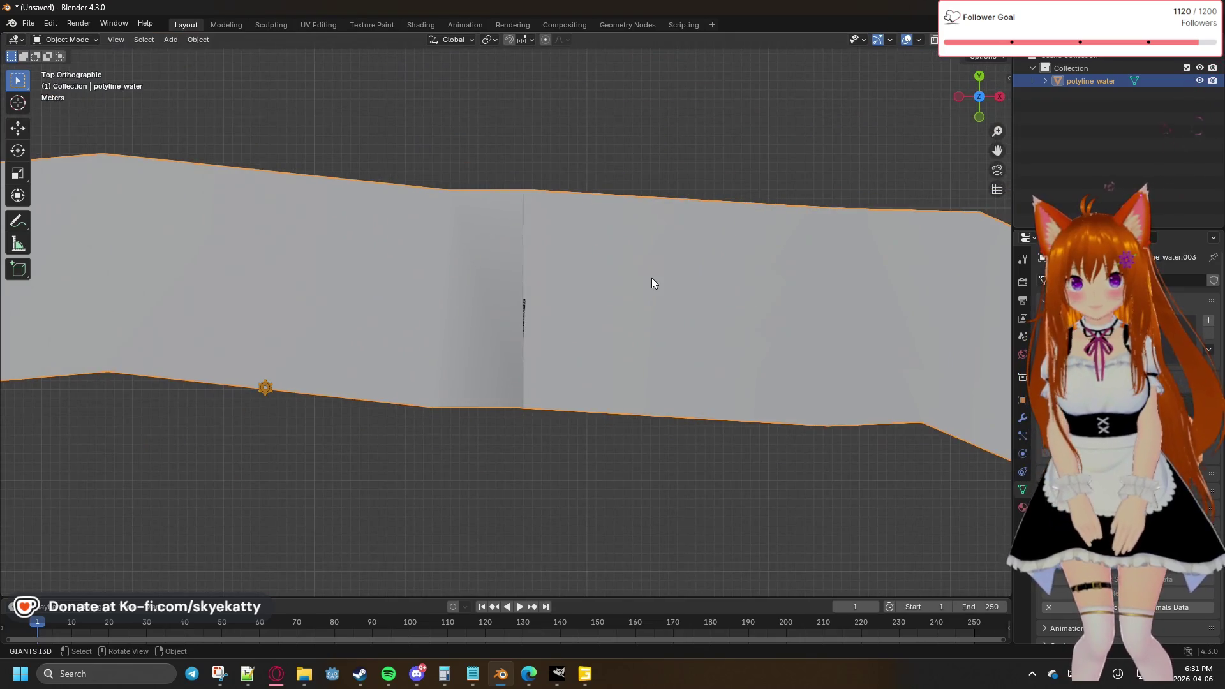
pyautogui.press('c')
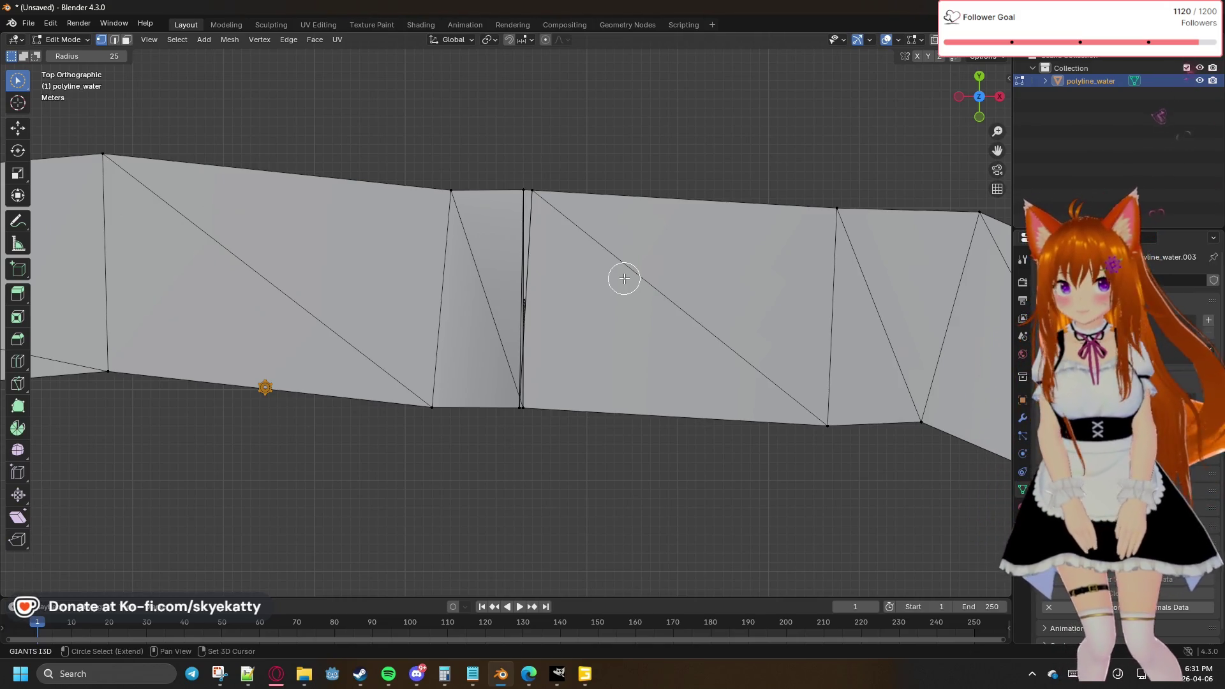
# Step: Zoom around the river mesh, leave Edit Mode, and deselect polyline_water
pyautogui.scroll(-15, 624, 279)
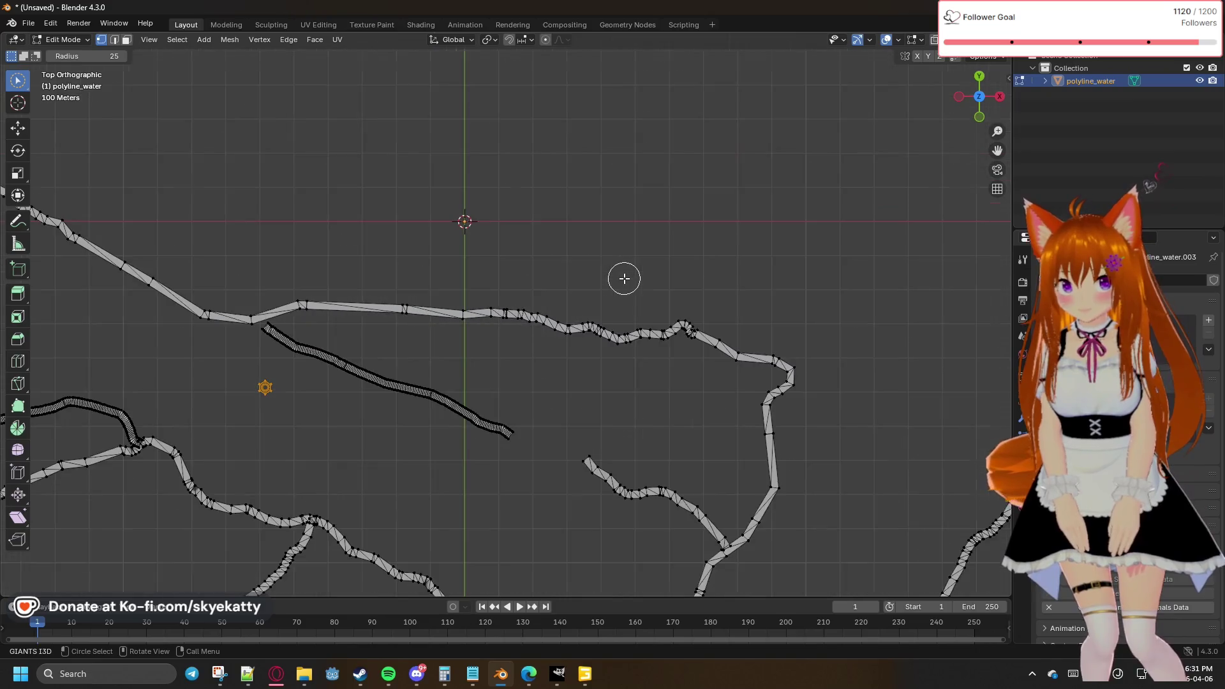
pyautogui.scroll(-10, 624, 279)
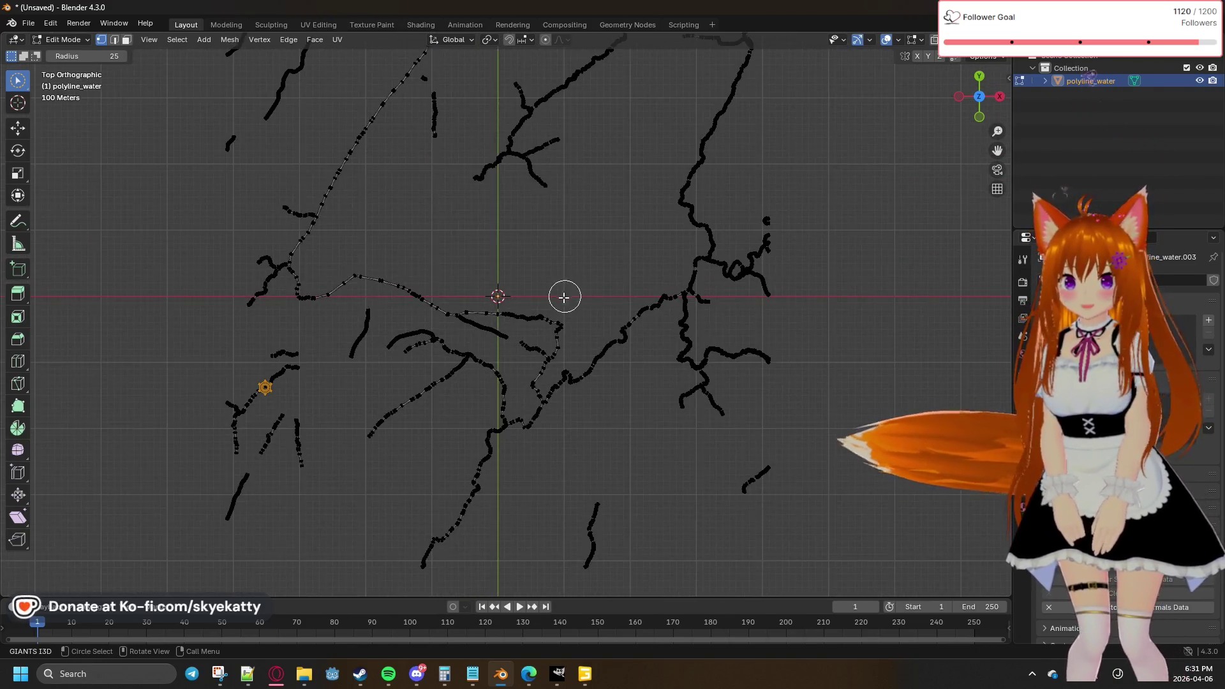
pyautogui.scroll(10, 448, 335)
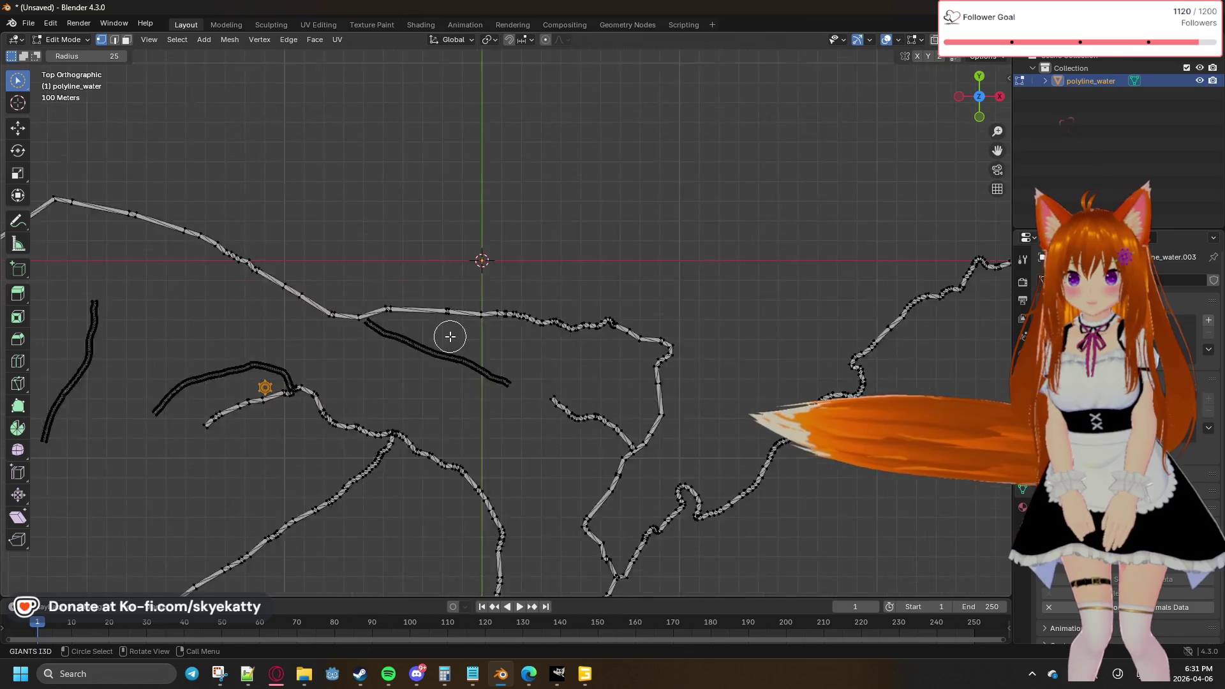
pyautogui.scroll(-10, 464, 351)
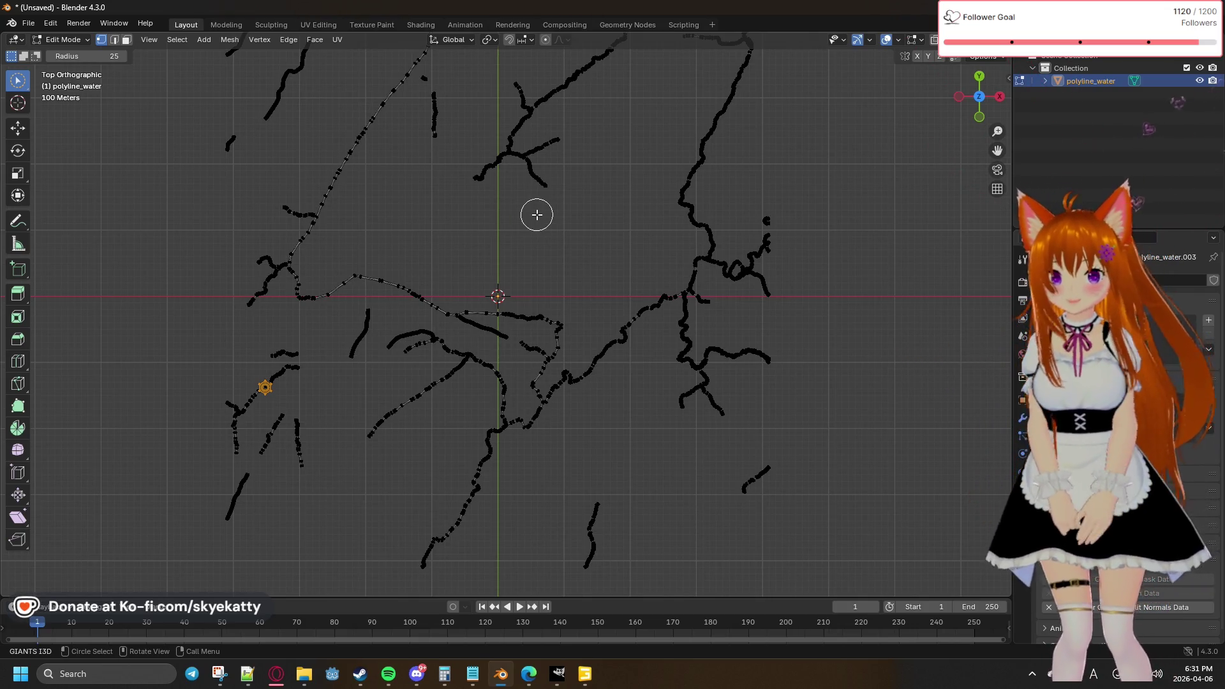
pyautogui.press('Tab')
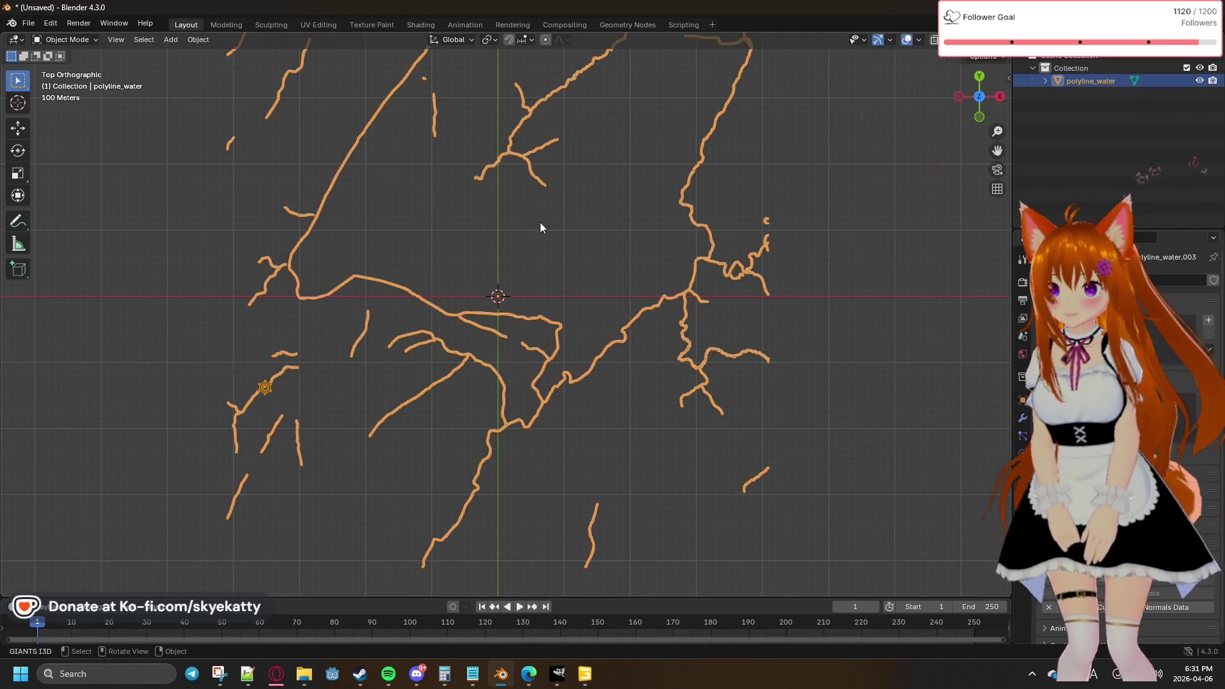
pyautogui.click(491, 234)
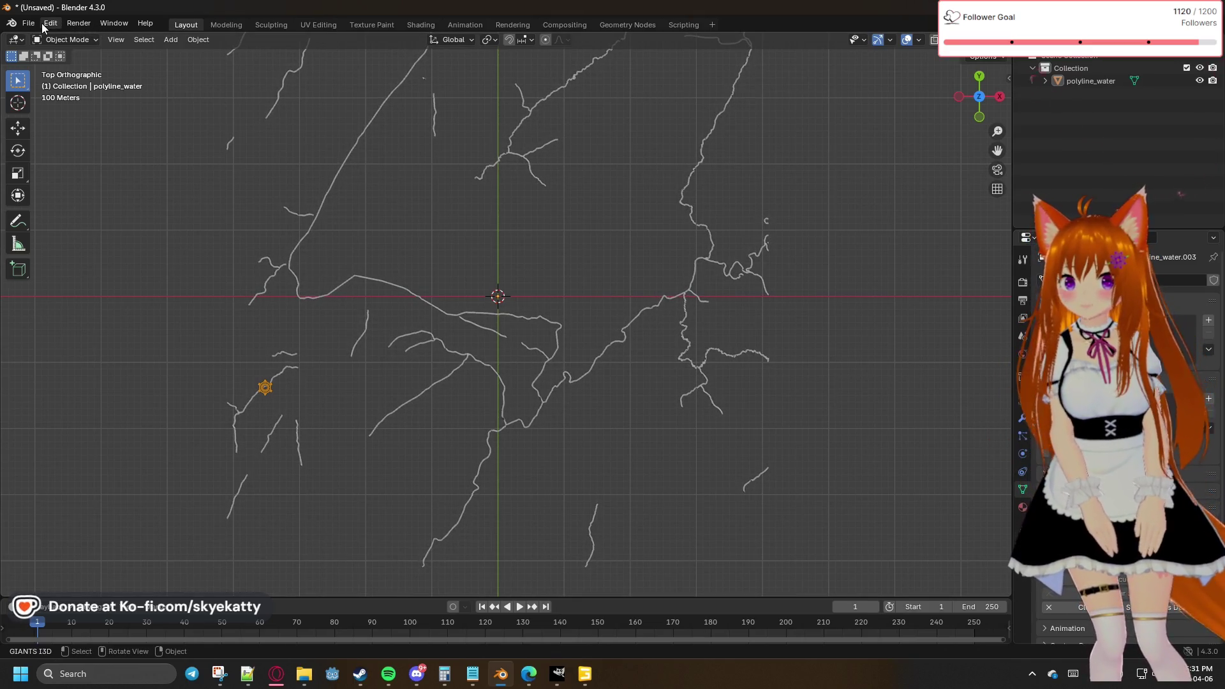
# Step: In GIANTS Editor, select polygon_water and Export Selection with Files as polygon_water
pyautogui.moveTo(556, 678)
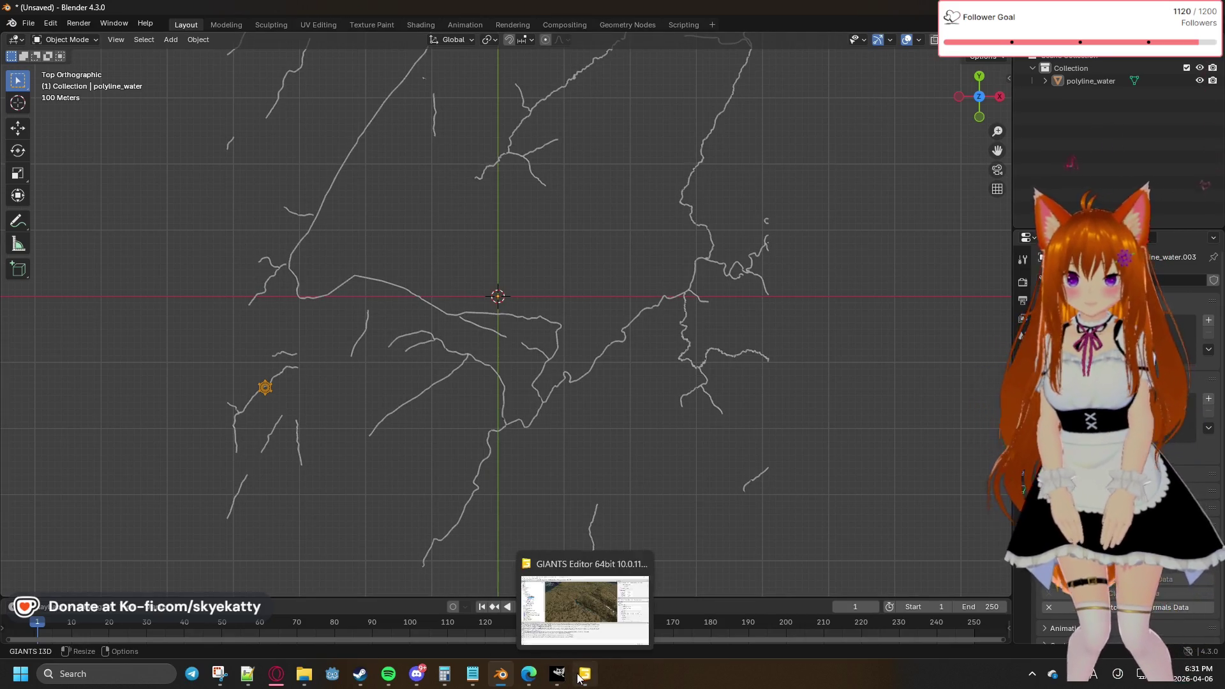
pyautogui.click(577, 594)
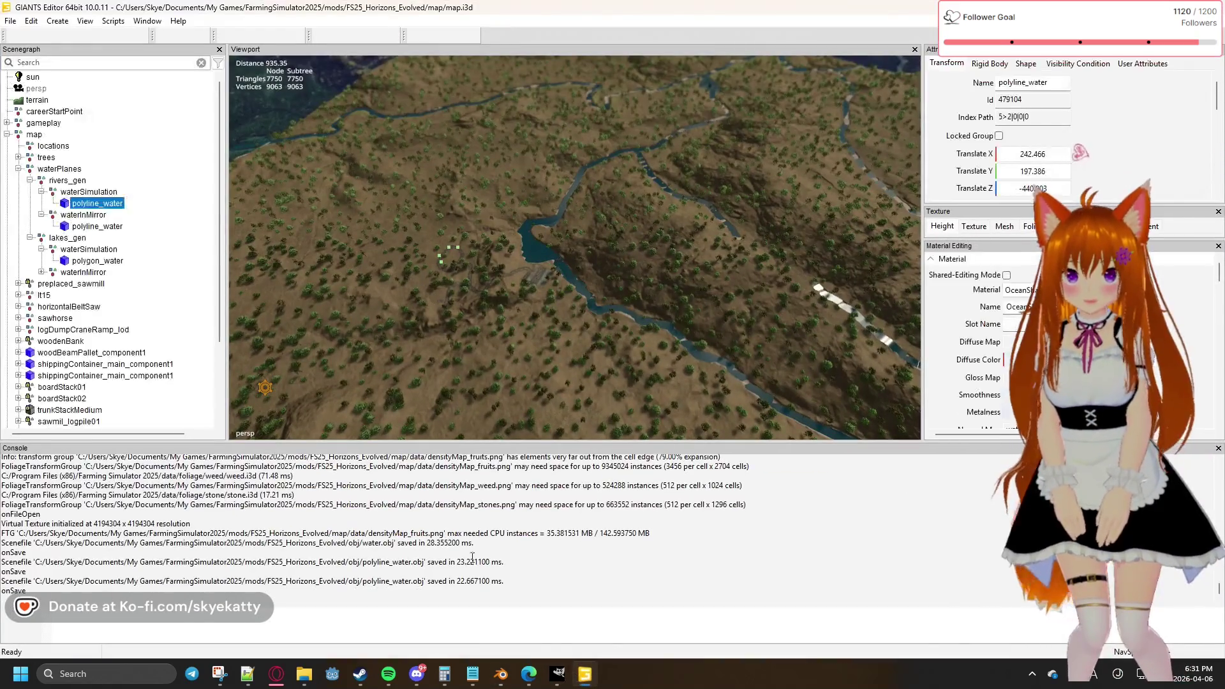
pyautogui.click(99, 261)
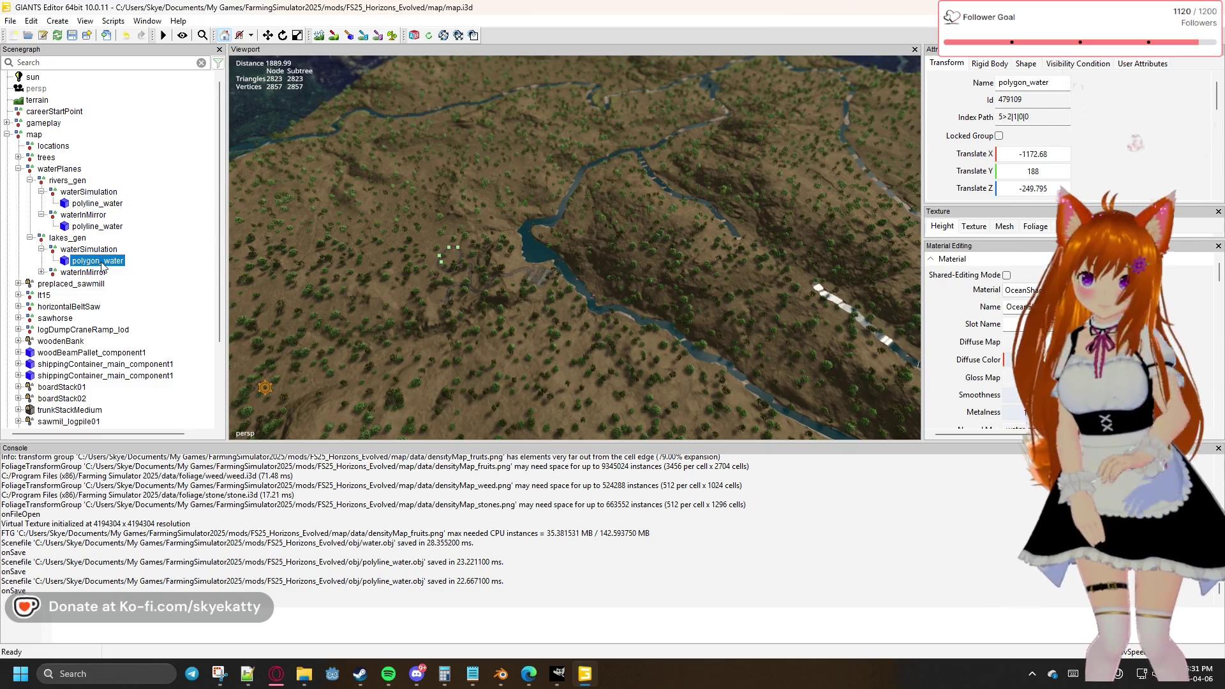
pyautogui.click(6, 22)
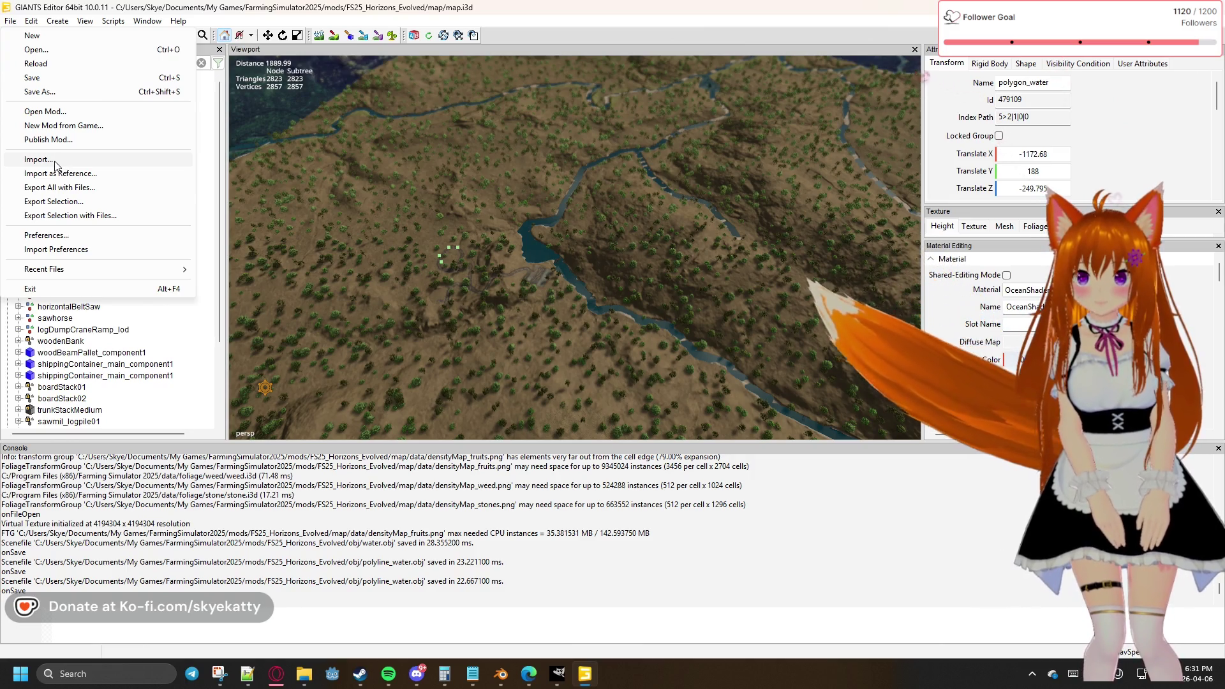
pyautogui.click(71, 209)
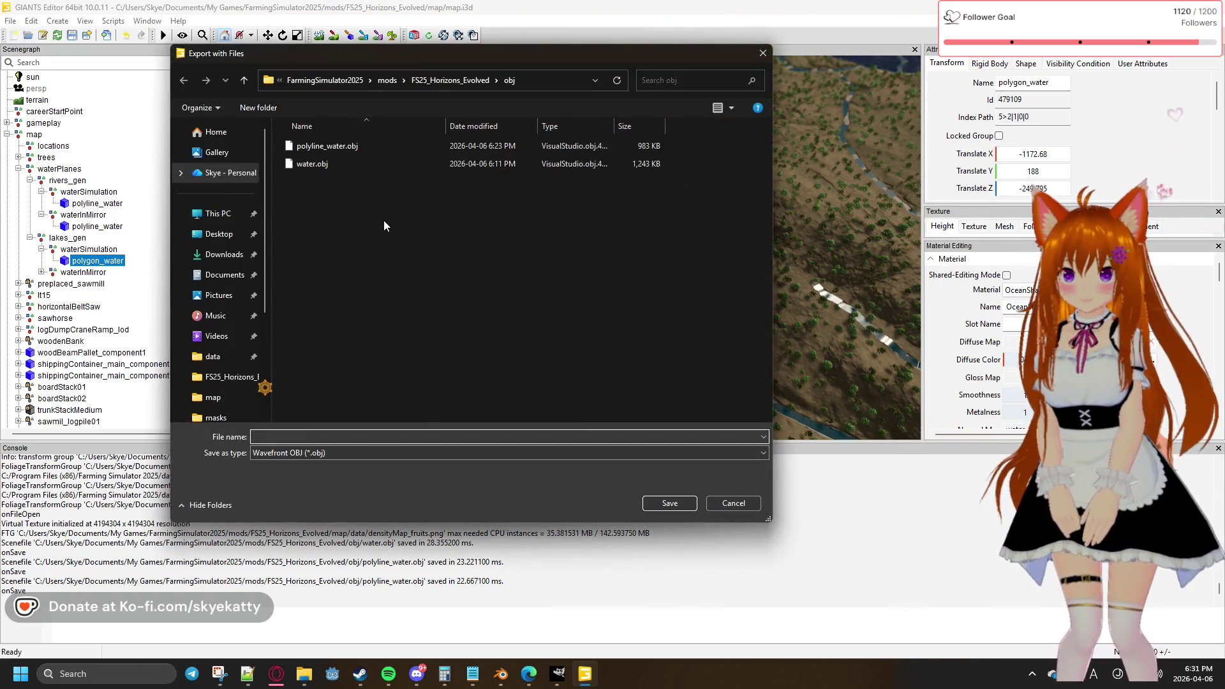
pyautogui.write('polygon_water')
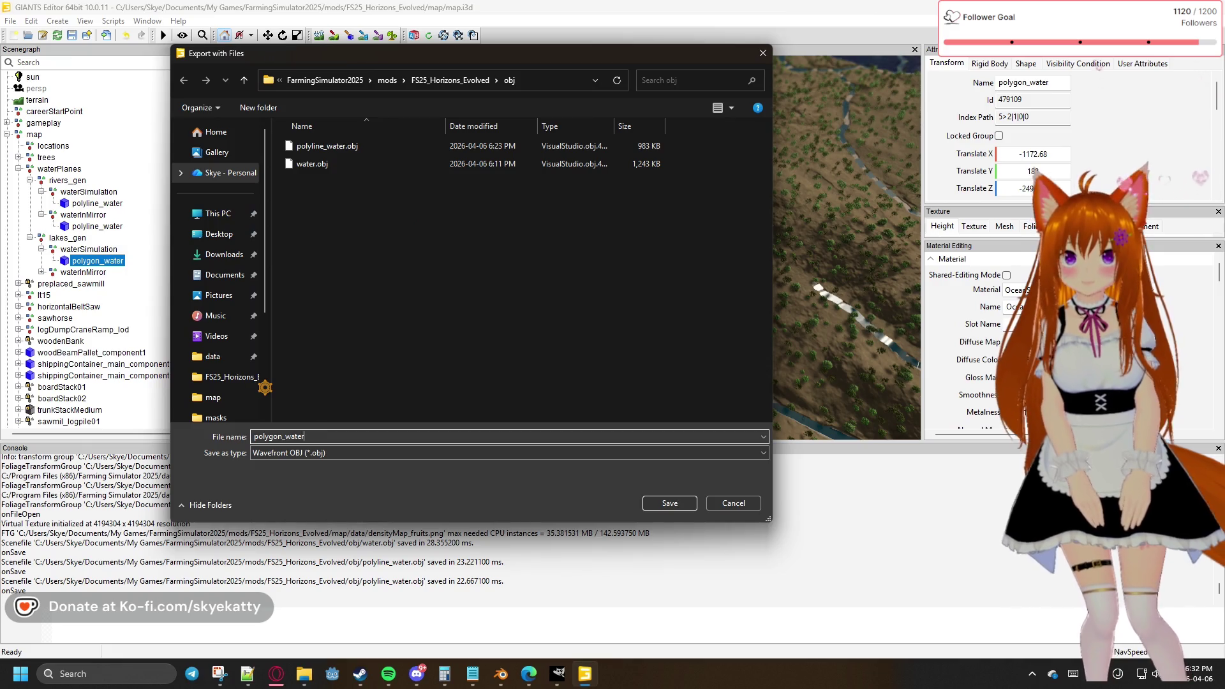
pyautogui.press('Return')
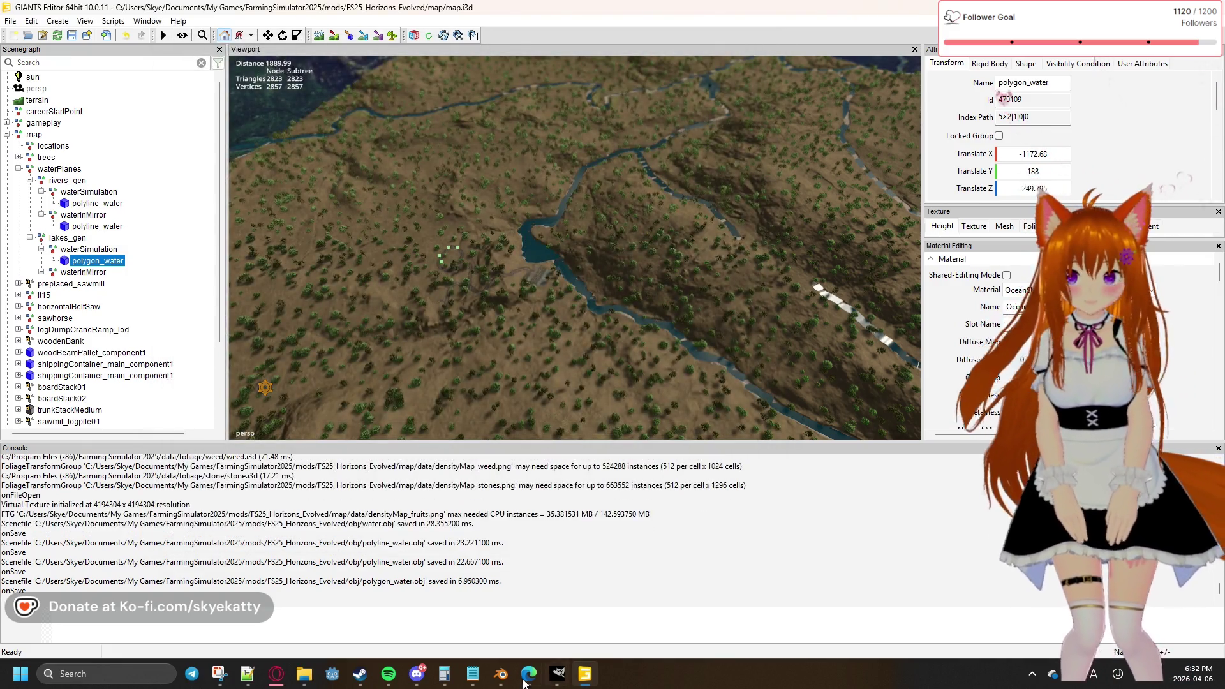
# Step: Return to Blender and bring forward the obj folder now holding polygon_water.obj
pyautogui.moveTo(565, 680)
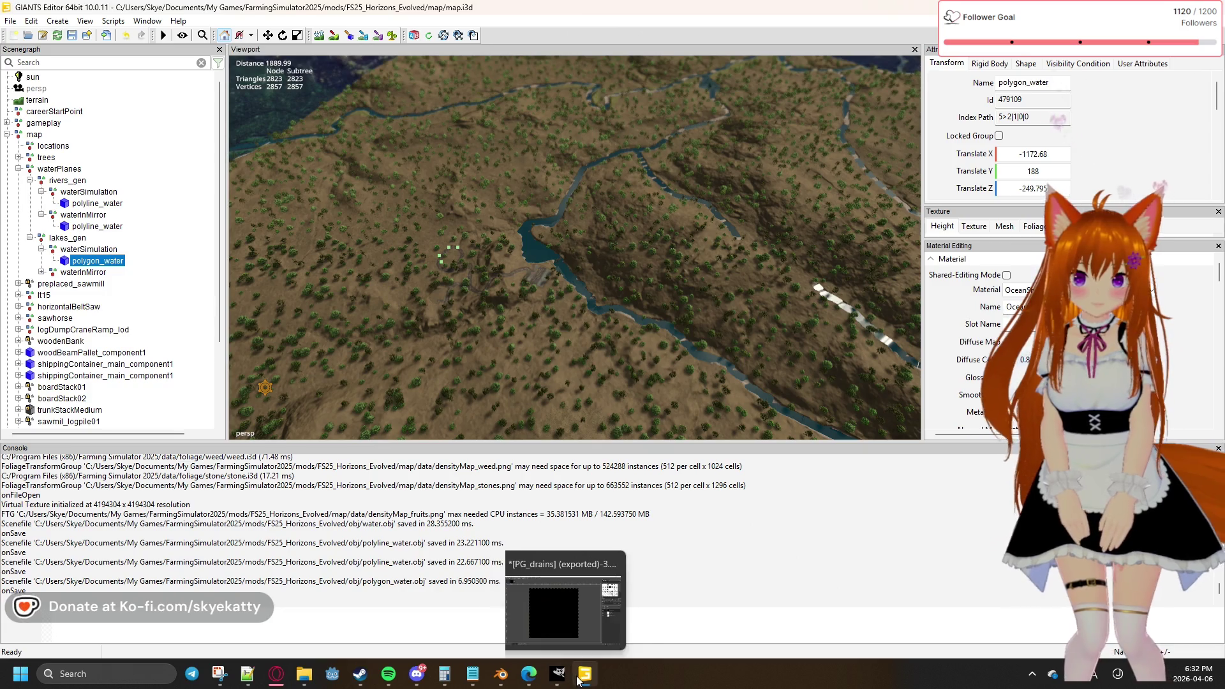
pyautogui.click(496, 680)
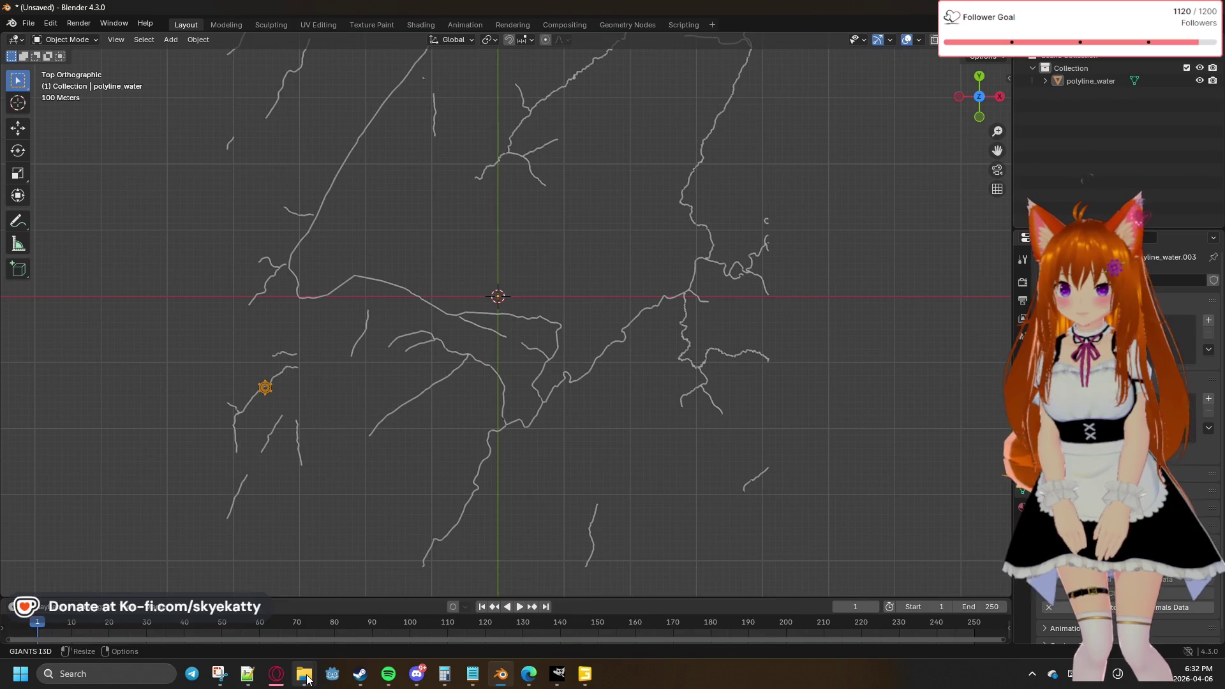
pyautogui.moveTo(307, 678)
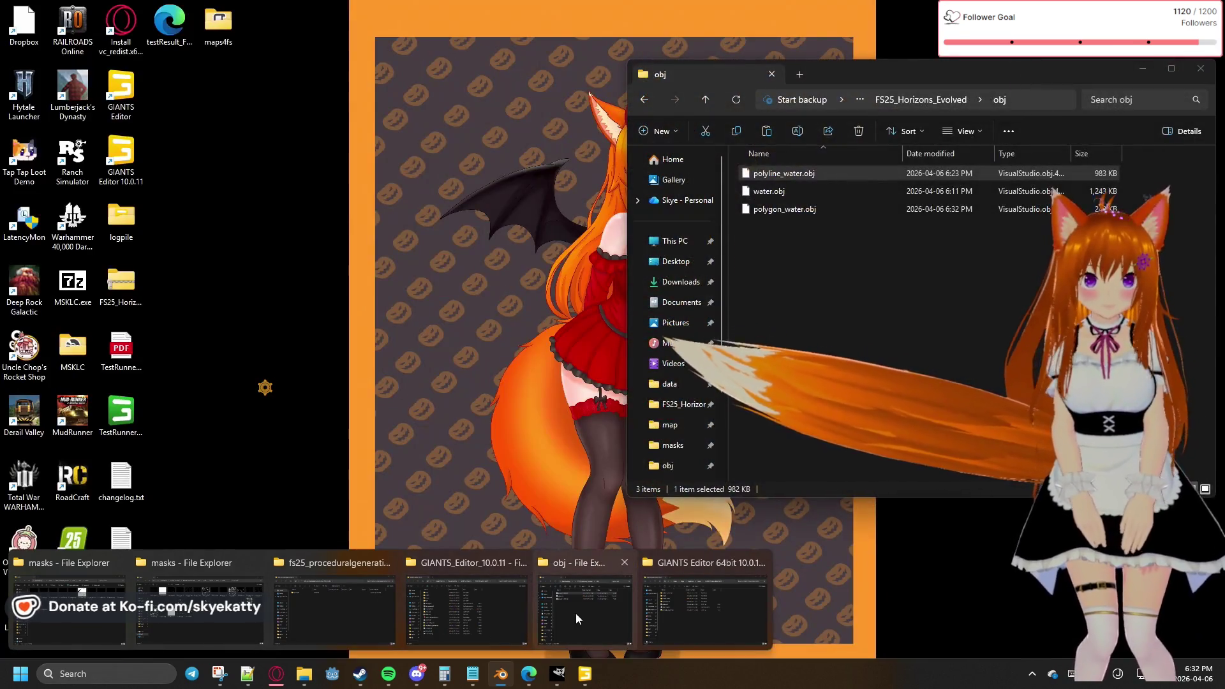
pyautogui.click(576, 614)
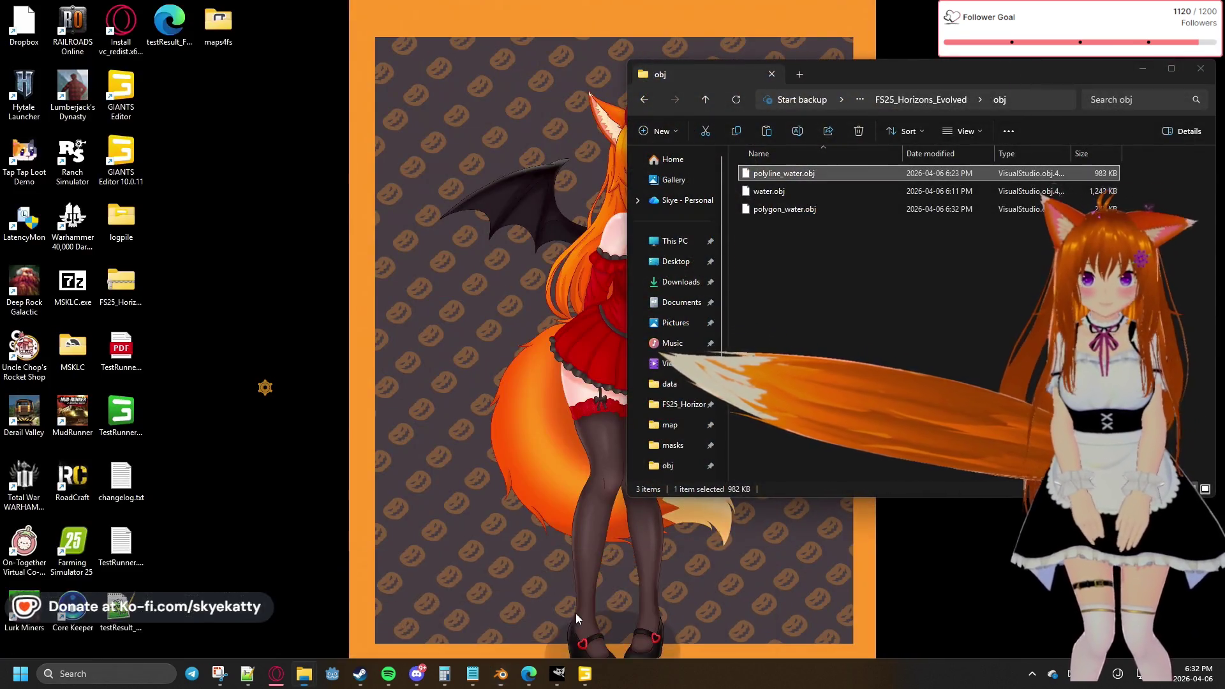
# Step: Drag polygon_water.obj from the folder into Blender, import it, then deselect it
pyautogui.click(806, 218)
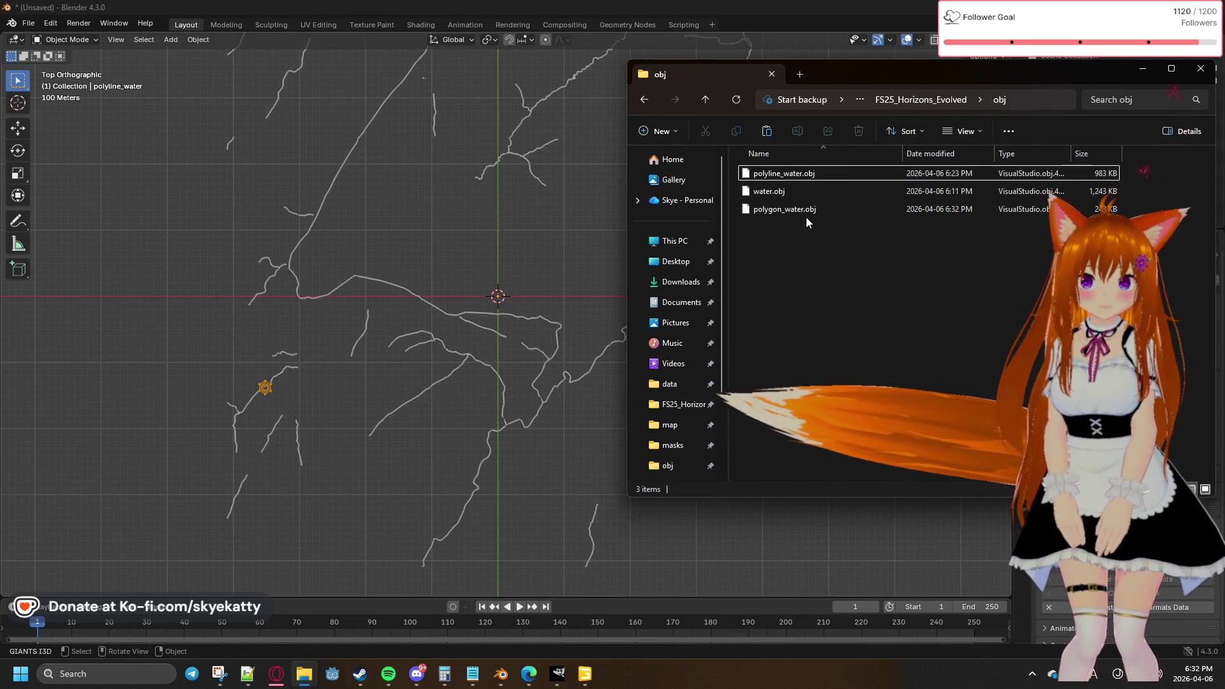
pyautogui.click(796, 209)
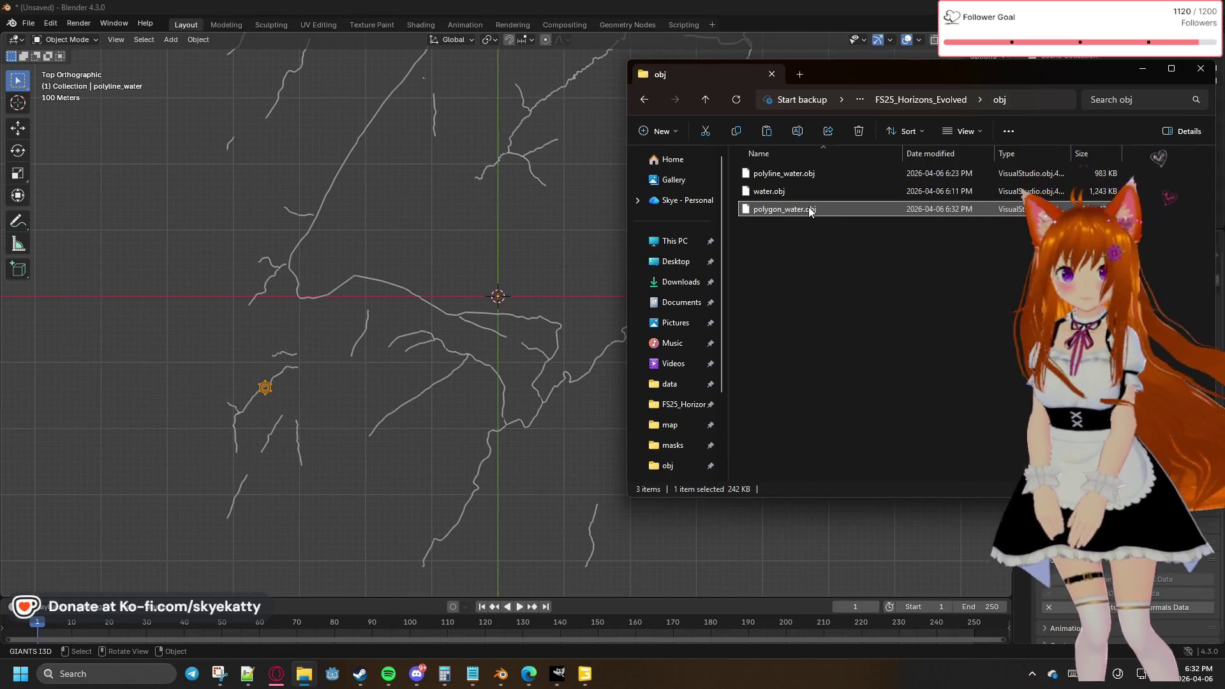
pyautogui.moveTo(789, 211); pyautogui.dragTo(523, 255)
pyautogui.click(469, 324)
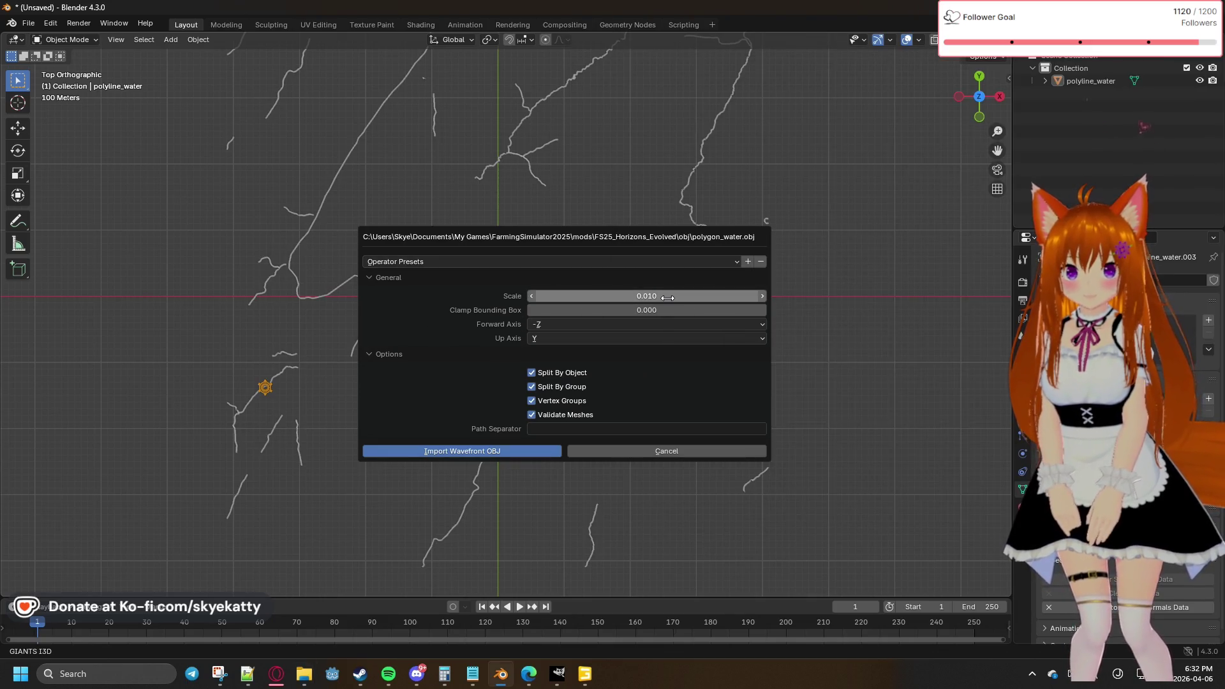
pyautogui.click(515, 449)
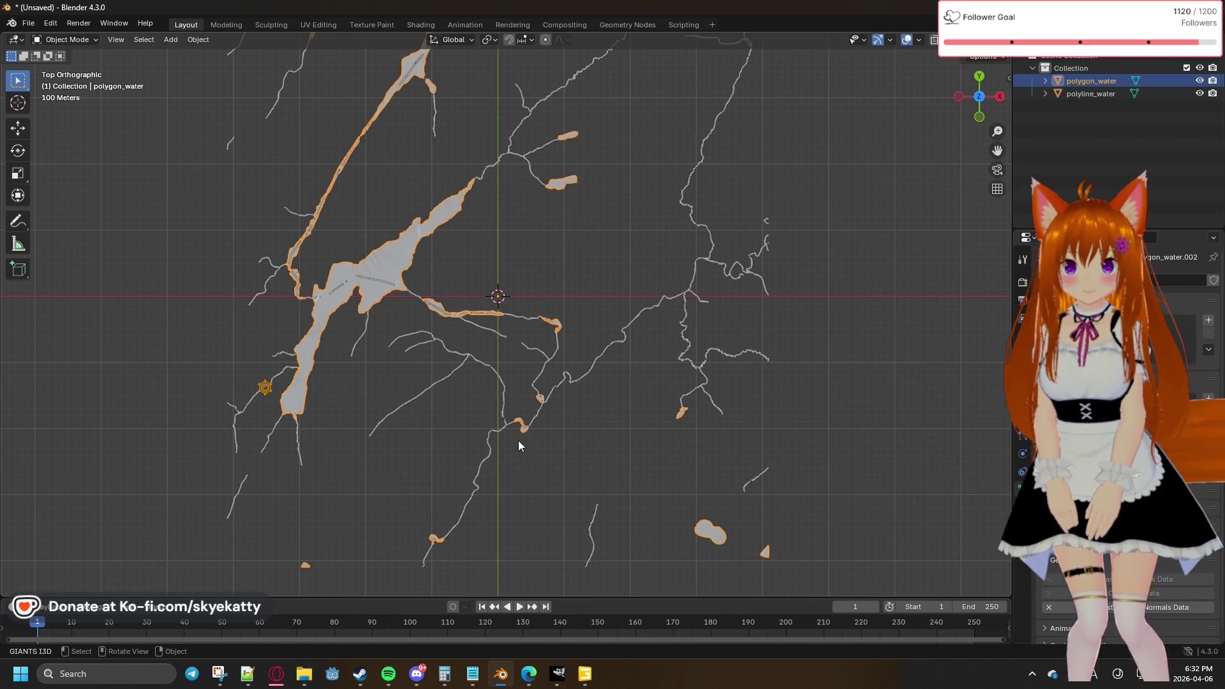
pyautogui.click(591, 233)
pyautogui.rightClick(568, 248)
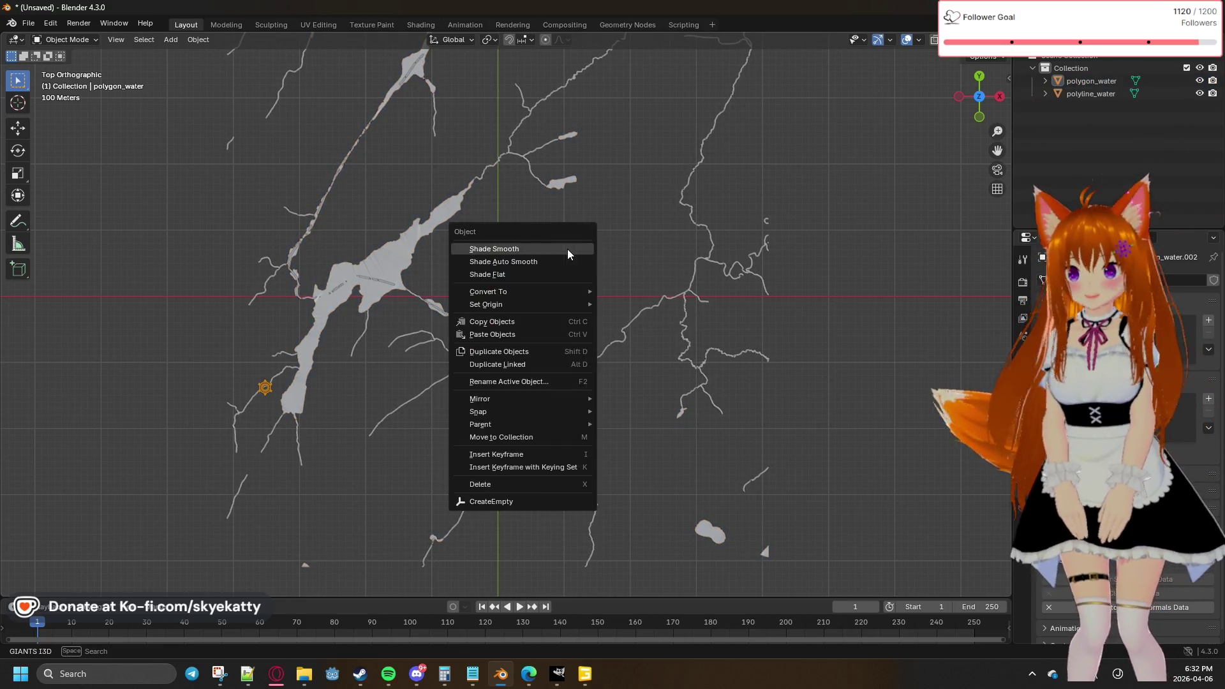
# Step: Snap to a top view and pan and zoom across to the lake area
pyautogui.moveTo(533, 210); pyautogui.dragTo(519, 214, button='middle')
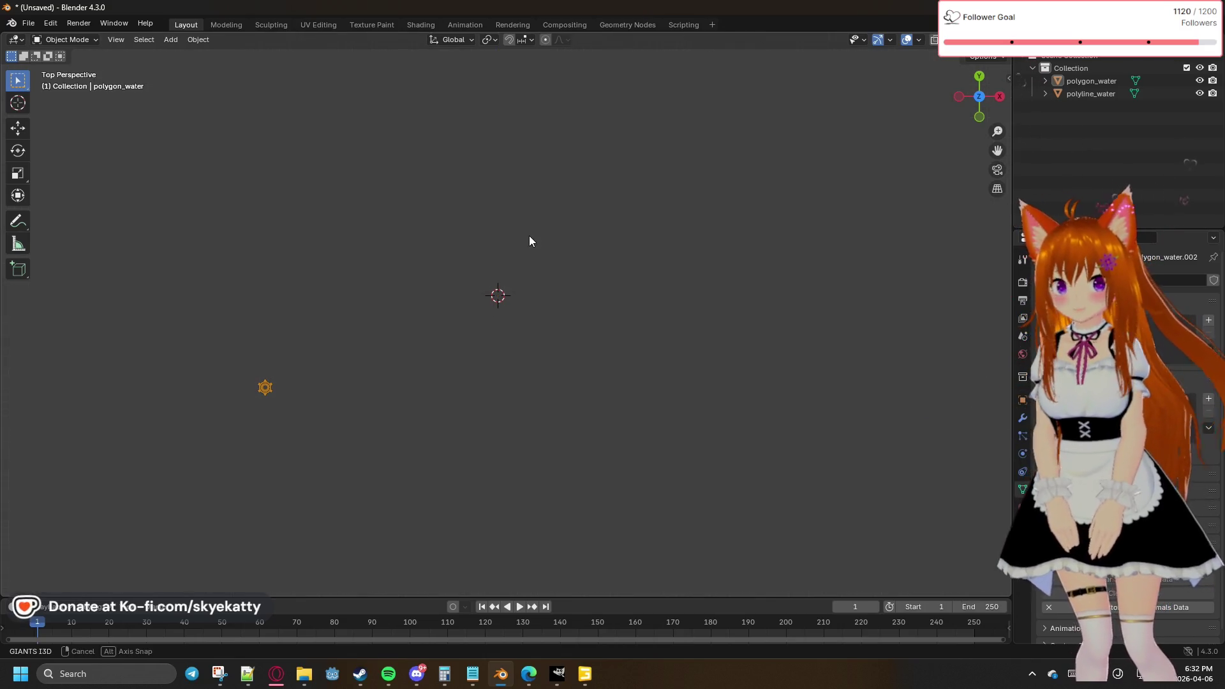
pyautogui.moveTo(631, 191); pyautogui.dragTo(626, 223, button='middle')
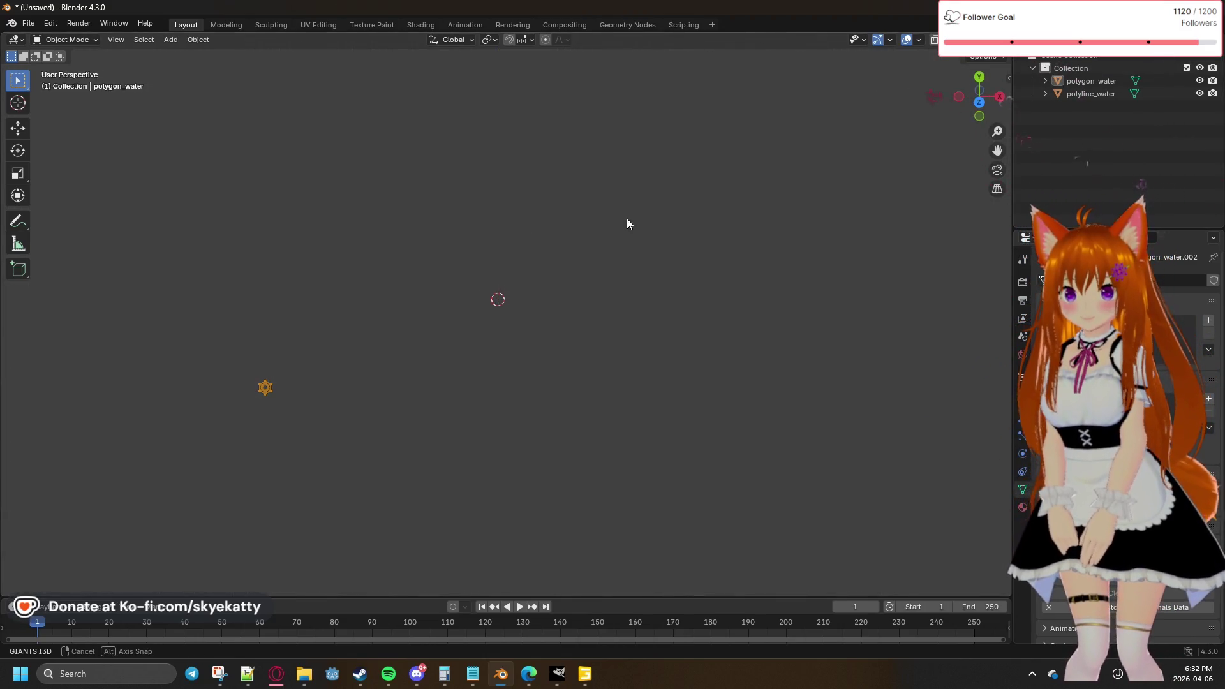
pyautogui.click(979, 97)
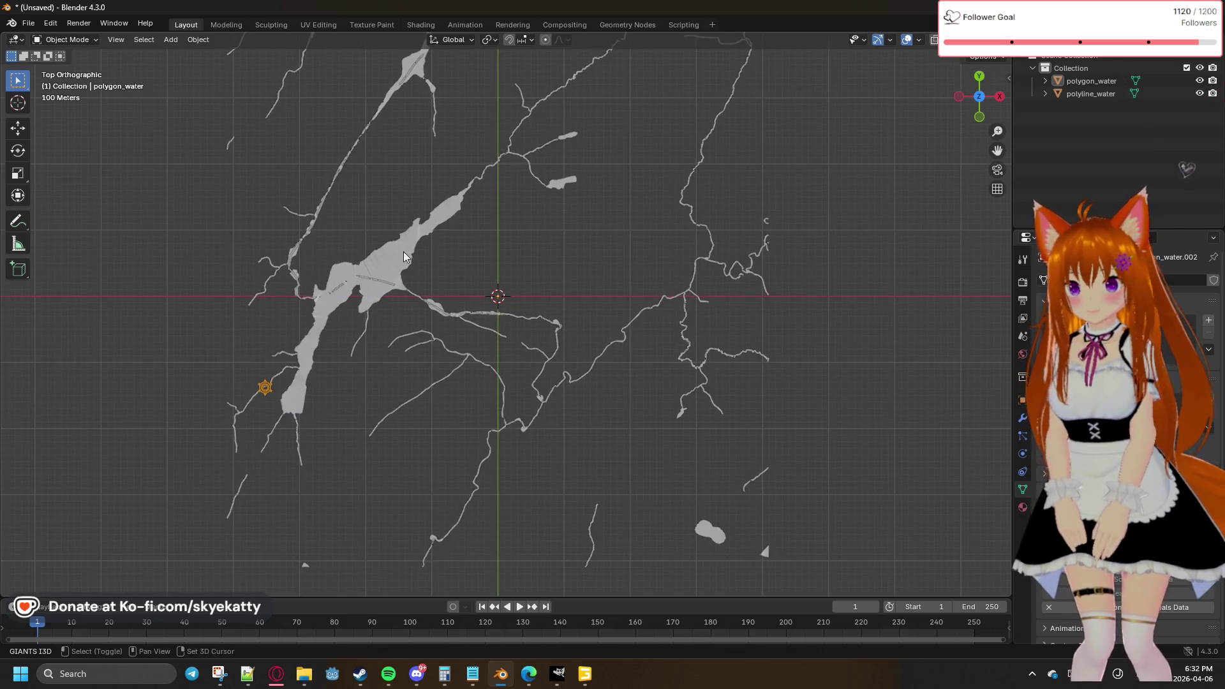
pyautogui.keyDown('shift'); pyautogui.moveTo(402, 250); pyautogui.dragTo(622, 288, button='middle'); pyautogui.keyUp('shift')
pyautogui.scroll(10, 569, 314)
pyautogui.keyDown('shift'); pyautogui.moveTo(735, 266); pyautogui.dragTo(202, 382, button='middle'); pyautogui.keyUp('shift')
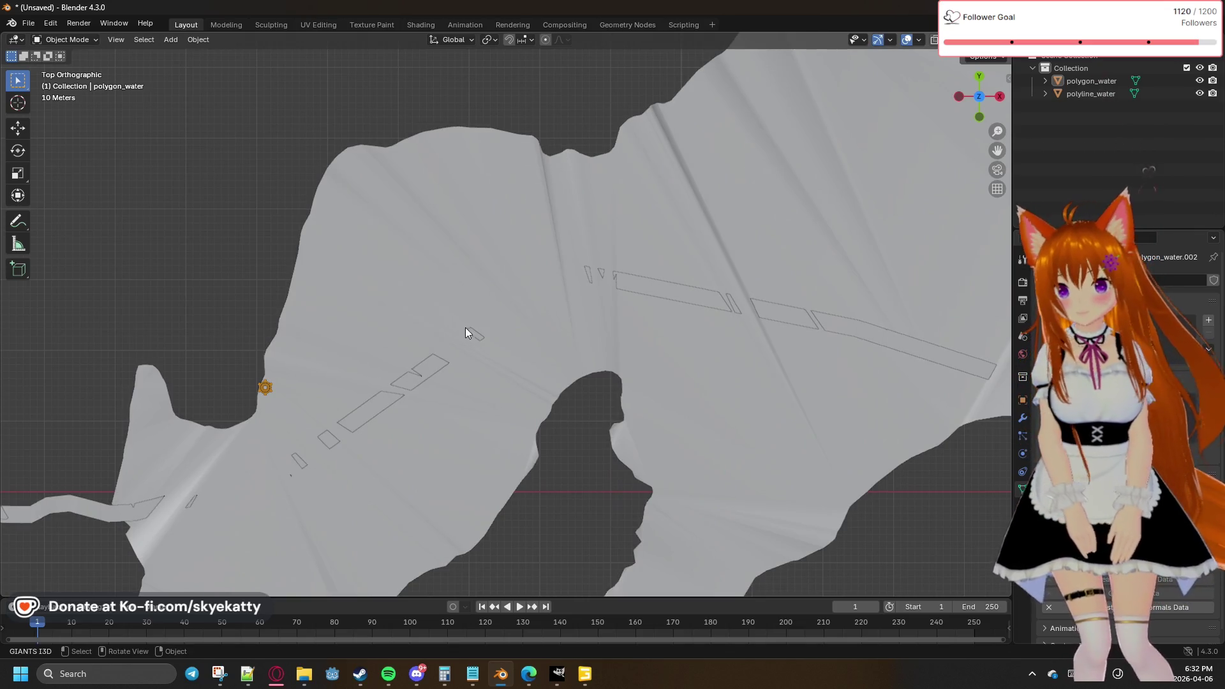
# Step: Tilt into perspective, fly close to the river–lake junction, and enter Edit Mode on polygon_water
pyautogui.moveTo(500, 335)
pyautogui.mouseDown(button='middle')
pyautogui.moveTo(553, 231)
pyautogui.moveTo(442, 220)
pyautogui.moveTo(538, 236)
pyautogui.moveTo(580, 339)
pyautogui.moveTo(623, 233)
pyautogui.moveTo(569, 331)
pyautogui.moveTo(522, 251)
pyautogui.moveTo(574, 221)
pyautogui.moveTo(580, 243)
pyautogui.moveTo(593, 201)
pyautogui.moveTo(581, 250)
pyautogui.mouseUp(button='middle')
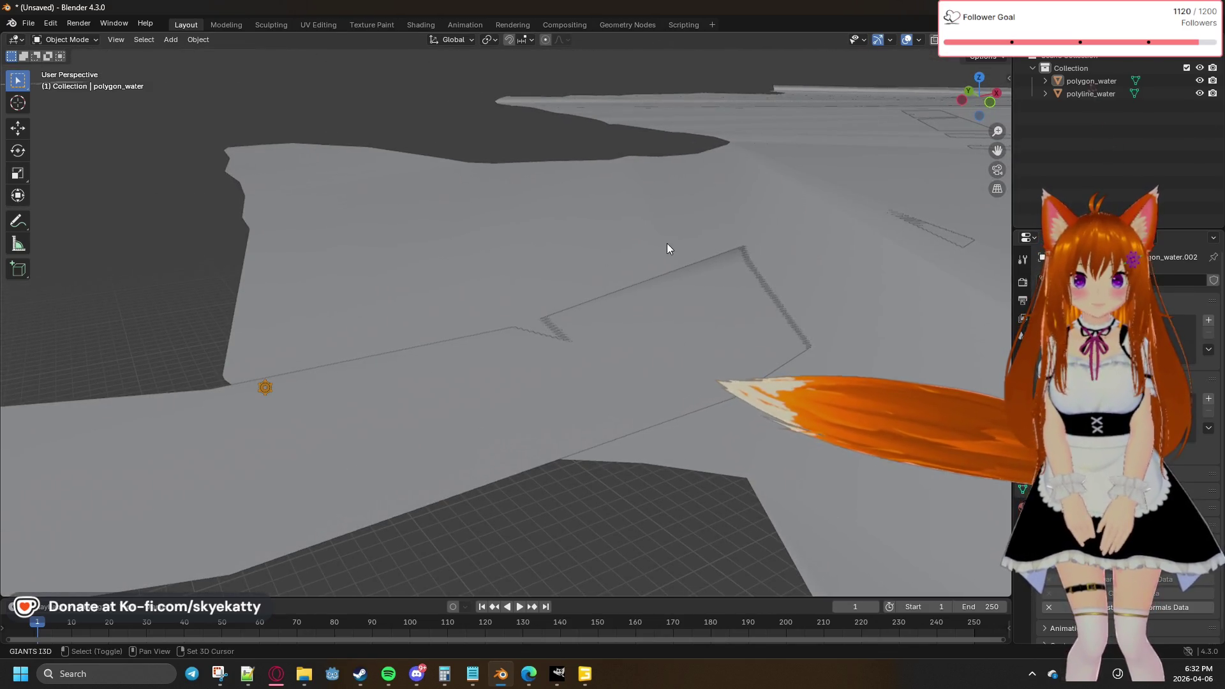
pyautogui.hotkey('ctrl', 'z')
pyautogui.moveTo(557, 273)
pyautogui.mouseDown()
pyautogui.moveTo(557, 259)
pyautogui.moveTo(502, 291)
pyautogui.moveTo(591, 257)
pyautogui.moveTo(704, 253)
pyautogui.moveTo(573, 288)
pyautogui.moveTo(604, 322)
pyautogui.moveTo(710, 292)
pyautogui.moveTo(740, 237)
pyautogui.moveTo(620, 231)
pyautogui.moveTo(634, 222)
pyautogui.moveTo(689, 224)
pyautogui.moveTo(655, 285)
pyautogui.mouseUp()
pyautogui.hotkey('ctrl', 'z')
pyautogui.hotkey('ctrl', 'z')
pyautogui.hotkey('ctrl', 'z')
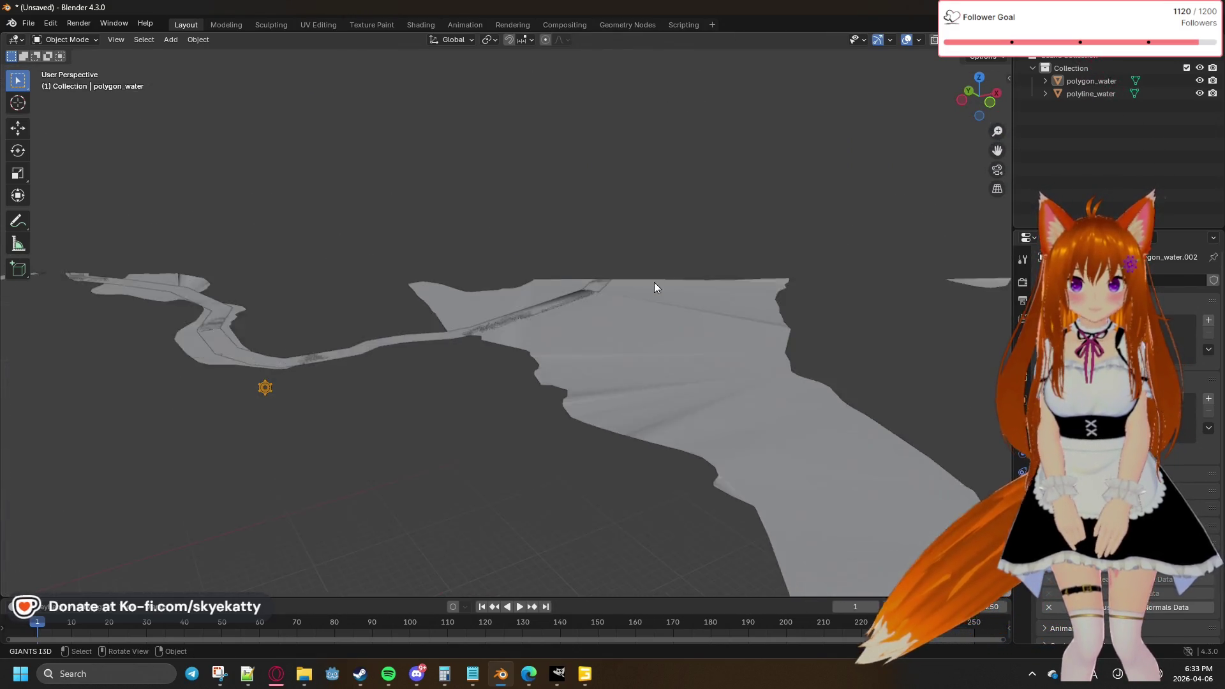
pyautogui.hotkey('ctrl', 'shift', 'z')
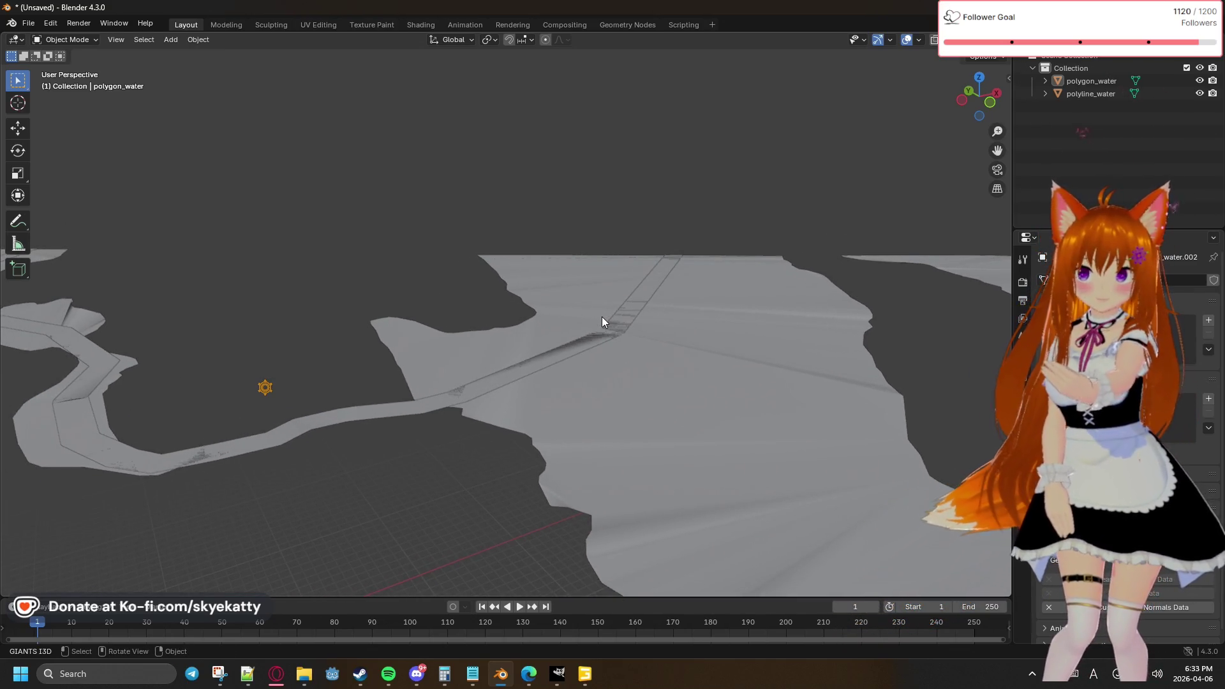
pyautogui.hotkey('ctrl', 'shift', 'z')
pyautogui.hotkey('ctrl', 'z')
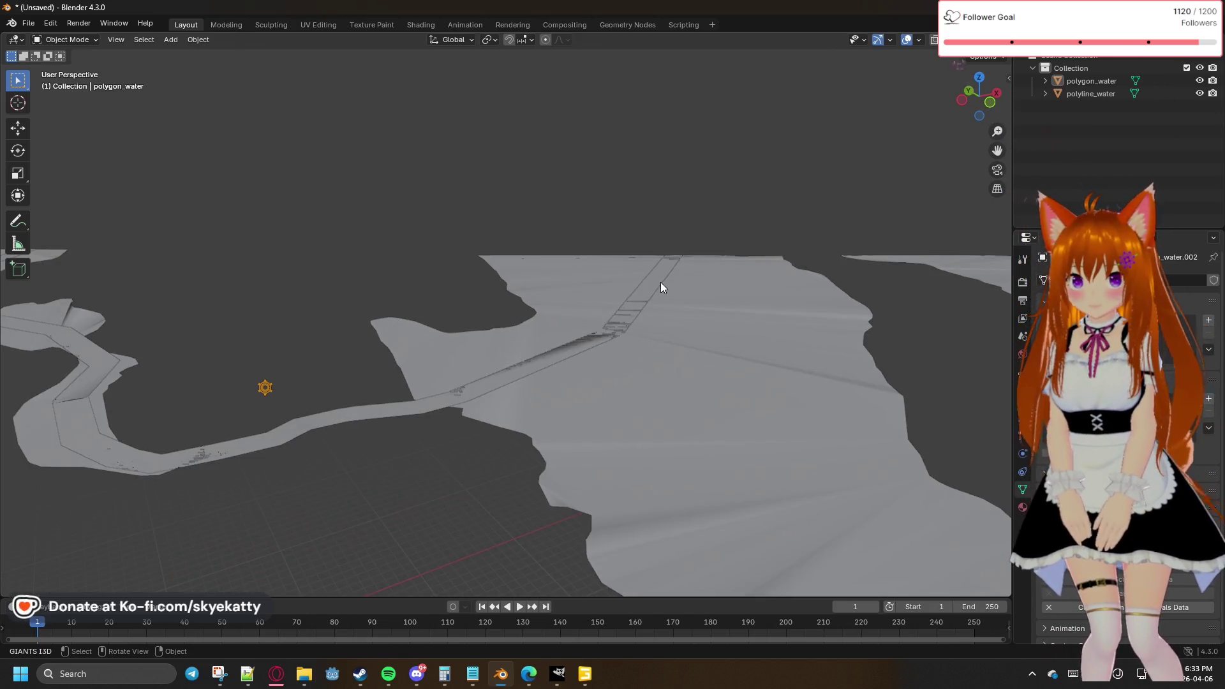
pyautogui.rightClick(663, 266)
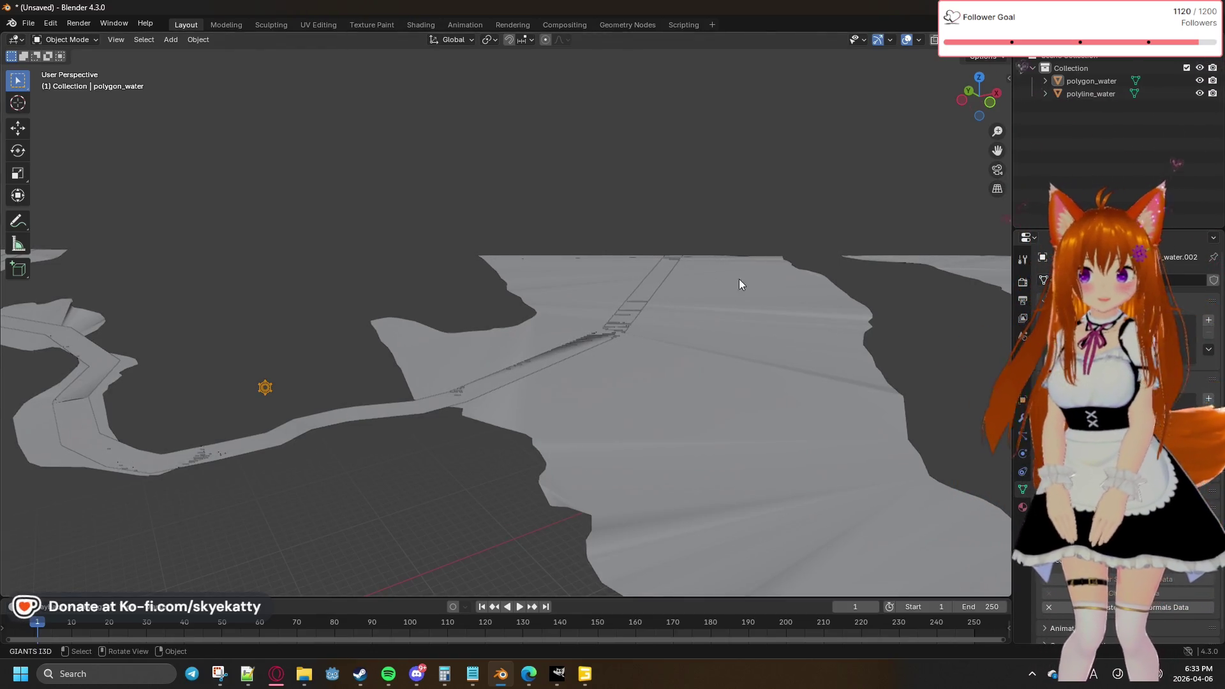
pyautogui.press('Tab')
pyautogui.press('c')
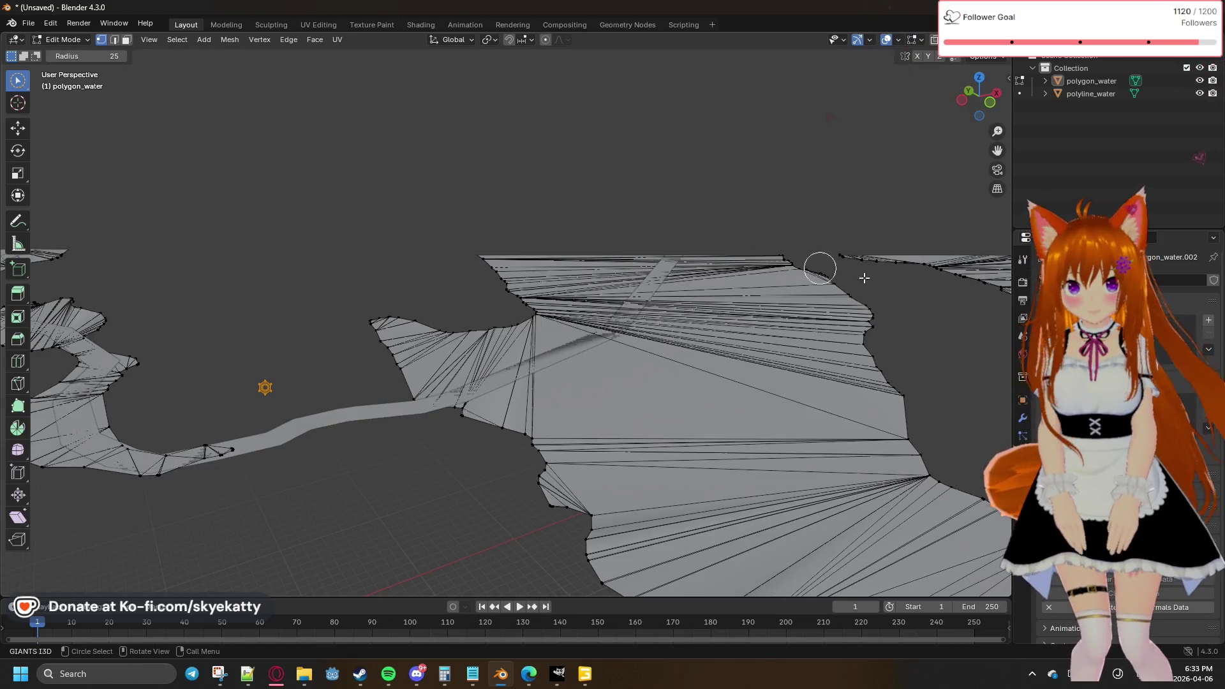
# Step: Add polyline_water to the selection and edit both meshes with all geometry selected
pyautogui.keyDown('ctrl'); pyautogui.click(1115, 93); pyautogui.keyUp('ctrl')
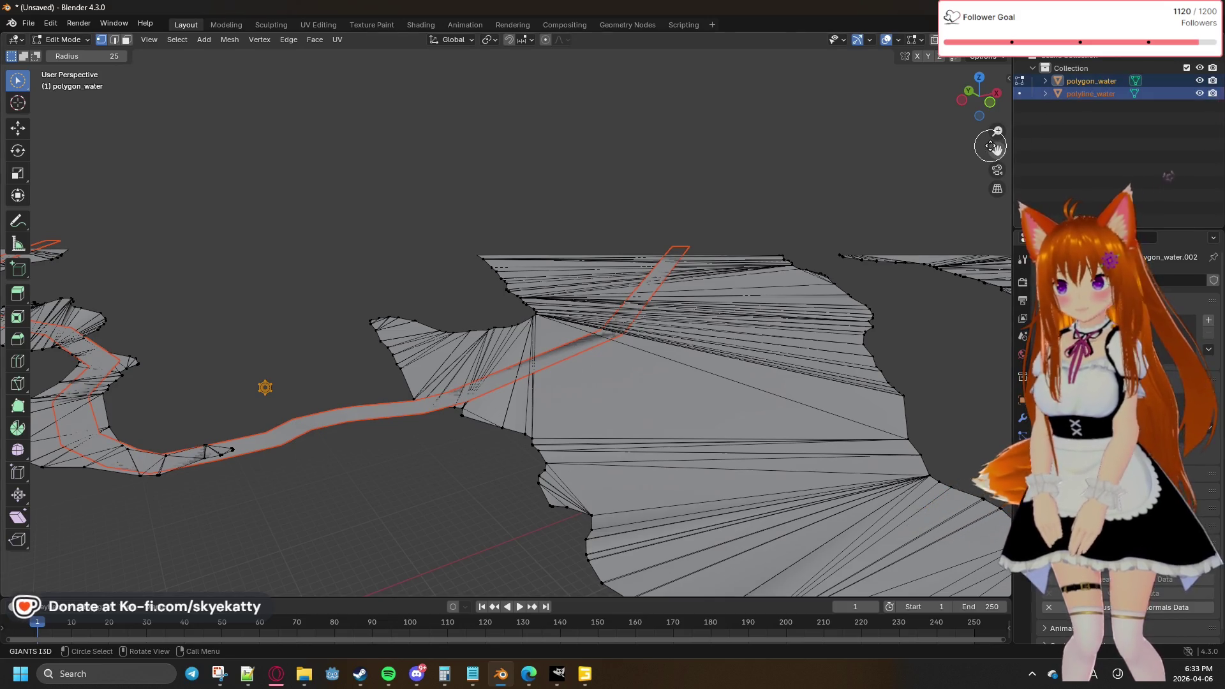
pyautogui.press('Tab')
pyautogui.press('Tab')
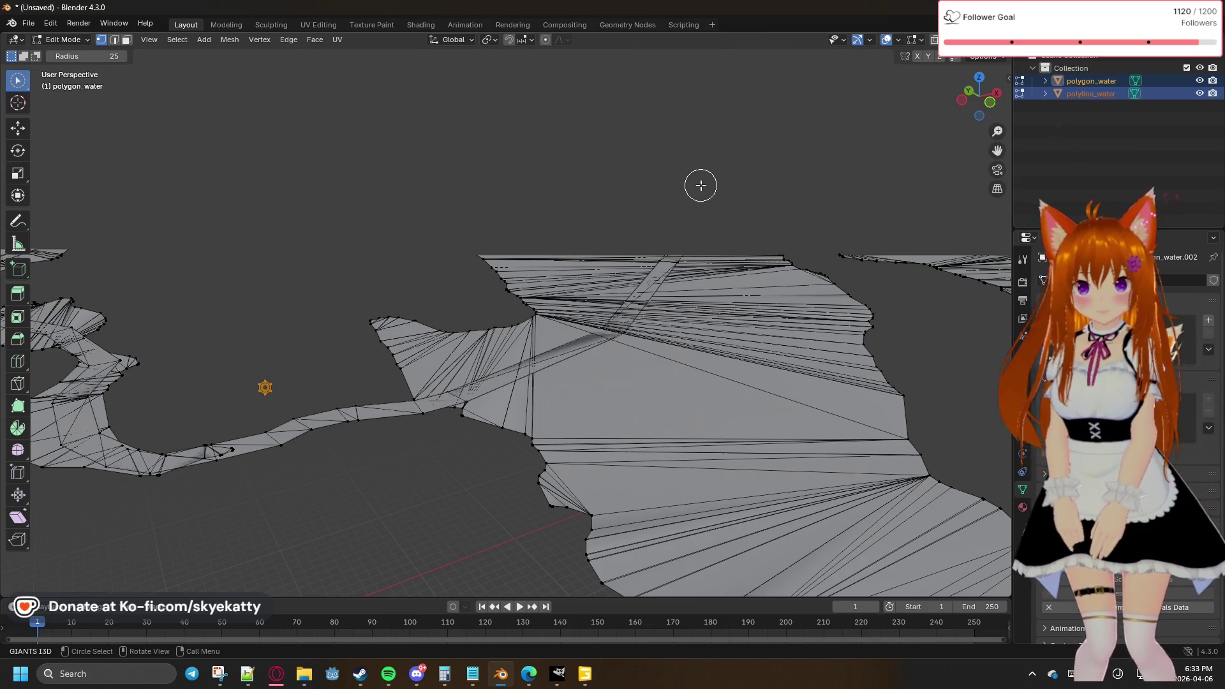
pyautogui.press('a')
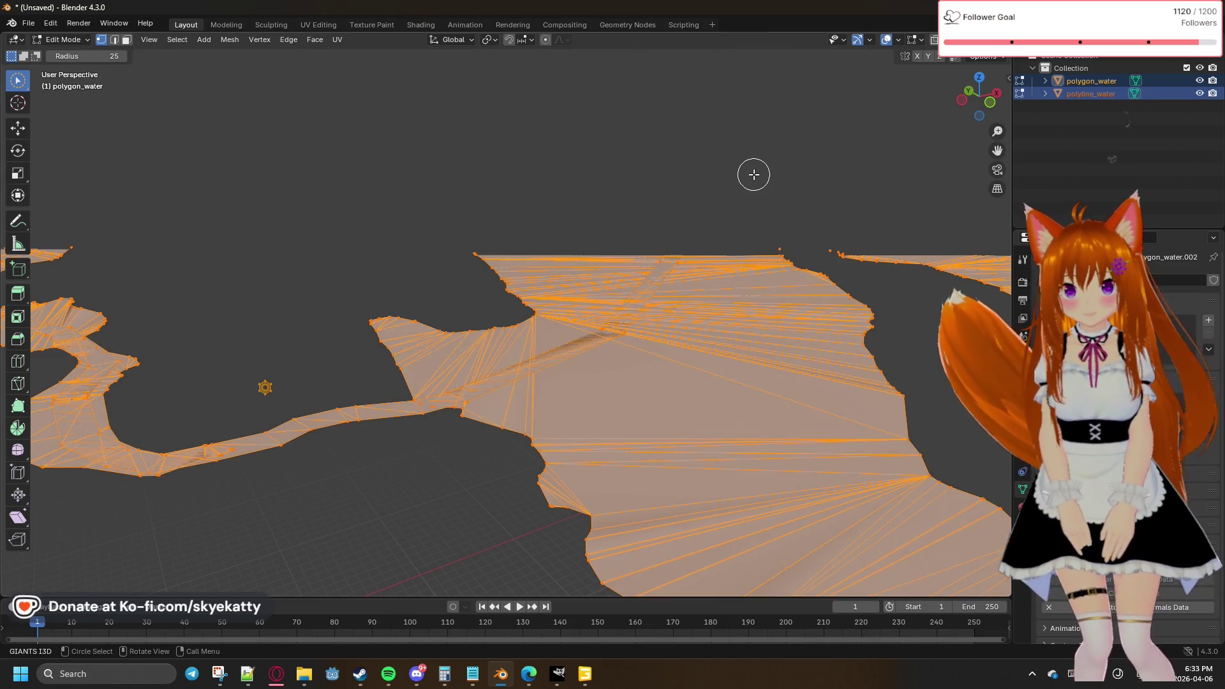
# Step: Browse the Vertex, Face and Mesh menus in the viewport header
pyautogui.click(252, 42)
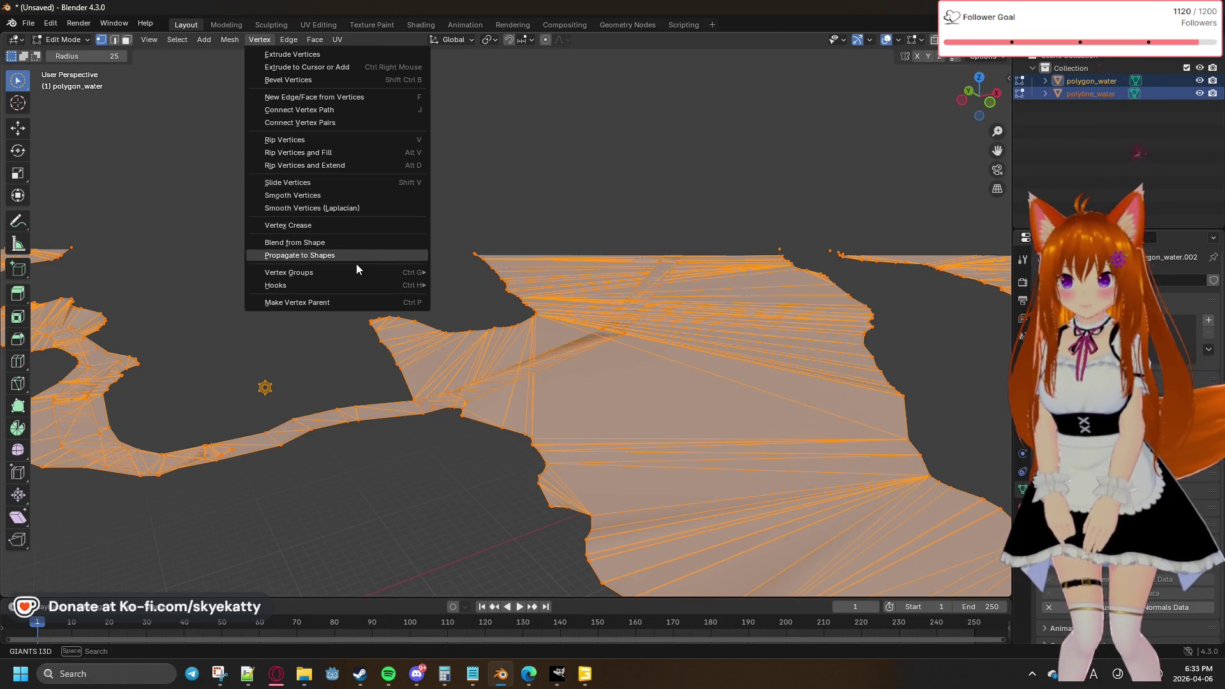
pyautogui.moveTo(357, 274)
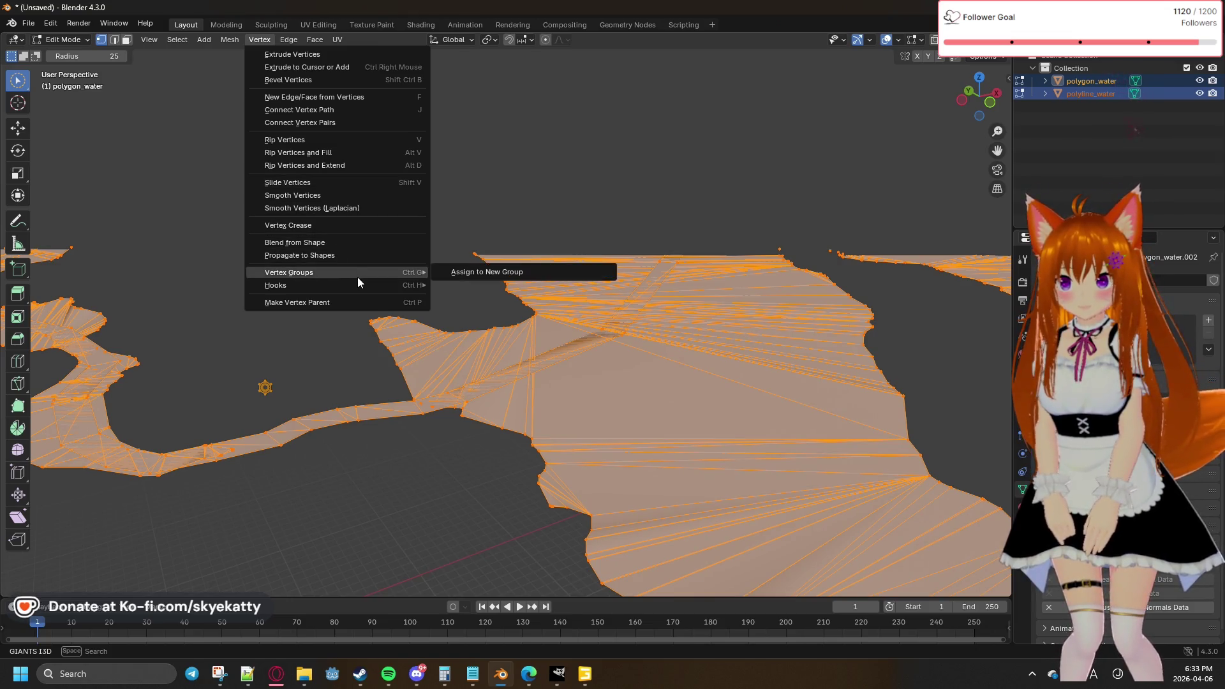
pyautogui.click(254, 41)
pyautogui.click(316, 41)
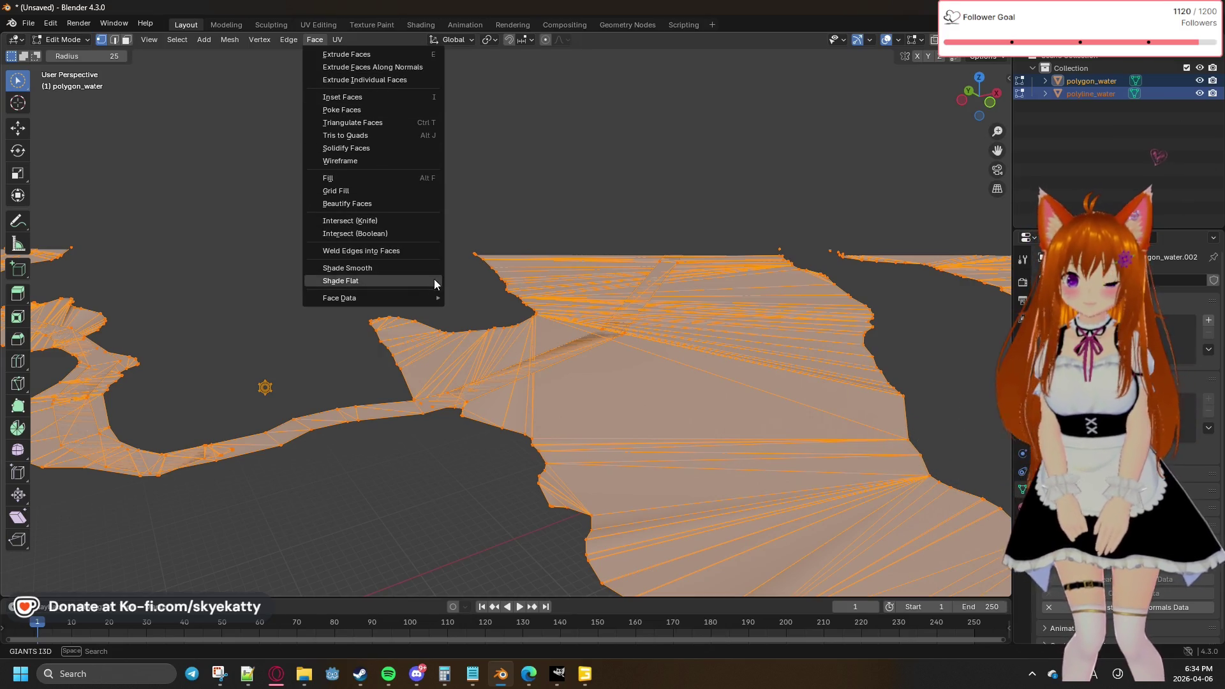
pyautogui.moveTo(423, 303)
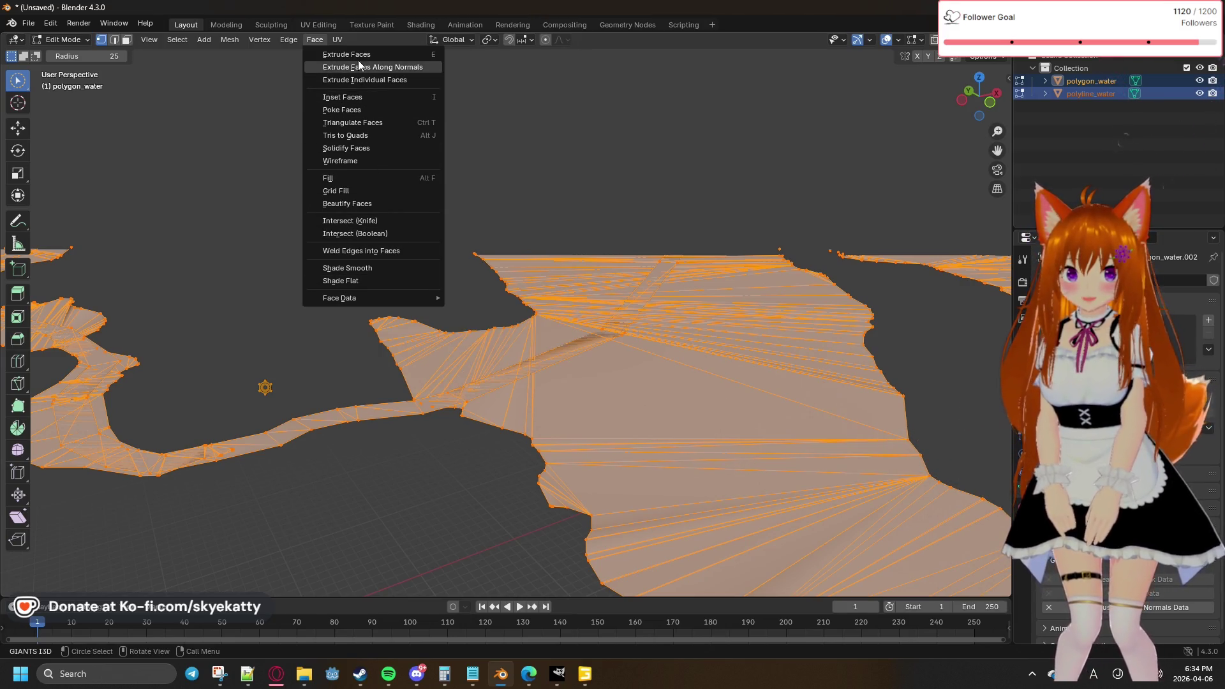
pyautogui.press('Escape')
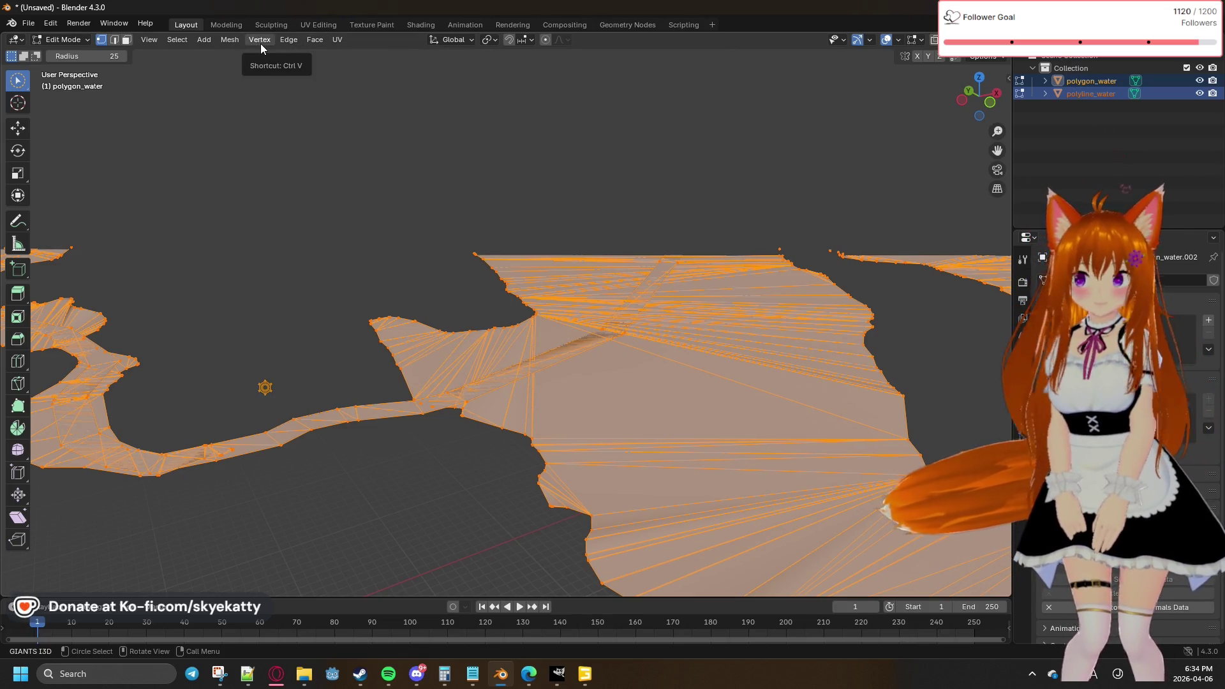
pyautogui.click(260, 43)
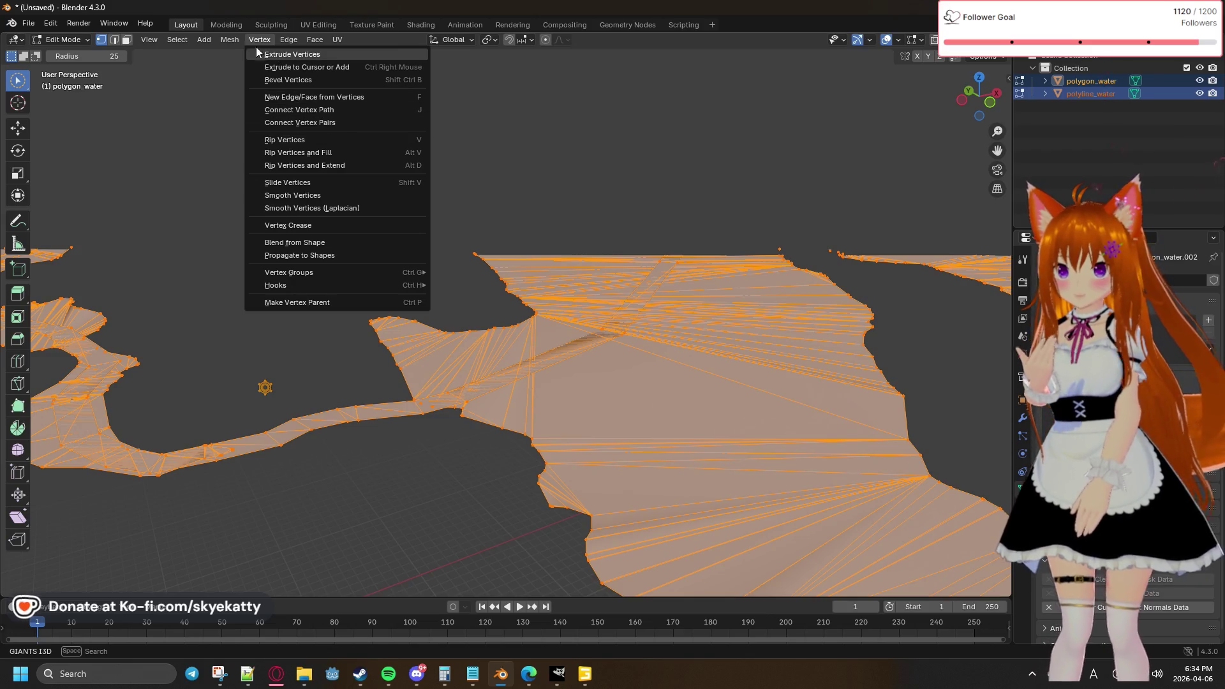
pyautogui.press('Escape')
pyautogui.click(230, 39)
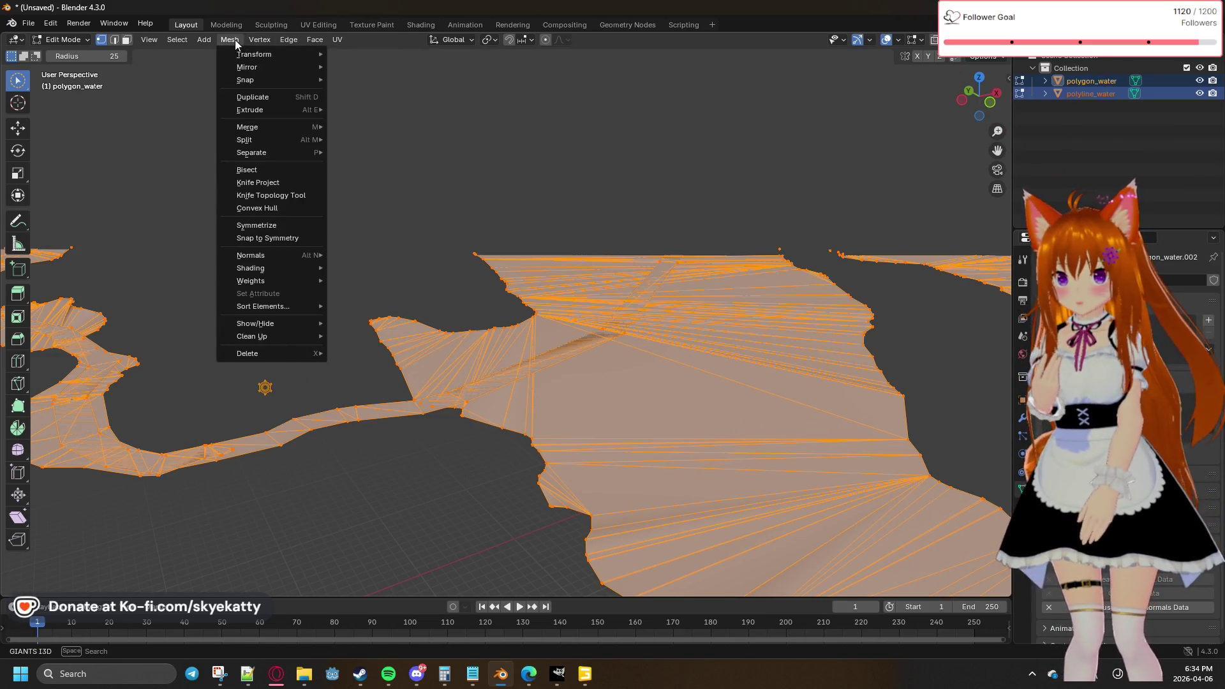
pyautogui.moveTo(287, 125)
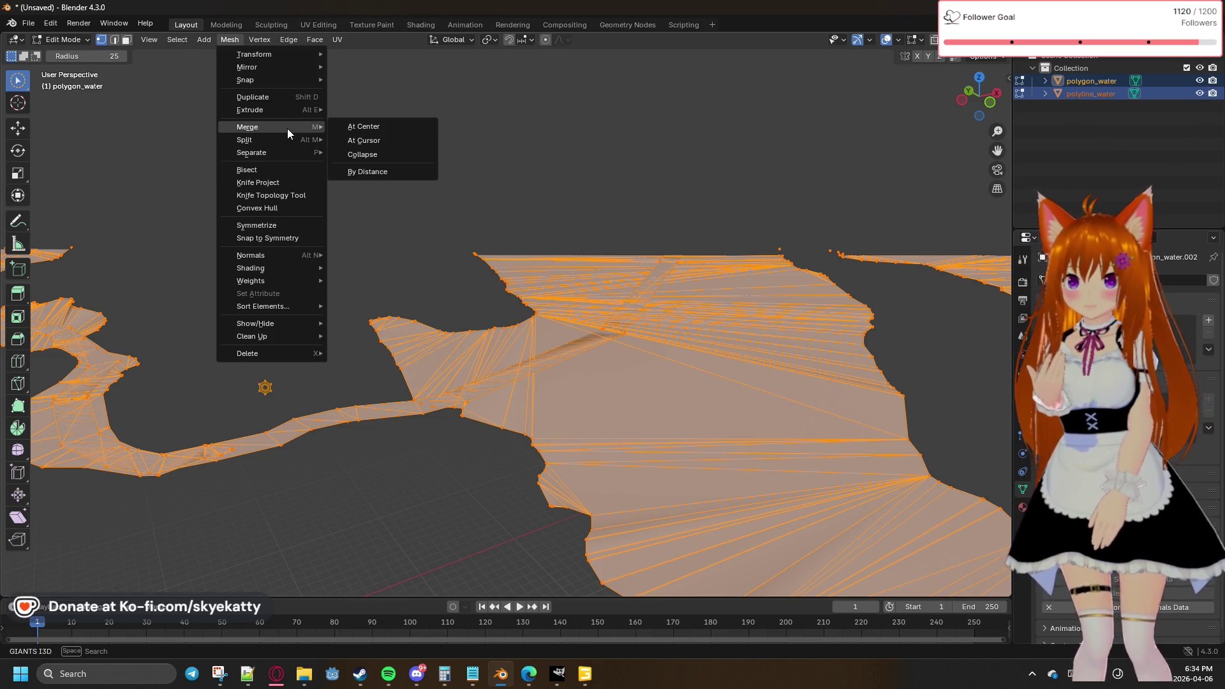
pyautogui.moveTo(293, 156)
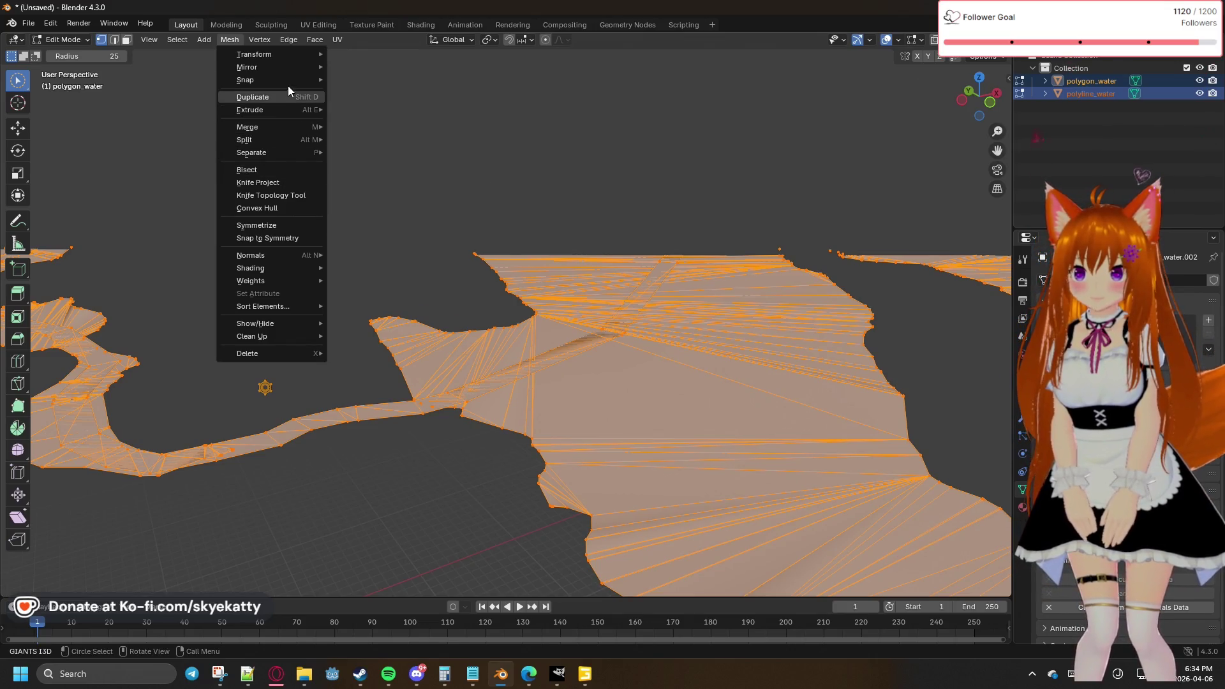
pyautogui.moveTo(293, 59)
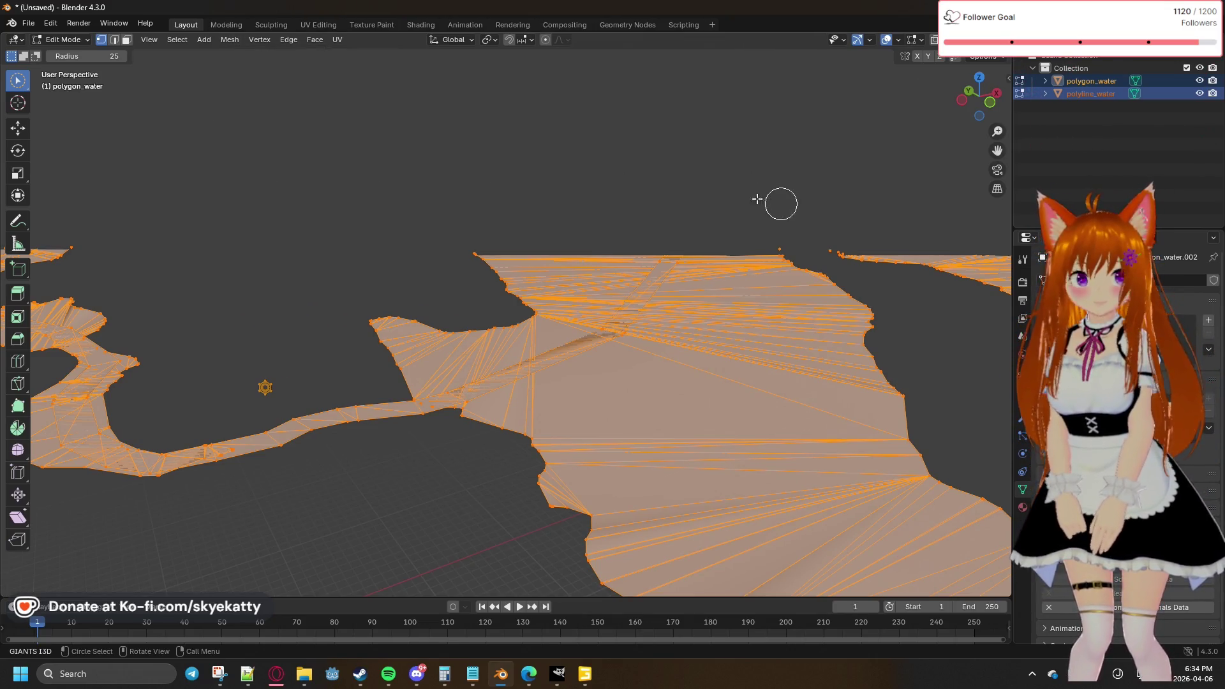
# Step: Expand both water objects in the Outliner and return to Object Mode
pyautogui.click(1085, 129)
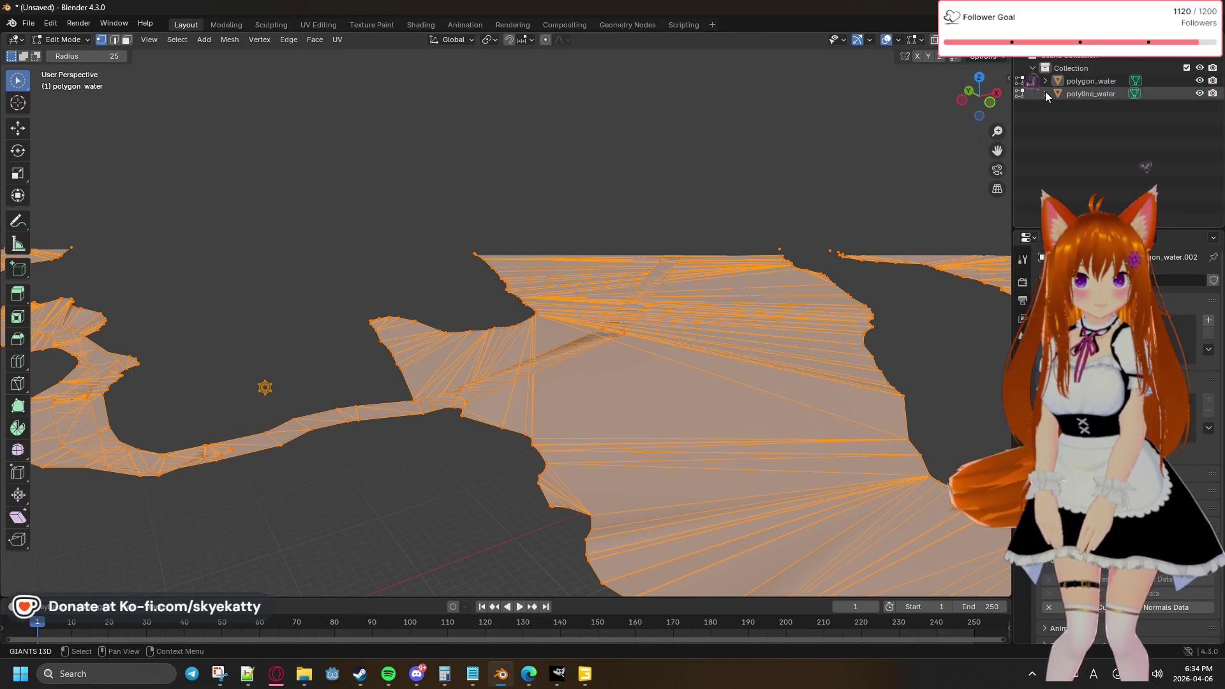
pyautogui.click(1046, 80)
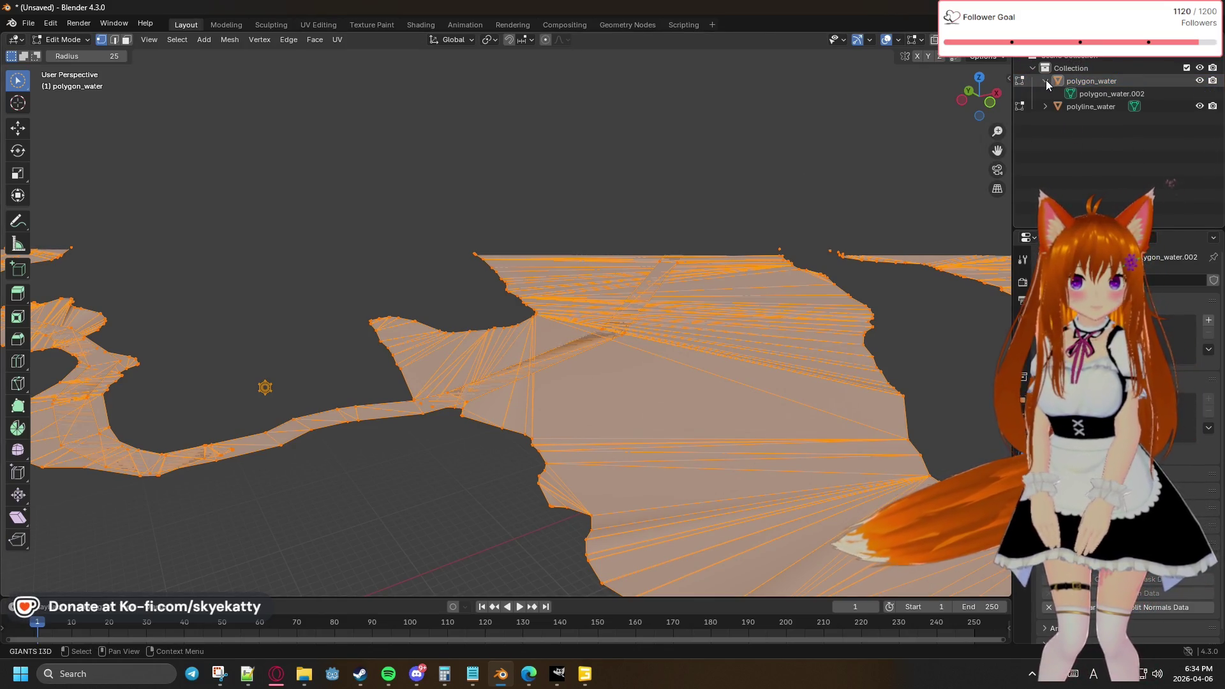
pyautogui.click(1046, 105)
pyautogui.click(1077, 107)
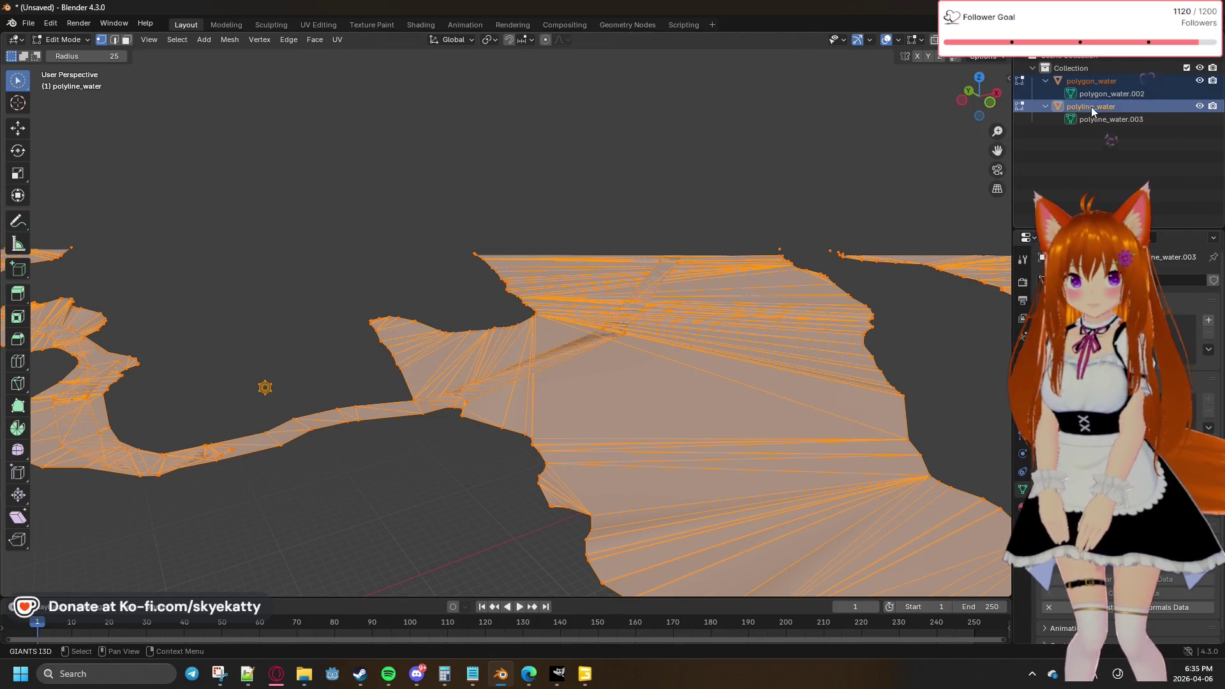
pyautogui.keyDown('ctrl'); pyautogui.click(1076, 83); pyautogui.keyUp('ctrl')
pyautogui.press('Tab')
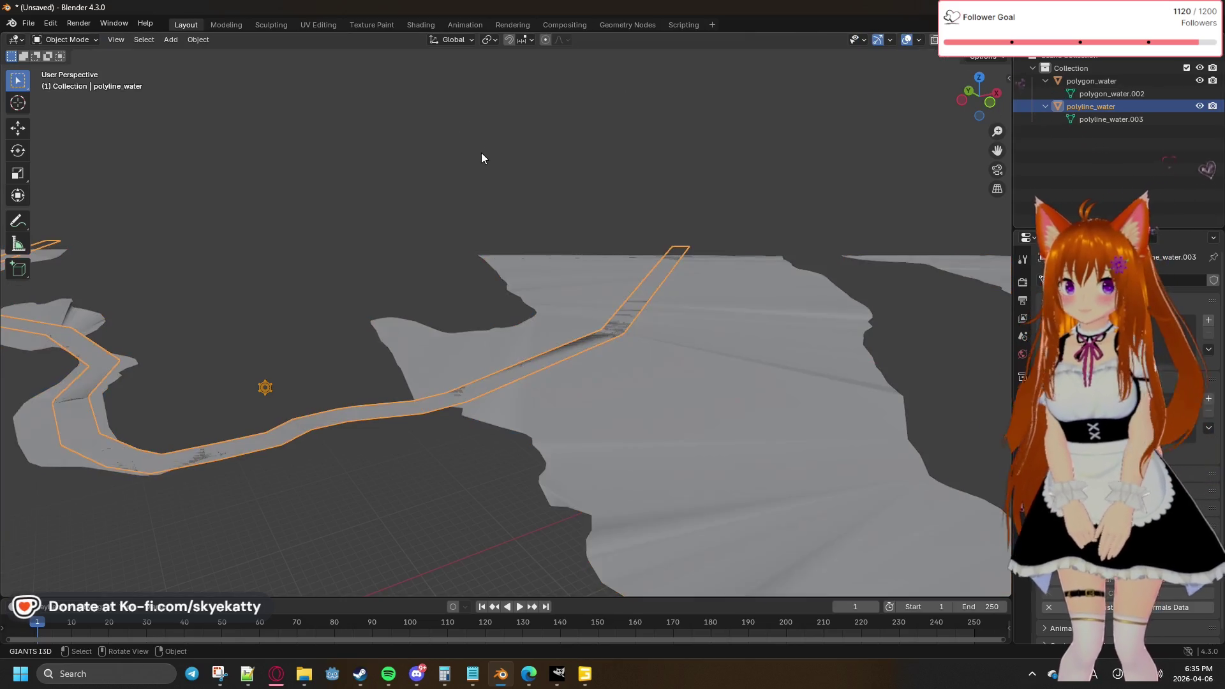
pyautogui.keyDown('shift'); pyautogui.click(687, 368); pyautogui.keyUp('shift')
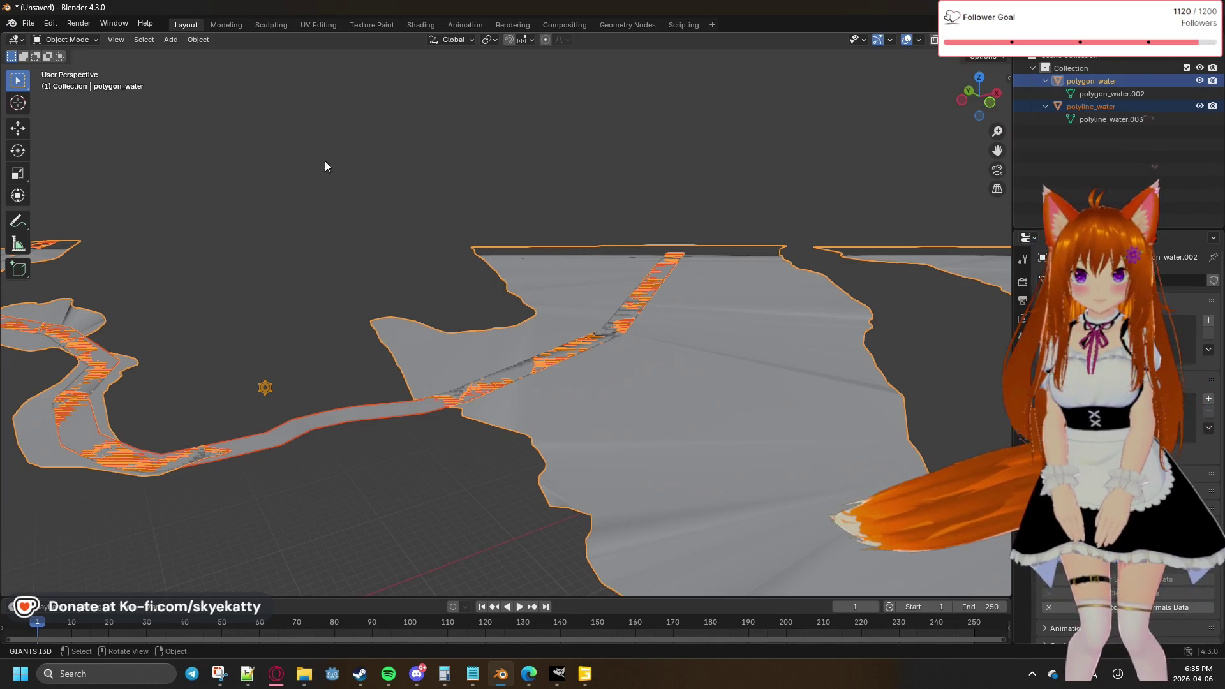
pyautogui.click(188, 41)
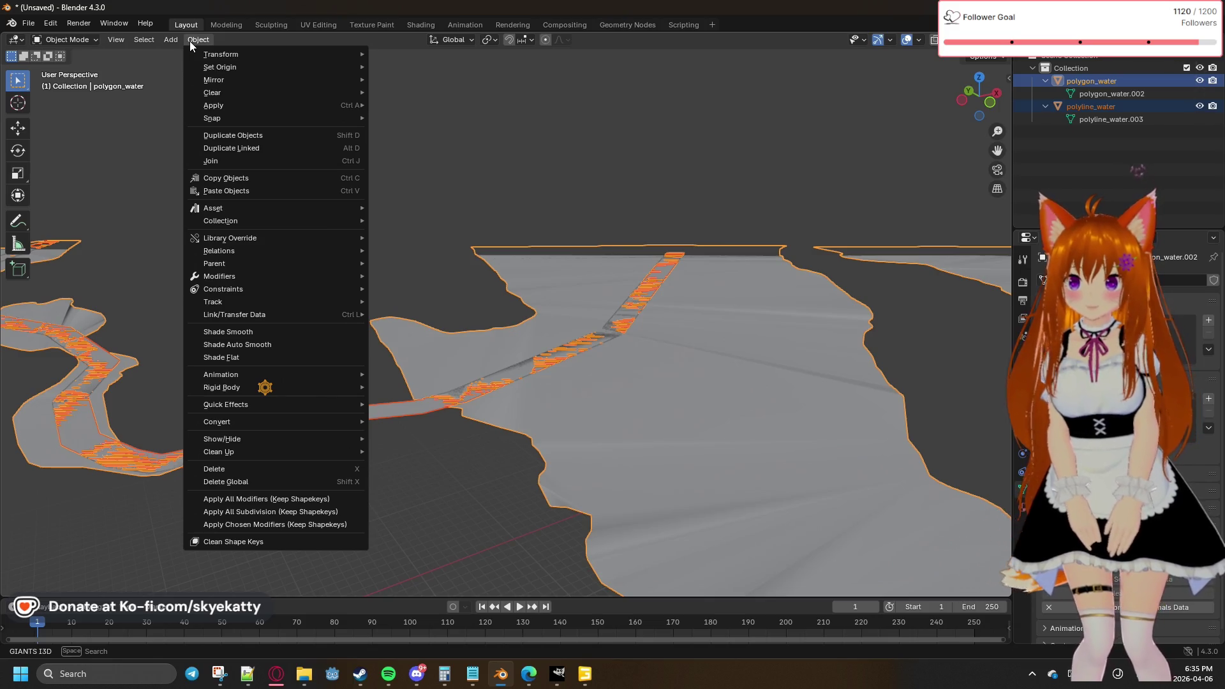
pyautogui.click(190, 23)
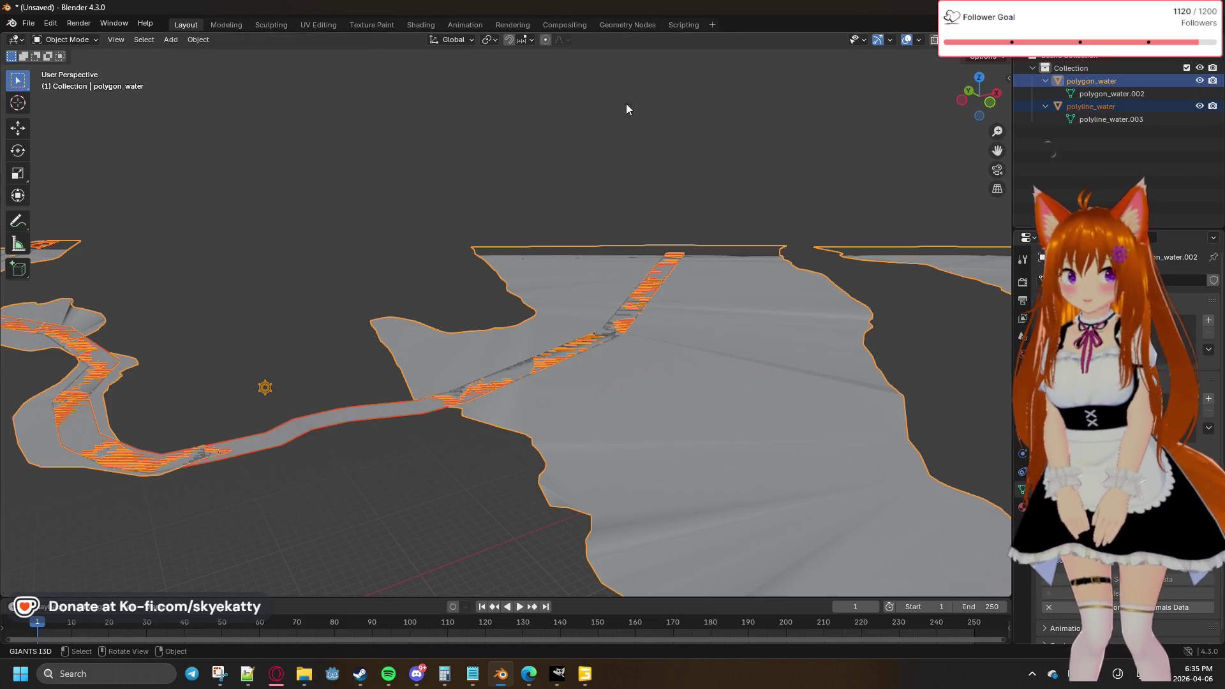
# Step: Select polyline_water, make polygon_water active, and Join them from the context menu
pyautogui.click(1087, 119)
pyautogui.click(1089, 95)
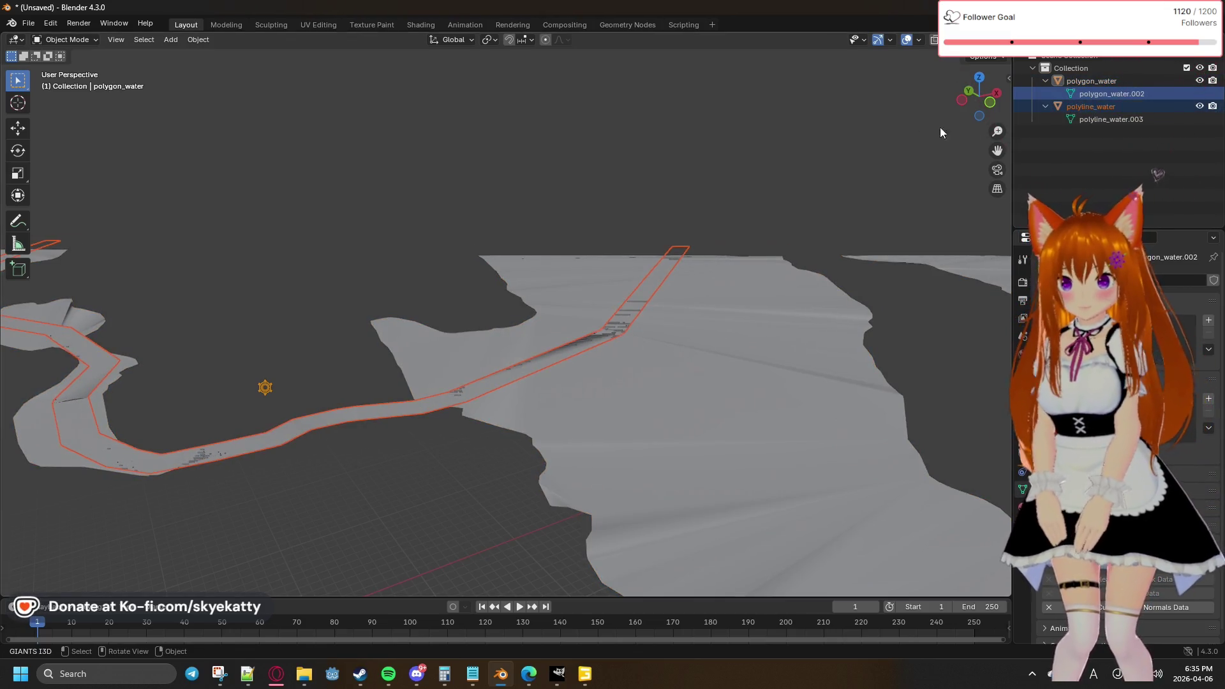
pyautogui.keyDown('ctrl'); pyautogui.click(1101, 80); pyautogui.keyUp('ctrl')
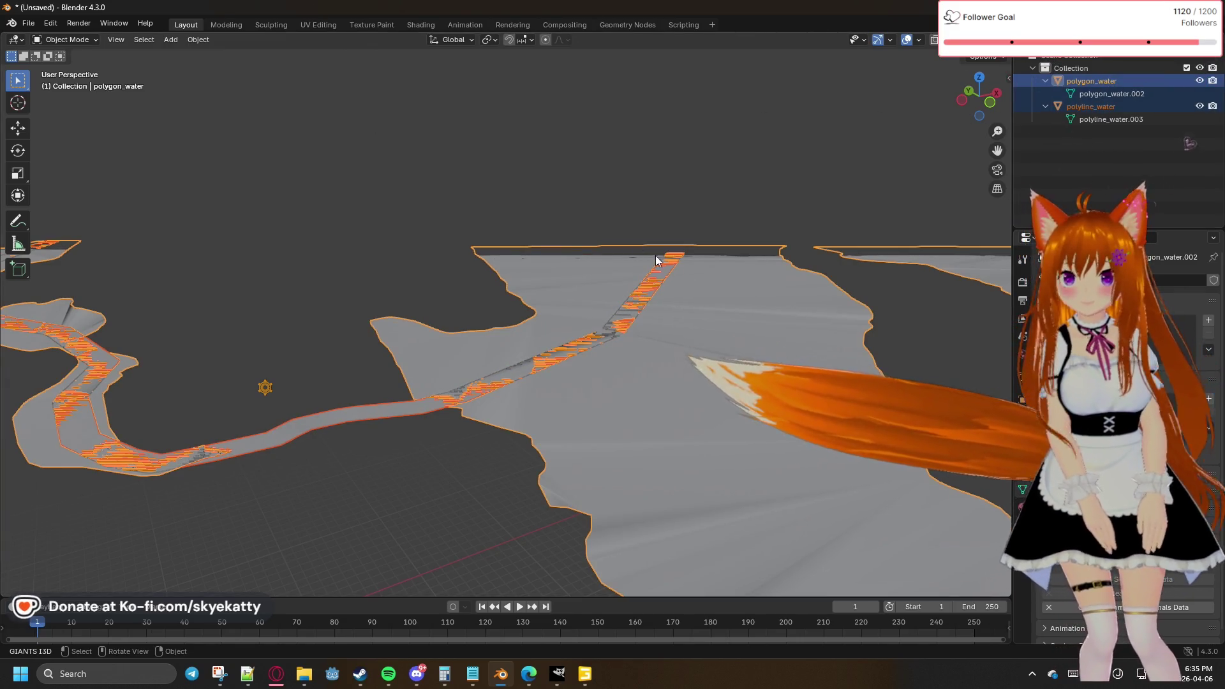
pyautogui.rightClick(721, 317)
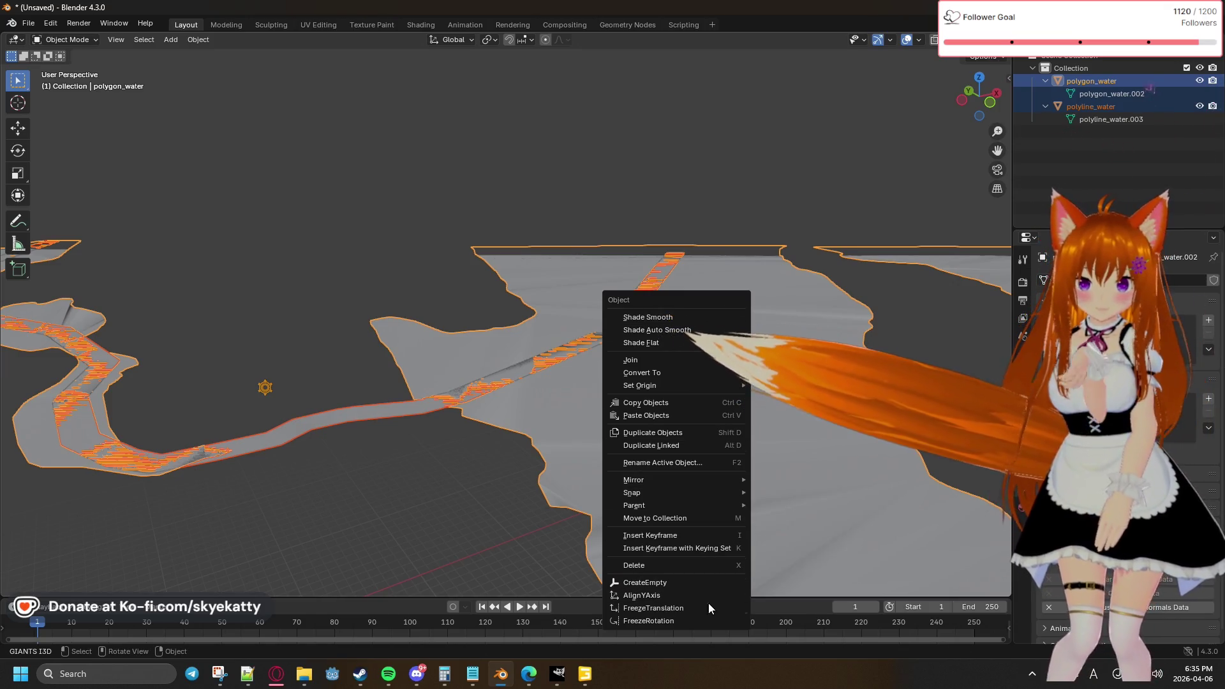
pyautogui.moveTo(686, 480)
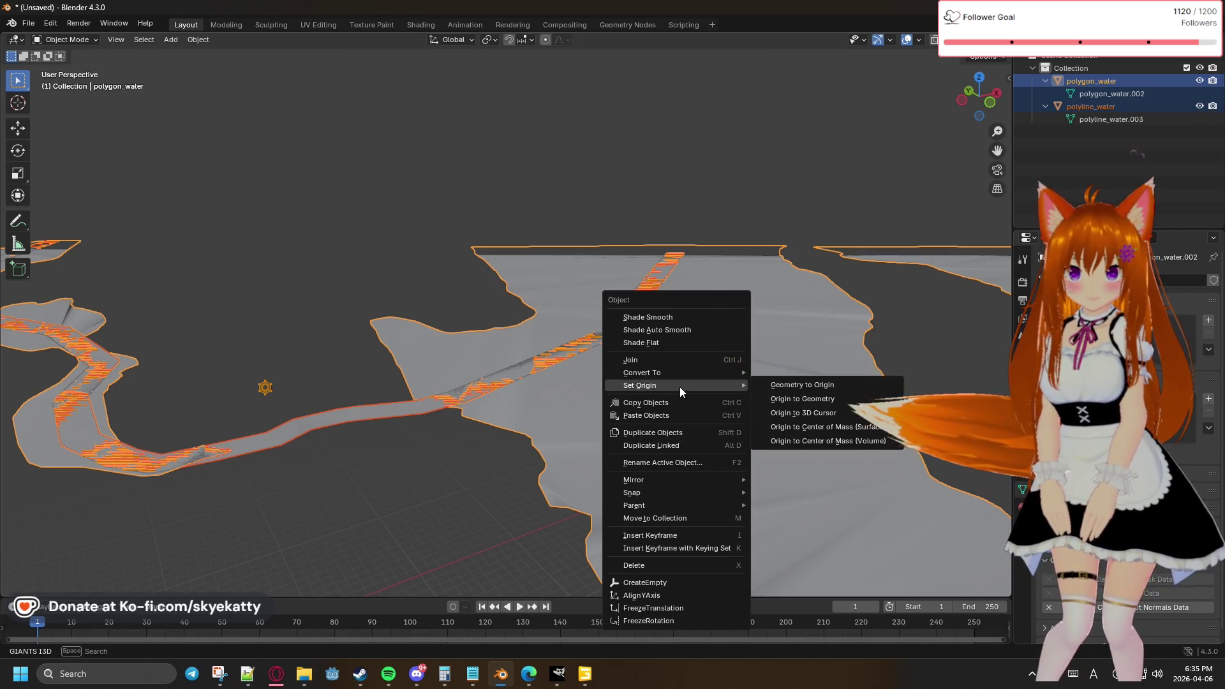
pyautogui.click(682, 358)
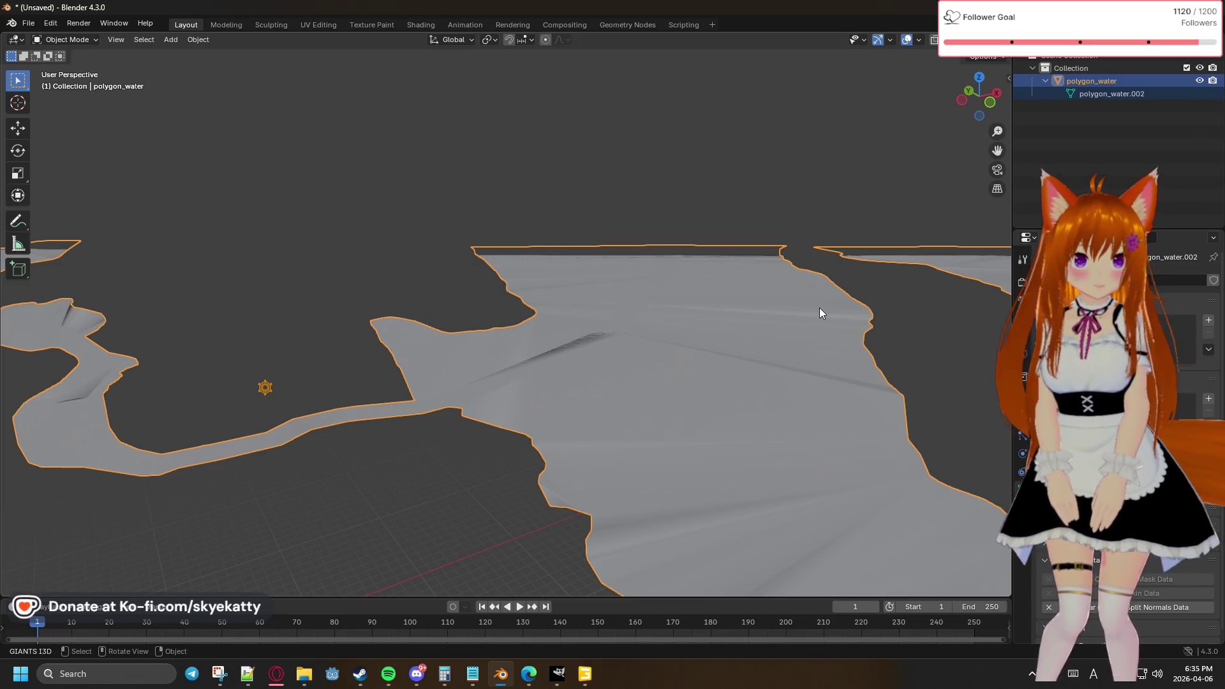
# Step: Put the polygon_water.002 mesh into Edit Mode and show the Edge menu
pyautogui.click(1085, 94)
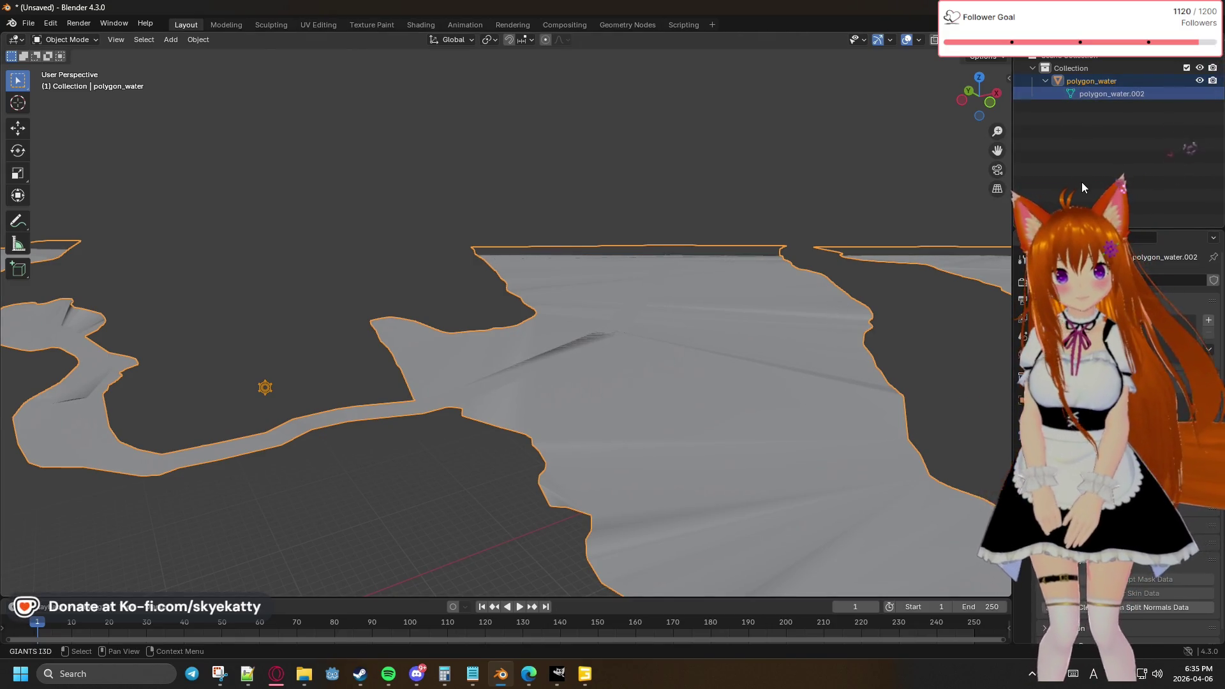
pyautogui.press('Tab')
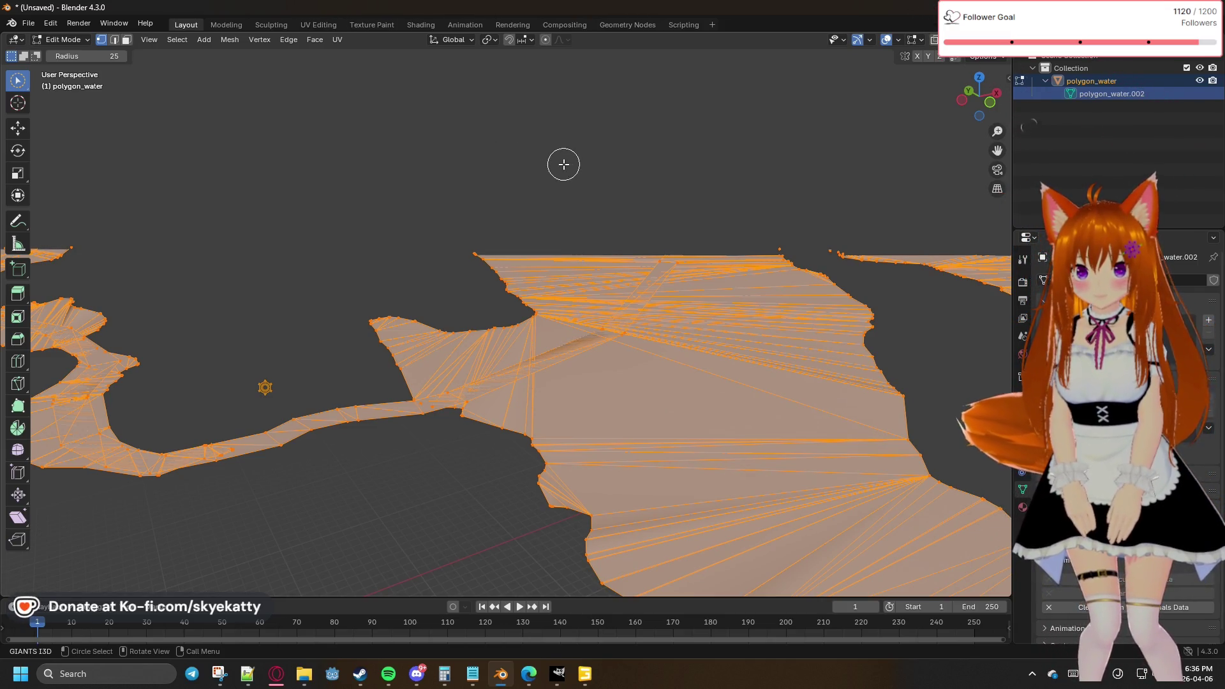
pyautogui.click(284, 41)
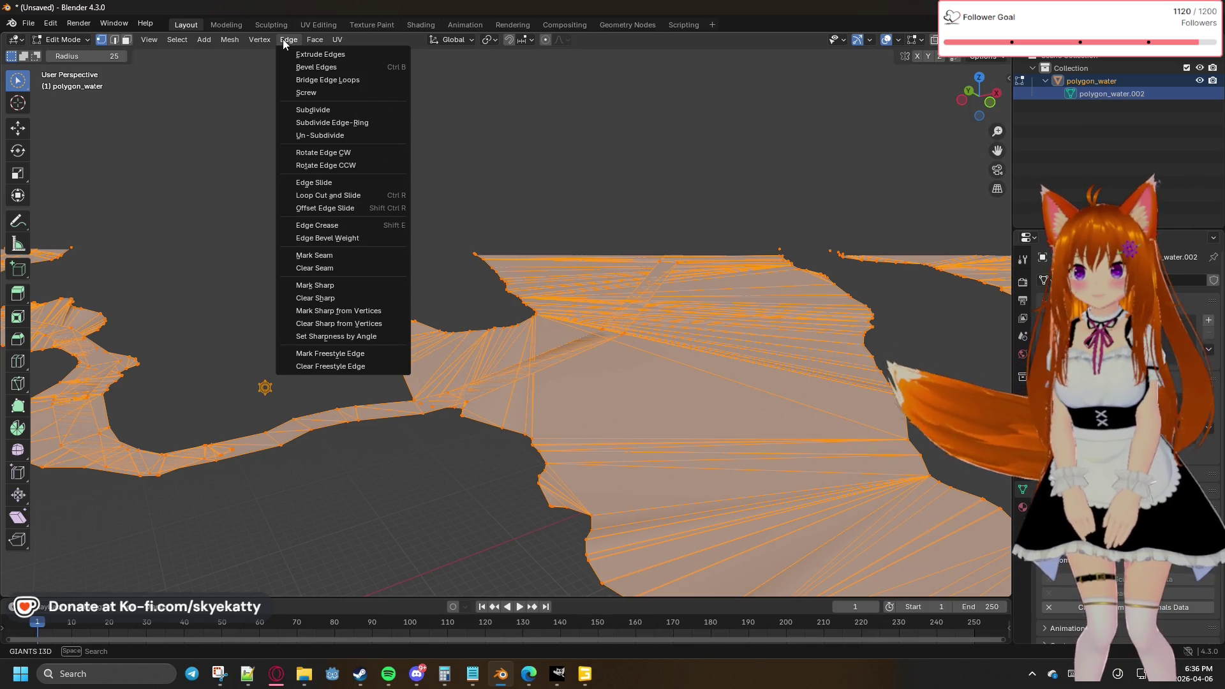
pyautogui.click(259, 39)
pyautogui.click(259, 39)
pyautogui.moveTo(228, 40)
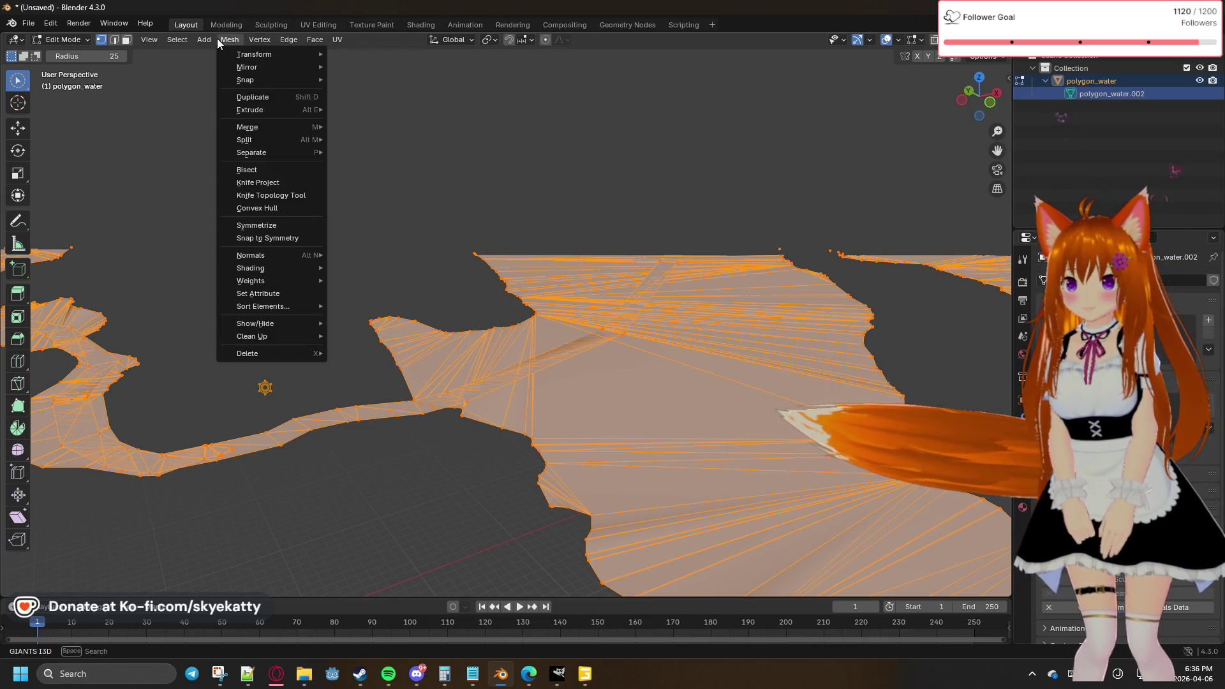
pyautogui.moveTo(278, 110)
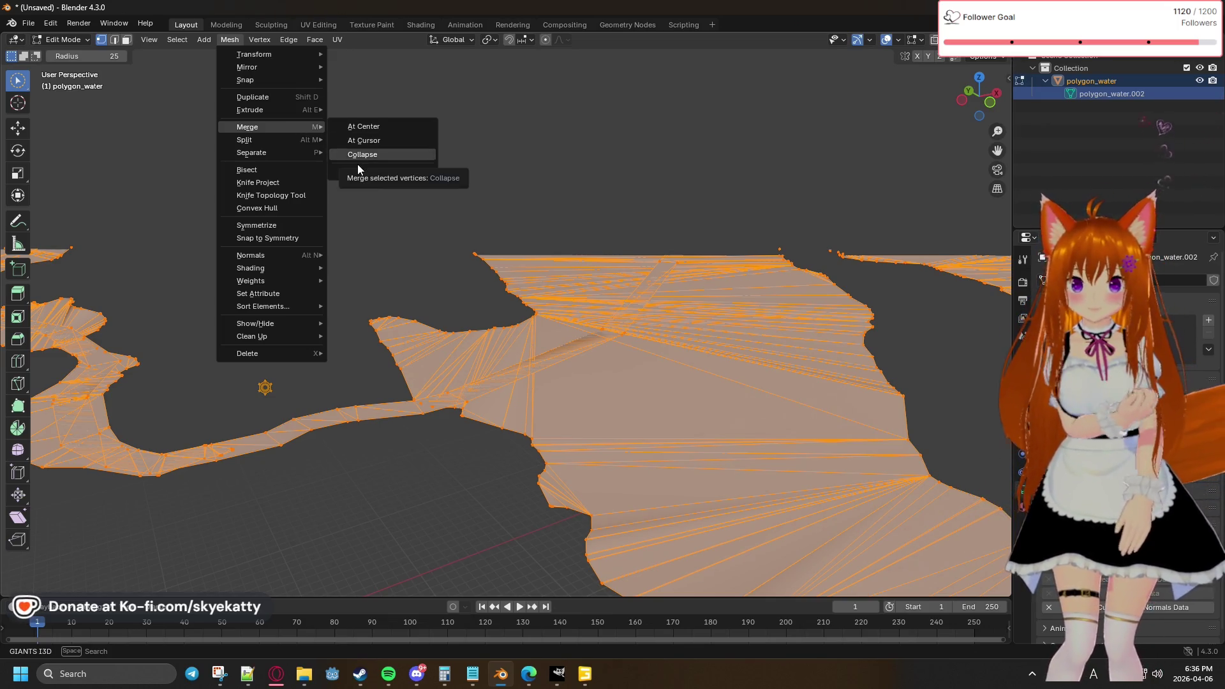
pyautogui.moveTo(297, 112)
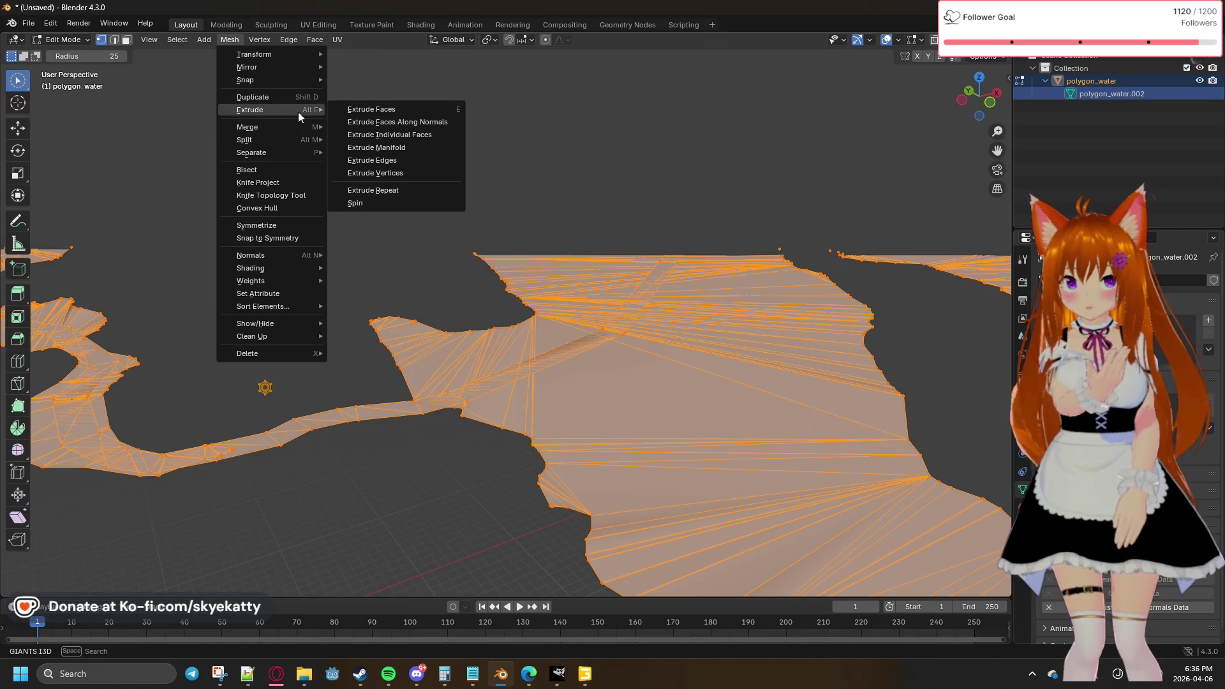
pyautogui.moveTo(302, 156)
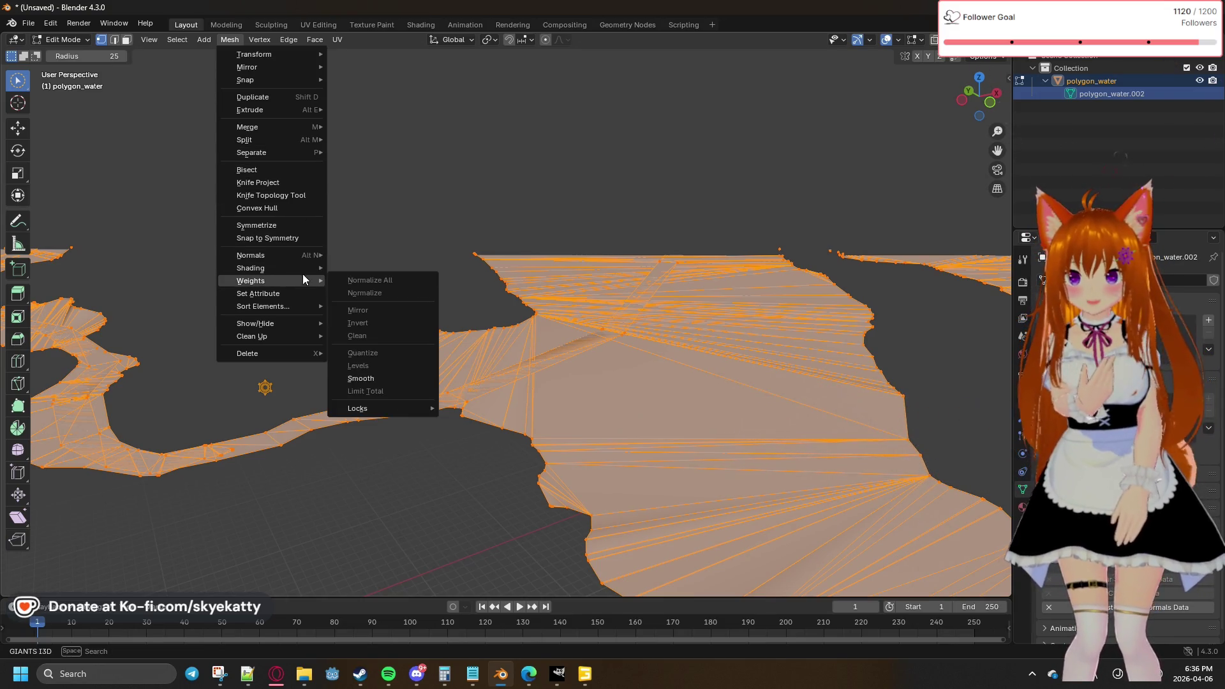
pyautogui.moveTo(305, 257)
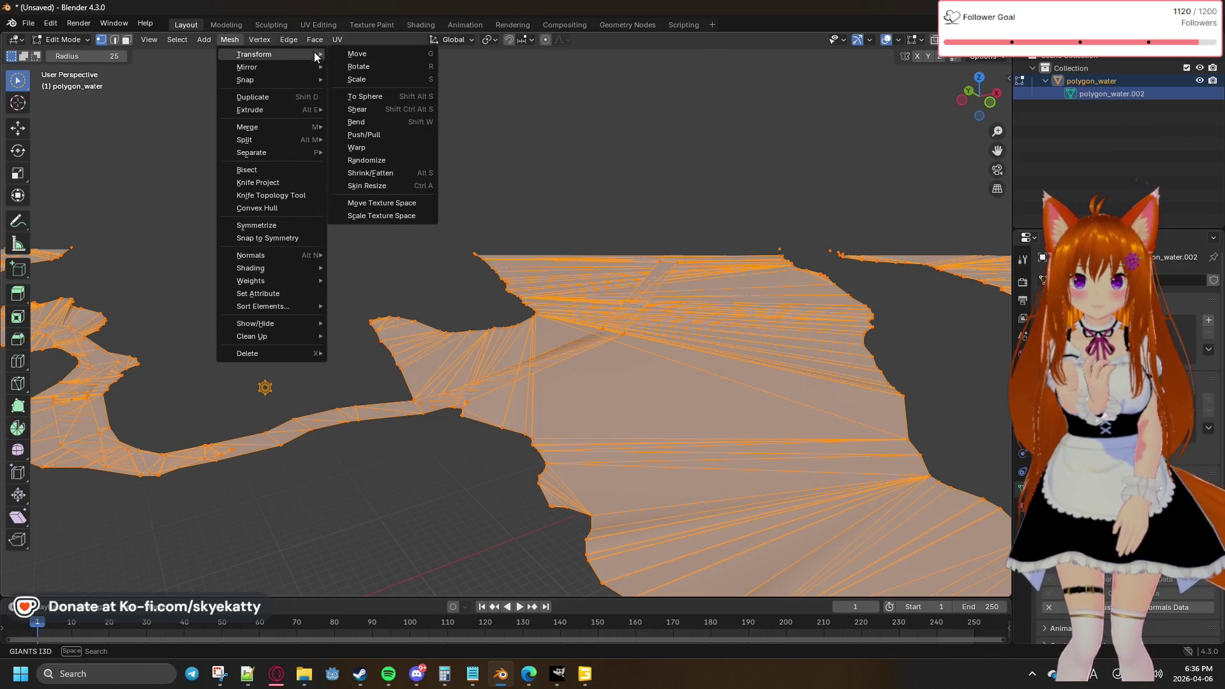
pyautogui.moveTo(270, 43)
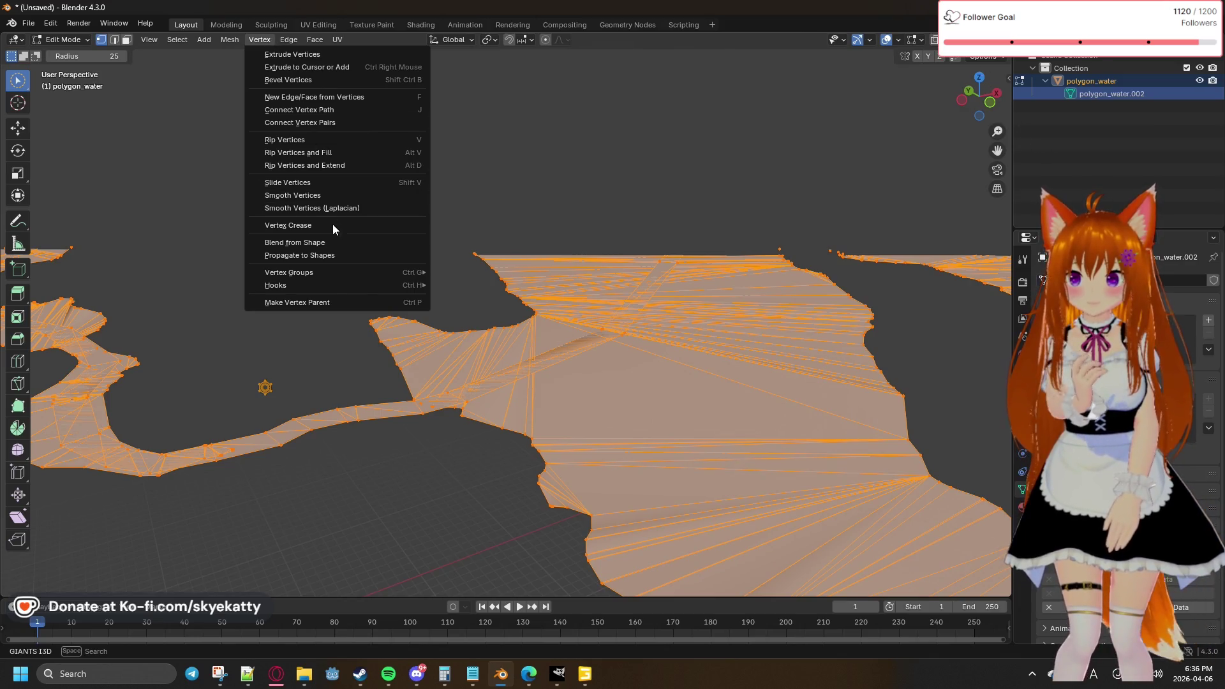
pyautogui.moveTo(344, 276)
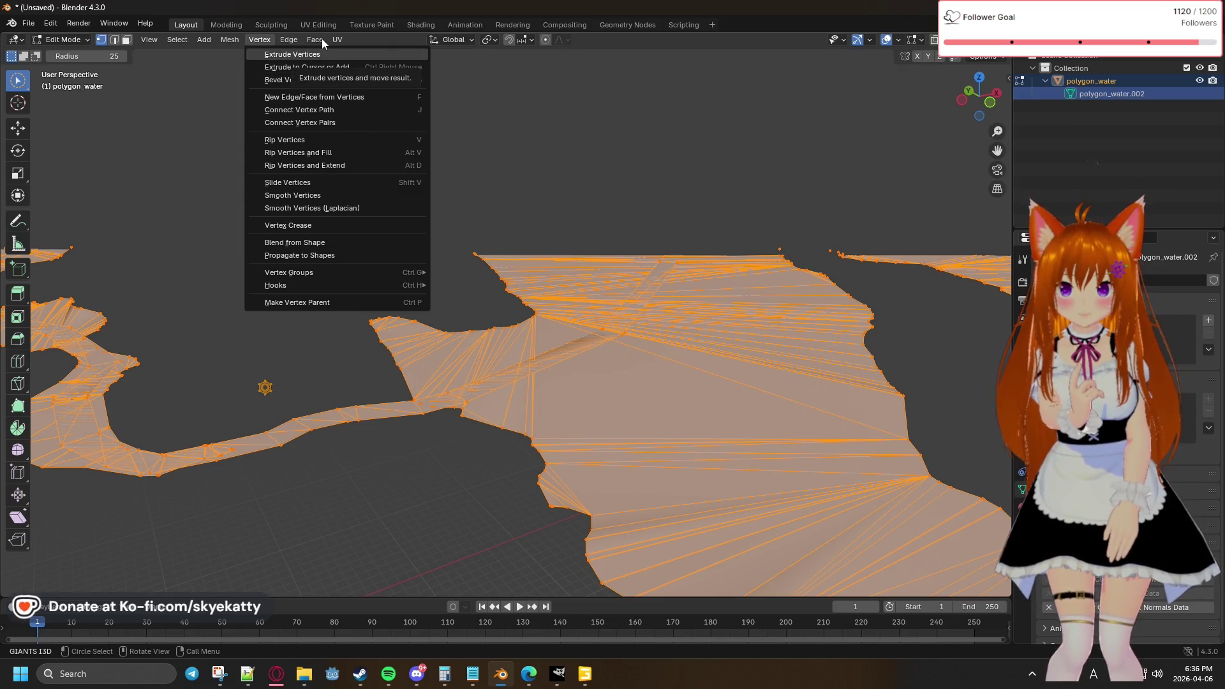
pyautogui.click(270, 36)
pyautogui.click(292, 41)
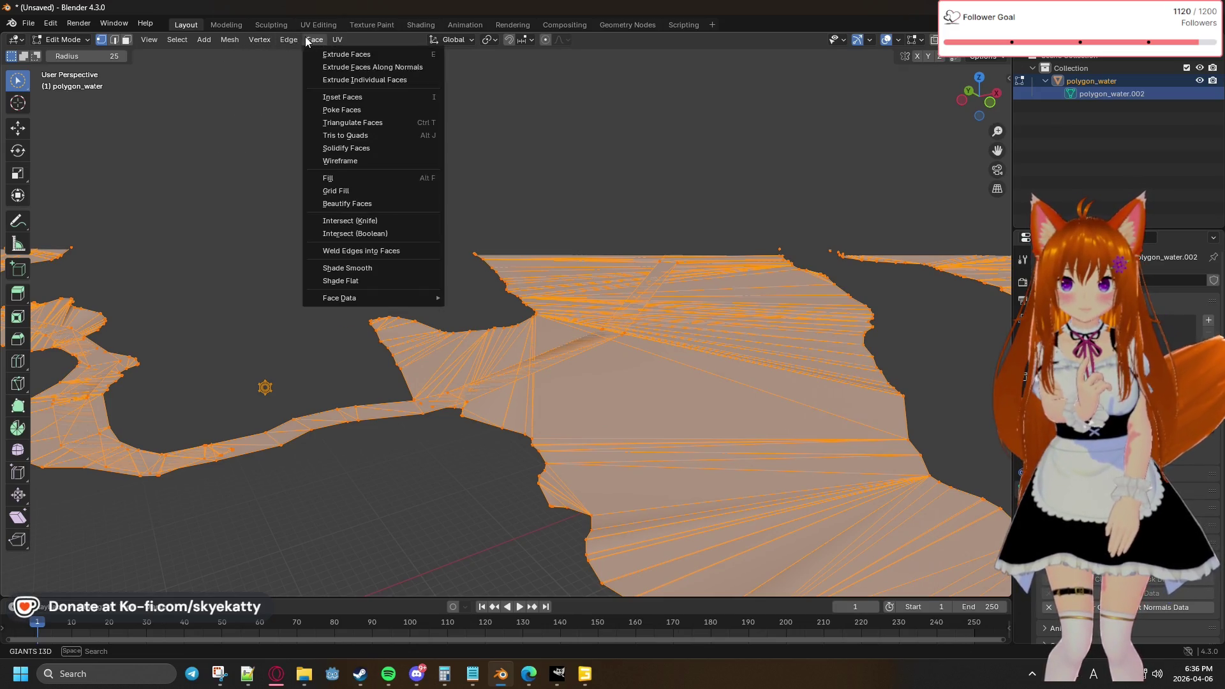
pyautogui.moveTo(313, 43)
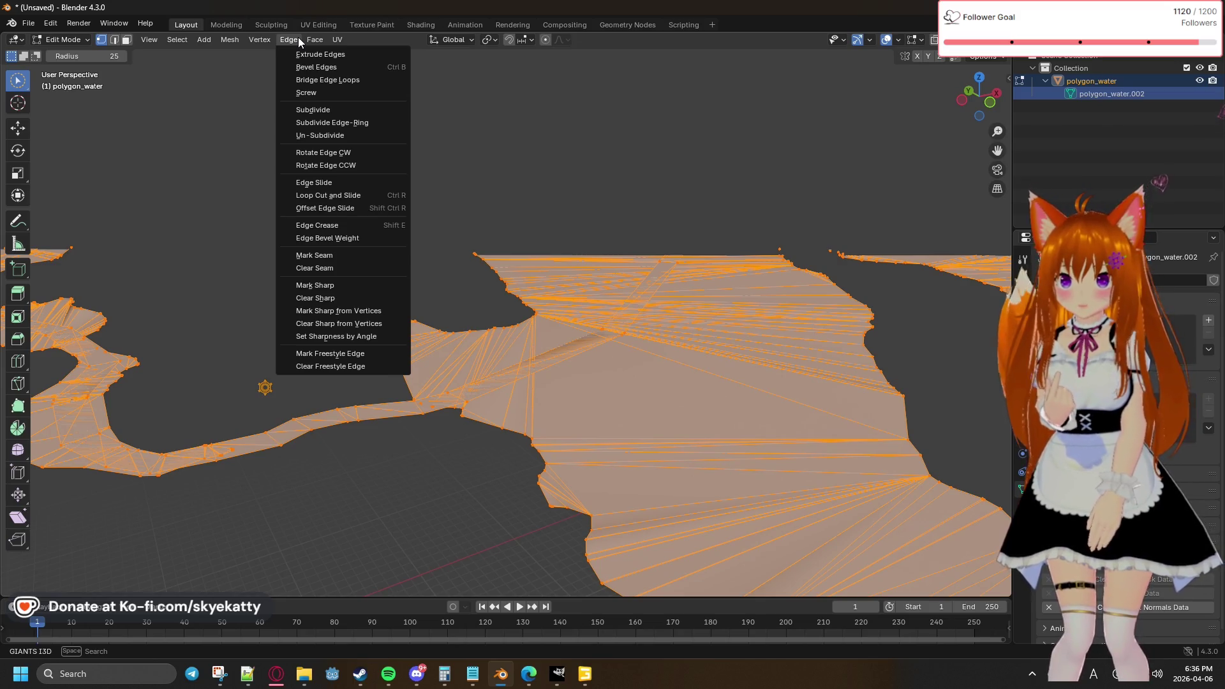
pyautogui.moveTo(263, 42)
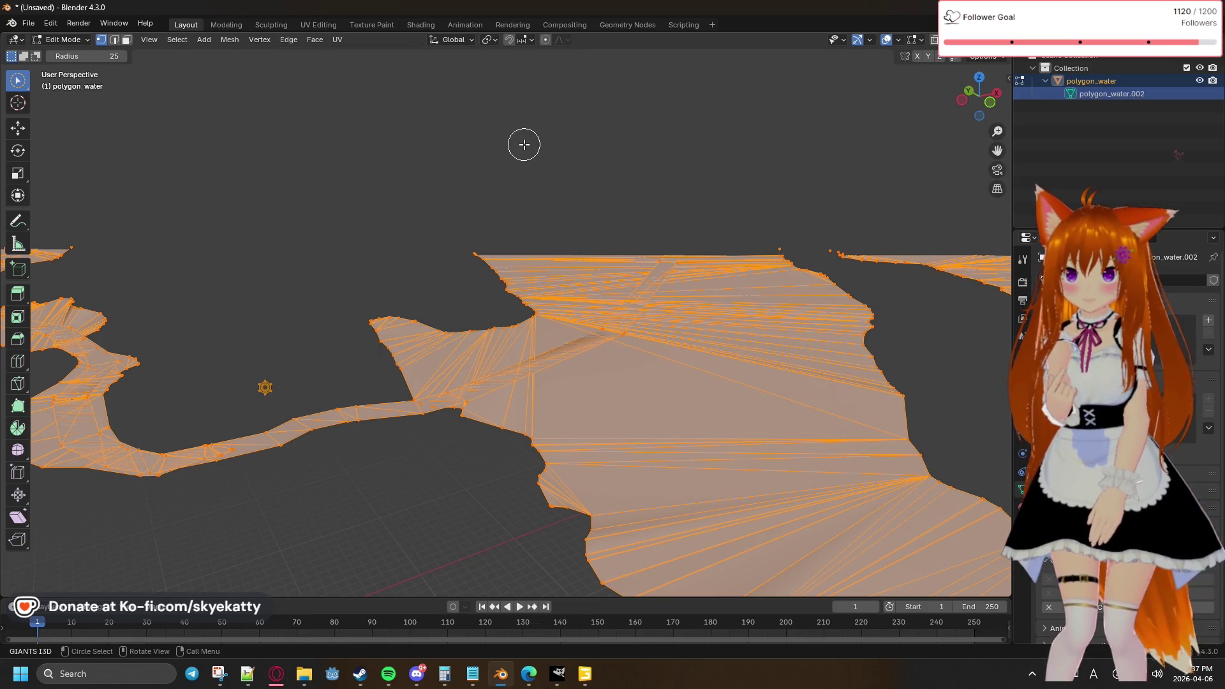
pyautogui.moveTo(578, 158)
pyautogui.mouseDown(button='middle')
pyautogui.moveTo(593, 178)
pyautogui.moveTo(547, 234)
pyautogui.mouseUp(button='middle')
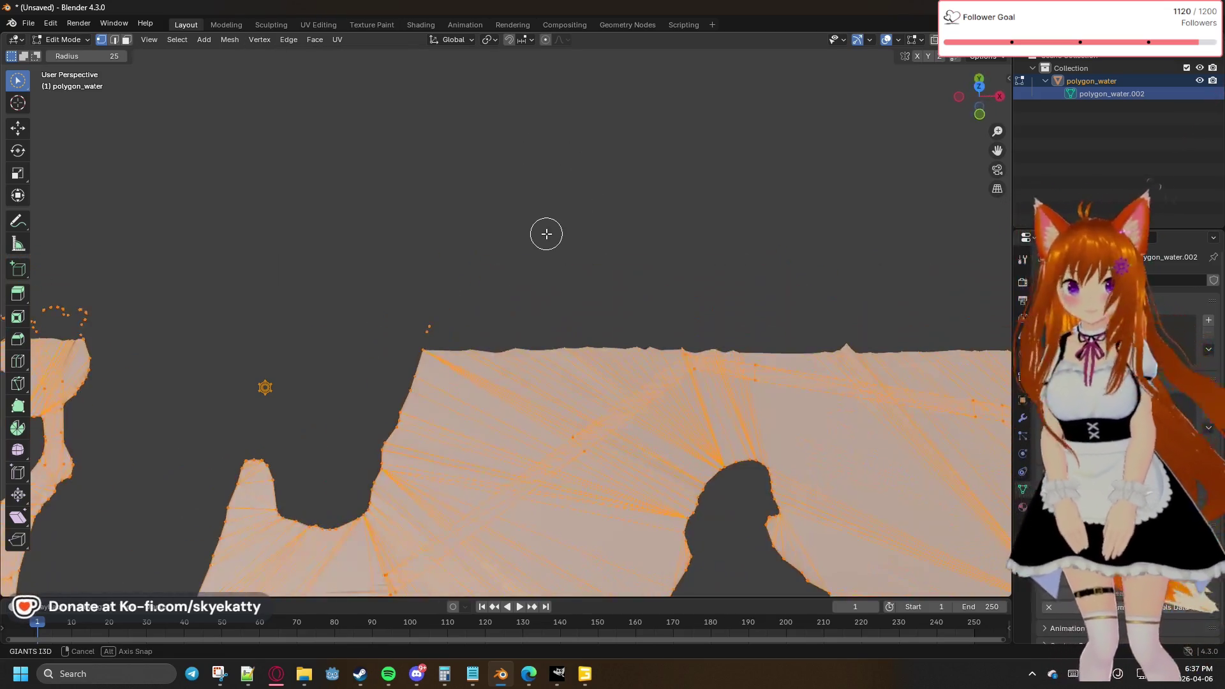
pyautogui.moveTo(505, 297)
pyautogui.mouseDown(button='middle')
pyautogui.moveTo(657, 104)
pyautogui.moveTo(686, 142)
pyautogui.moveTo(462, 178)
pyautogui.moveTo(577, 236)
pyautogui.mouseUp(button='middle')
pyautogui.scroll(2, 557, 237)
pyautogui.moveTo(571, 181)
pyautogui.mouseDown(button='middle')
pyautogui.moveTo(566, 289)
pyautogui.moveTo(615, 293)
pyautogui.moveTo(595, 255)
pyautogui.mouseUp(button='middle')
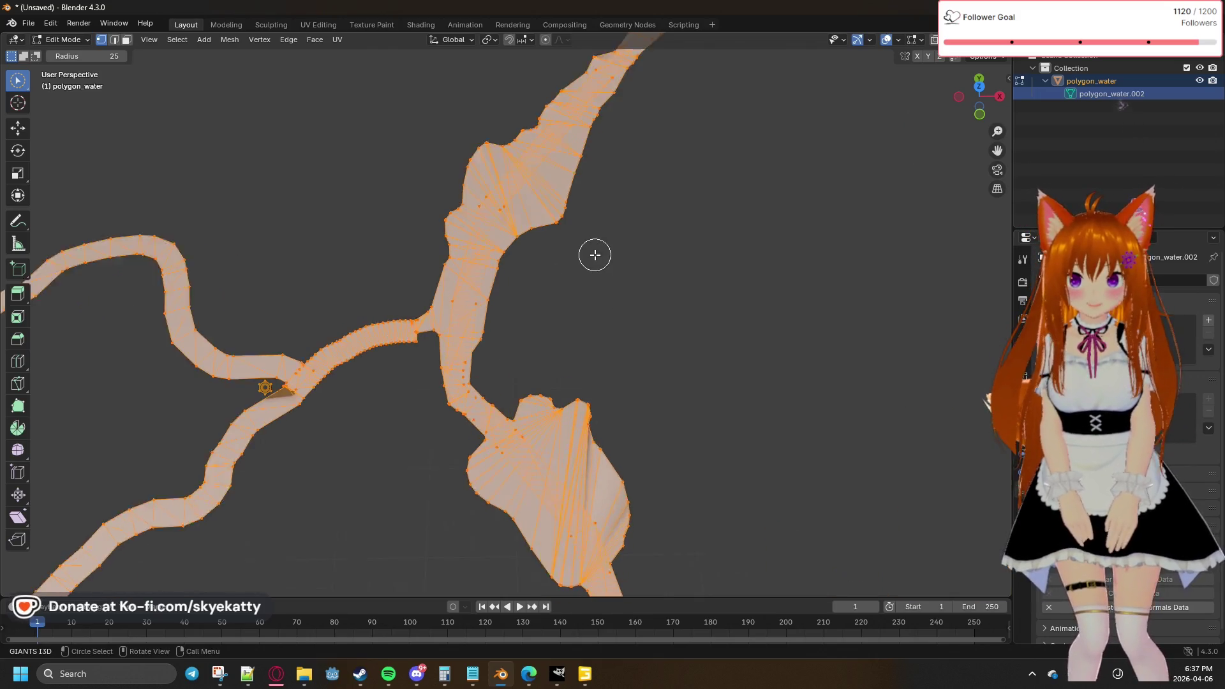
pyautogui.scroll(5, 590, 242)
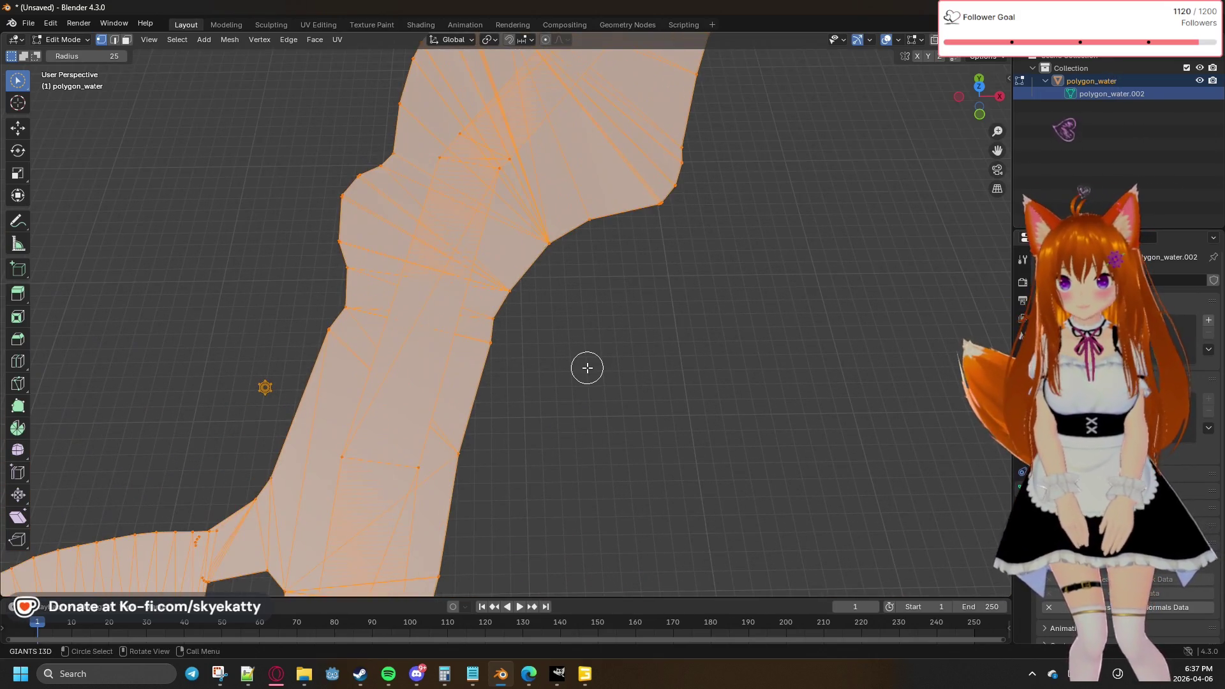
pyautogui.moveTo(586, 357)
pyautogui.mouseDown(button='middle')
pyautogui.moveTo(651, 109)
pyautogui.moveTo(606, 302)
pyautogui.mouseUp(button='middle')
pyautogui.click(612, 231)
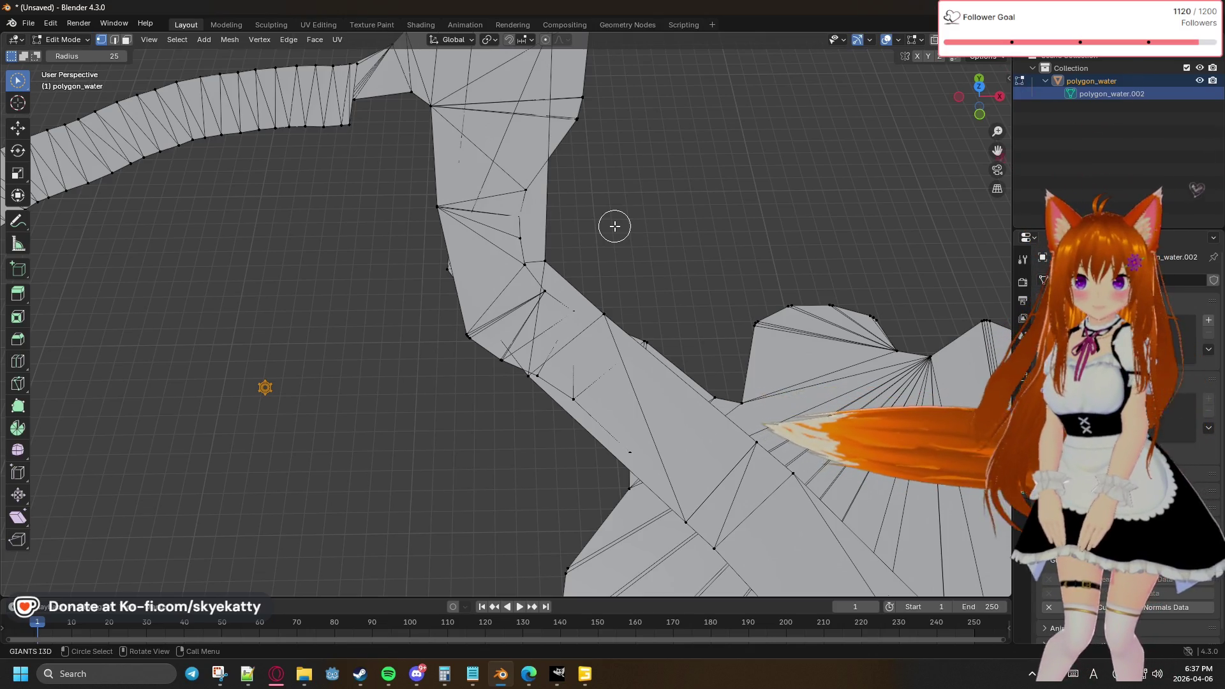
pyautogui.moveTo(626, 254)
pyautogui.mouseDown(button='middle')
pyautogui.moveTo(698, 221)
pyautogui.moveTo(700, 200)
pyautogui.moveTo(602, 327)
pyautogui.moveTo(615, 227)
pyautogui.moveTo(562, 287)
pyautogui.mouseUp(button='middle')
pyautogui.moveTo(543, 223)
pyautogui.mouseDown(button='middle')
pyautogui.moveTo(640, 265)
pyautogui.moveTo(676, 308)
pyautogui.mouseUp(button='middle')
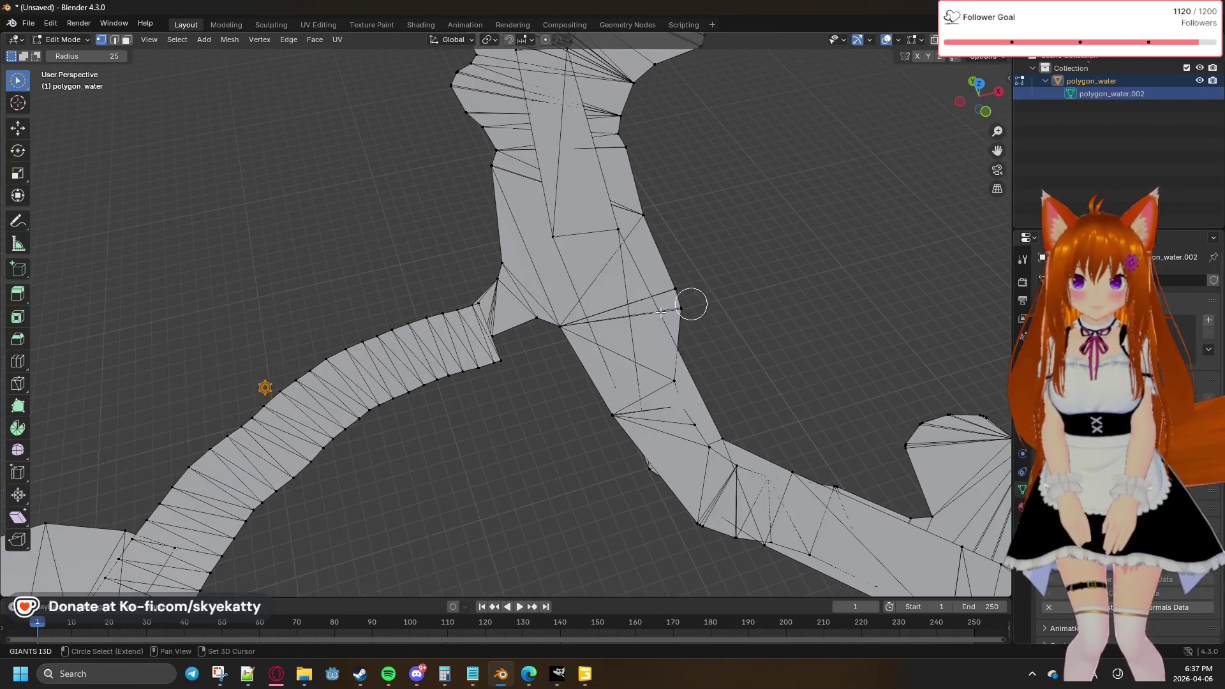
pyautogui.moveTo(487, 380)
pyautogui.mouseDown(button='middle')
pyautogui.moveTo(629, 358)
pyautogui.moveTo(645, 323)
pyautogui.moveTo(562, 376)
pyautogui.moveTo(499, 369)
pyautogui.mouseUp(button='middle')
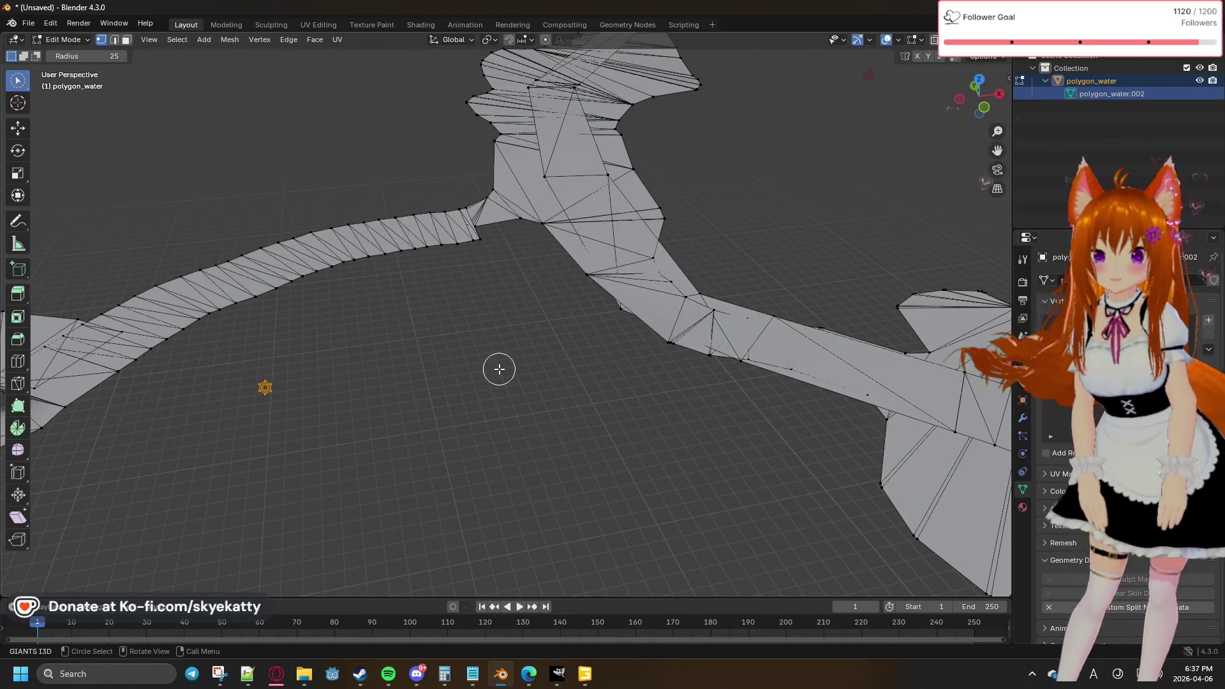
pyautogui.moveTo(350, 368)
pyautogui.keyDown('ctrl'); pyautogui.mouseDown(button='middle')
pyautogui.moveTo(429, 379)
pyautogui.moveTo(434, 368)
pyautogui.mouseUp(button='middle'); pyautogui.keyUp('ctrl')
pyautogui.moveTo(521, 429)
pyautogui.mouseDown(button='middle')
pyautogui.moveTo(377, 410)
pyautogui.moveTo(587, 423)
pyautogui.moveTo(416, 372)
pyautogui.moveTo(440, 369)
pyautogui.mouseUp(button='middle')
pyautogui.press('a')
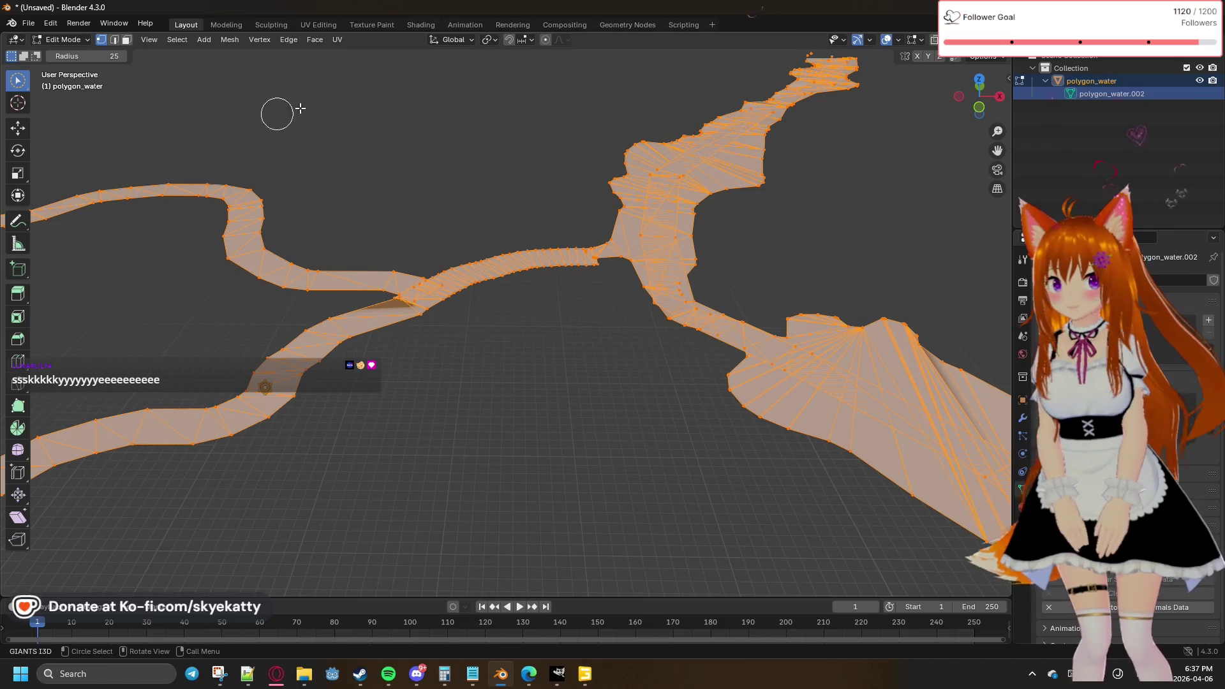
pyautogui.click(222, 42)
pyautogui.moveTo(239, 53)
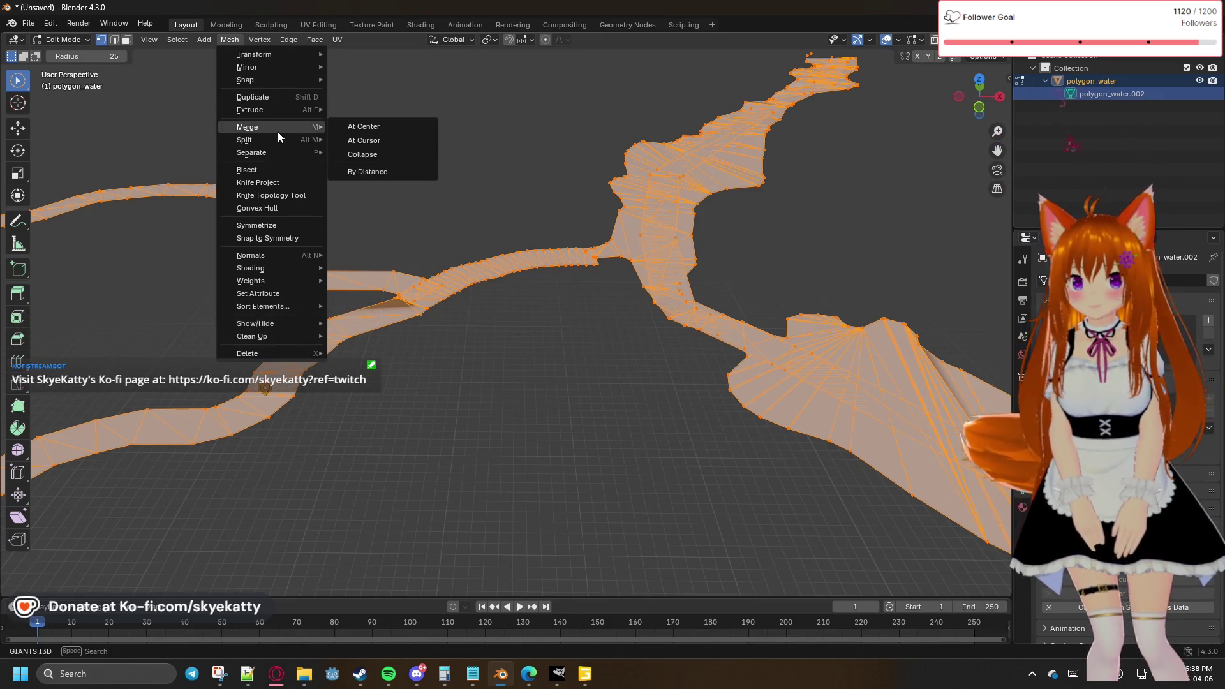
pyautogui.moveTo(277, 147)
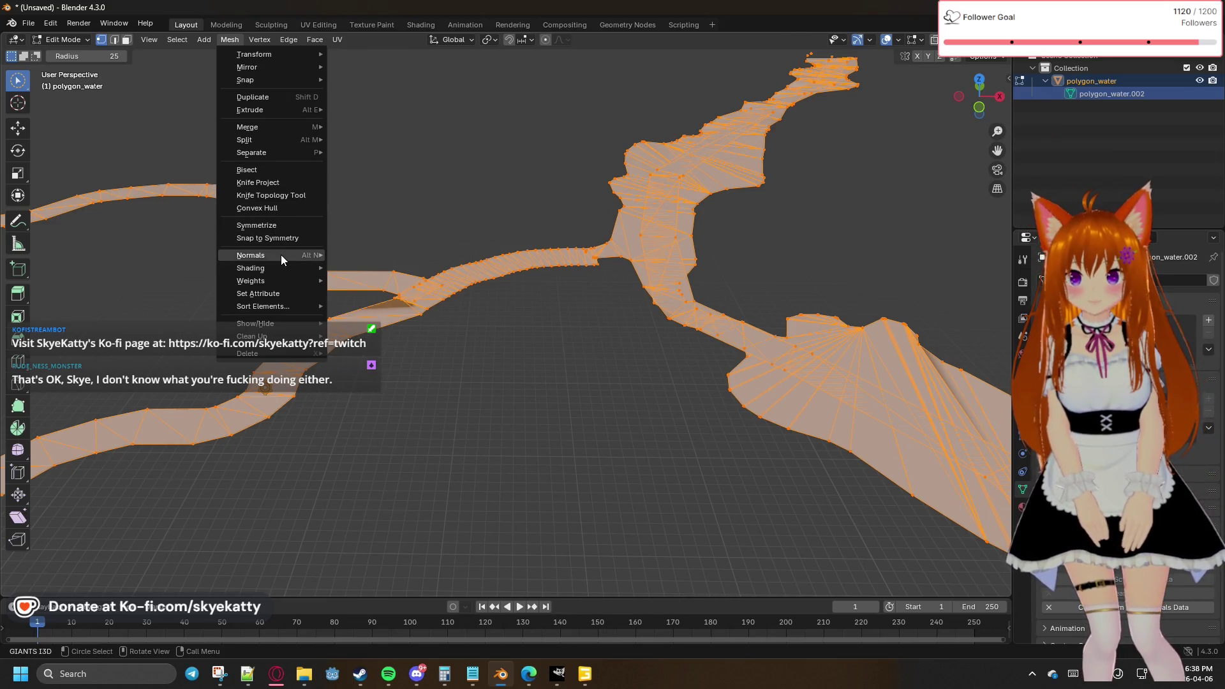
pyautogui.moveTo(281, 259)
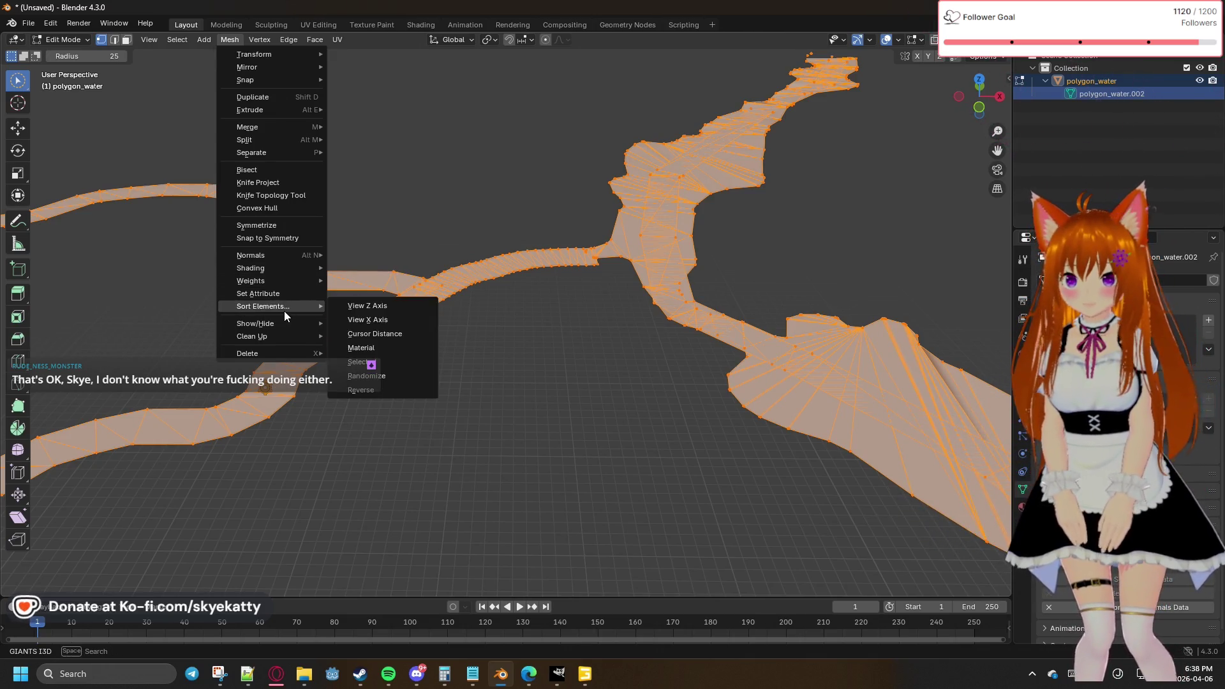
pyautogui.click(256, 40)
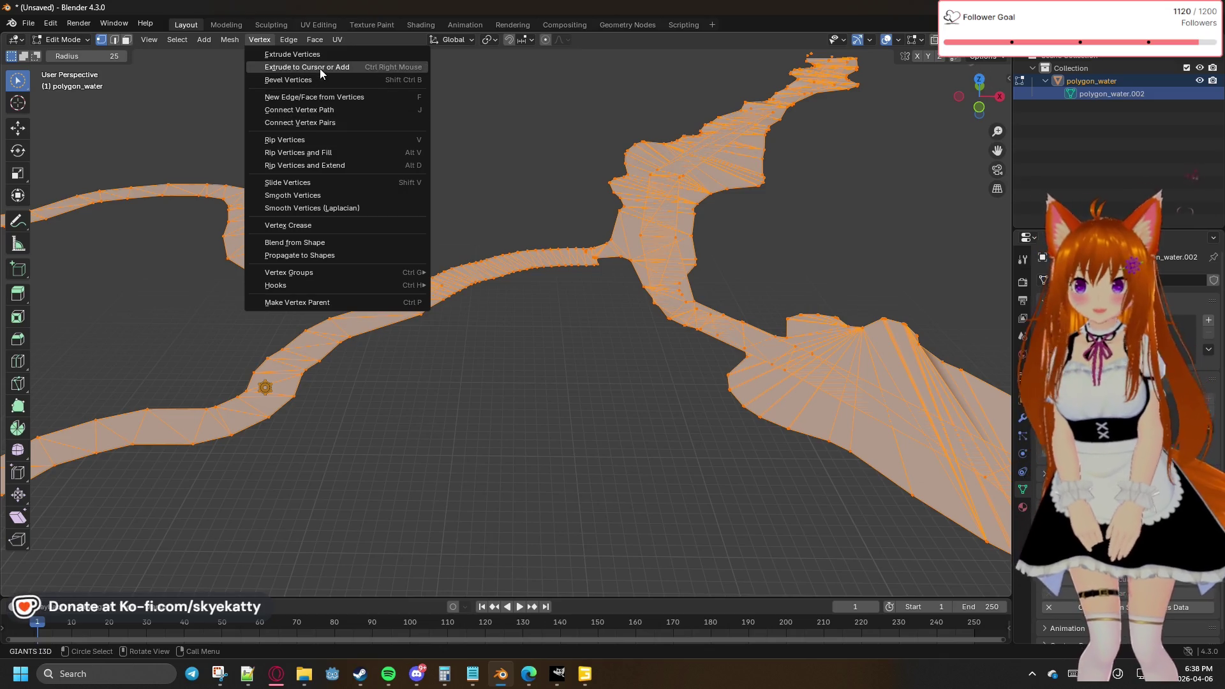
pyautogui.click(293, 39)
pyautogui.click(289, 40)
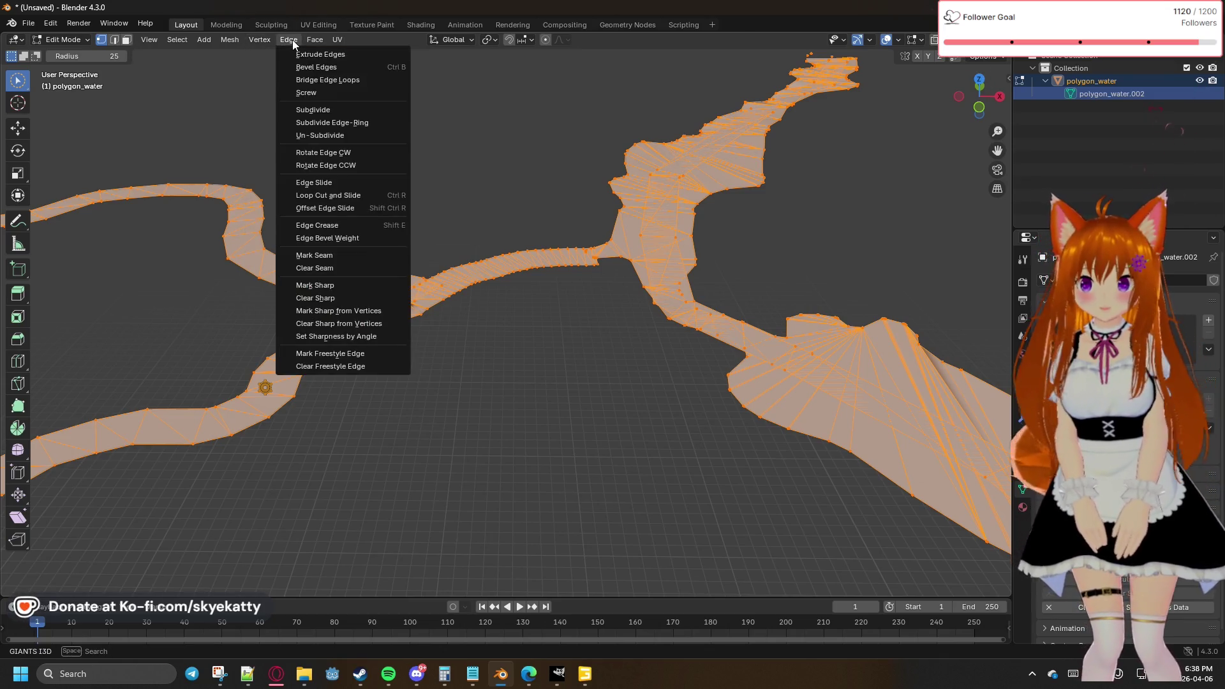
pyautogui.moveTo(258, 39)
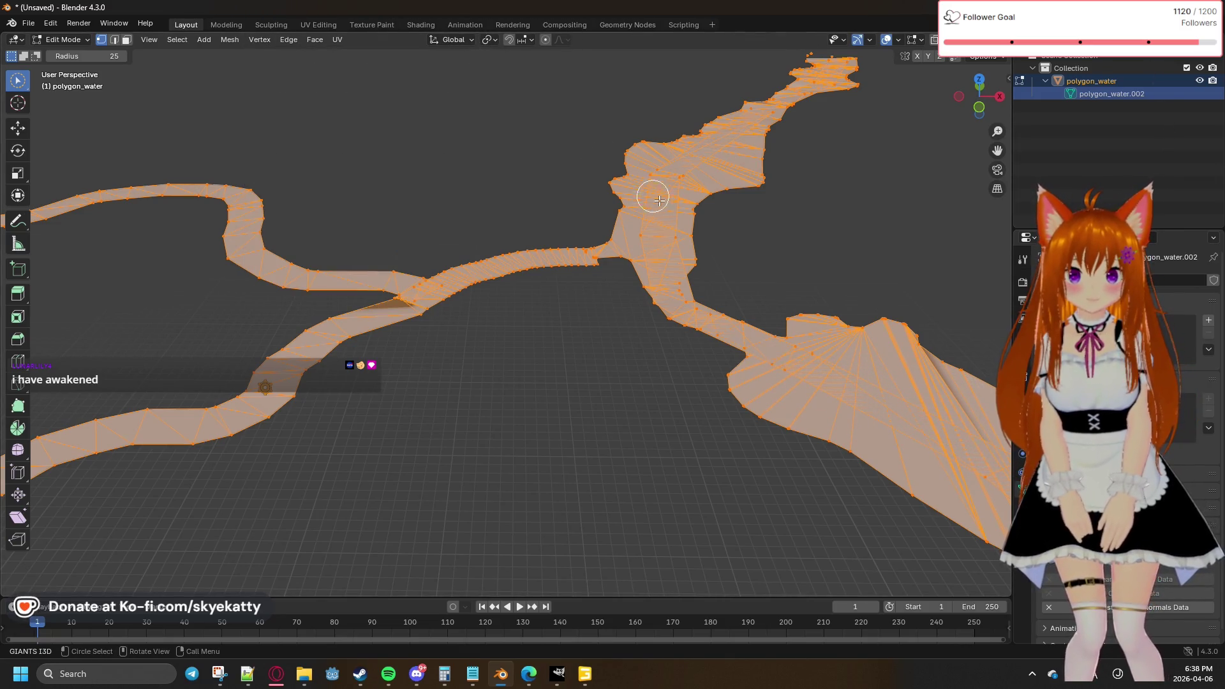
pyautogui.hotkey('ctrl', 'v')
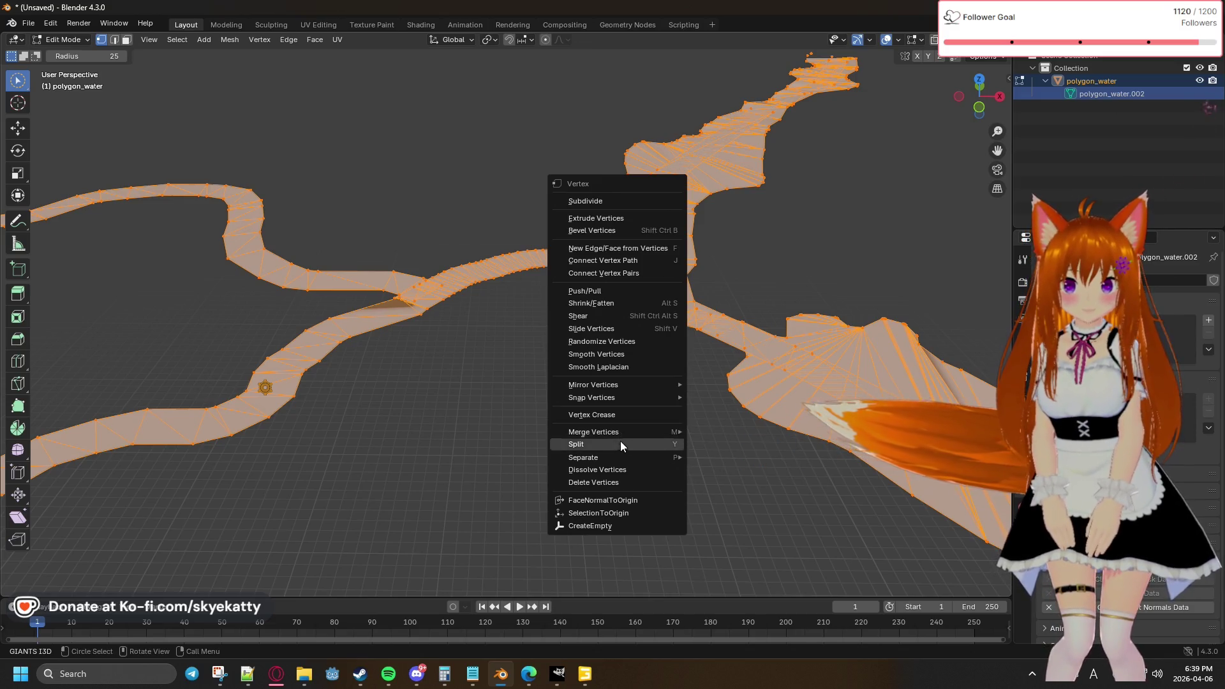
pyautogui.moveTo(617, 396)
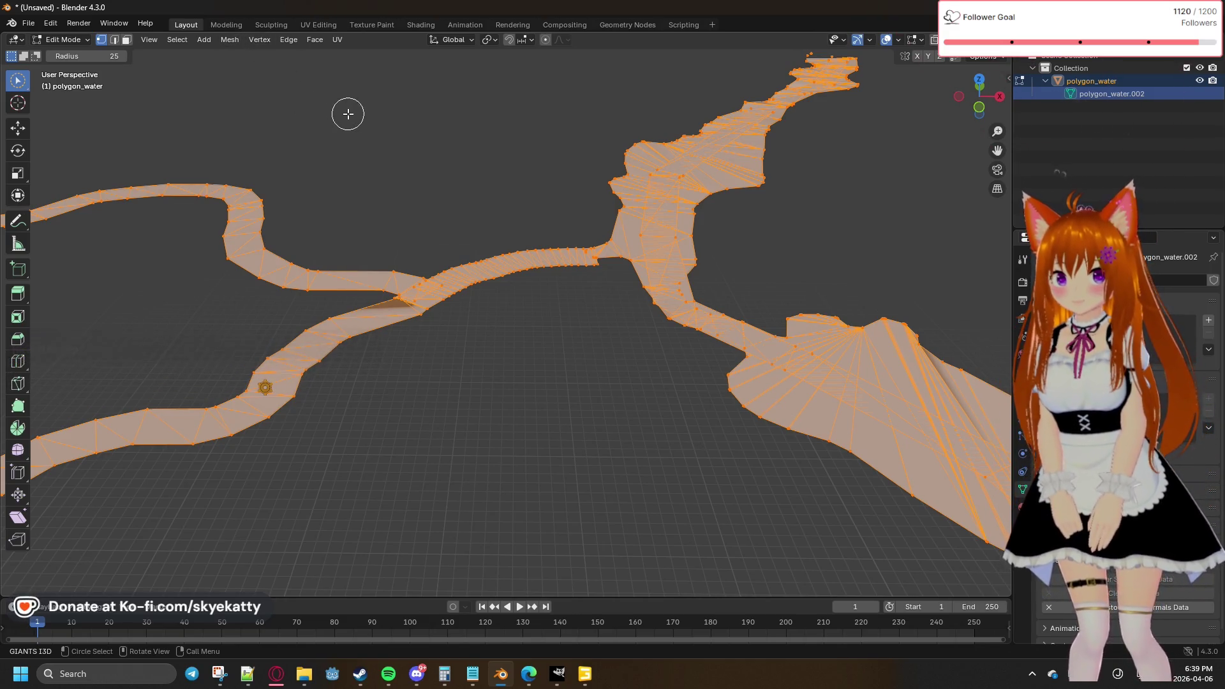
pyautogui.click(326, 42)
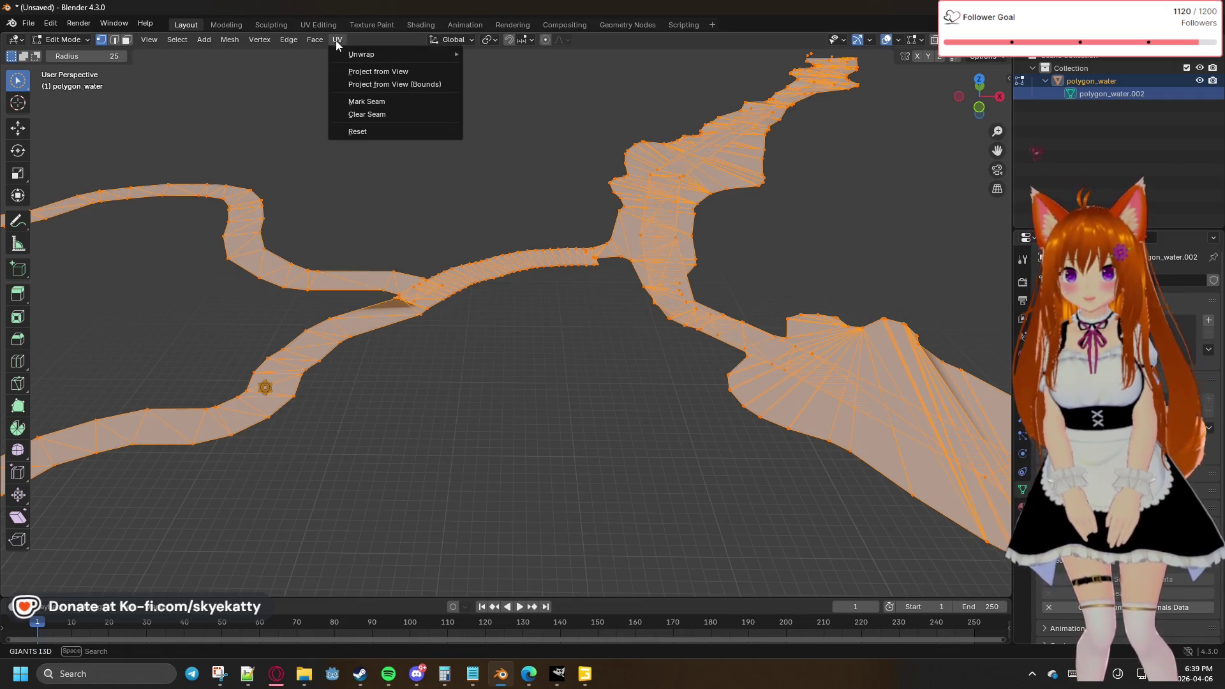
pyautogui.moveTo(337, 44)
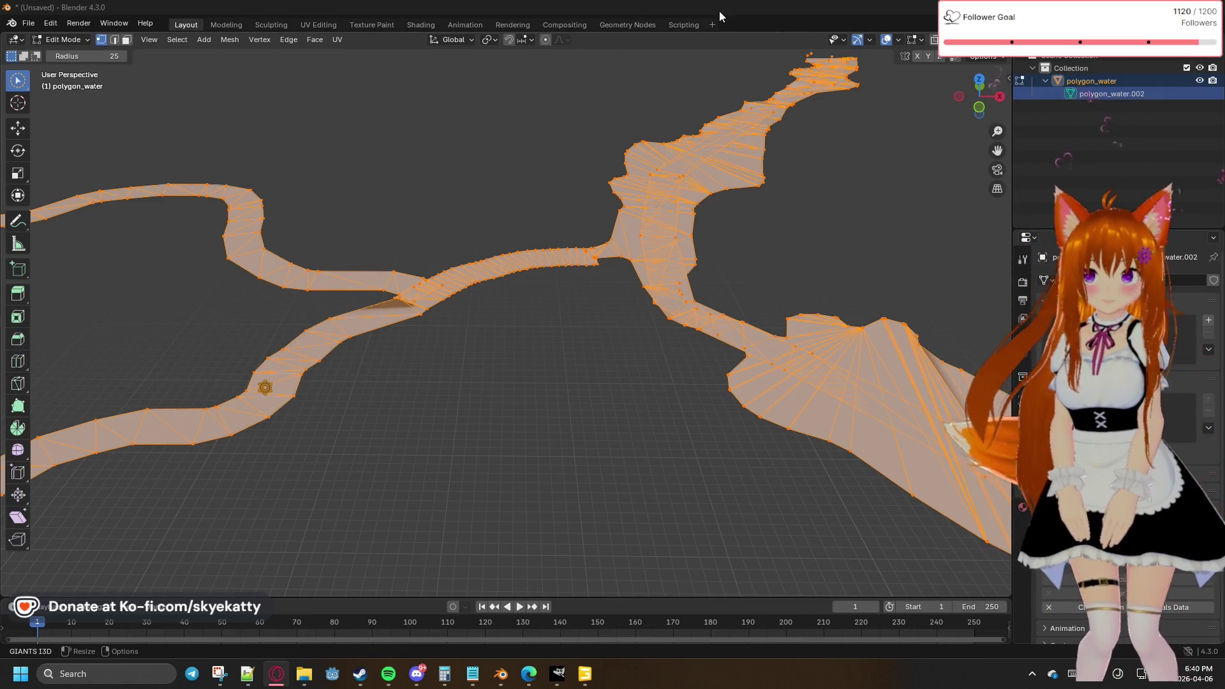
# Step: Try deleting the mesh's edges and faces, then undo the deletion
pyautogui.press('x')
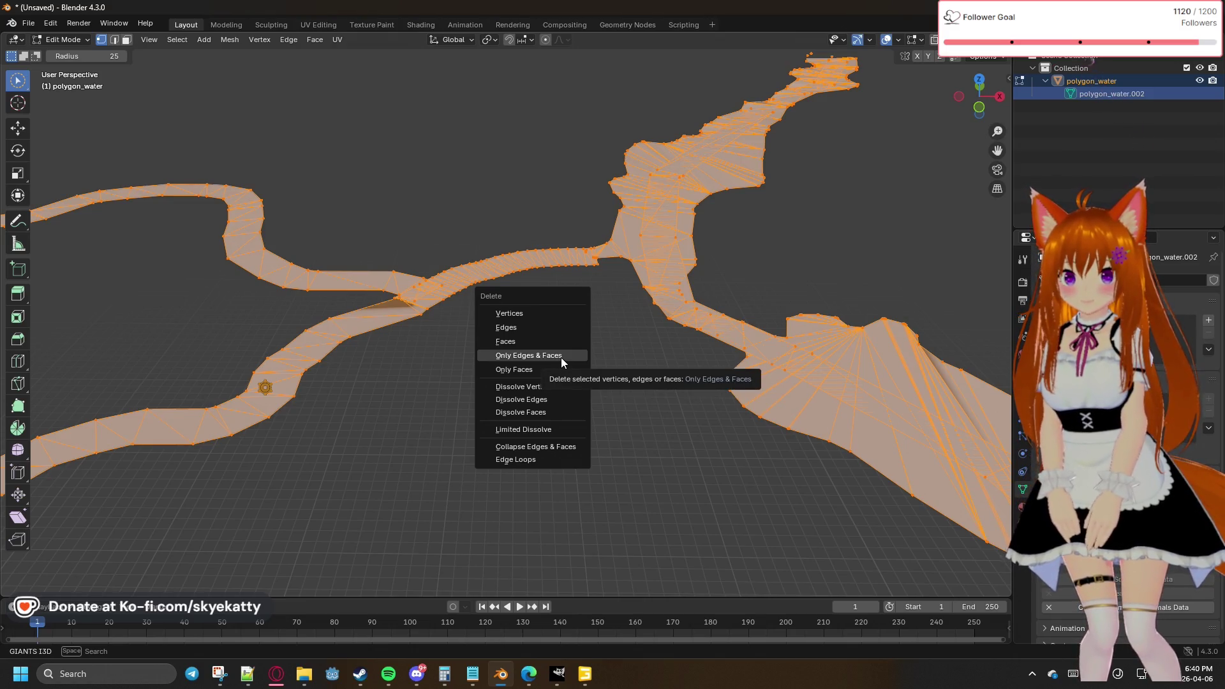
pyautogui.click(561, 358)
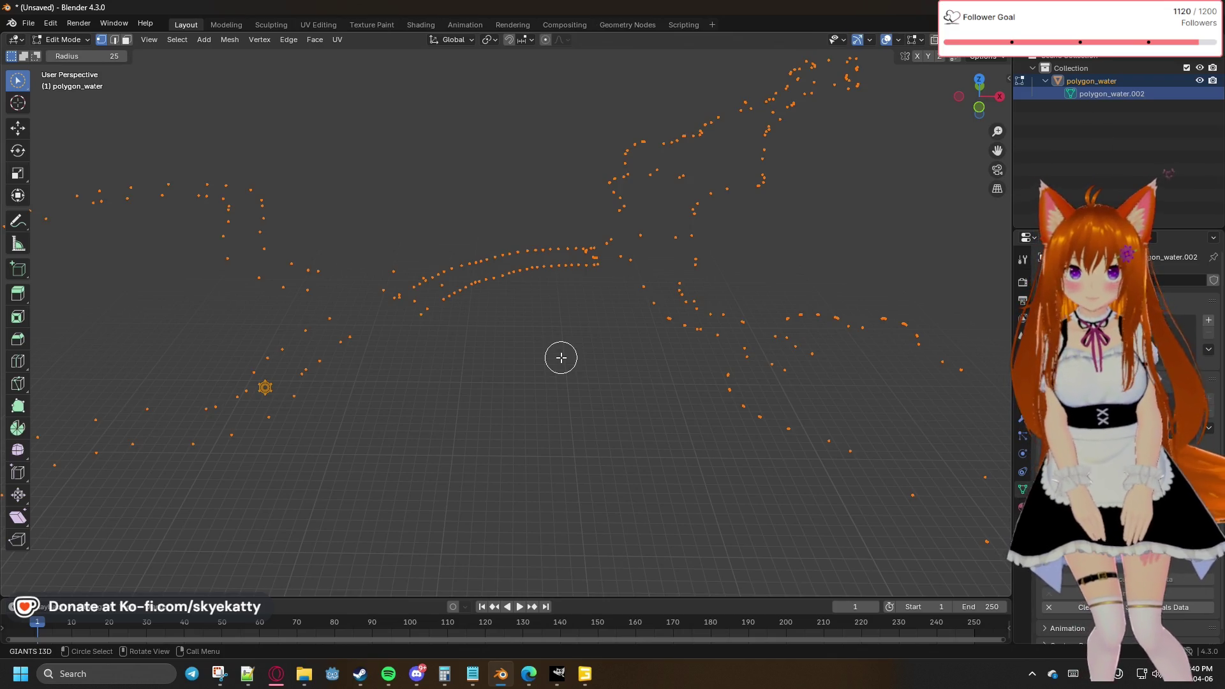
pyautogui.hotkey('ctrl', 'z')
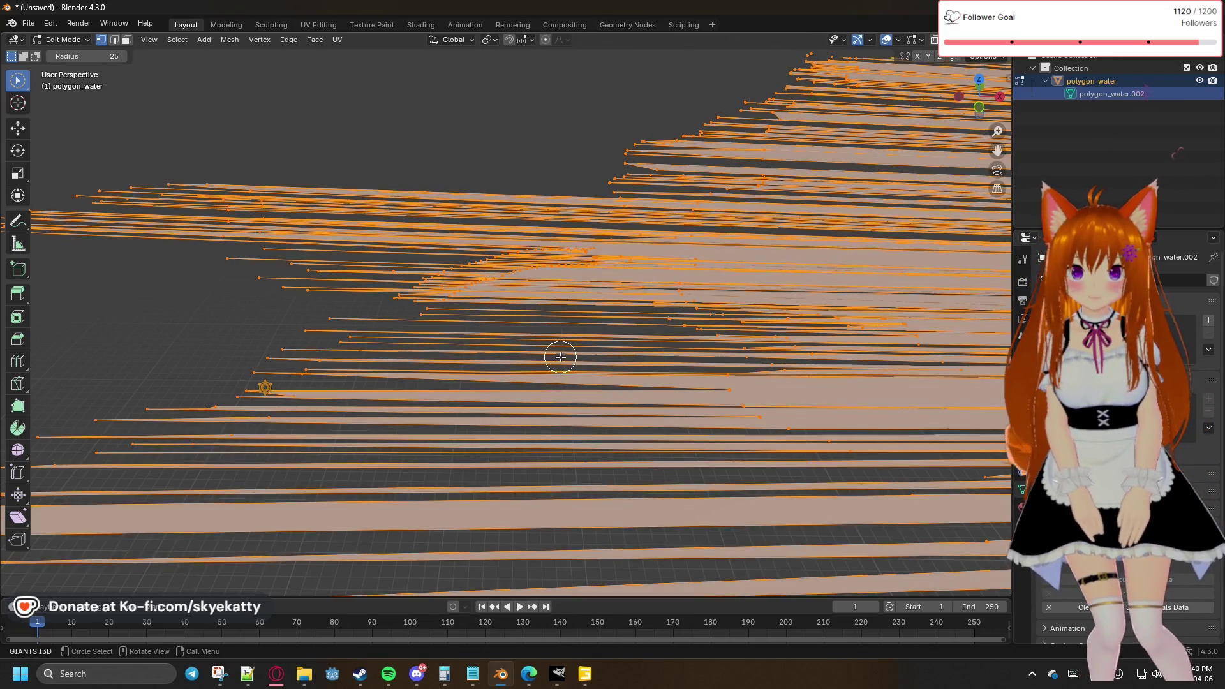
# Step: Orbit along the stretched faces, undo back to the original river mesh, and call up Delete
pyautogui.rightClick(560, 358)
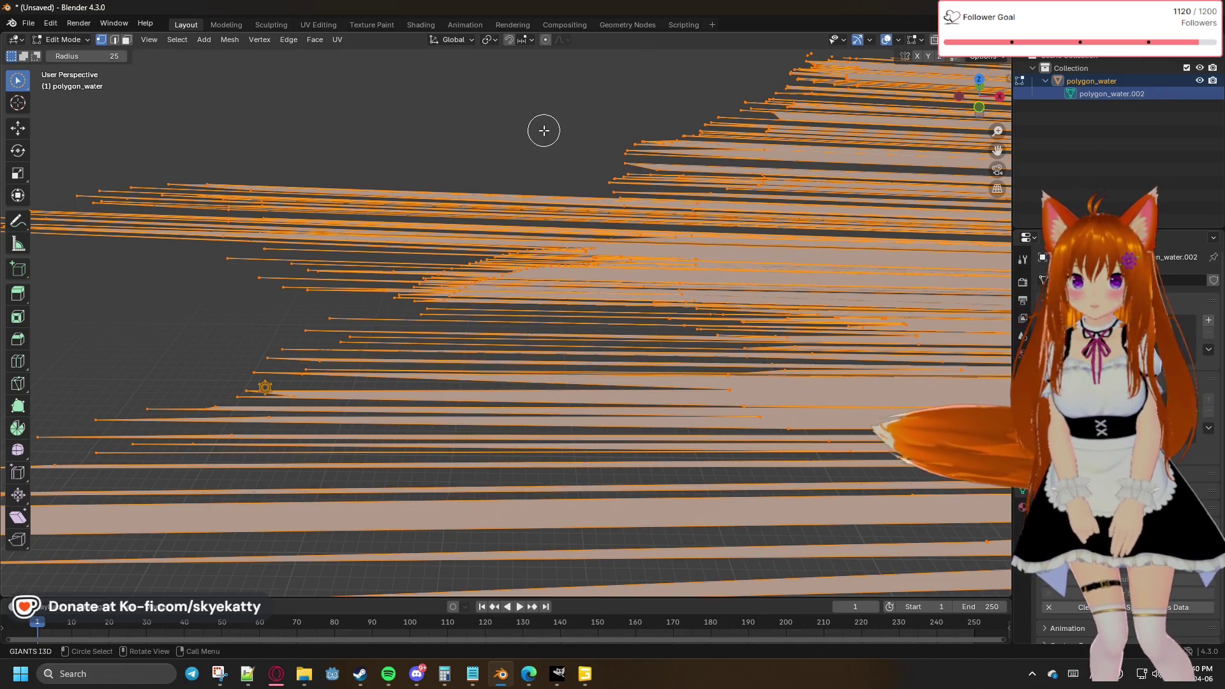
pyautogui.moveTo(544, 129)
pyautogui.mouseDown(button='middle')
pyautogui.moveTo(708, 115)
pyautogui.moveTo(700, 120)
pyautogui.mouseUp(button='middle')
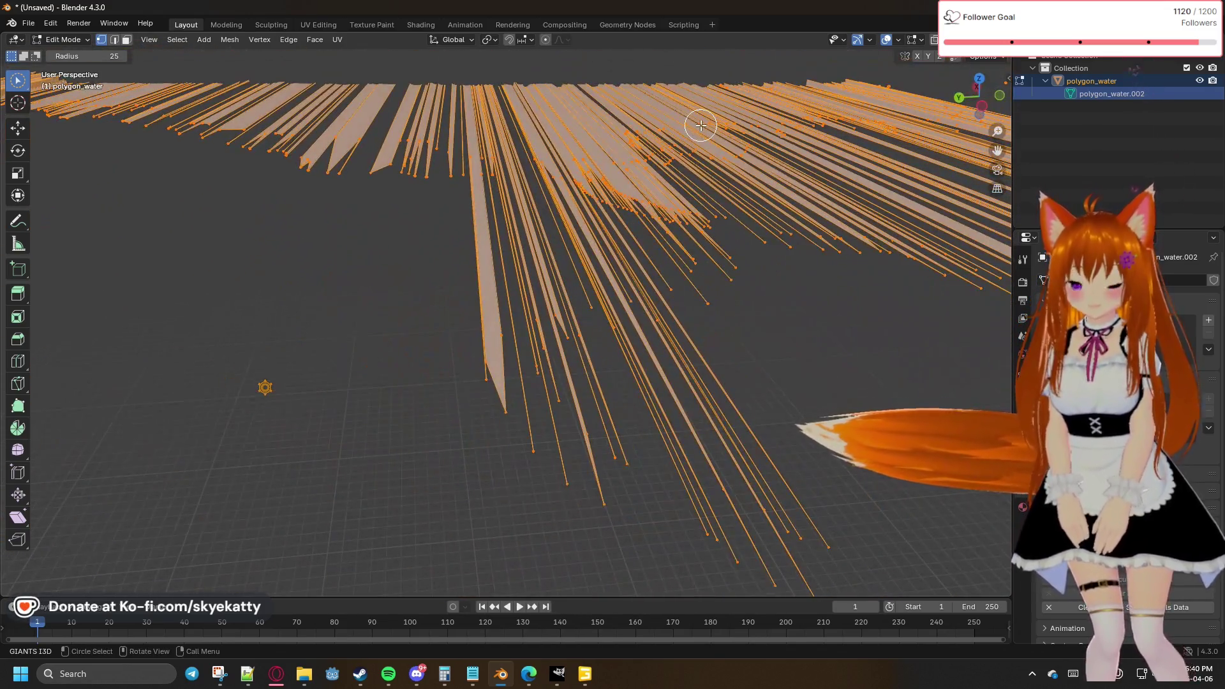
pyautogui.hotkey('ctrl', 'z')
pyautogui.hotkey('ctrl', 'z')
pyautogui.hotkey('ctrl', 'z')
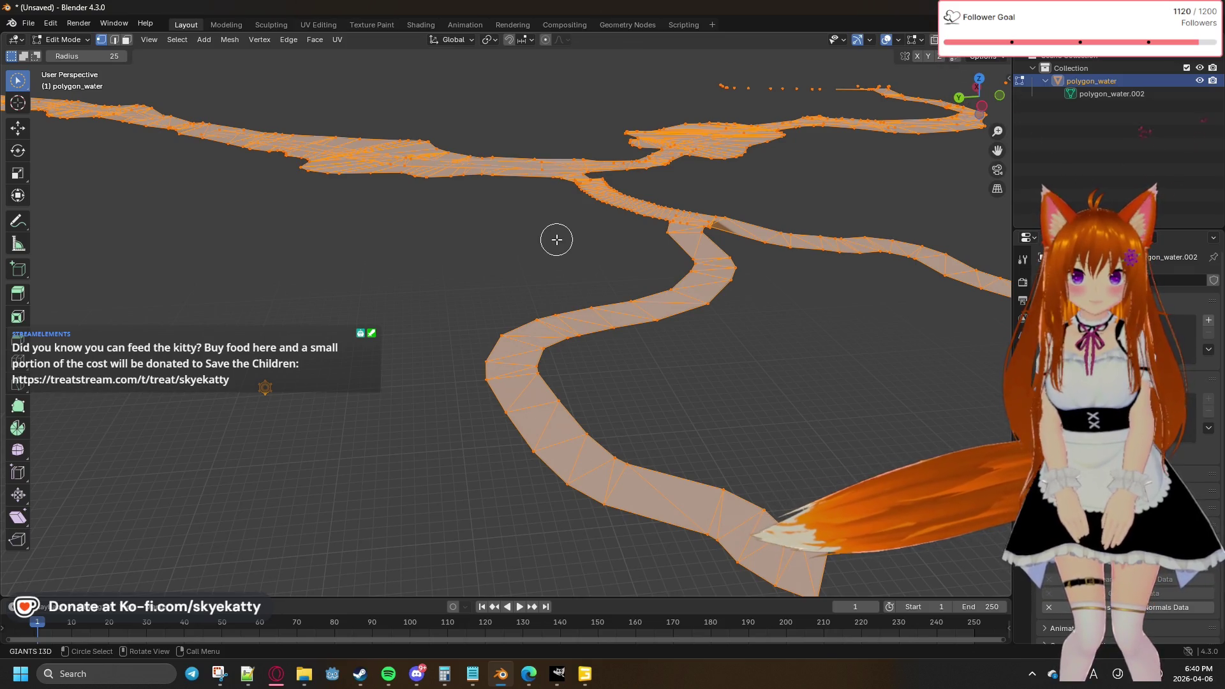
pyautogui.press('x')
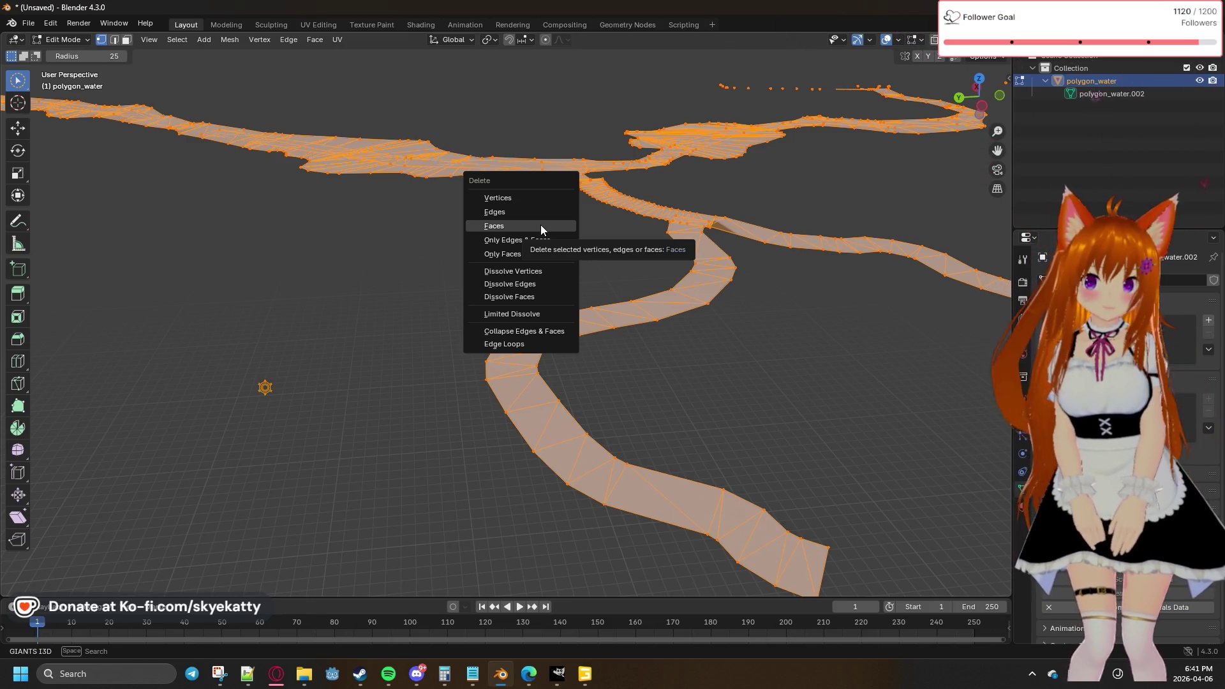
# Step: Delete Only Faces from polygon_water, leaving its triangulated edges and vertices as a wireframe
pyautogui.click(541, 224)
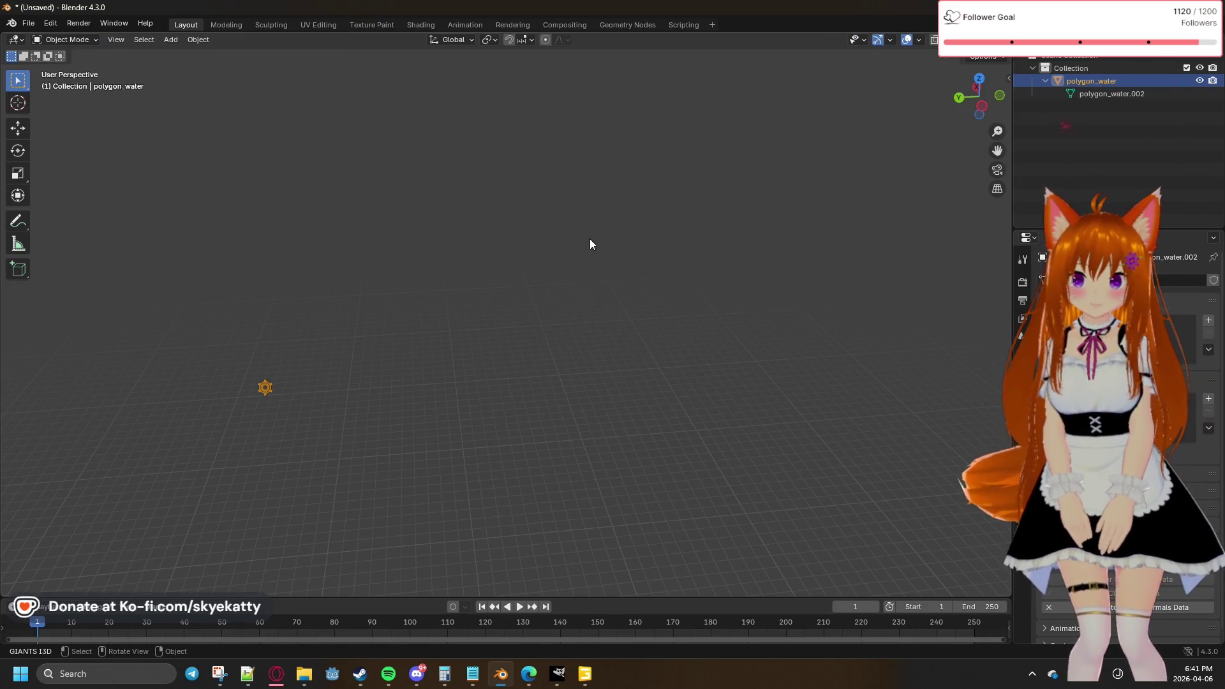
pyautogui.press('Tab')
pyautogui.press('Tab')
pyautogui.press('Tab')
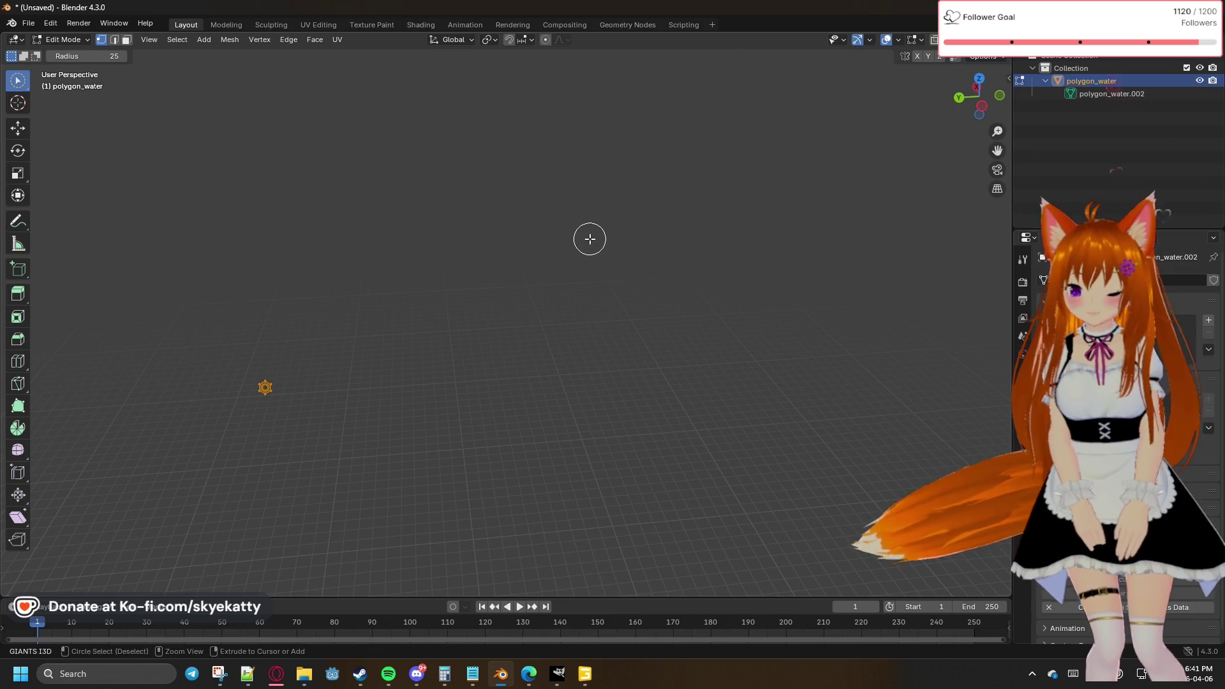
pyautogui.press('Tab')
pyautogui.press('Tab')
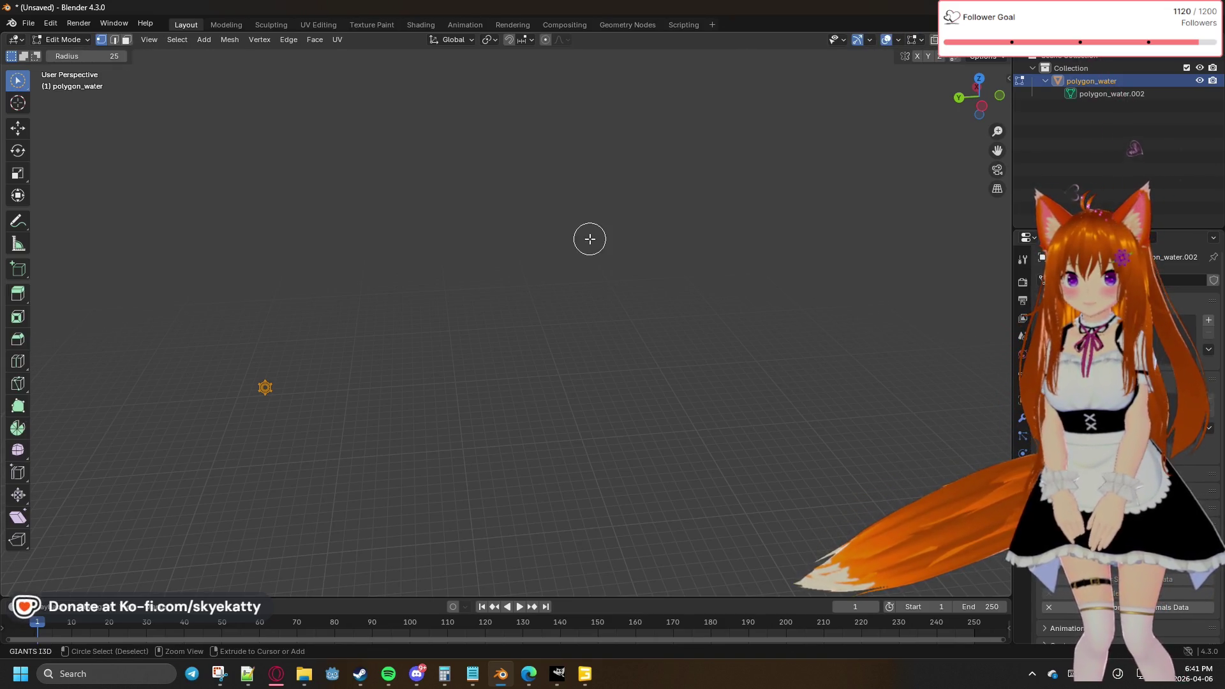
pyautogui.hotkey('alt', 'h')
pyautogui.press('x')
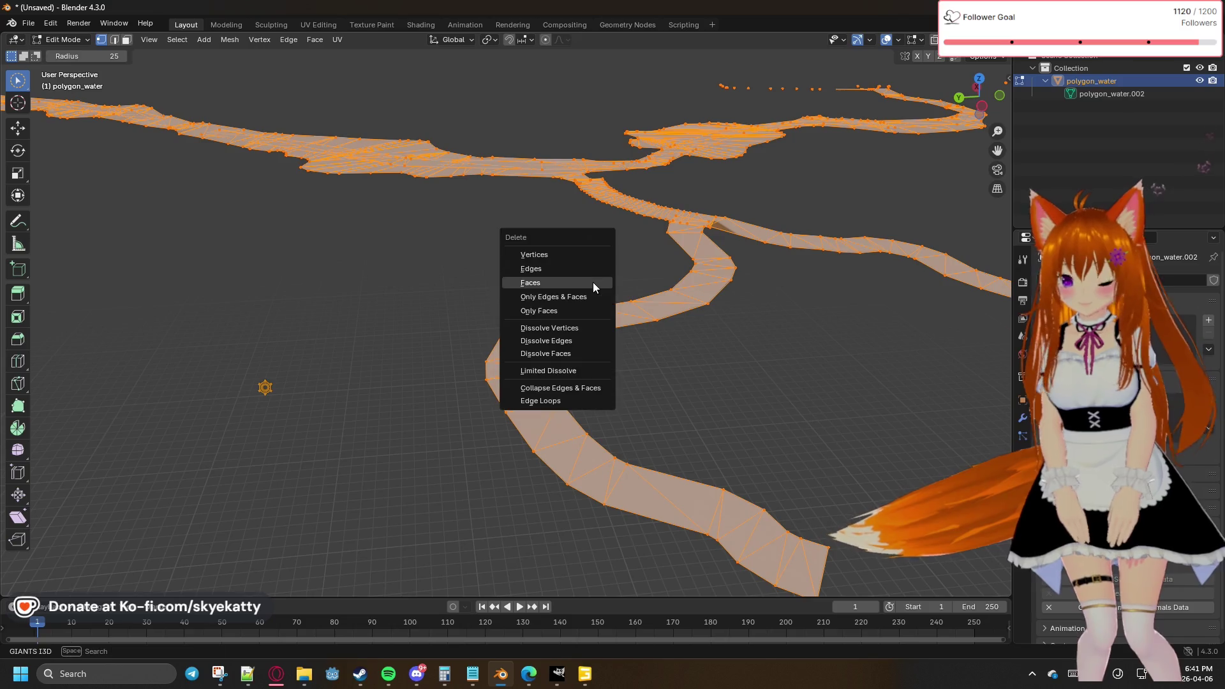
pyautogui.click(576, 311)
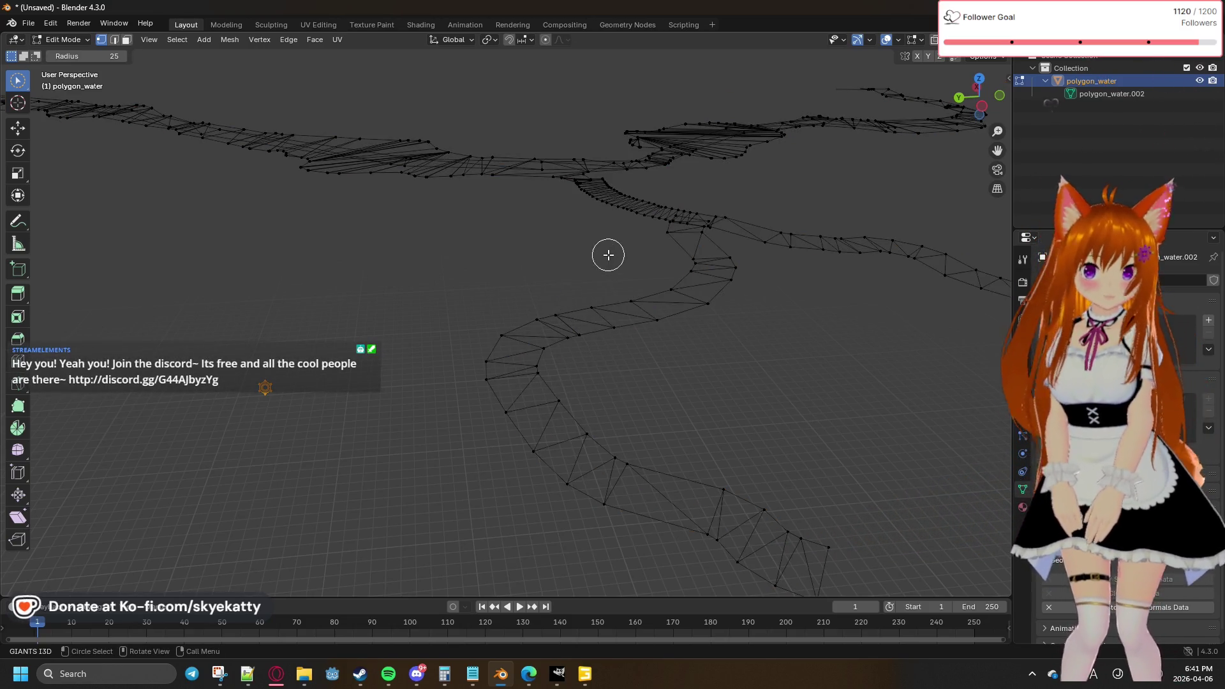
pyautogui.moveTo(606, 243); pyautogui.dragTo(554, 302, button='middle')
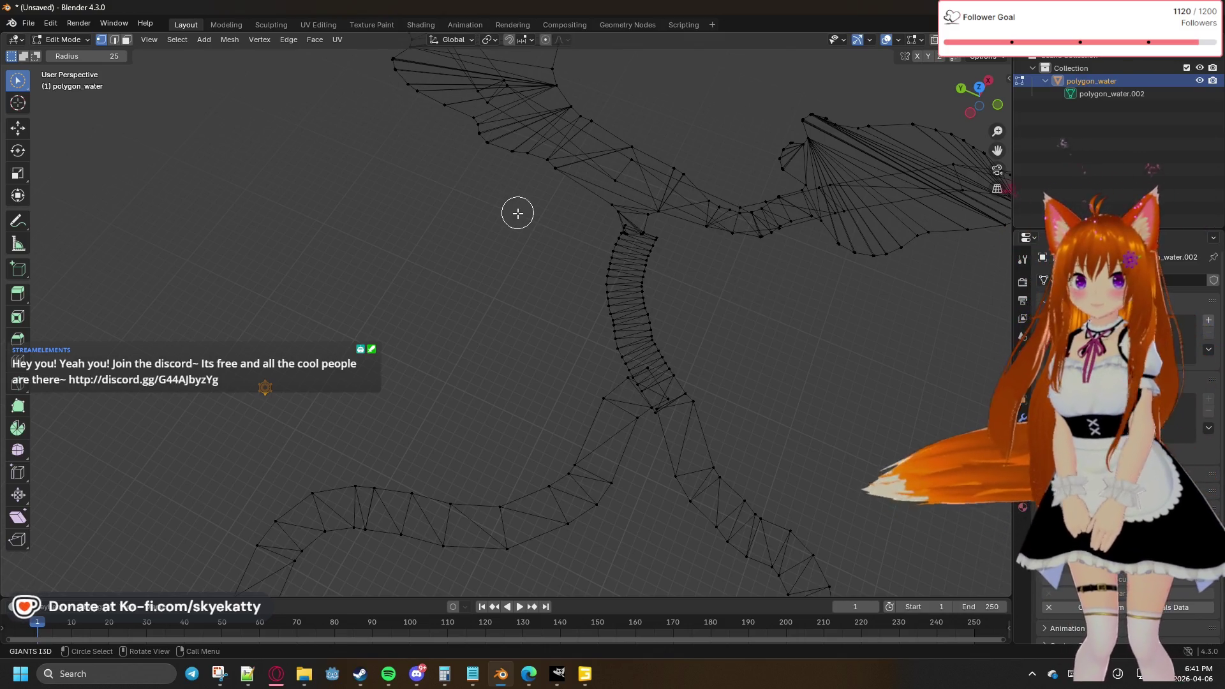
pyautogui.moveTo(779, 281)
pyautogui.keyDown('shift'); pyautogui.mouseDown(button='middle')
pyautogui.moveTo(756, 318)
pyautogui.moveTo(634, 295)
pyautogui.moveTo(675, 322)
pyautogui.mouseUp(button='middle'); pyautogui.keyUp('shift')
pyautogui.scroll(3, 681, 279)
pyautogui.keyDown('shift'); pyautogui.moveTo(696, 246); pyautogui.dragTo(542, 324, button='middle'); pyautogui.keyUp('shift')
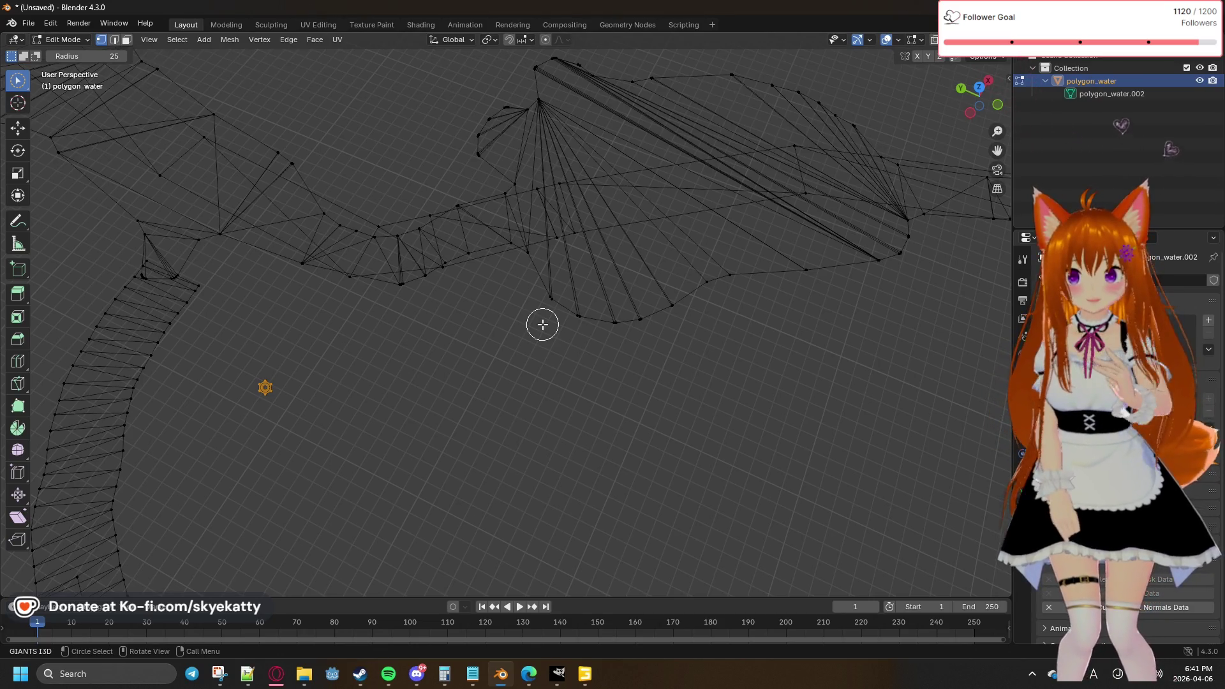
pyautogui.moveTo(649, 347)
pyautogui.keyDown('shift'); pyautogui.mouseDown(button='middle')
pyautogui.moveTo(399, 380)
pyautogui.moveTo(733, 377)
pyautogui.mouseUp(button='middle'); pyautogui.keyUp('shift')
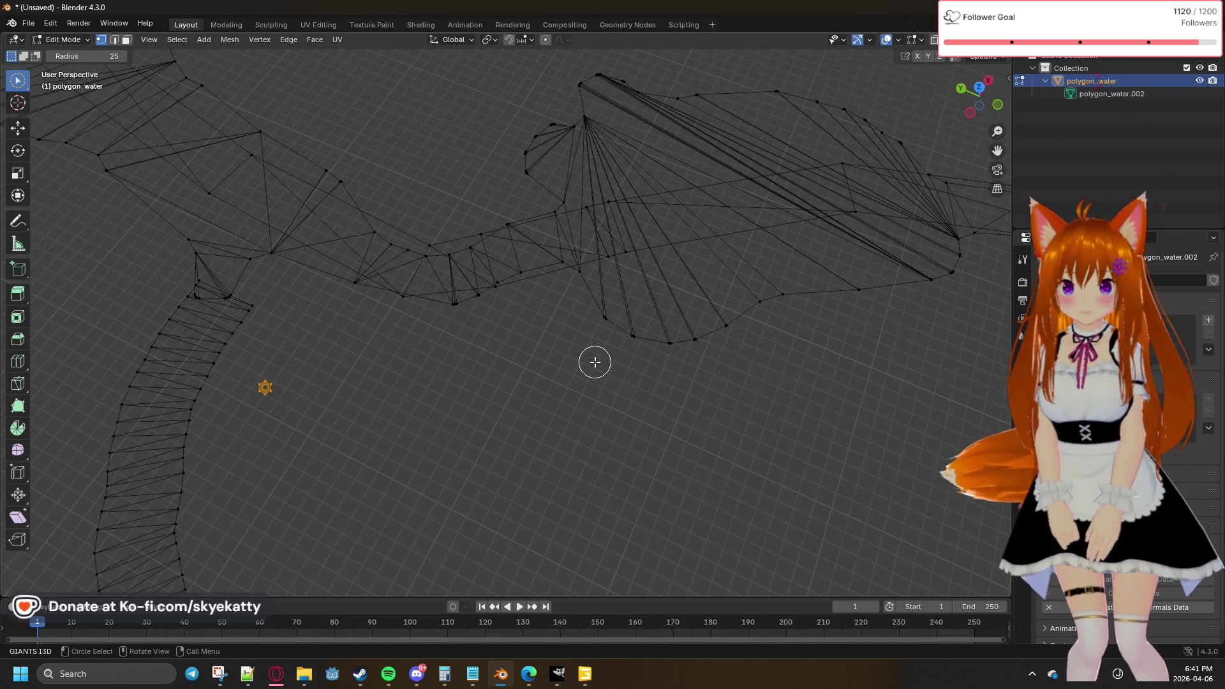
pyautogui.scroll(-3, 595, 362)
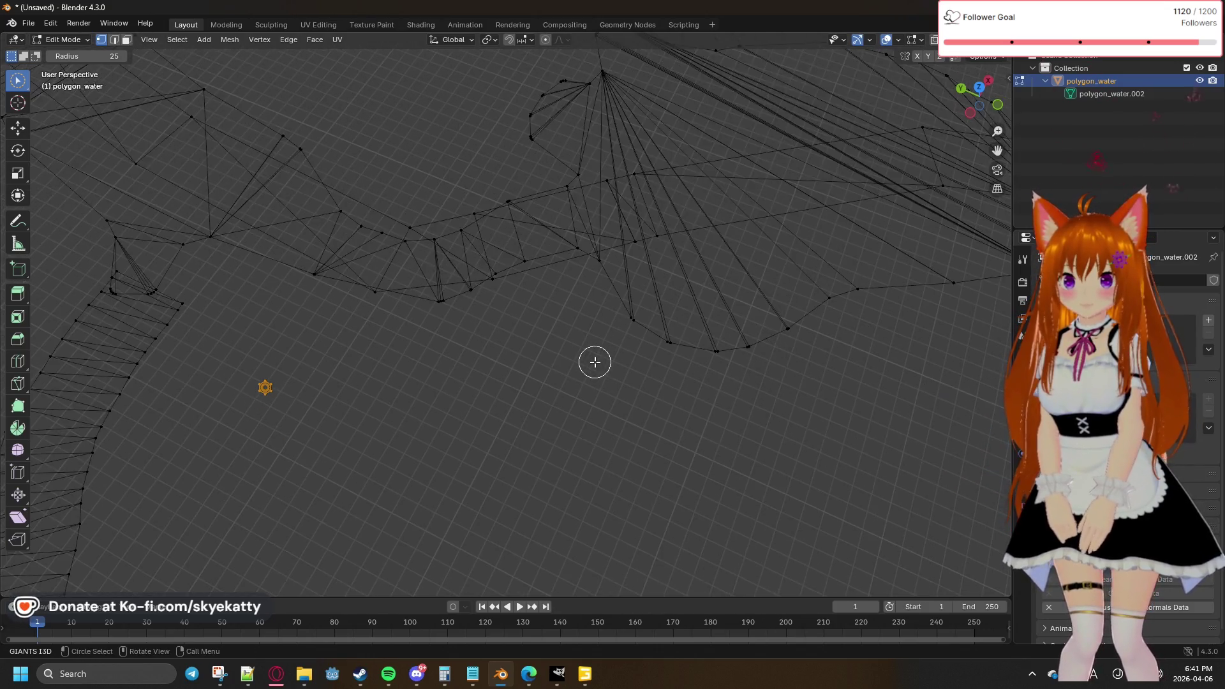
pyautogui.press('a')
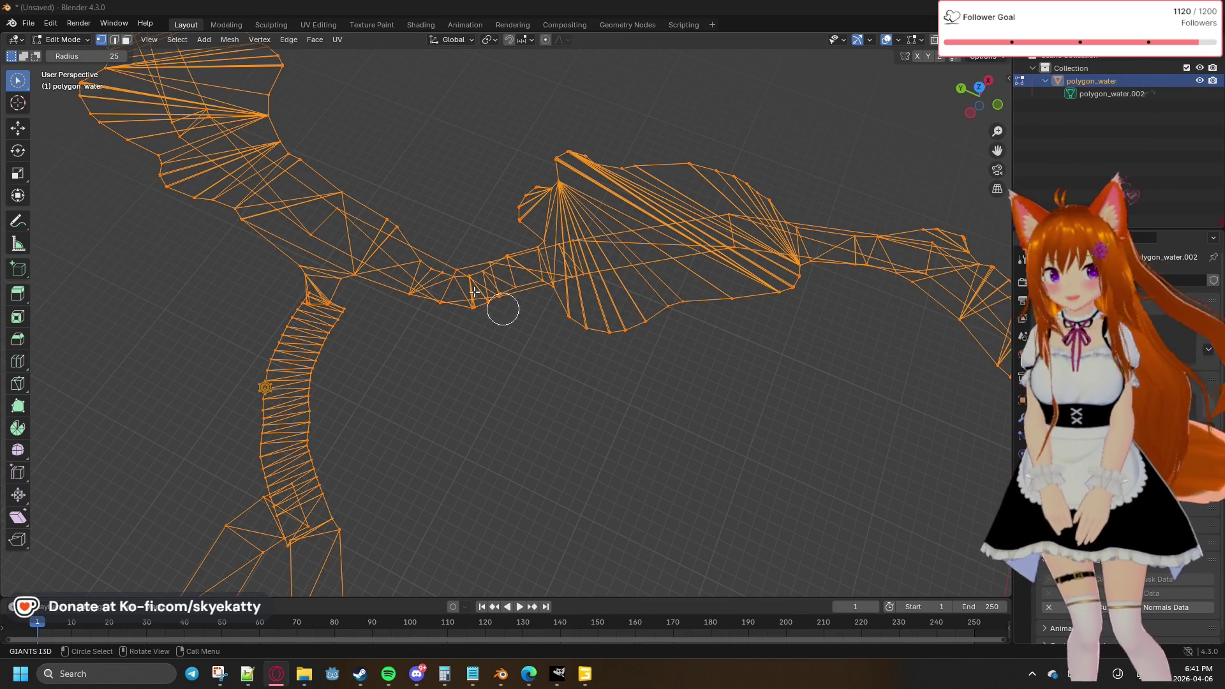
pyautogui.moveTo(471, 197); pyautogui.dragTo(519, 191, button='middle')
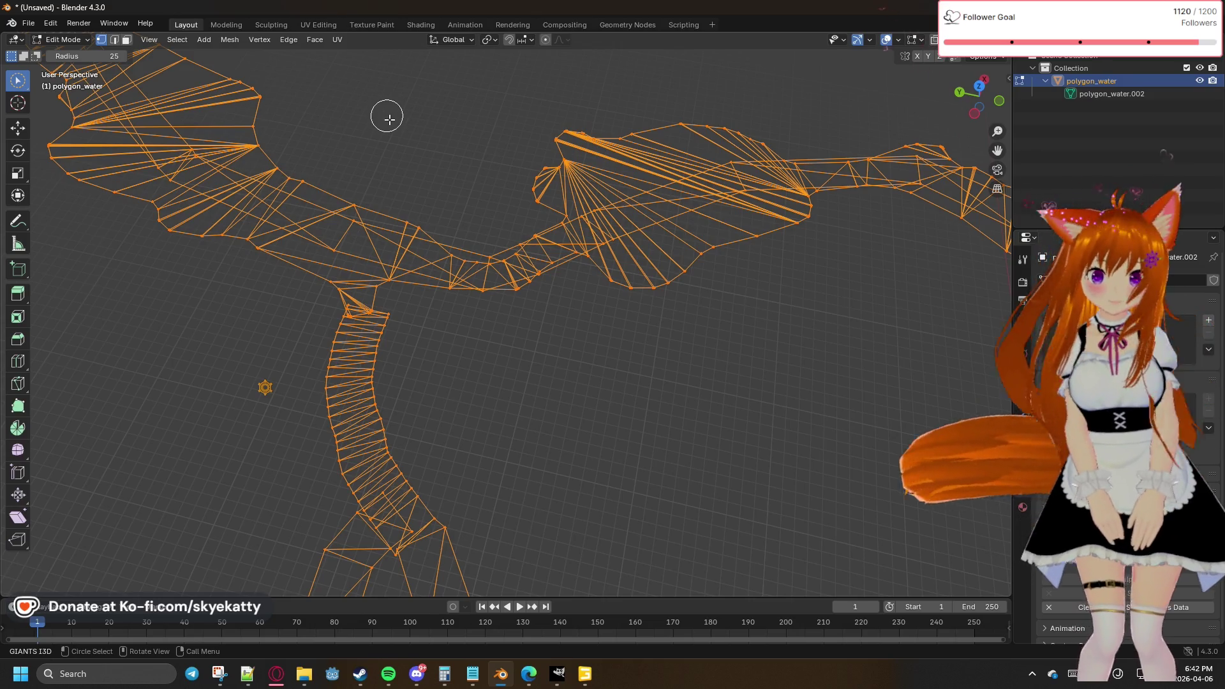
# Step: Apply Mesh > Merge > By Distance, removing 10 duplicate vertices from the river wireframe
pyautogui.click(231, 41)
pyautogui.moveTo(257, 42)
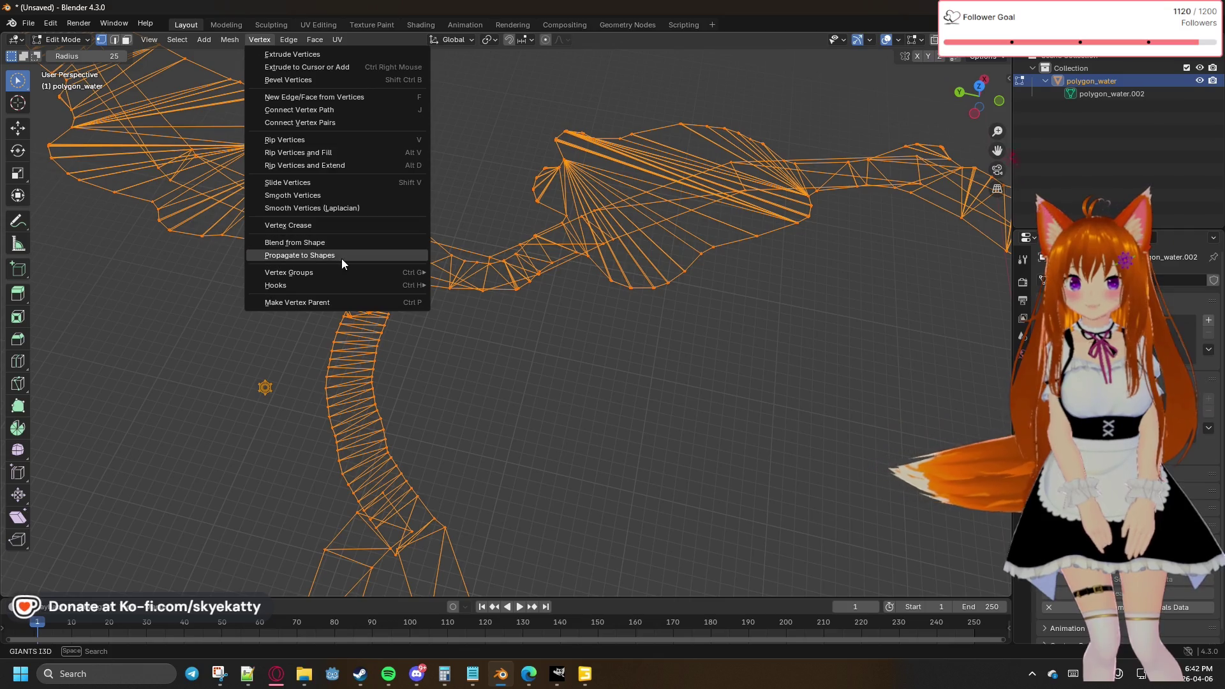
pyautogui.moveTo(354, 274)
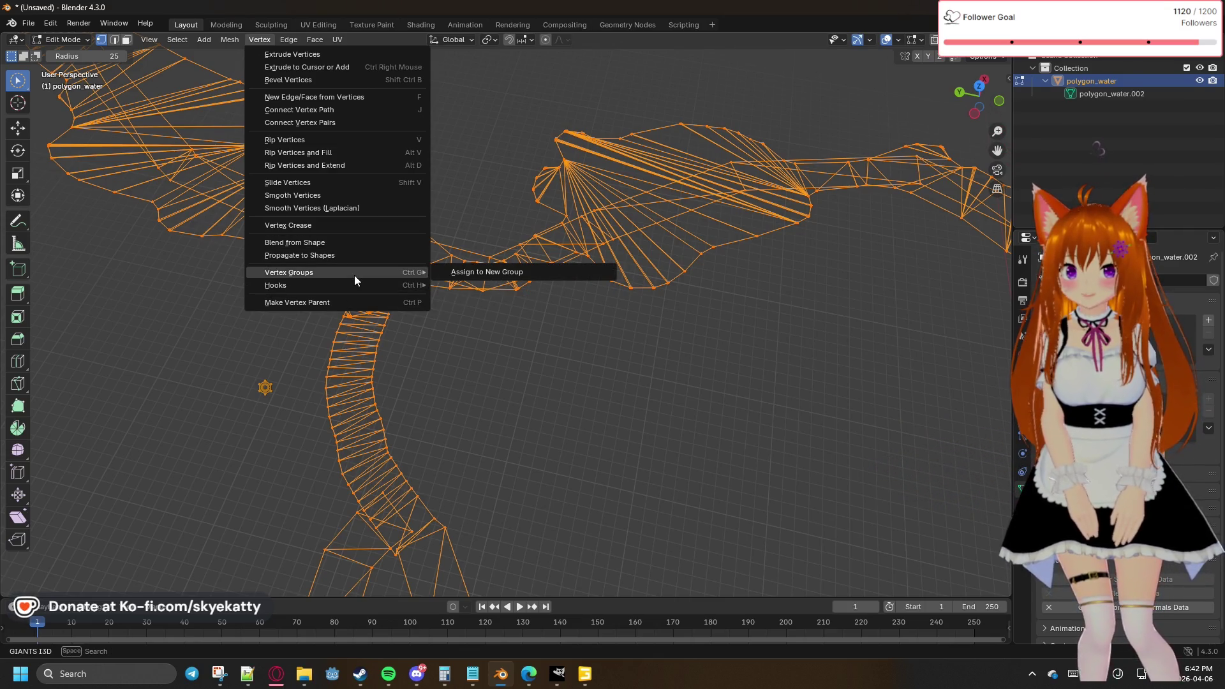
pyautogui.press('Escape')
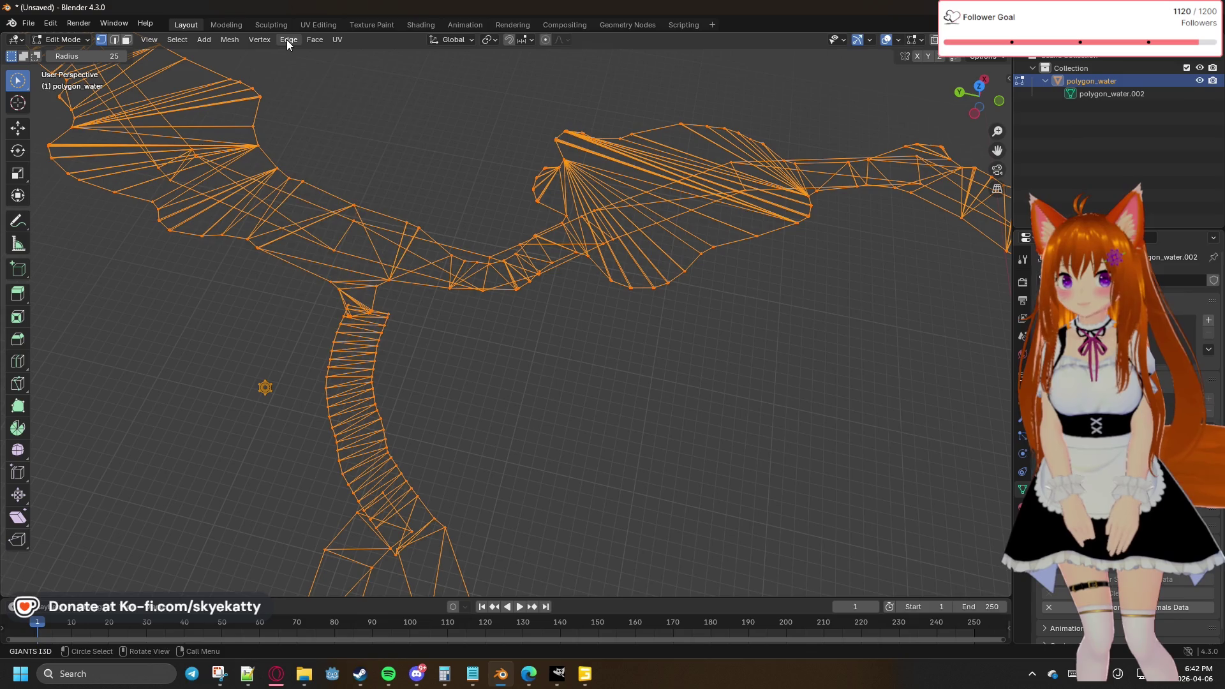
pyautogui.click(286, 40)
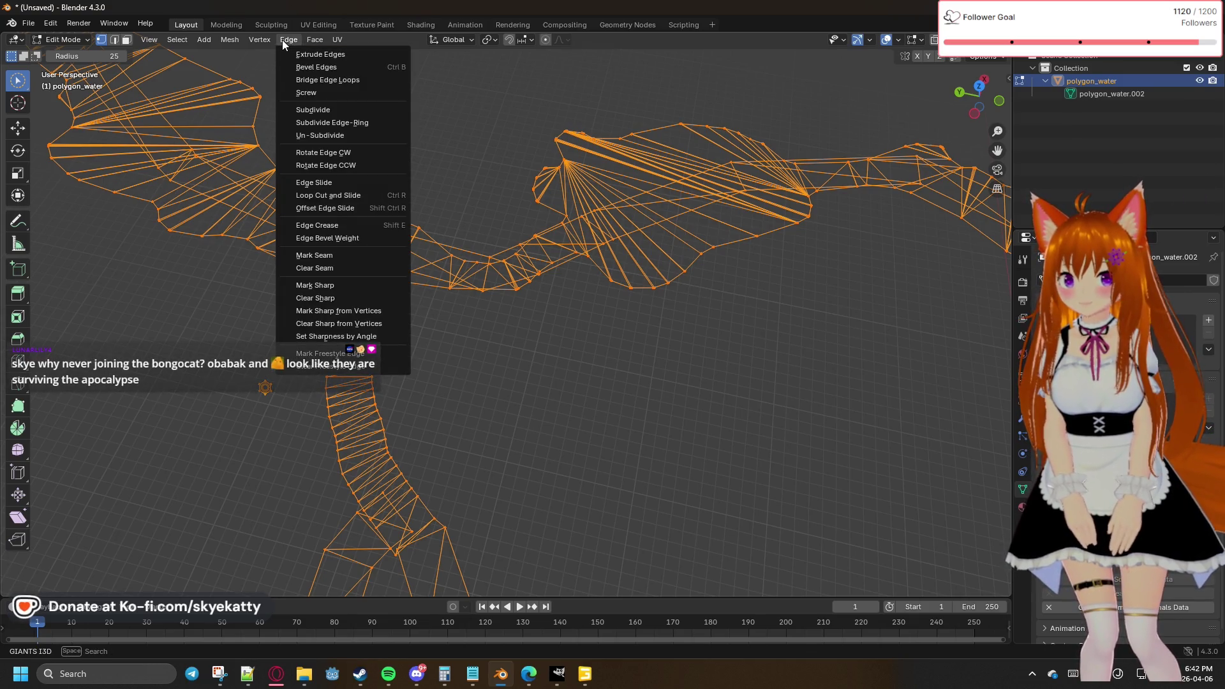
pyautogui.moveTo(233, 39)
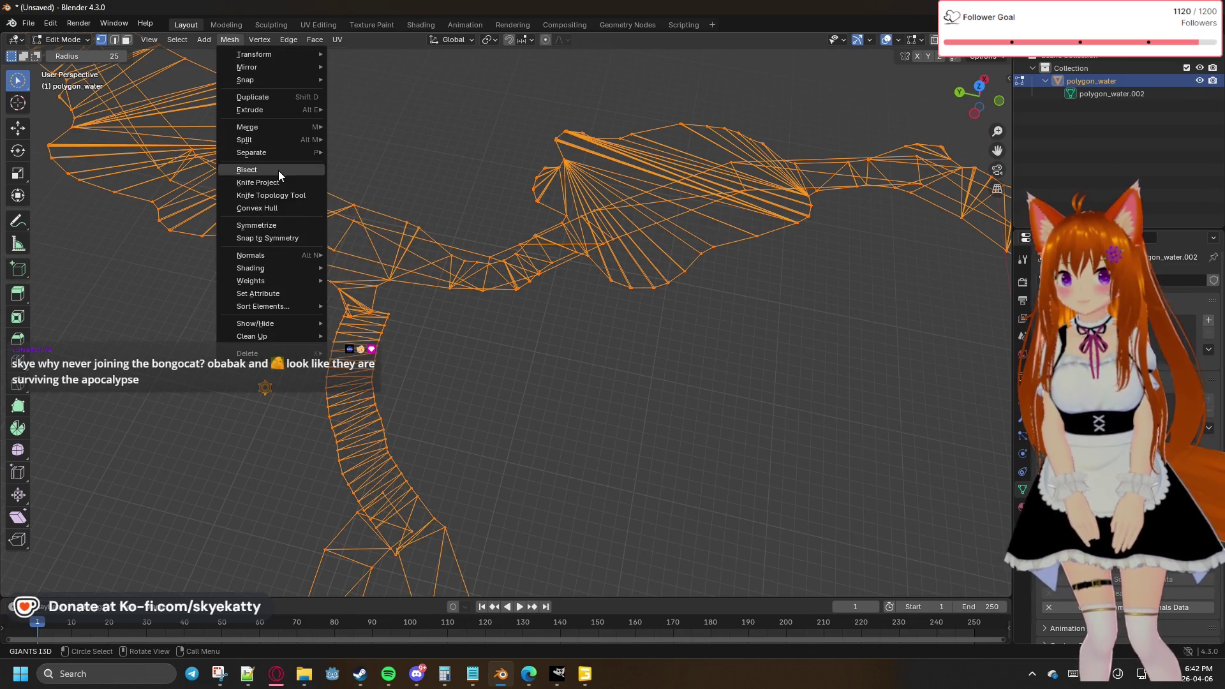
pyautogui.moveTo(278, 132)
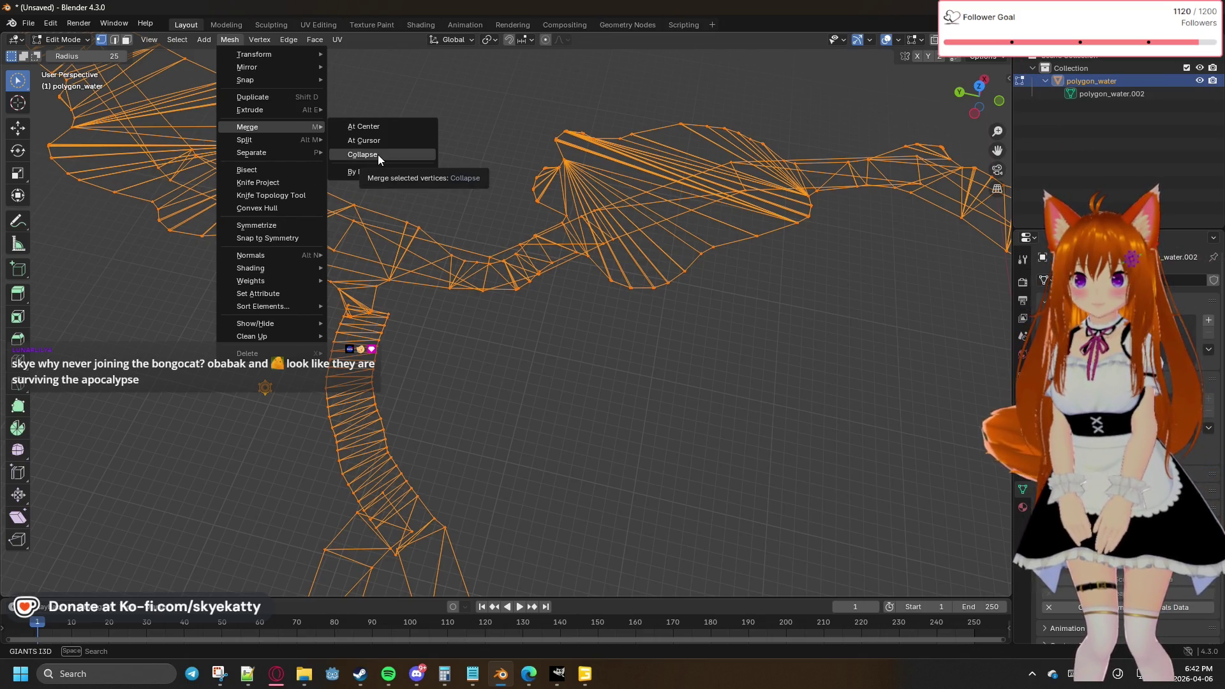
pyautogui.click(383, 172)
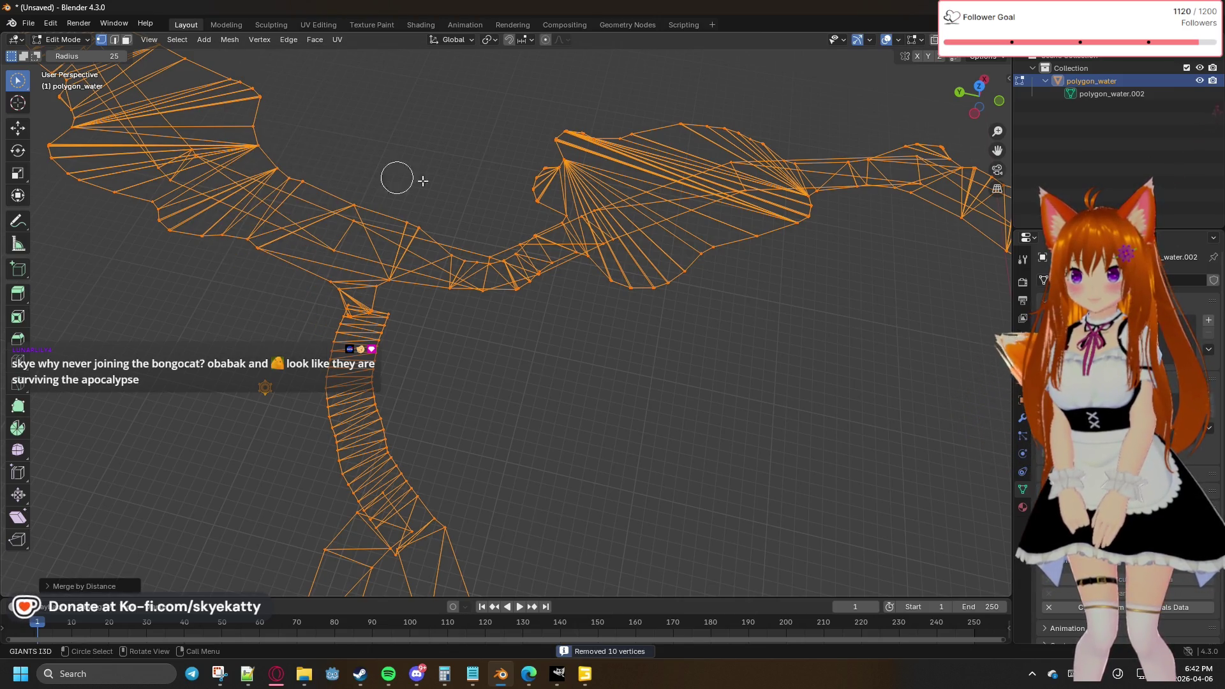
pyautogui.click(80, 589)
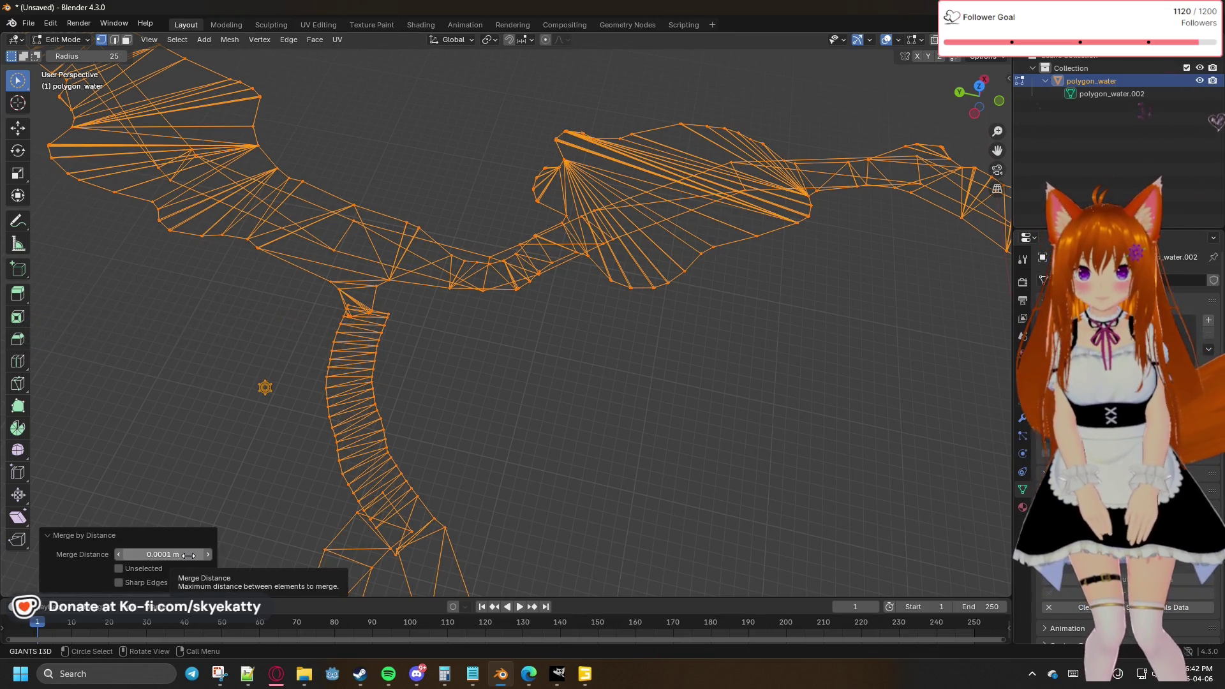
pyautogui.click(553, 397)
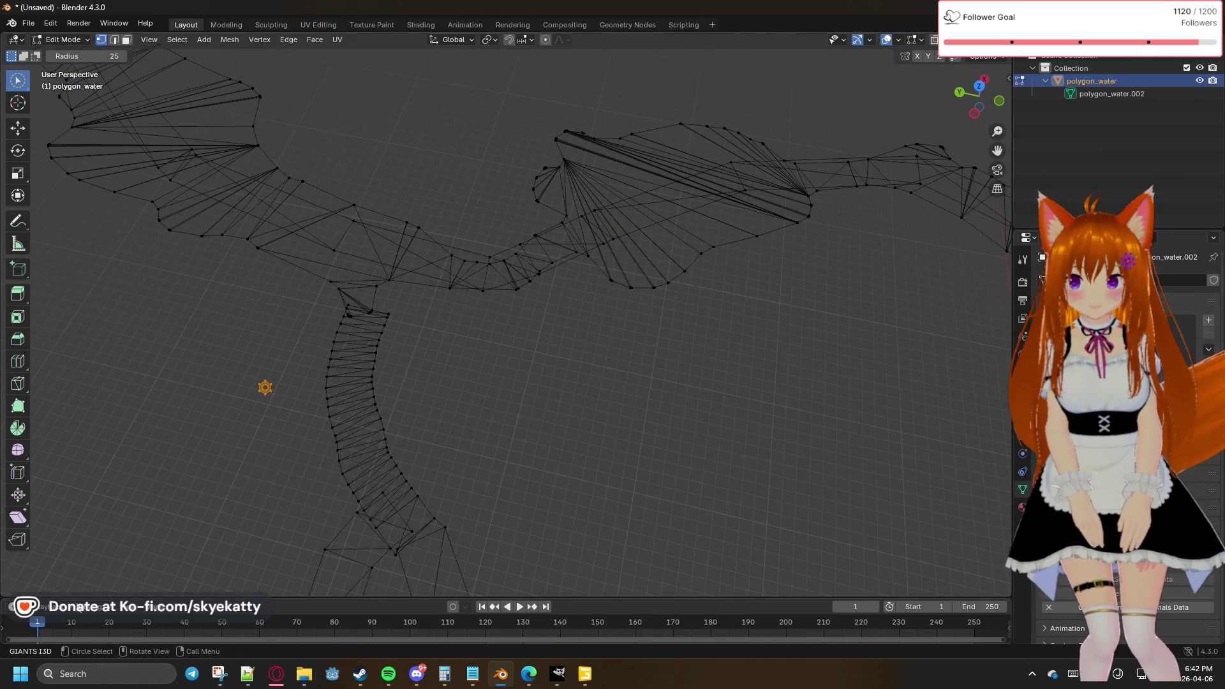
pyautogui.press('a')
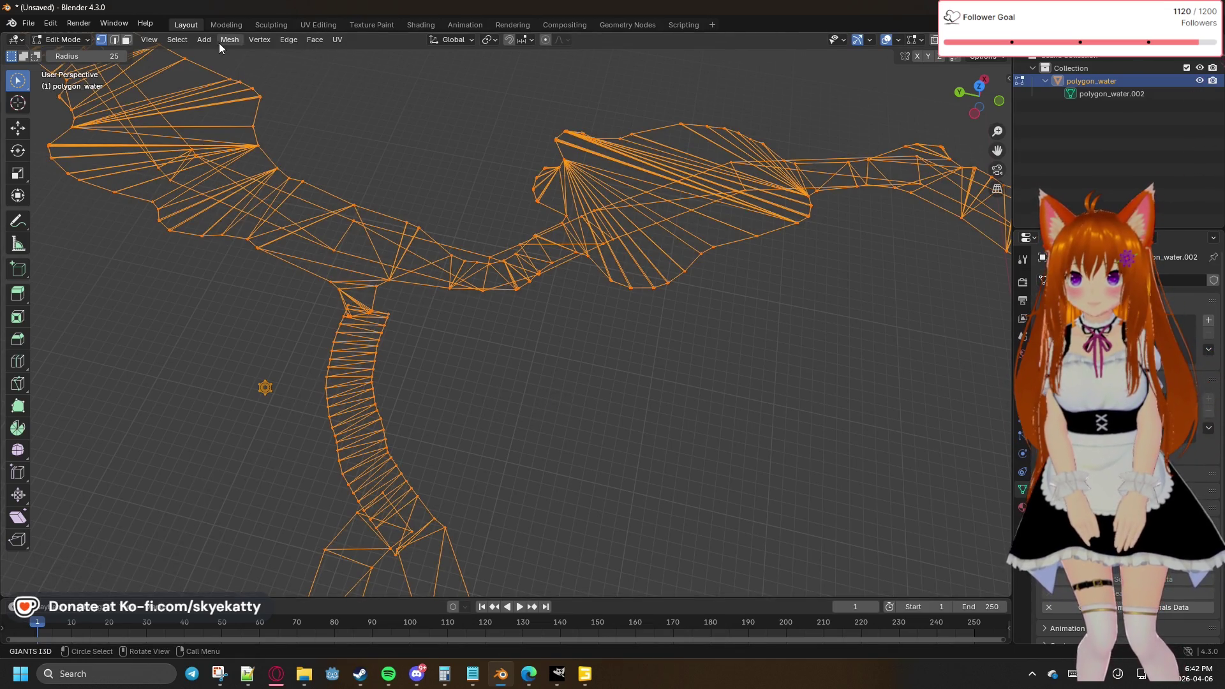
pyautogui.click(220, 41)
pyautogui.moveTo(256, 55)
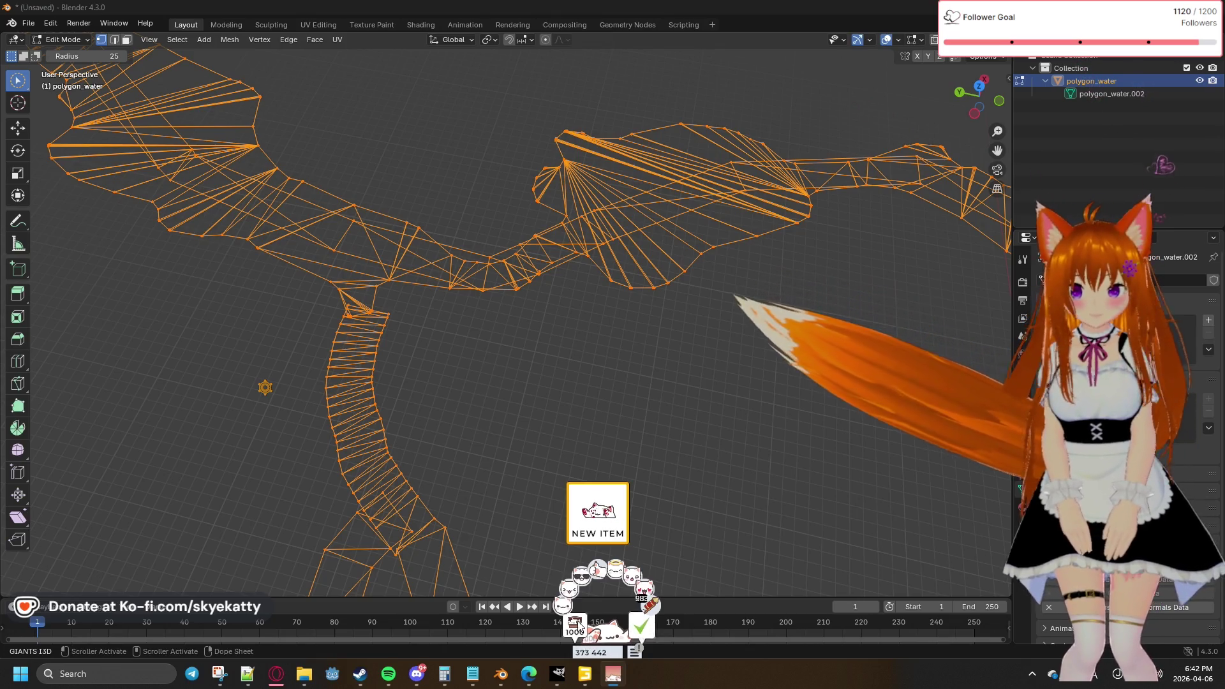
# Step: Join an online BongoCat lobby from the lobby list, then close the lobby window
pyautogui.click(638, 651)
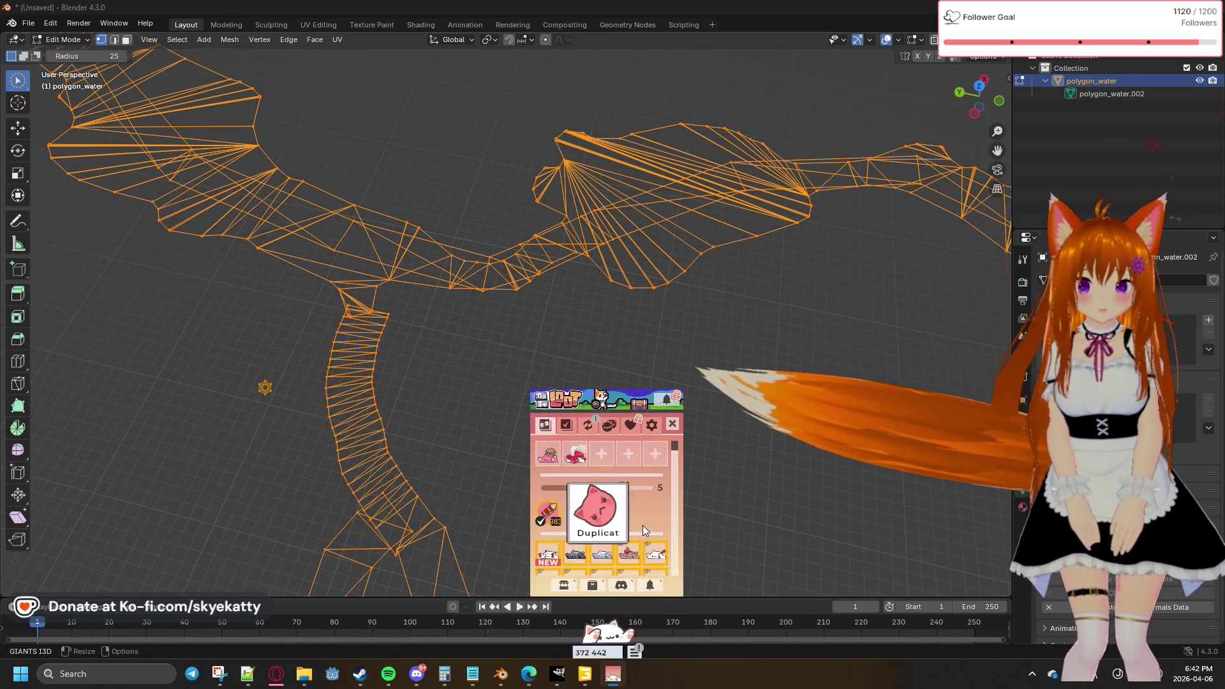
pyautogui.click(610, 426)
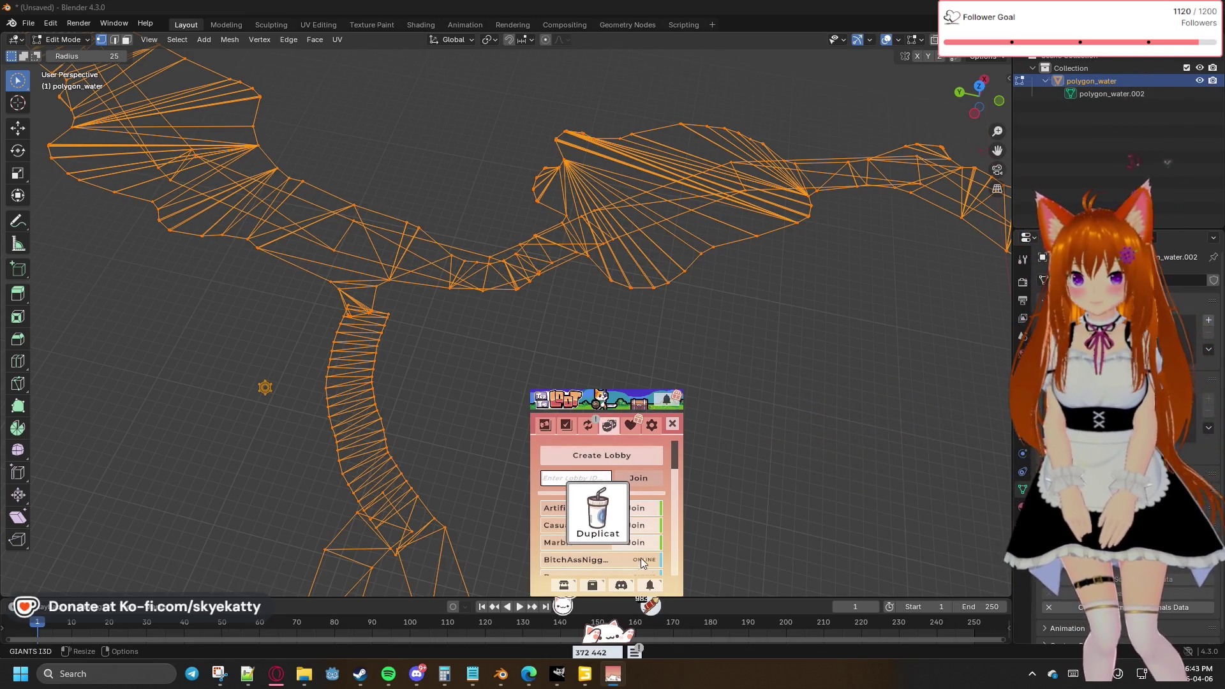
pyautogui.click(663, 543)
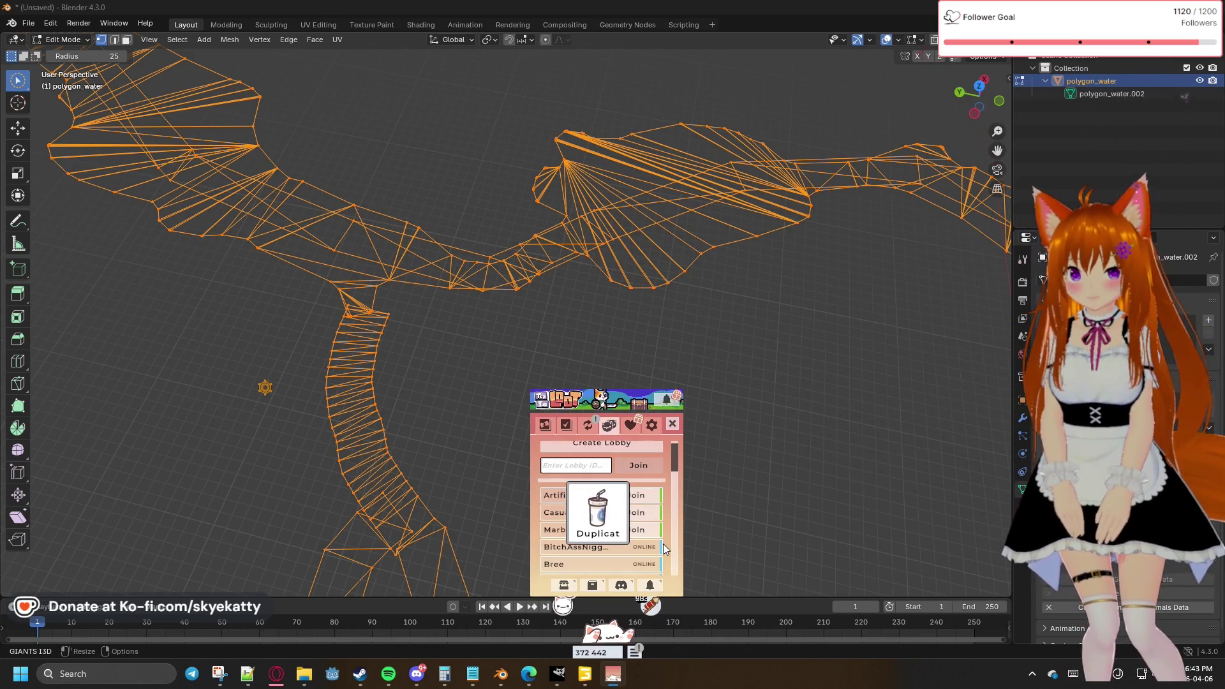
pyautogui.click(674, 423)
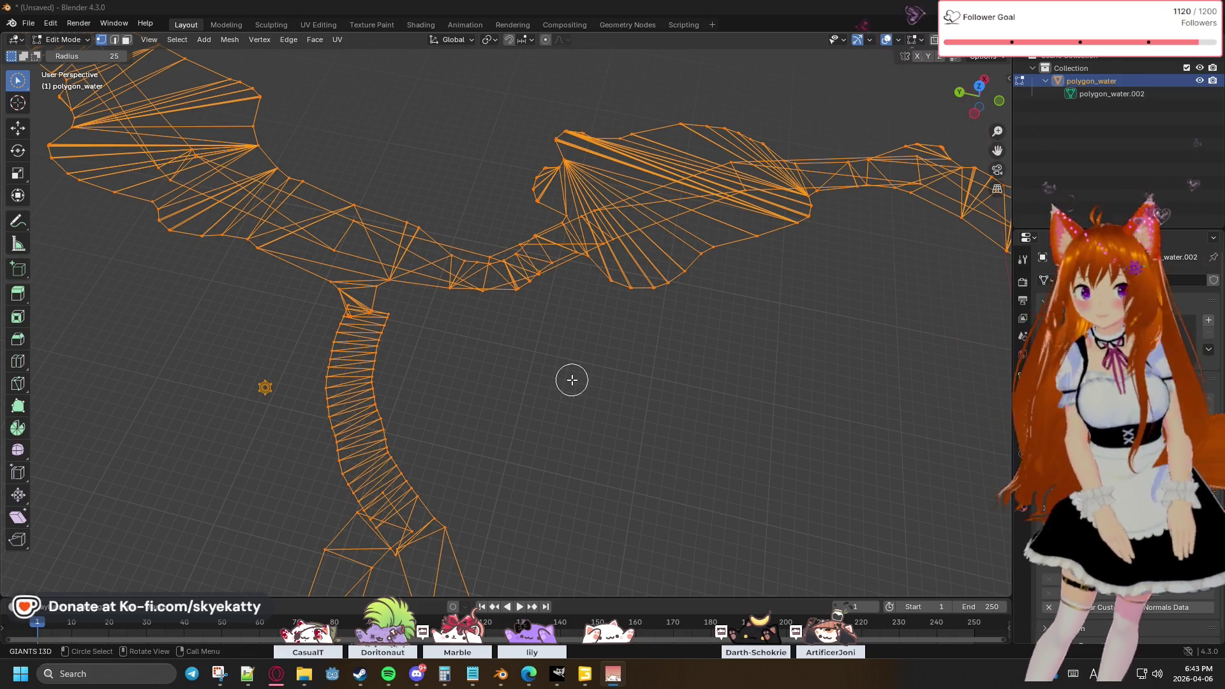
pyautogui.moveTo(549, 285)
pyautogui.mouseDown(button='middle')
pyautogui.moveTo(558, 300)
pyautogui.moveTo(485, 241)
pyautogui.moveTo(544, 275)
pyautogui.mouseUp(button='middle')
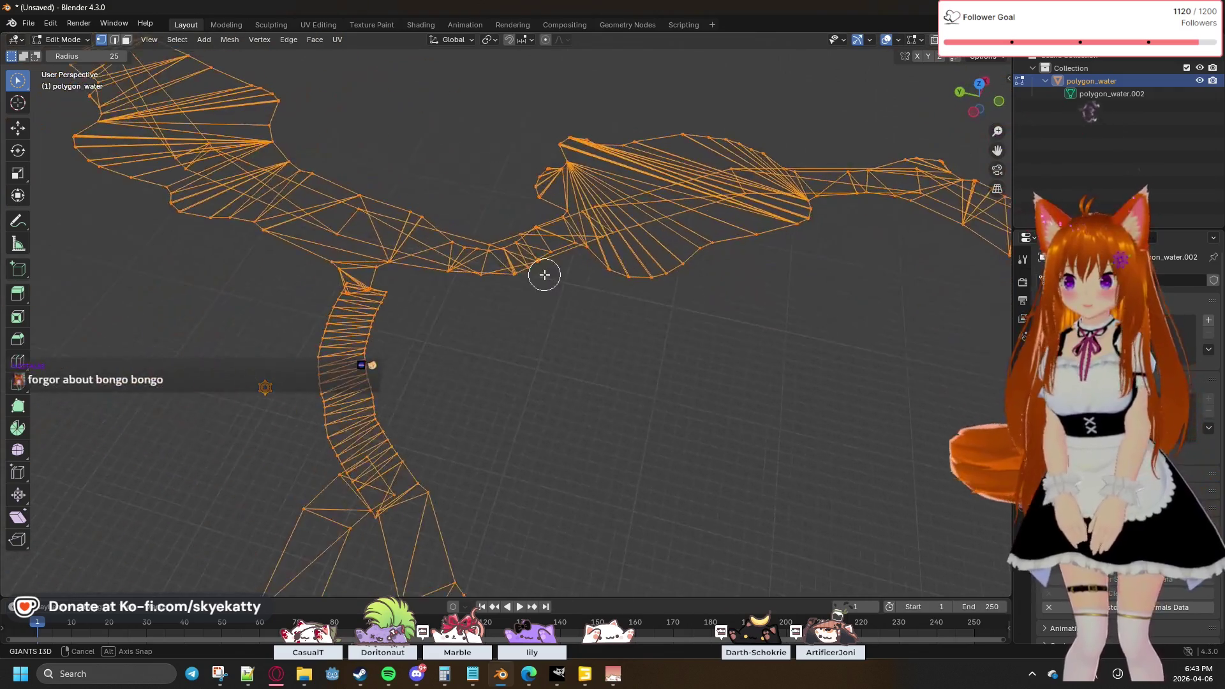
pyautogui.keyDown('shift'); pyautogui.moveTo(404, 268); pyautogui.dragTo(604, 351, button='middle'); pyautogui.keyUp('shift')
pyautogui.scroll(2, 605, 351)
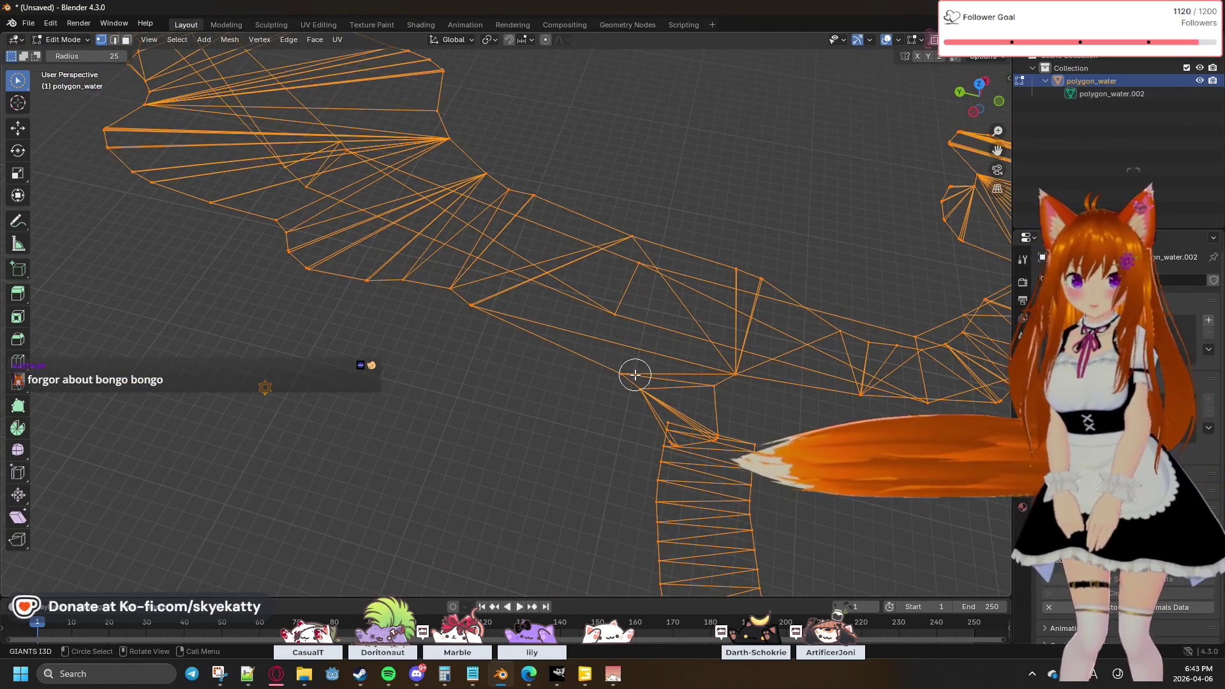
pyautogui.moveTo(588, 407)
pyautogui.keyDown('shift'); pyautogui.mouseDown(button='middle')
pyautogui.moveTo(437, 211)
pyautogui.moveTo(432, 164)
pyautogui.mouseUp(button='middle'); pyautogui.keyUp('shift')
pyautogui.scroll(2, 494, 290)
pyautogui.keyDown('shift'); pyautogui.moveTo(481, 309); pyautogui.dragTo(450, 219, button='middle'); pyautogui.keyUp('shift')
pyautogui.scroll(-5, 451, 218)
pyautogui.scroll(-2, 561, 205)
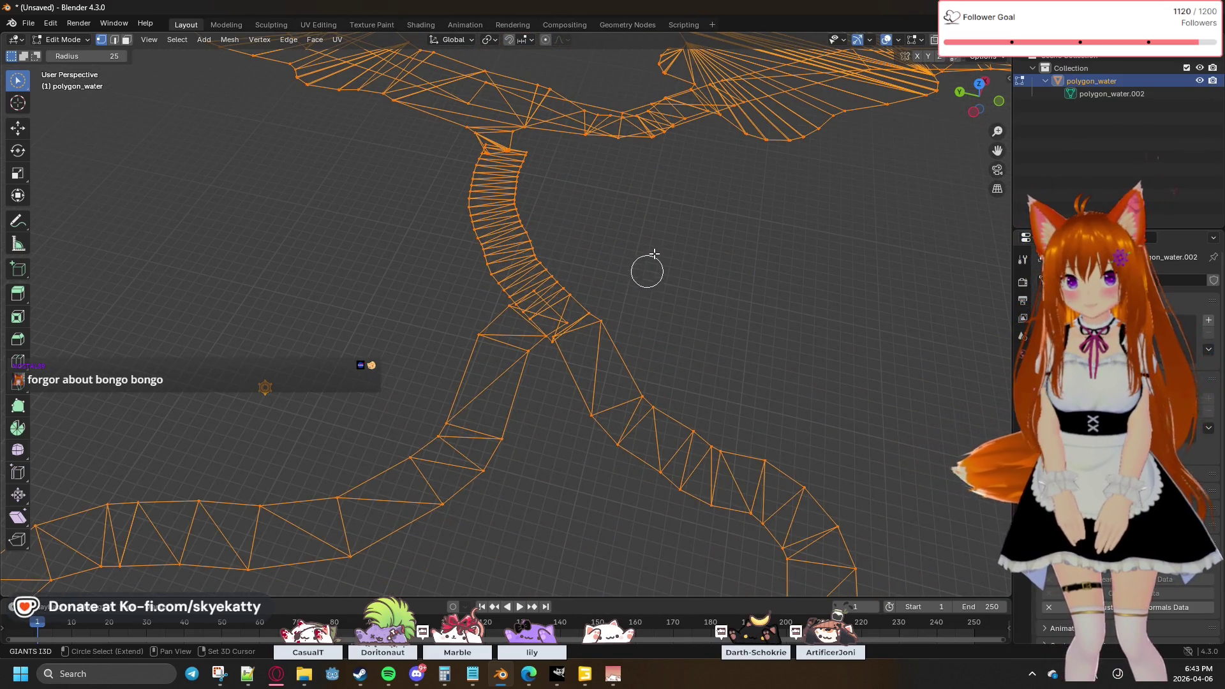
pyautogui.keyDown('shift'); pyautogui.moveTo(664, 223); pyautogui.dragTo(652, 372, button='middle'); pyautogui.keyUp('shift')
pyautogui.moveTo(625, 326); pyautogui.dragTo(607, 310, button='middle')
pyautogui.press('Escape')
pyautogui.moveTo(640, 387)
pyautogui.keyDown('shift'); pyautogui.mouseDown(button='middle')
pyautogui.moveTo(675, 246)
pyautogui.moveTo(508, 375)
pyautogui.moveTo(717, 243)
pyautogui.moveTo(596, 350)
pyautogui.moveTo(607, 424)
pyautogui.moveTo(583, 466)
pyautogui.moveTo(586, 433)
pyautogui.mouseUp(button='middle'); pyautogui.keyUp('shift')
pyautogui.scroll(5, 586, 434)
pyautogui.scroll(-4, 632, 297)
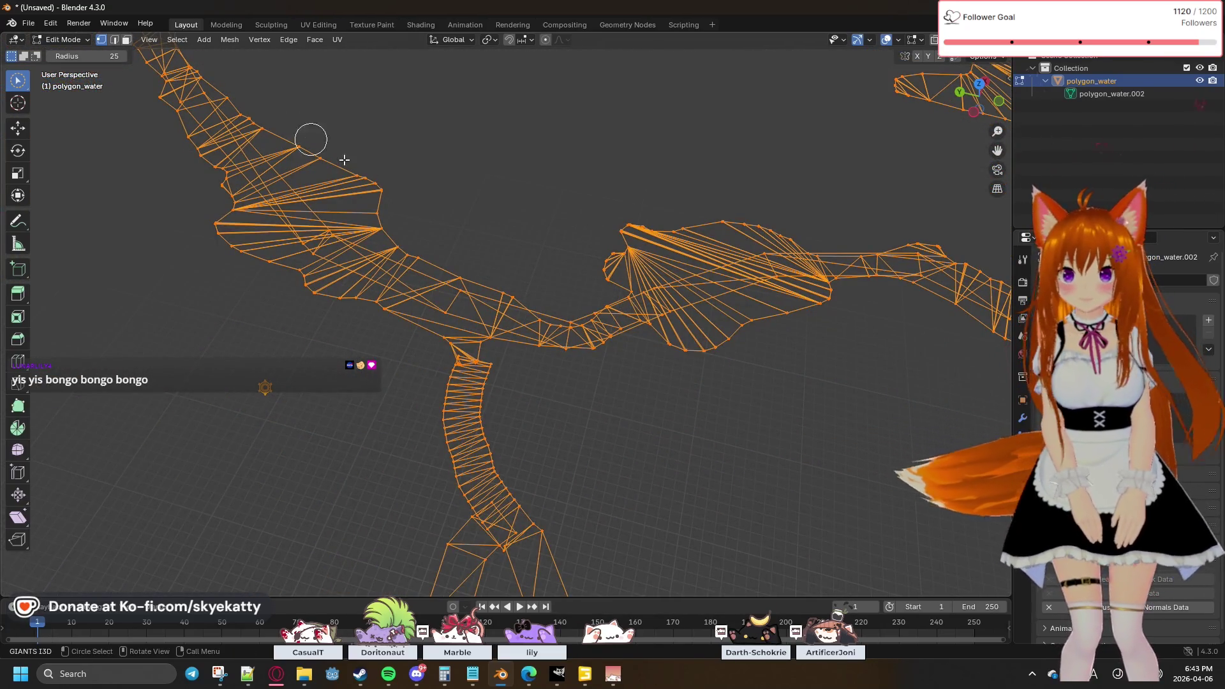
# Step: Browse the Mesh menu's submenus and bring out the Clean Up submenu
pyautogui.click(226, 41)
pyautogui.moveTo(266, 76)
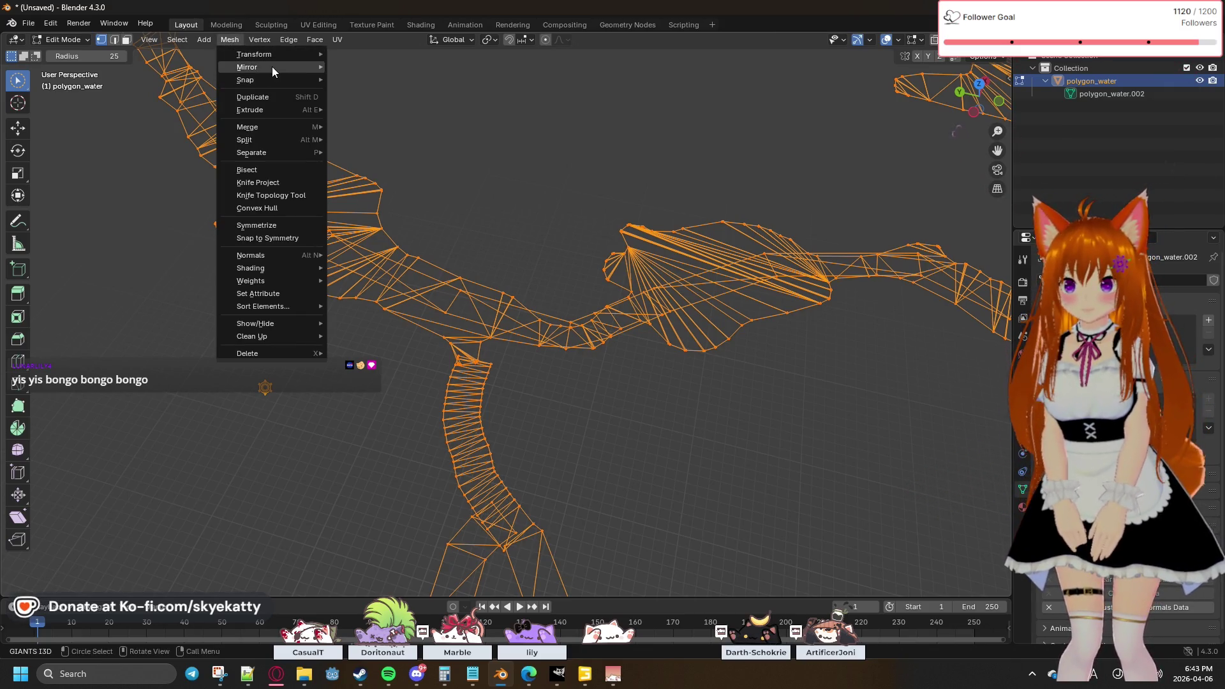
pyautogui.moveTo(276, 52)
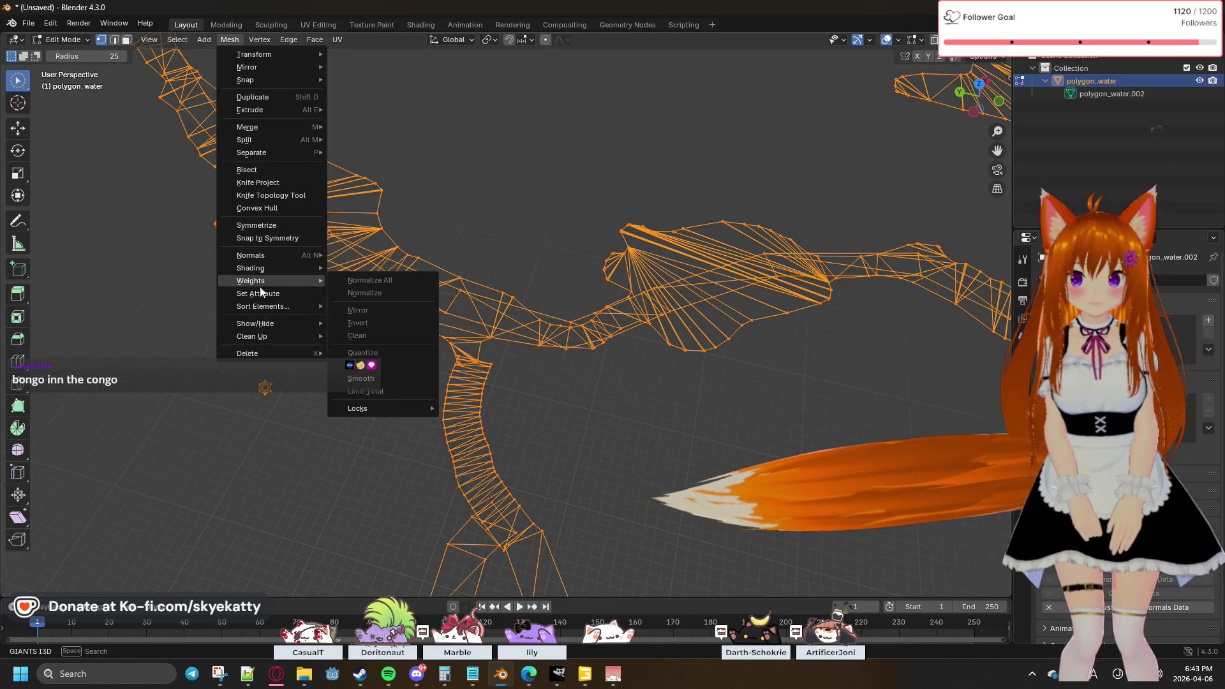
pyautogui.moveTo(282, 307)
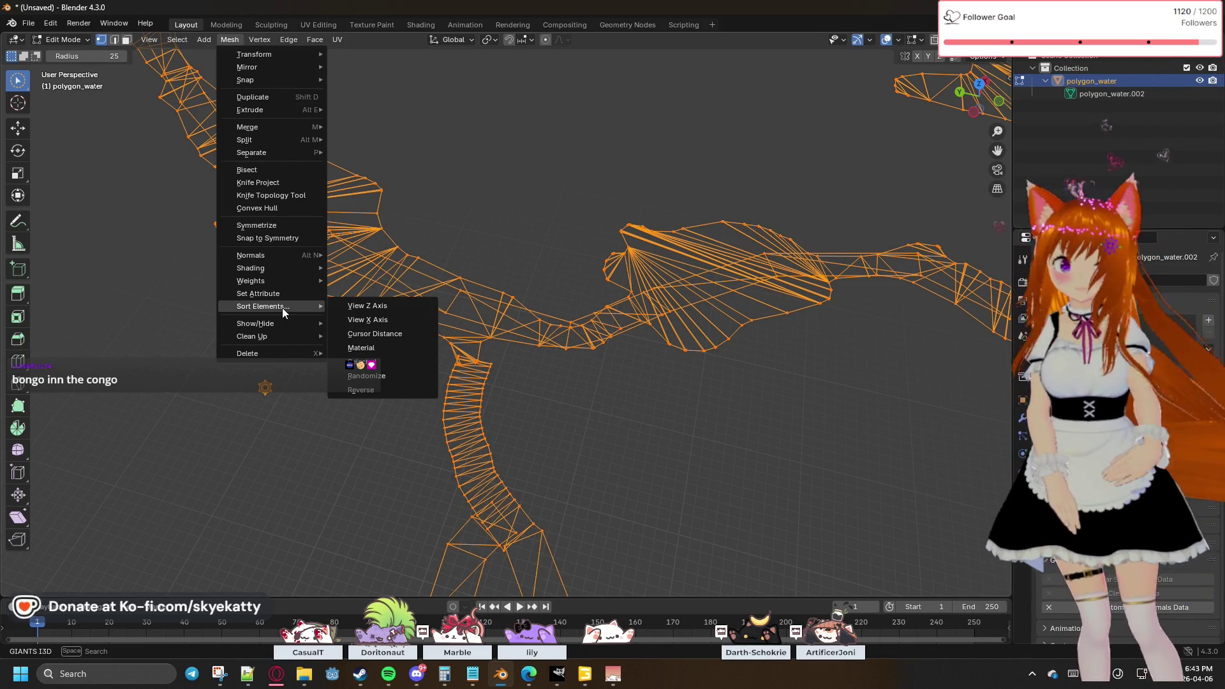
pyautogui.moveTo(285, 335)
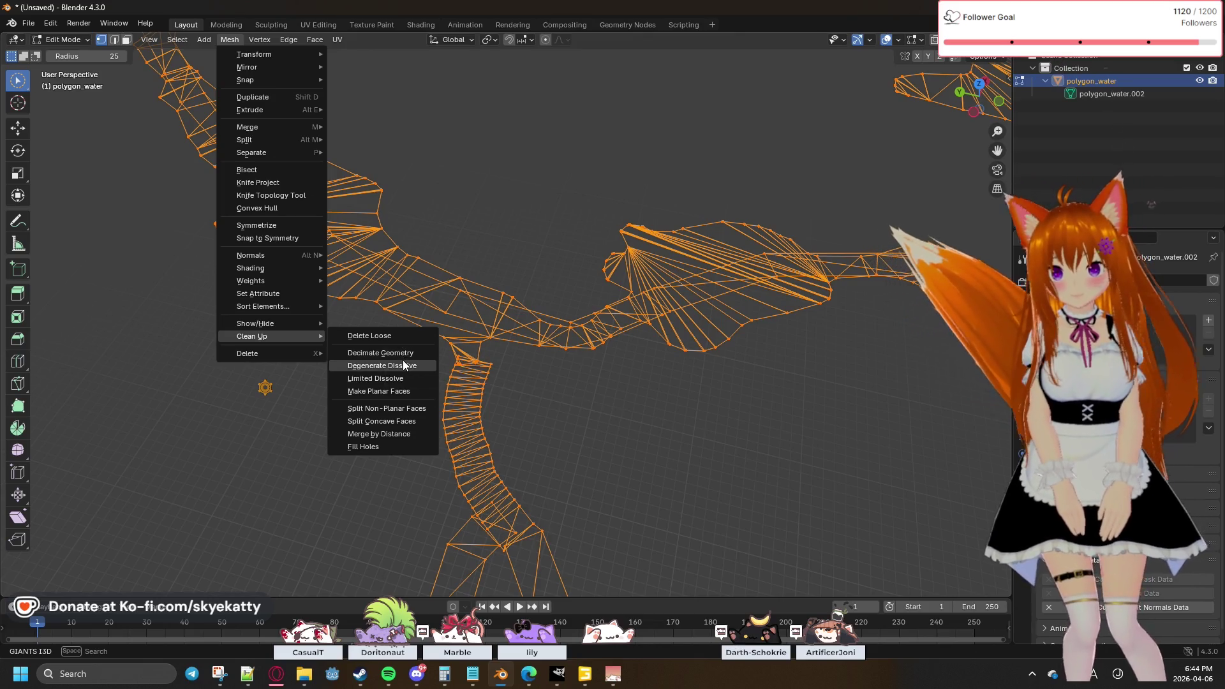
pyautogui.click(403, 352)
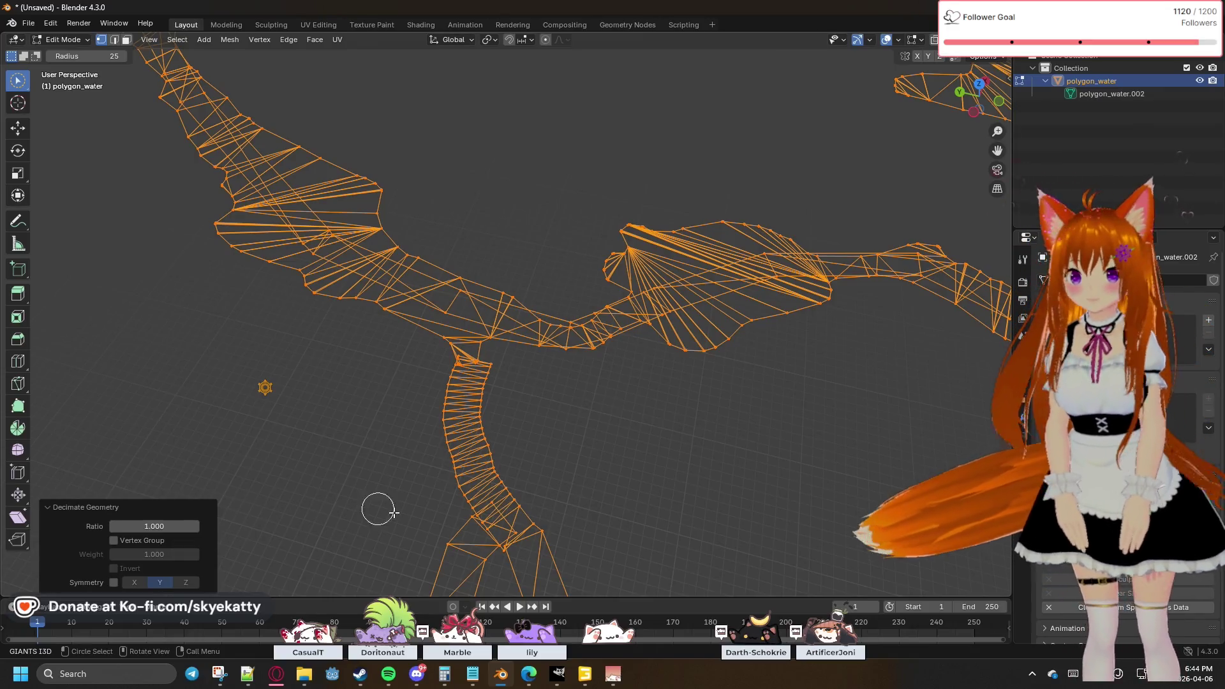
pyautogui.click(545, 335)
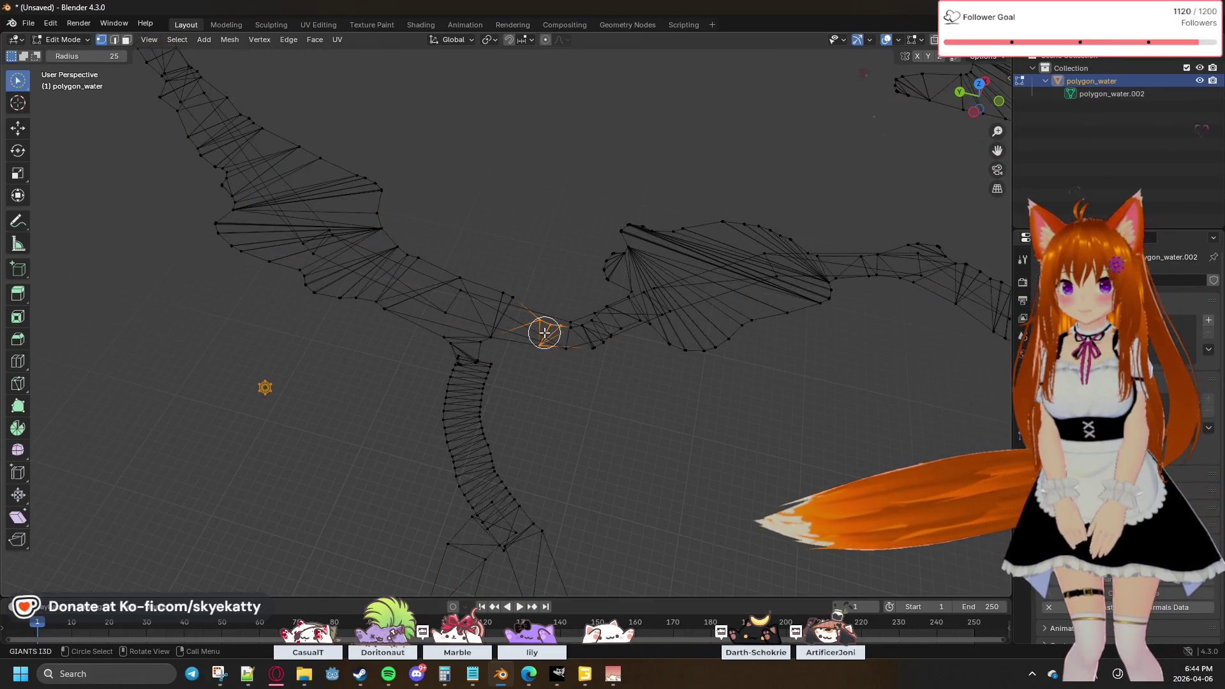
pyautogui.press('a')
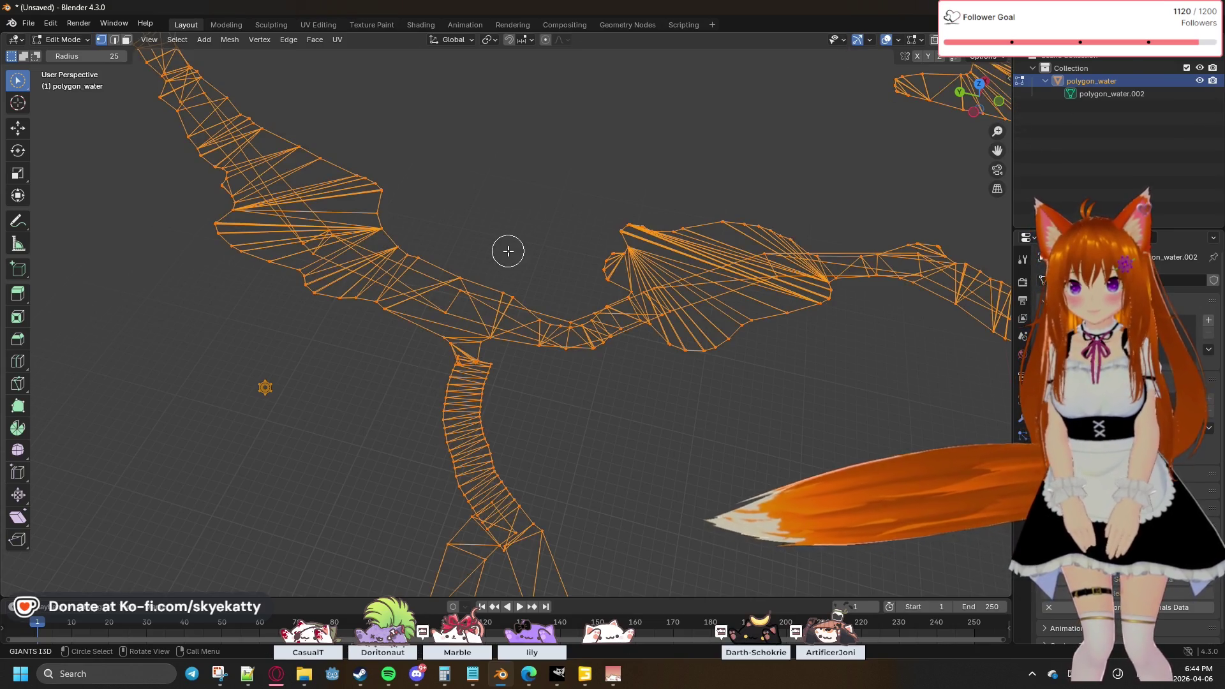
pyautogui.click(229, 40)
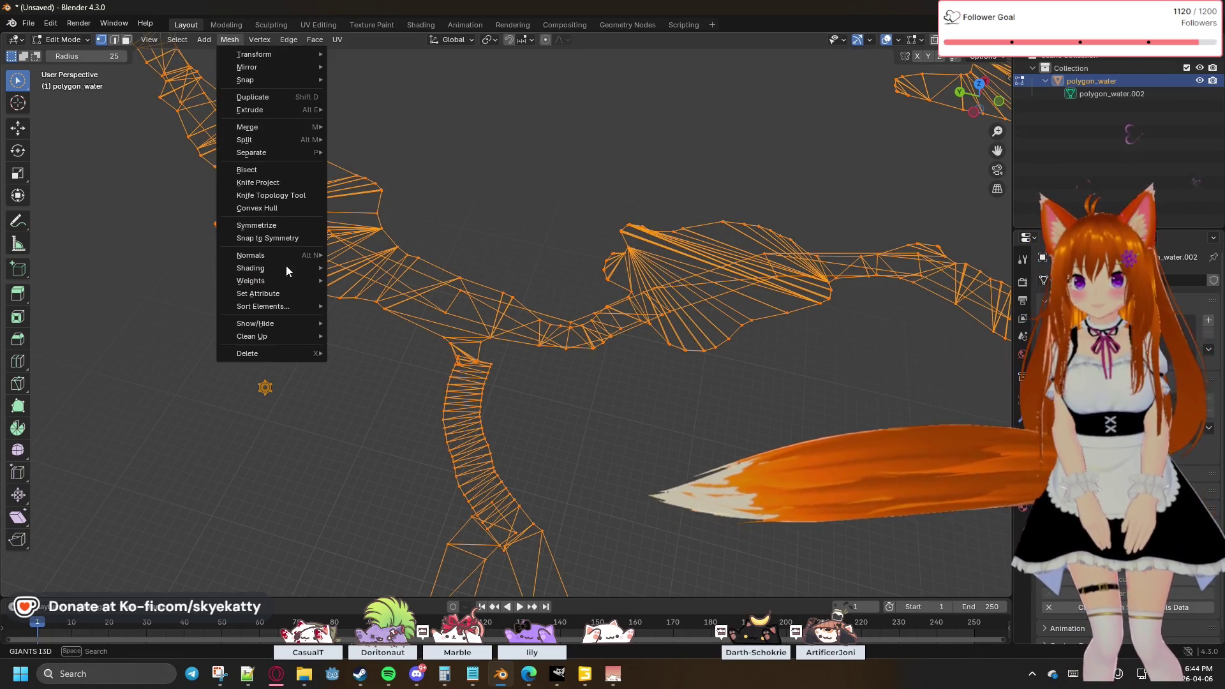
pyautogui.click(268, 44)
pyautogui.click(268, 41)
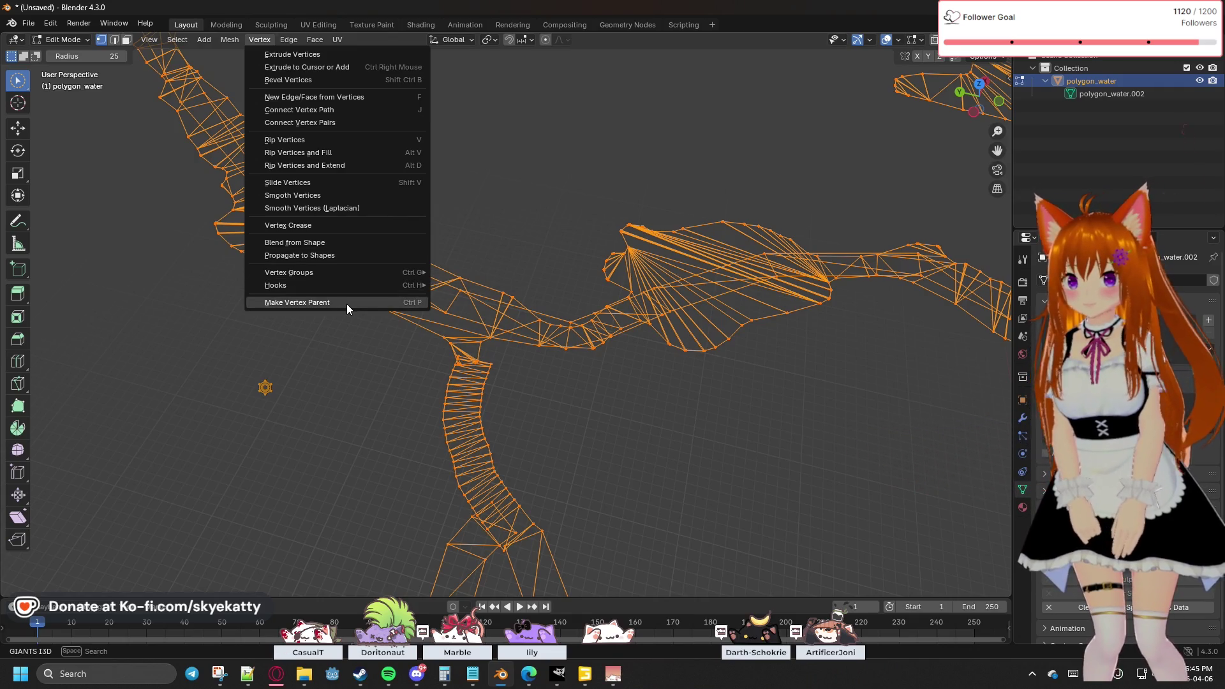
pyautogui.moveTo(228, 41)
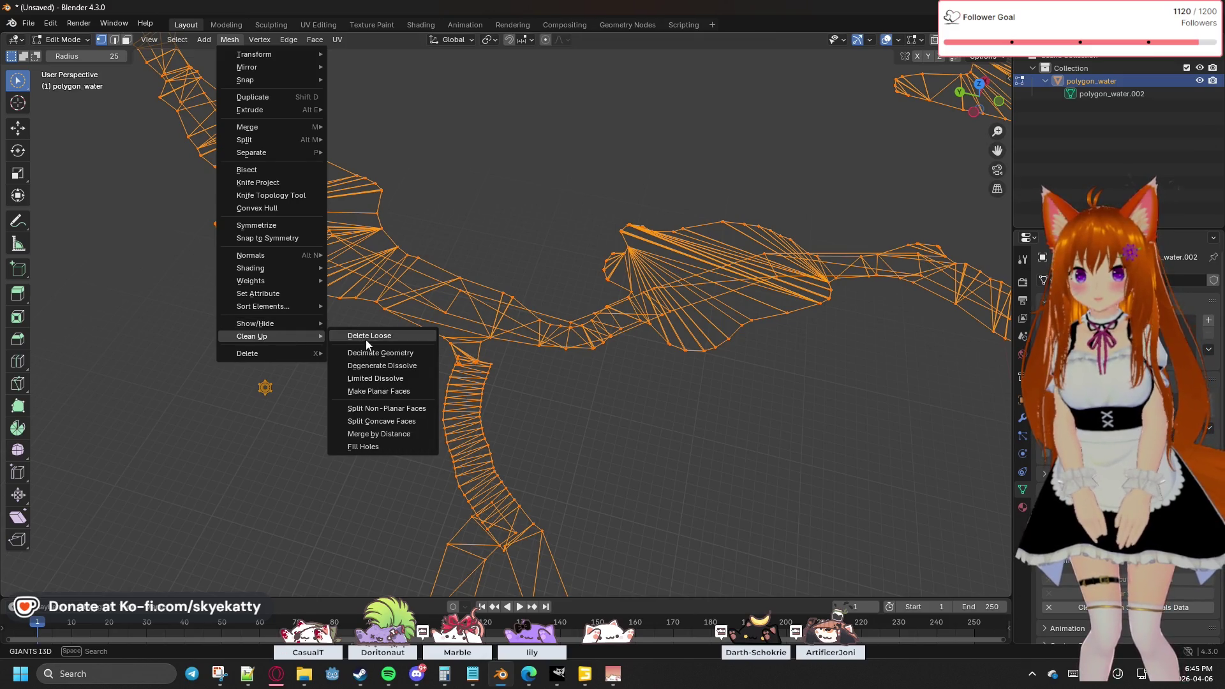
# Step: Run Delete Loose with Edges unchecked so only loose vertices would be removed
pyautogui.click(388, 340)
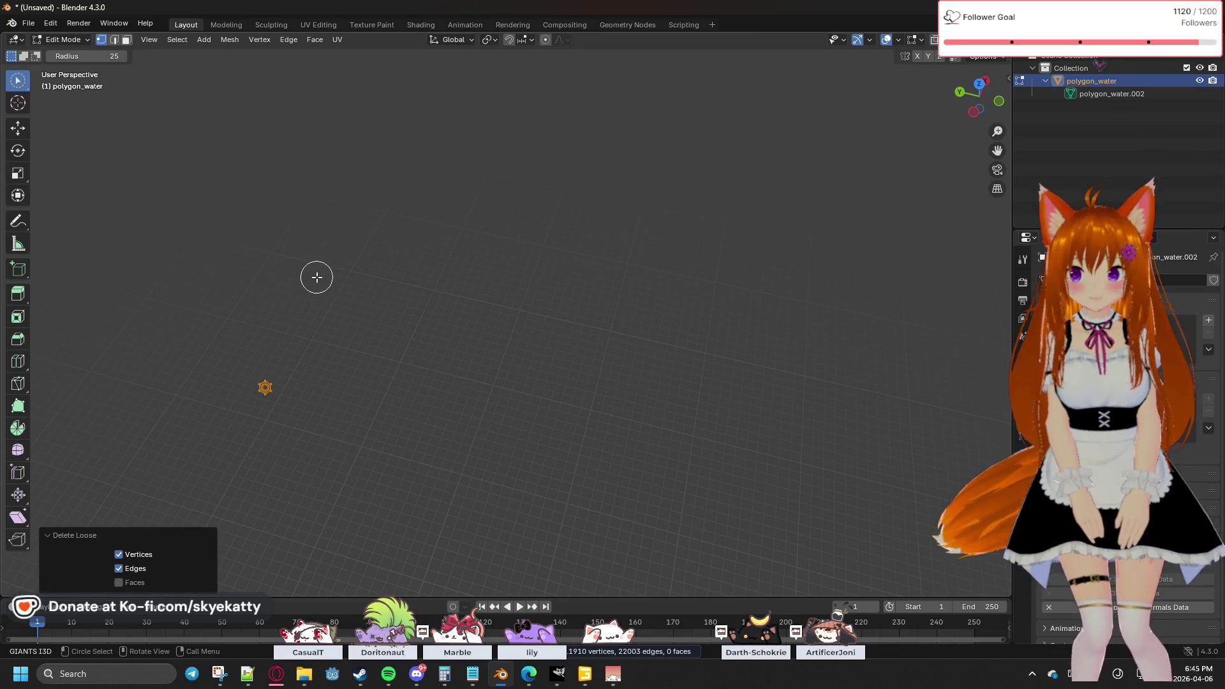
pyautogui.click(124, 569)
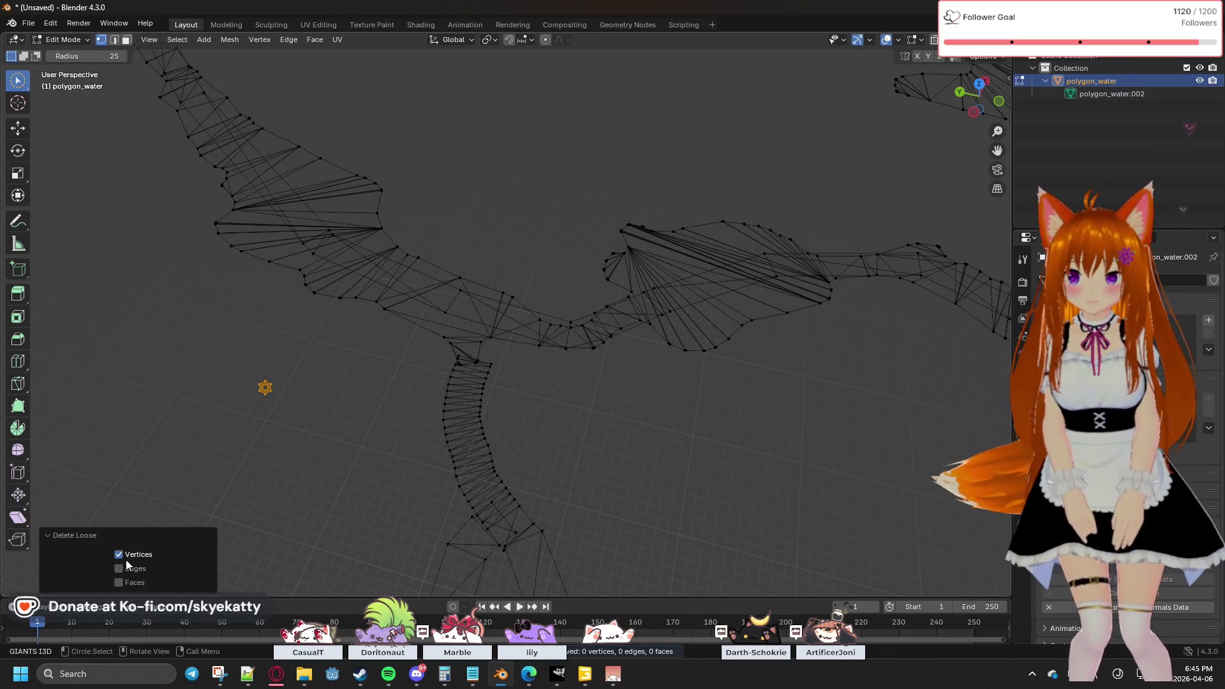
pyautogui.doubleClick(126, 568)
pyautogui.click(127, 568)
pyautogui.click(126, 569)
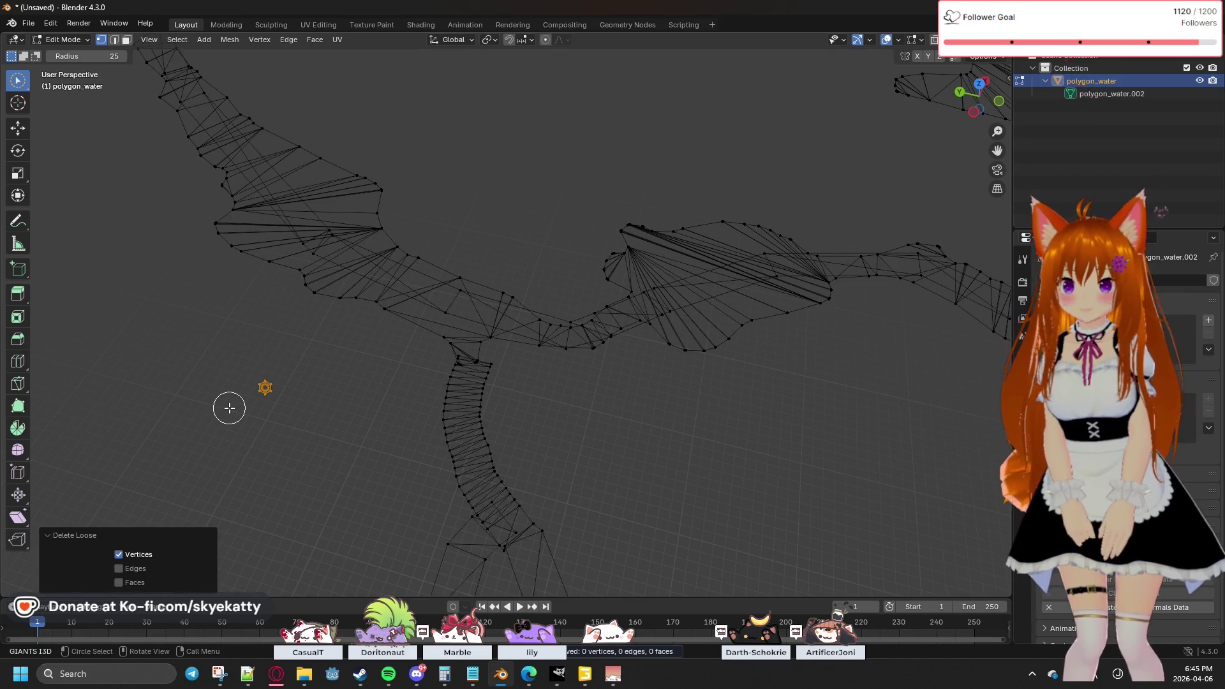
pyautogui.click(288, 364)
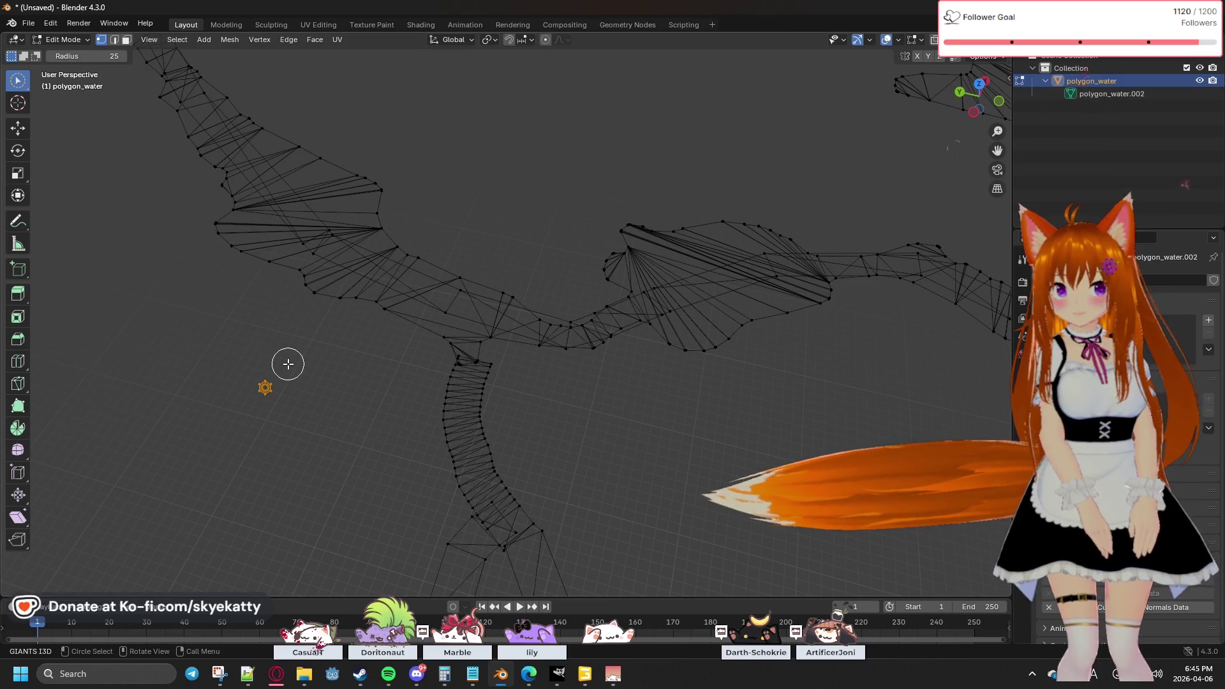
# Step: Toggle selection of the whole river mesh on and off
pyautogui.press('a')
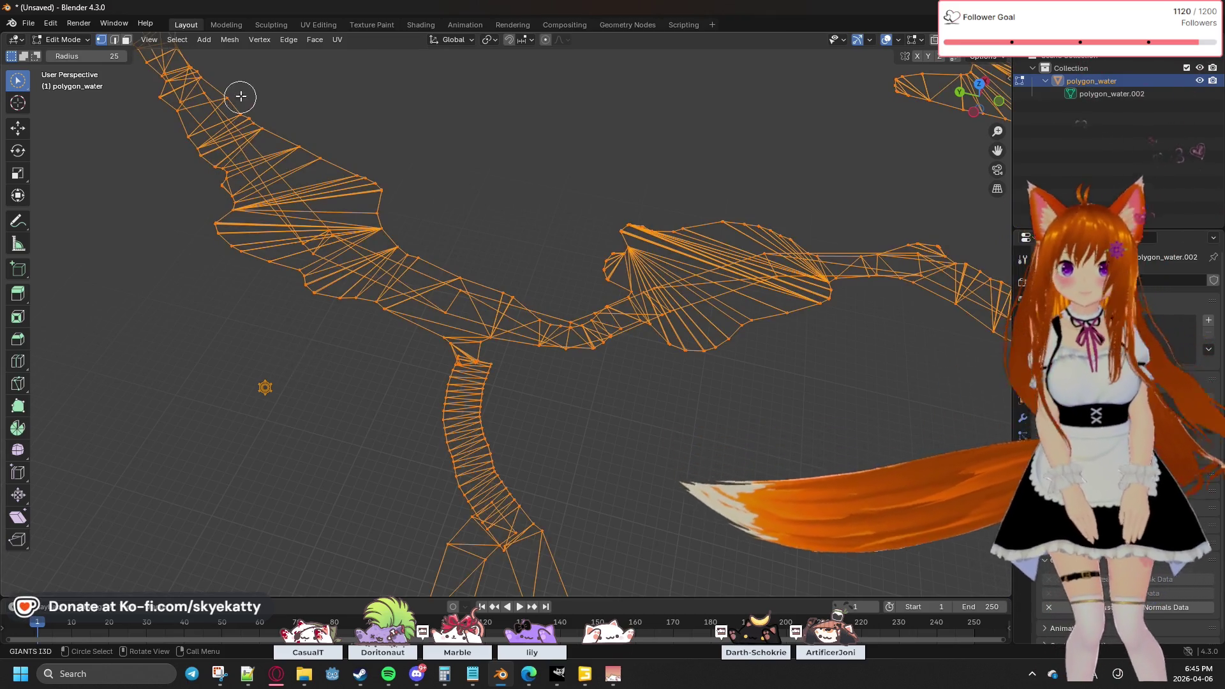
pyautogui.click(227, 39)
pyautogui.hotkey('alt', 'a')
pyautogui.press('a')
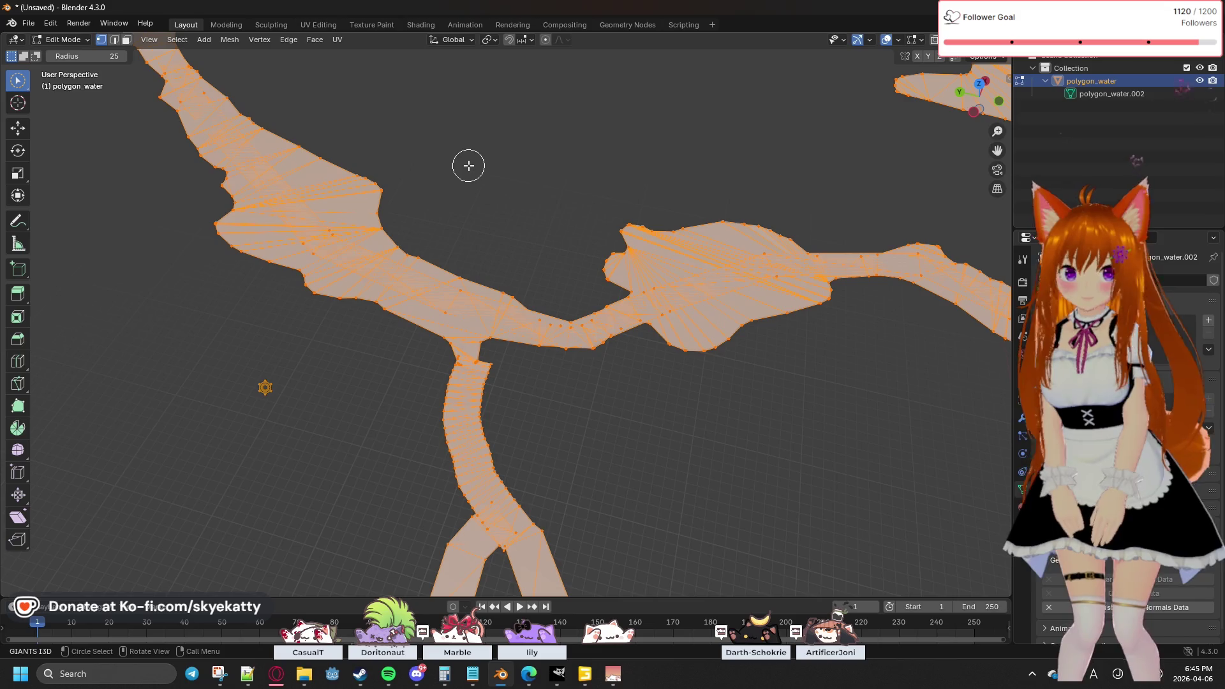
pyautogui.press('c')
pyautogui.hotkey('alt', 'a')
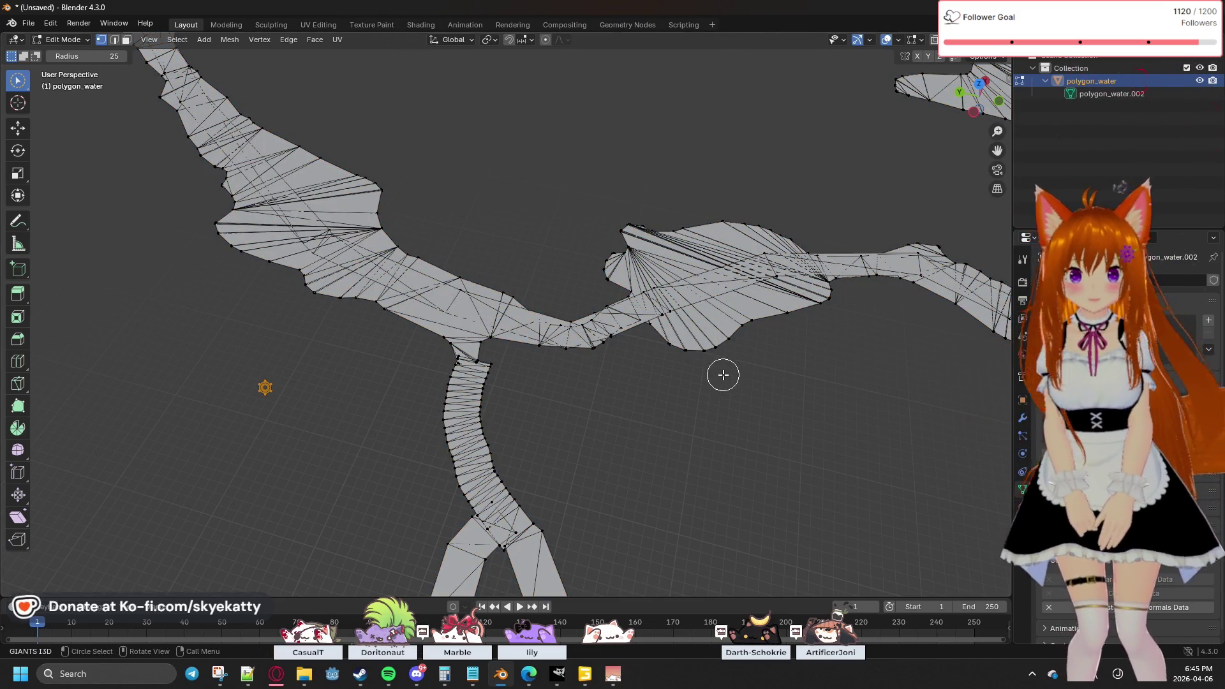
pyautogui.scroll(3, 685, 387)
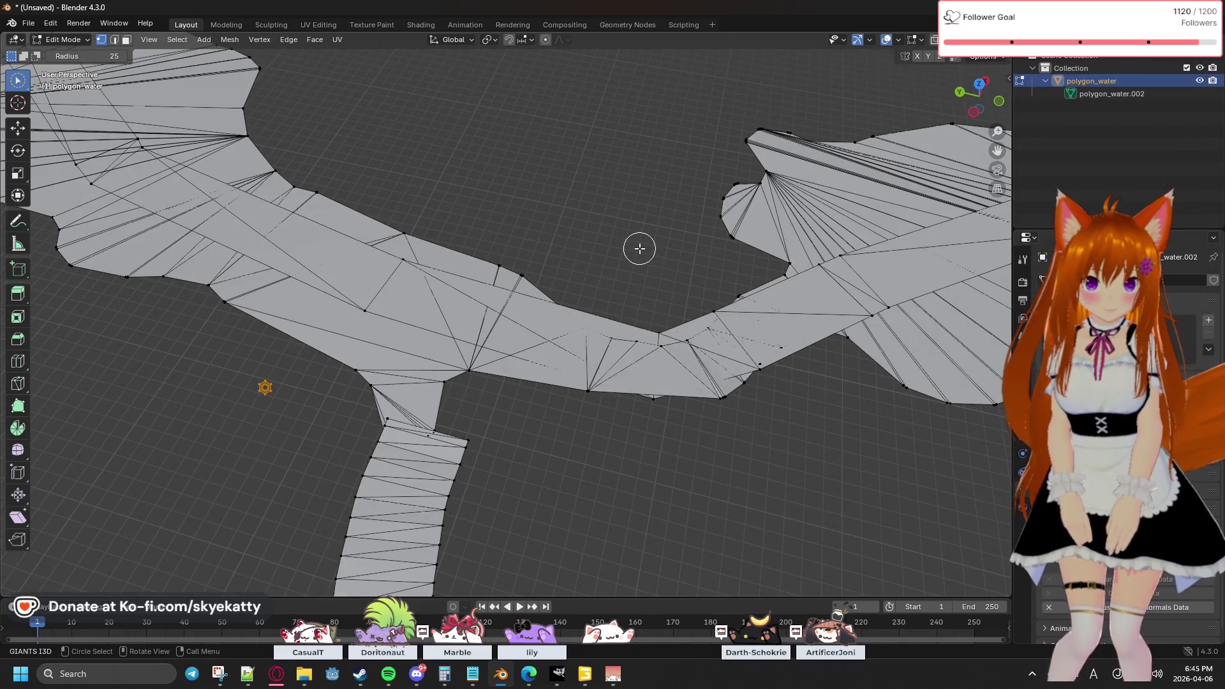
pyautogui.press('a')
pyautogui.hotkey('alt', 'a')
pyautogui.press('a')
# Step: Undo and redo recent changes to the river mesh, then select all of it again
pyautogui.scroll(-4, 626, 231)
pyautogui.hotkey('ctrl', 'z')
pyautogui.hotkey('ctrl', 'z')
pyautogui.hotkey('ctrl', 'z')
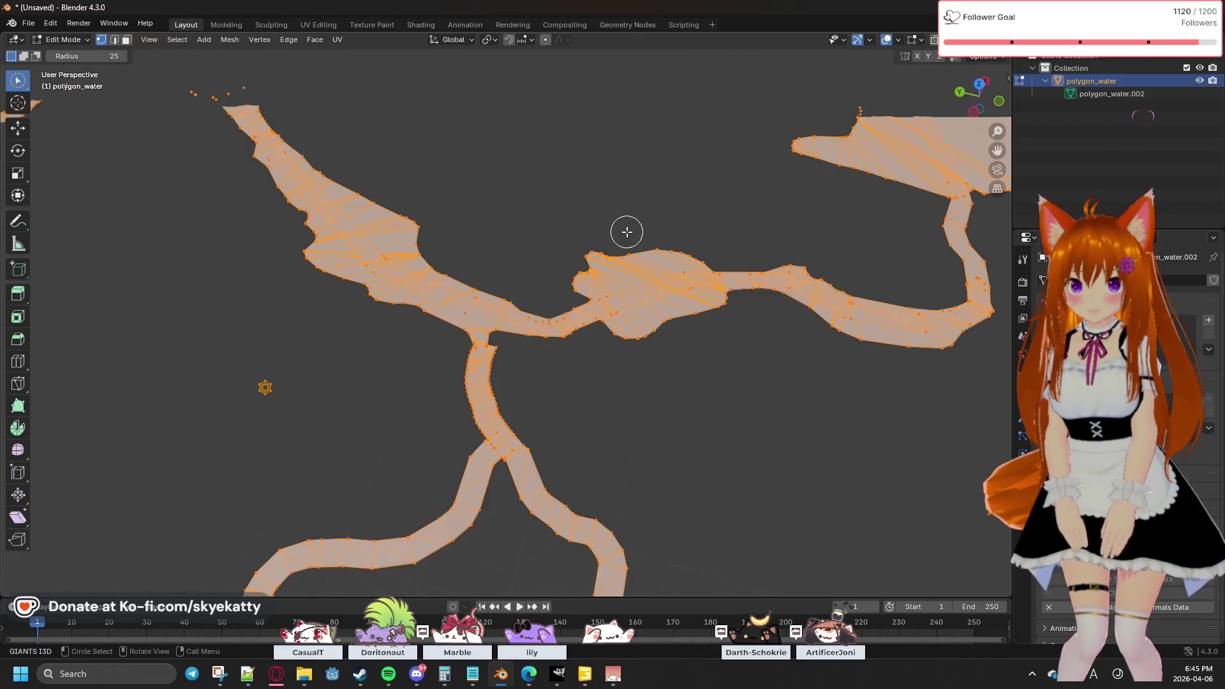
pyautogui.hotkey('ctrl', 'shift', 'z')
pyautogui.hotkey('ctrl', 'shift', 'z')
pyautogui.hotkey('ctrl', 'shift', 'z')
pyautogui.scroll(7, 438, 205)
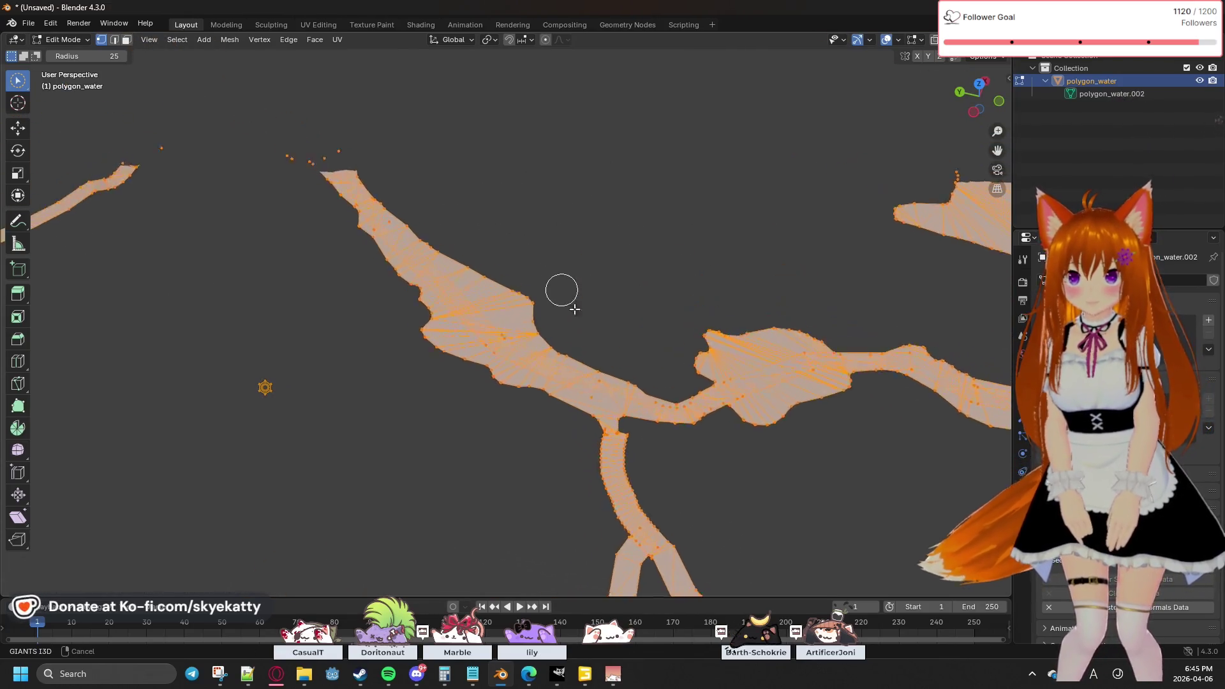
pyautogui.hotkey('ctrl', 'z')
pyautogui.hotkey('ctrl', 'z')
pyautogui.hotkey('ctrl', 'z')
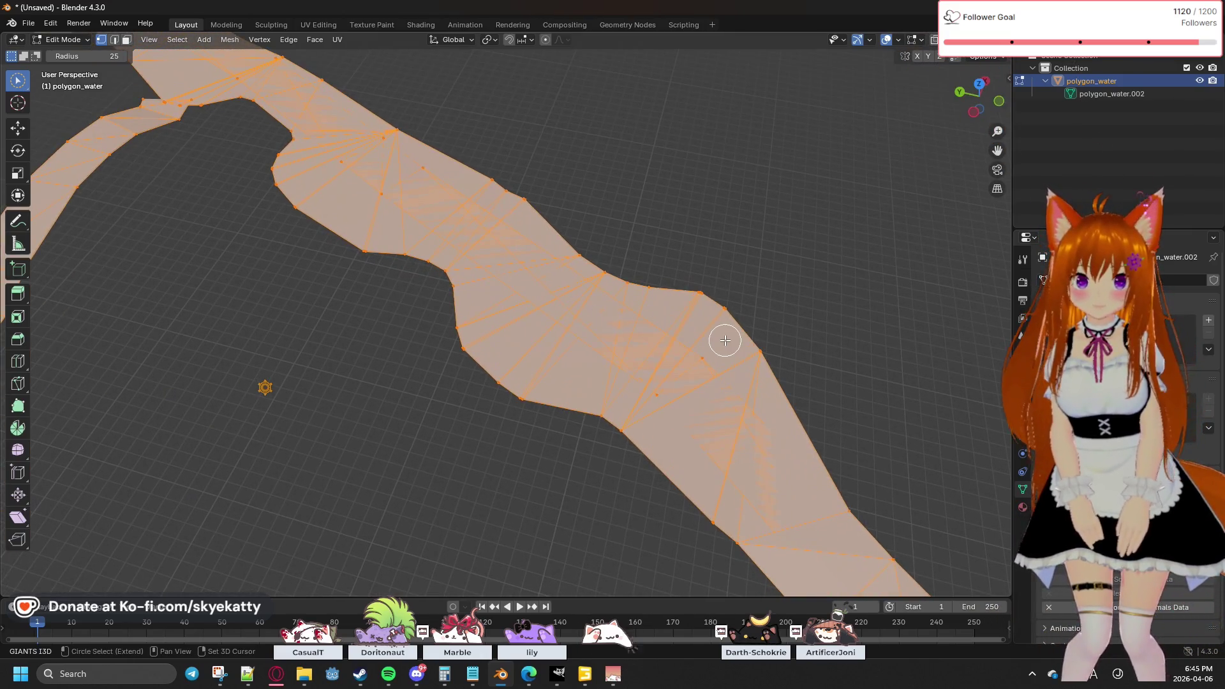
pyautogui.rightClick(419, 439)
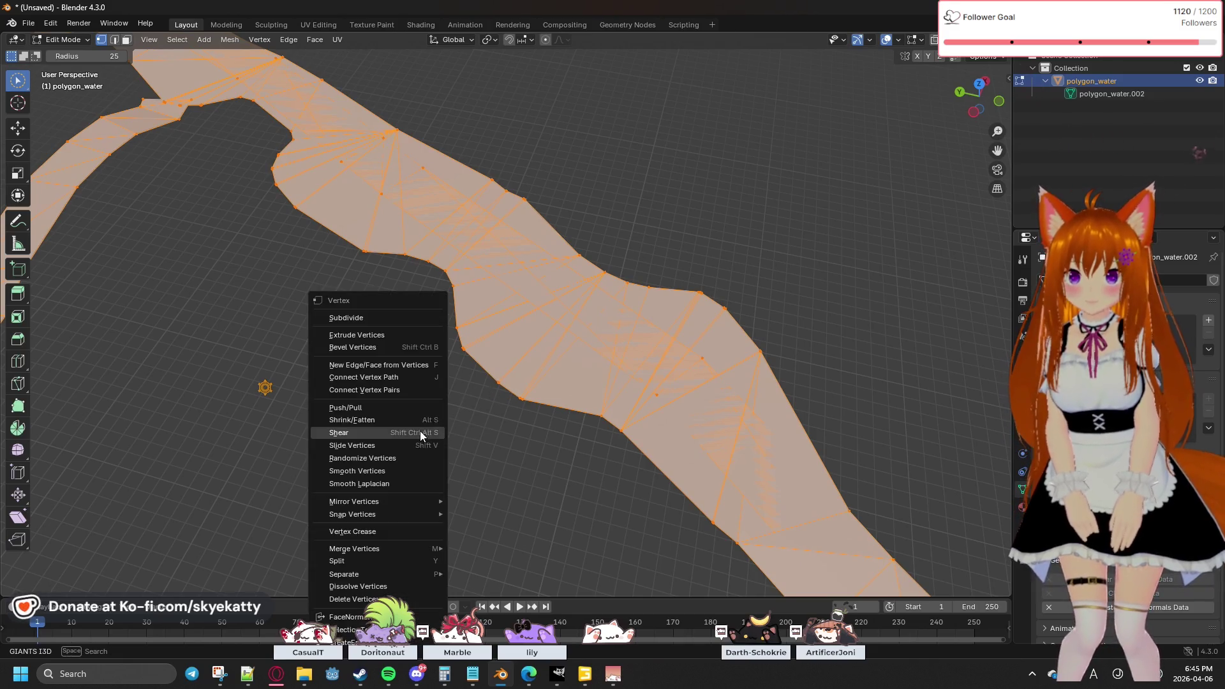
pyautogui.click(497, 456)
pyautogui.press('a')
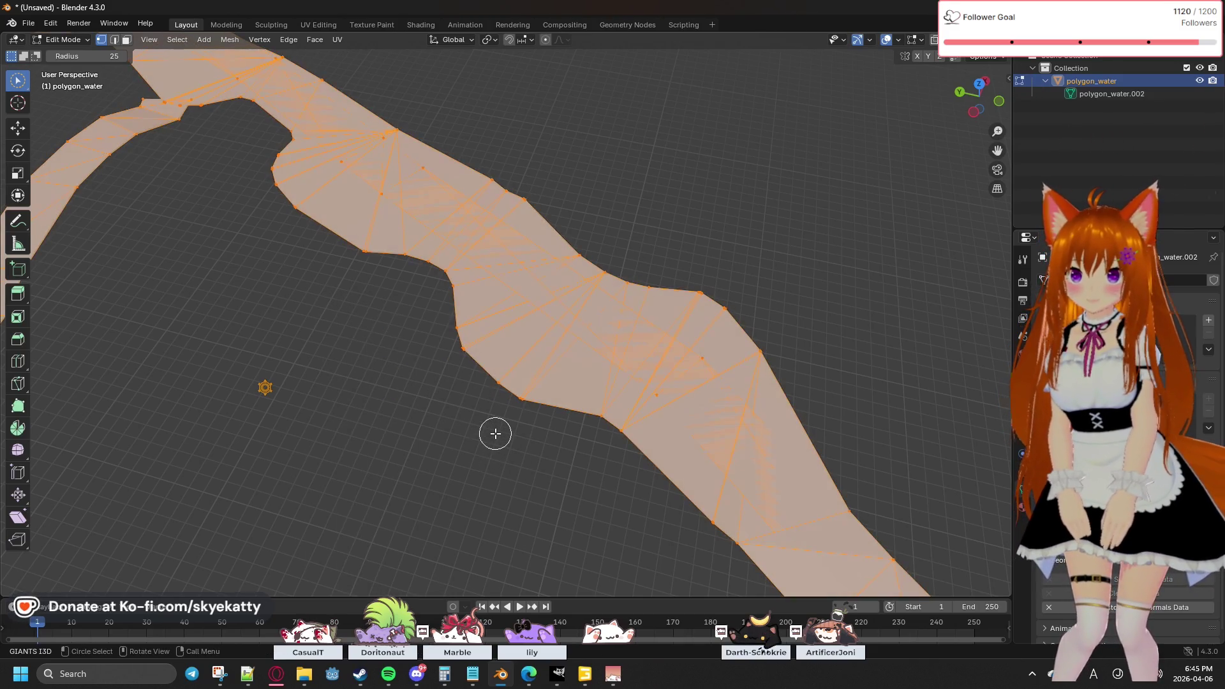
# Step: Orbit around the river mesh to look along its channels for gaps
pyautogui.moveTo(441, 443)
pyautogui.mouseDown(button='middle')
pyautogui.moveTo(671, 377)
pyautogui.moveTo(779, 210)
pyautogui.moveTo(697, 309)
pyautogui.moveTo(534, 370)
pyautogui.moveTo(649, 220)
pyautogui.mouseUp(button='middle')
pyautogui.rightClick(649, 220)
pyautogui.click(410, 261)
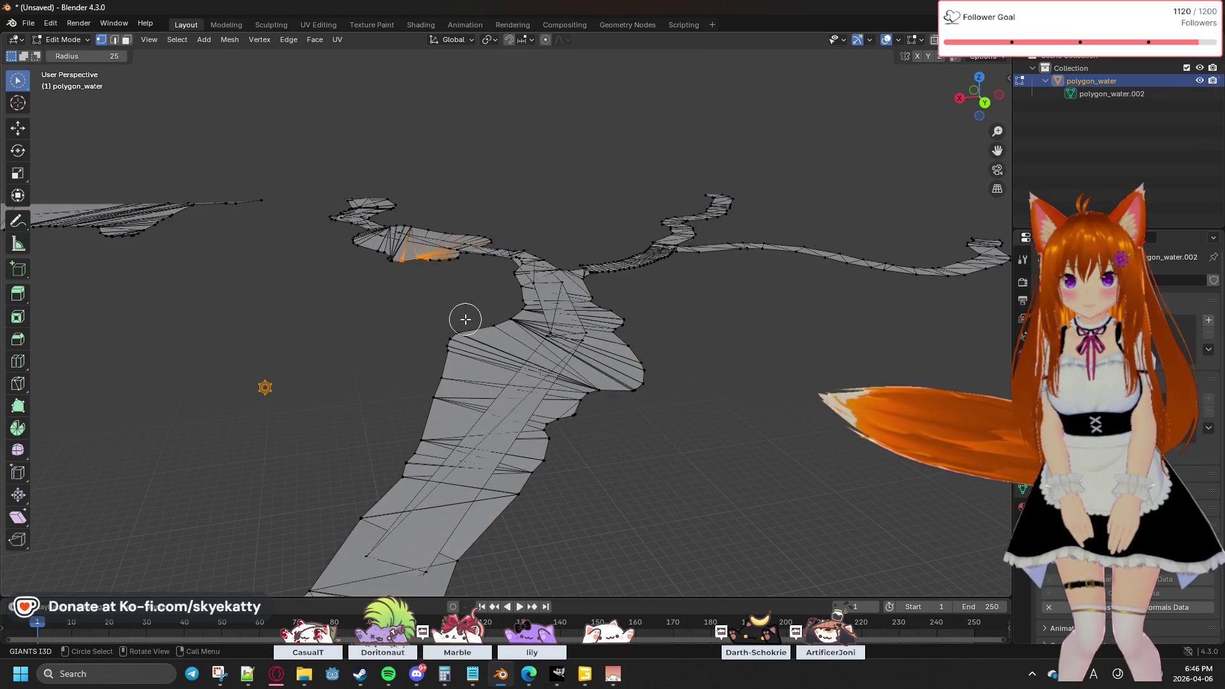
pyautogui.press('a')
pyautogui.moveTo(465, 319)
pyautogui.mouseDown(button='middle')
pyautogui.moveTo(389, 339)
pyautogui.moveTo(197, 317)
pyautogui.mouseUp(button='middle')
pyautogui.moveTo(523, 456)
pyautogui.mouseDown(button='middle')
pyautogui.moveTo(427, 460)
pyautogui.moveTo(480, 458)
pyautogui.mouseUp(button='middle')
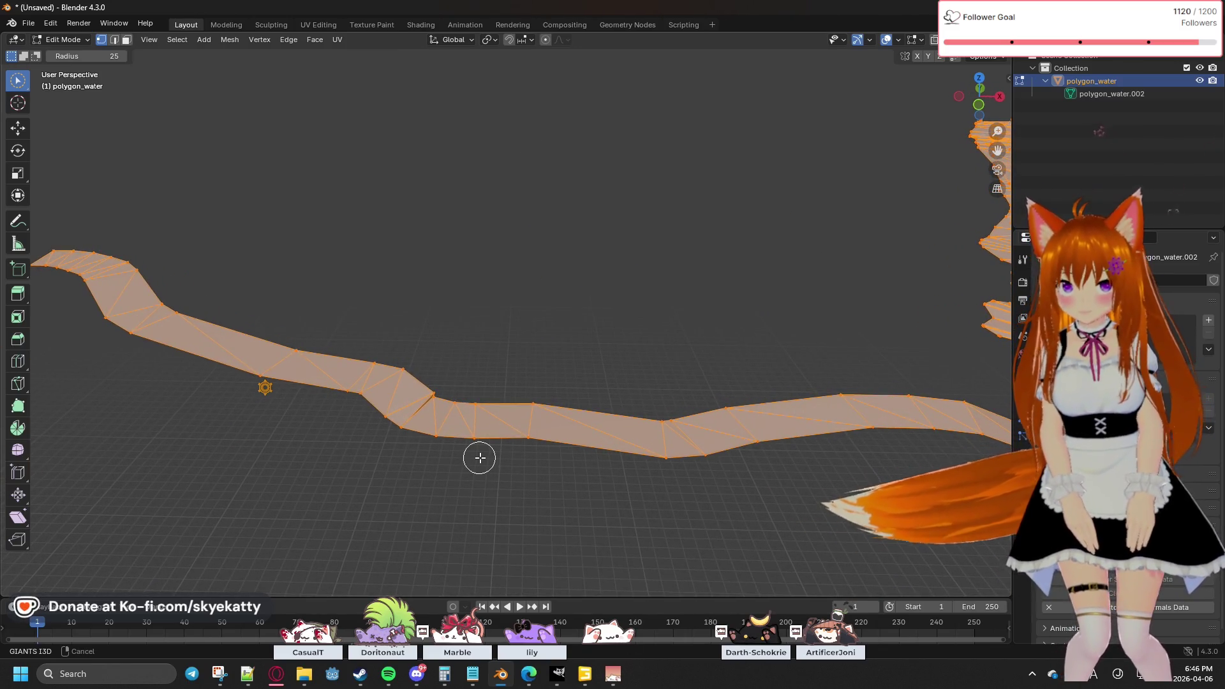
pyautogui.moveTo(569, 345); pyautogui.dragTo(570, 342)
pyautogui.rightClick(569, 345)
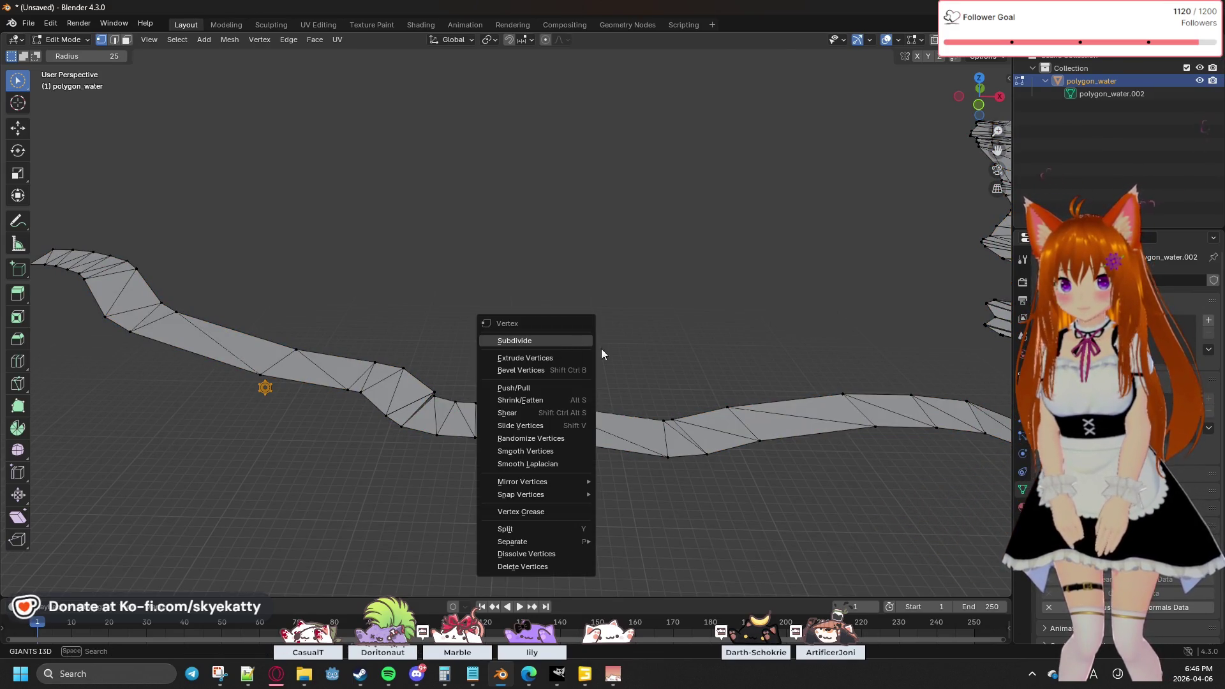
pyautogui.moveTo(676, 336)
pyautogui.mouseDown(button='middle')
pyautogui.moveTo(638, 363)
pyautogui.moveTo(548, 340)
pyautogui.moveTo(603, 319)
pyautogui.moveTo(727, 347)
pyautogui.moveTo(404, 383)
pyautogui.moveTo(322, 352)
pyautogui.moveTo(321, 363)
pyautogui.mouseUp(button='middle')
pyautogui.moveTo(417, 368); pyautogui.dragTo(329, 371, button='middle')
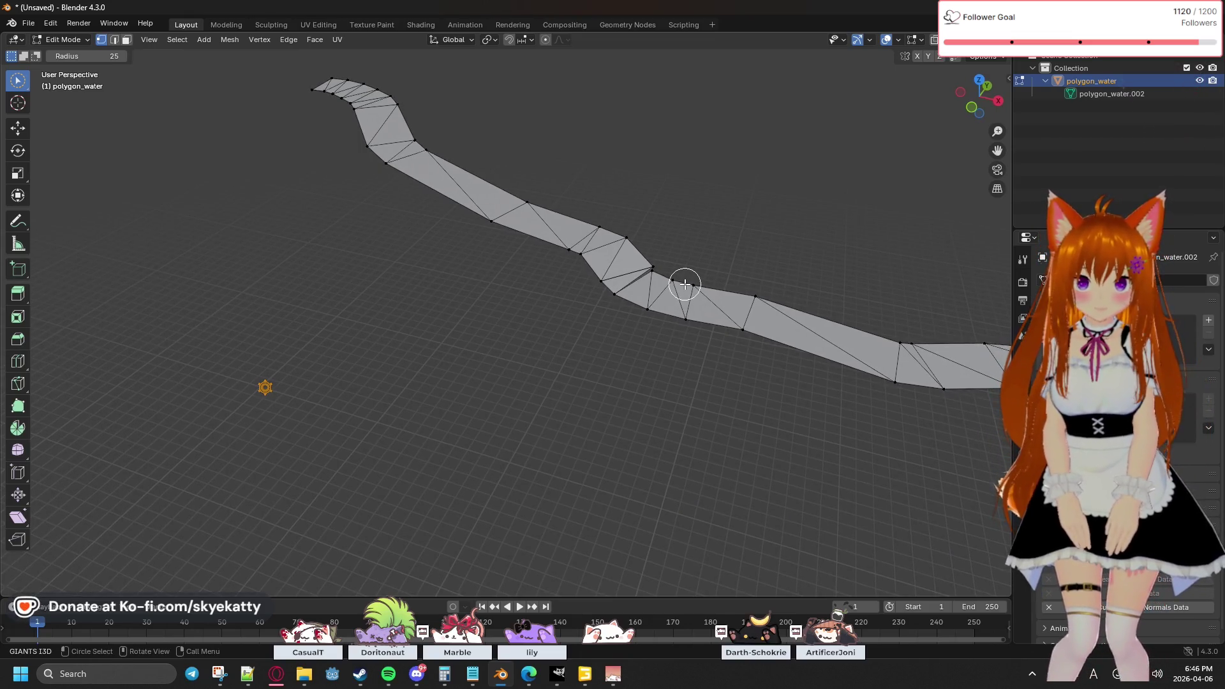
# Step: Zoom and tilt the view to check the mesh profile and the river junction
pyautogui.scroll(5, 685, 283)
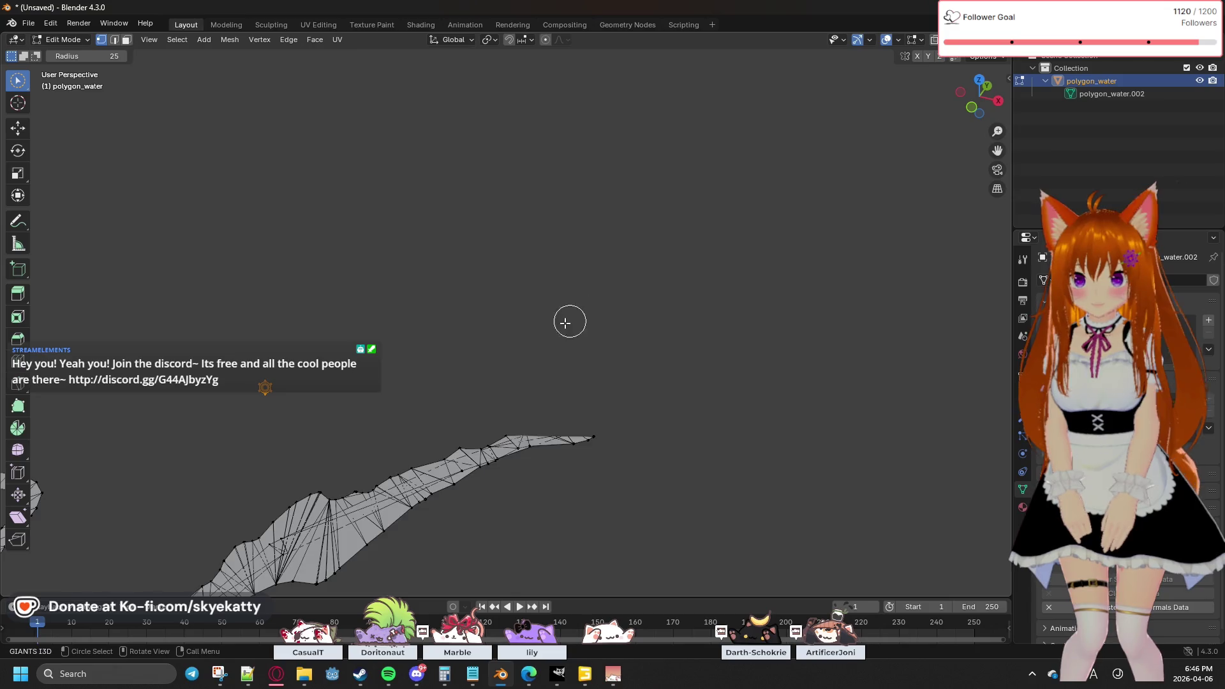
pyautogui.scroll(3, 567, 323)
pyautogui.moveTo(700, 375)
pyautogui.mouseDown(button='middle')
pyautogui.moveTo(552, 394)
pyautogui.moveTo(523, 363)
pyautogui.moveTo(615, 440)
pyautogui.moveTo(618, 381)
pyautogui.moveTo(556, 246)
pyautogui.mouseUp(button='middle')
pyautogui.moveTo(630, 398)
pyautogui.mouseDown(button='middle')
pyautogui.moveTo(612, 358)
pyautogui.moveTo(626, 391)
pyautogui.moveTo(613, 364)
pyautogui.moveTo(553, 381)
pyautogui.moveTo(500, 367)
pyautogui.mouseUp(button='middle')
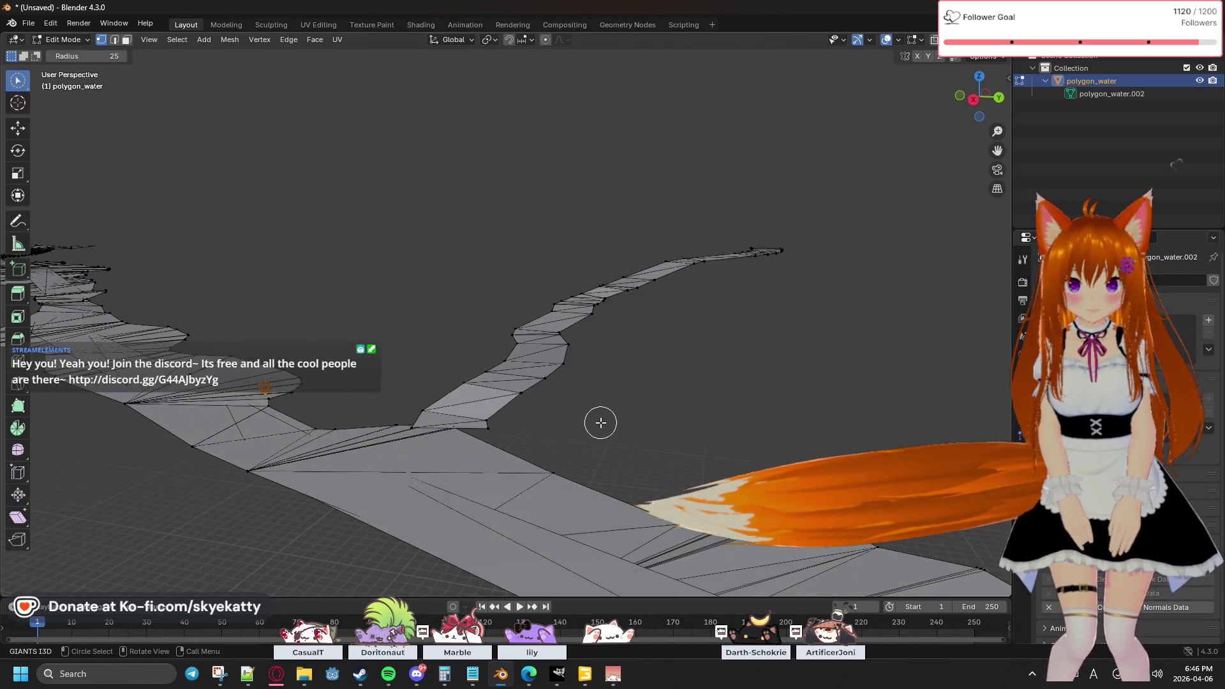
pyautogui.scroll(2, 599, 421)
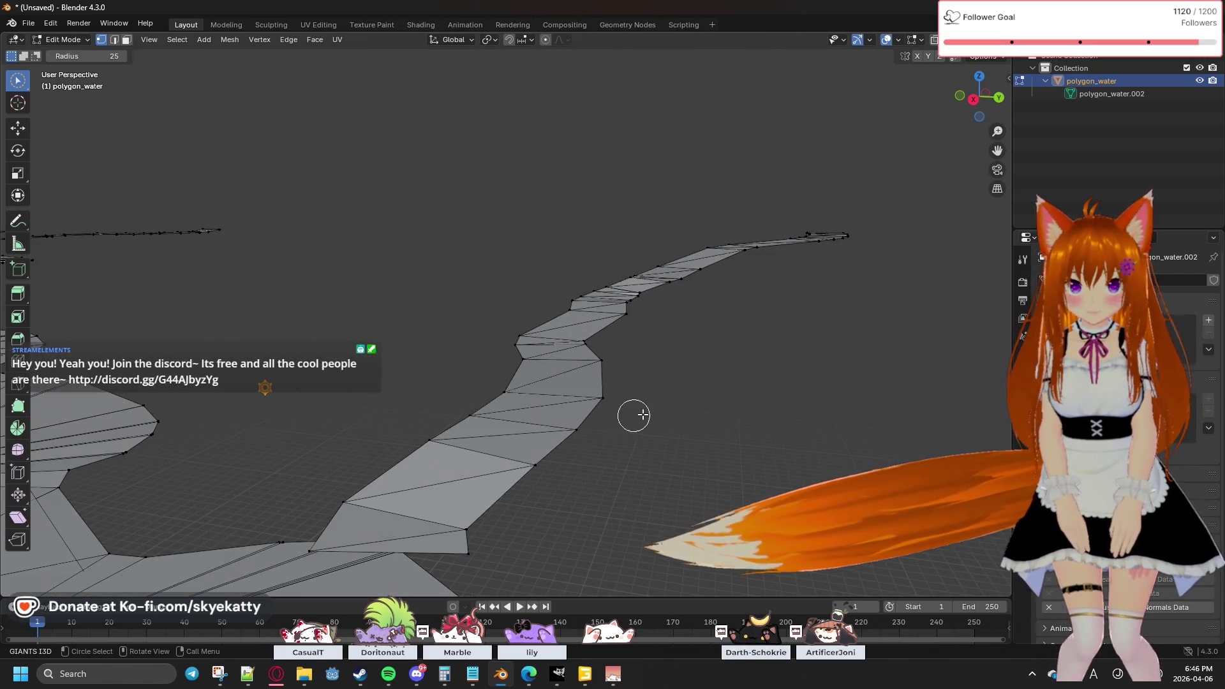
pyautogui.moveTo(689, 369)
pyautogui.keyDown('ctrl'); pyautogui.mouseDown(button='middle')
pyautogui.moveTo(695, 350)
pyautogui.moveTo(649, 489)
pyautogui.moveTo(672, 442)
pyautogui.moveTo(702, 287)
pyautogui.moveTo(722, 274)
pyautogui.moveTo(735, 293)
pyautogui.mouseUp(button='middle'); pyautogui.keyUp('ctrl')
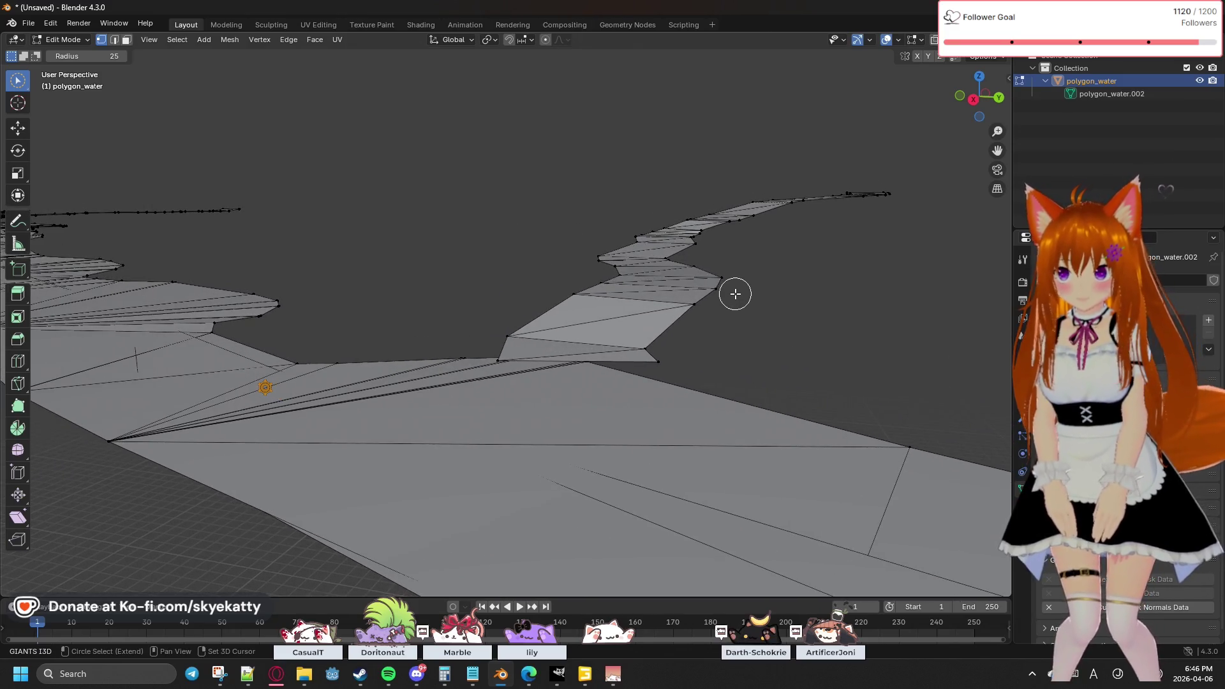
pyautogui.scroll(3, 598, 390)
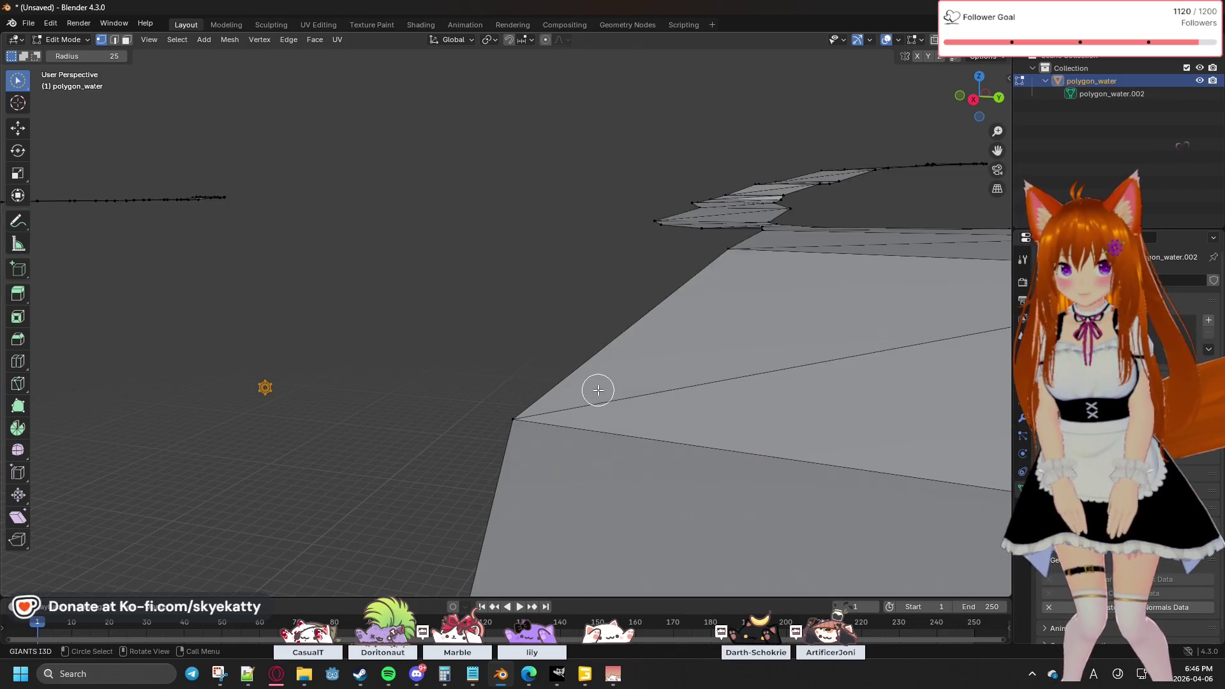
pyautogui.scroll(-3, 597, 390)
pyautogui.moveTo(597, 386)
pyautogui.keyDown('ctrl'); pyautogui.mouseDown(button='middle')
pyautogui.moveTo(634, 391)
pyautogui.moveTo(612, 382)
pyautogui.moveTo(719, 361)
pyautogui.moveTo(604, 372)
pyautogui.moveTo(632, 385)
pyautogui.moveTo(628, 346)
pyautogui.moveTo(604, 377)
pyautogui.moveTo(730, 379)
pyautogui.mouseUp(button='middle'); pyautogui.keyUp('ctrl')
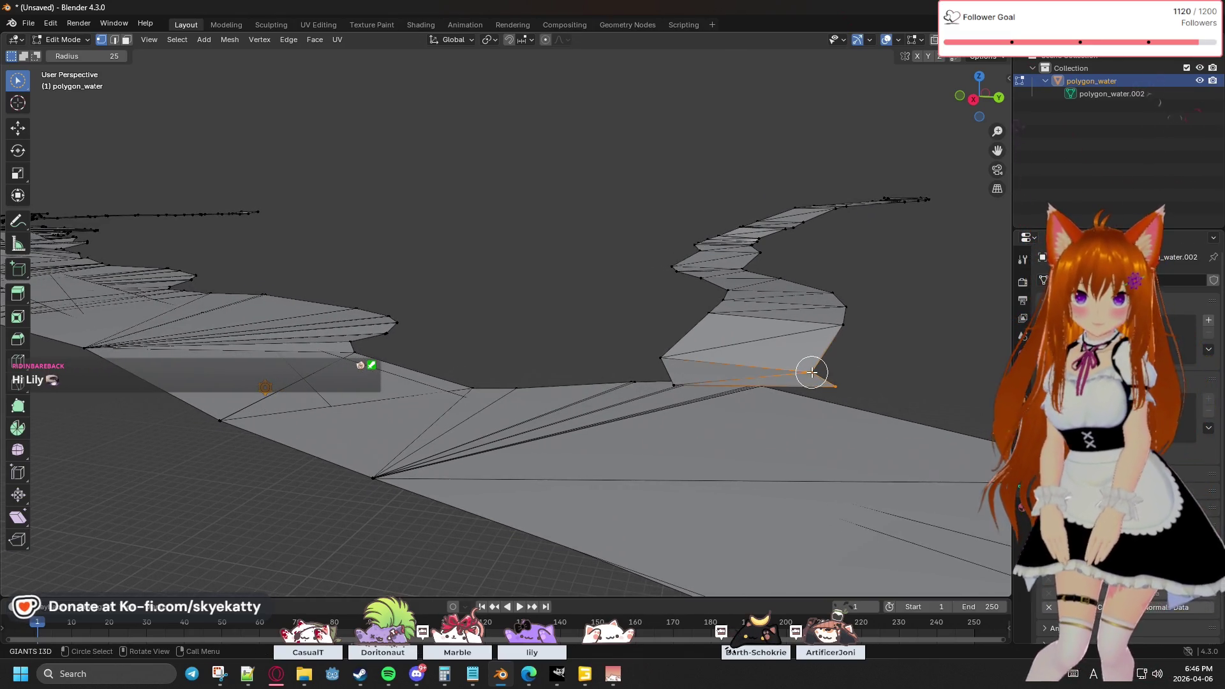
pyautogui.moveTo(870, 356)
pyautogui.keyDown('ctrl'); pyautogui.mouseDown(button='middle')
pyautogui.moveTo(836, 382)
pyautogui.moveTo(863, 350)
pyautogui.moveTo(640, 347)
pyautogui.mouseUp(button='middle'); pyautogui.keyUp('ctrl')
# Step: Select the entire water mesh and zoom in on the river section
pyautogui.press('a')
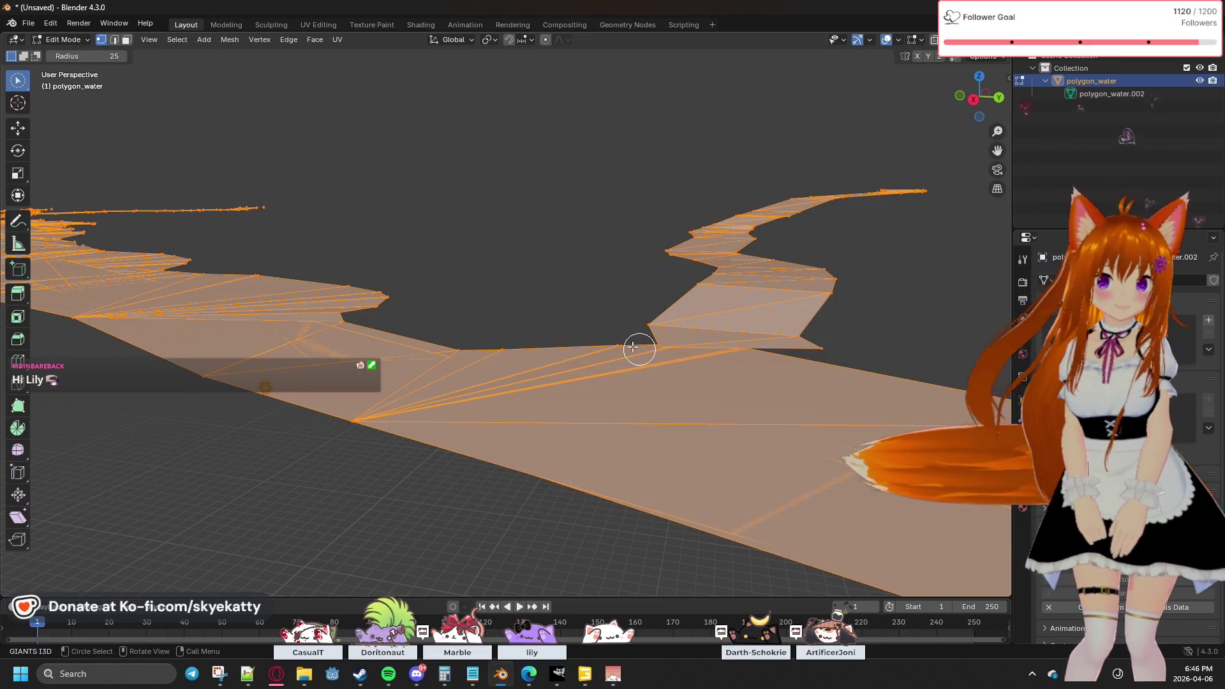
pyautogui.keyDown('ctrl'); pyautogui.moveTo(612, 295); pyautogui.dragTo(632, 312, button='middle'); pyautogui.keyUp('ctrl')
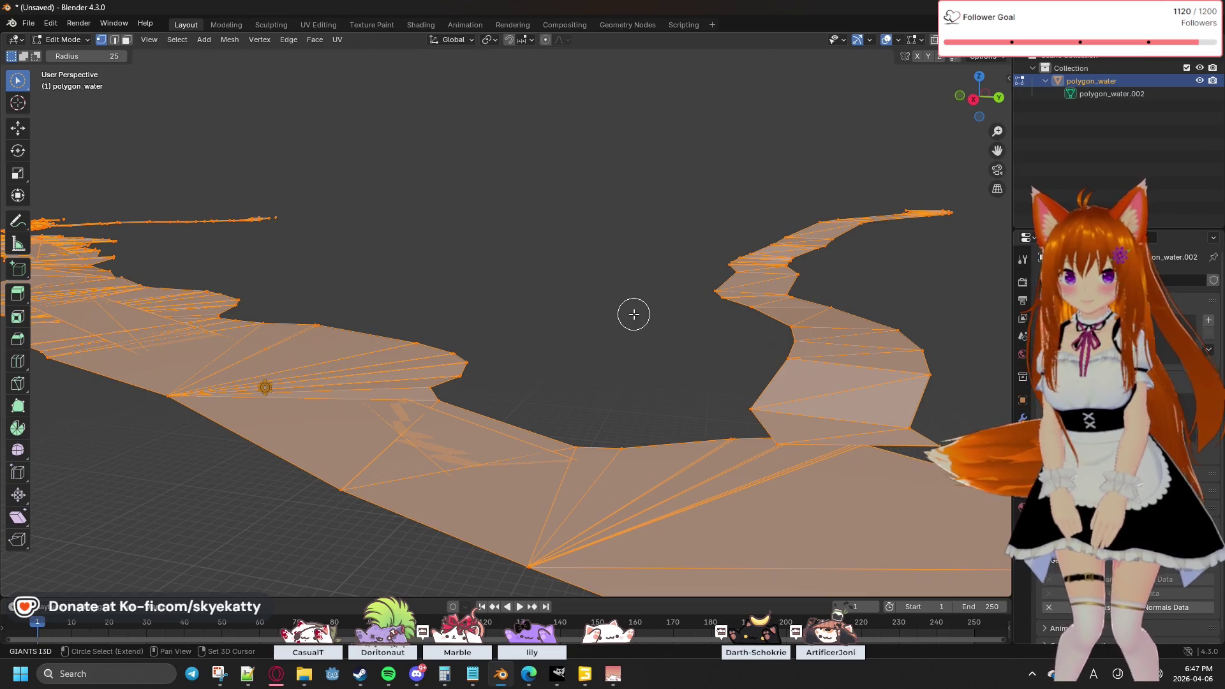
pyautogui.click(229, 40)
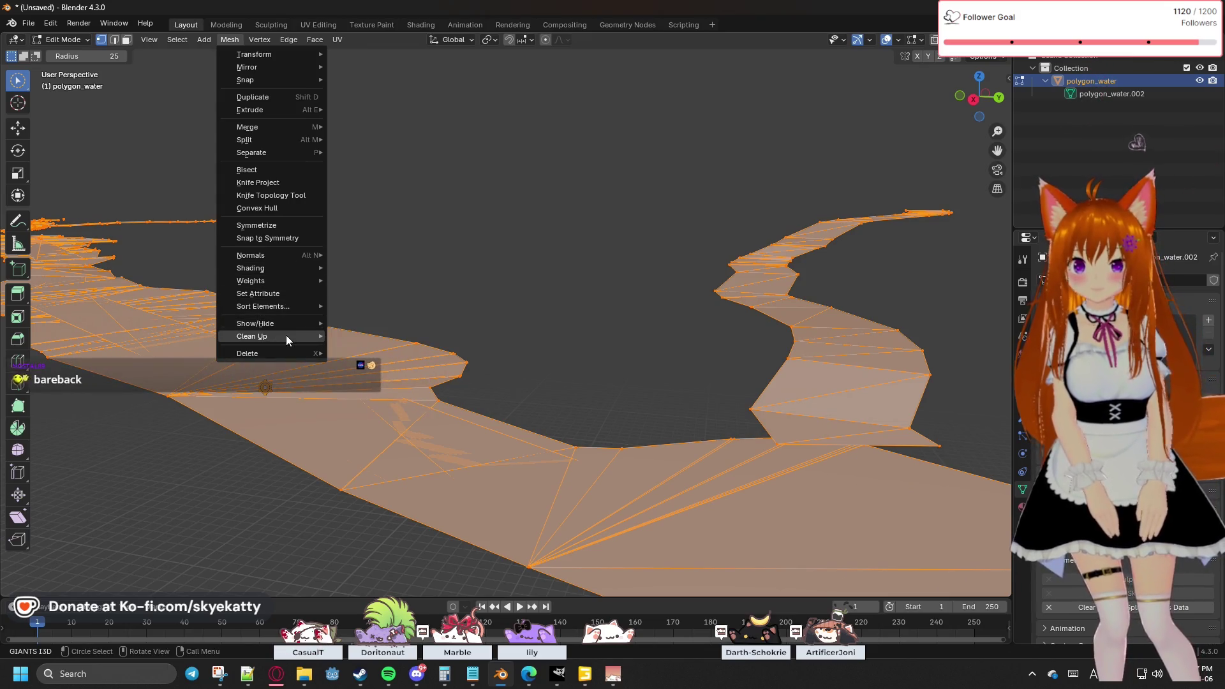
# Step: Merge by Distance at 0.1 m with Sharp Edges ticked, removing 1187 vertices
pyautogui.moveTo(286, 335)
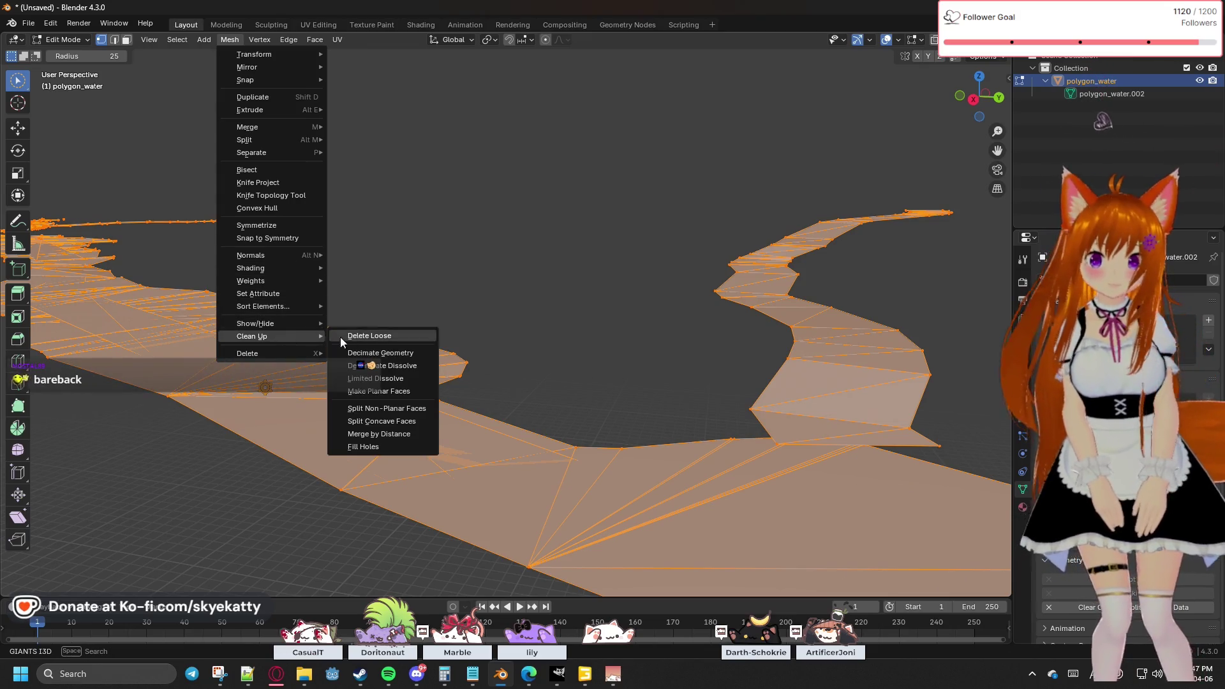
pyautogui.click(392, 435)
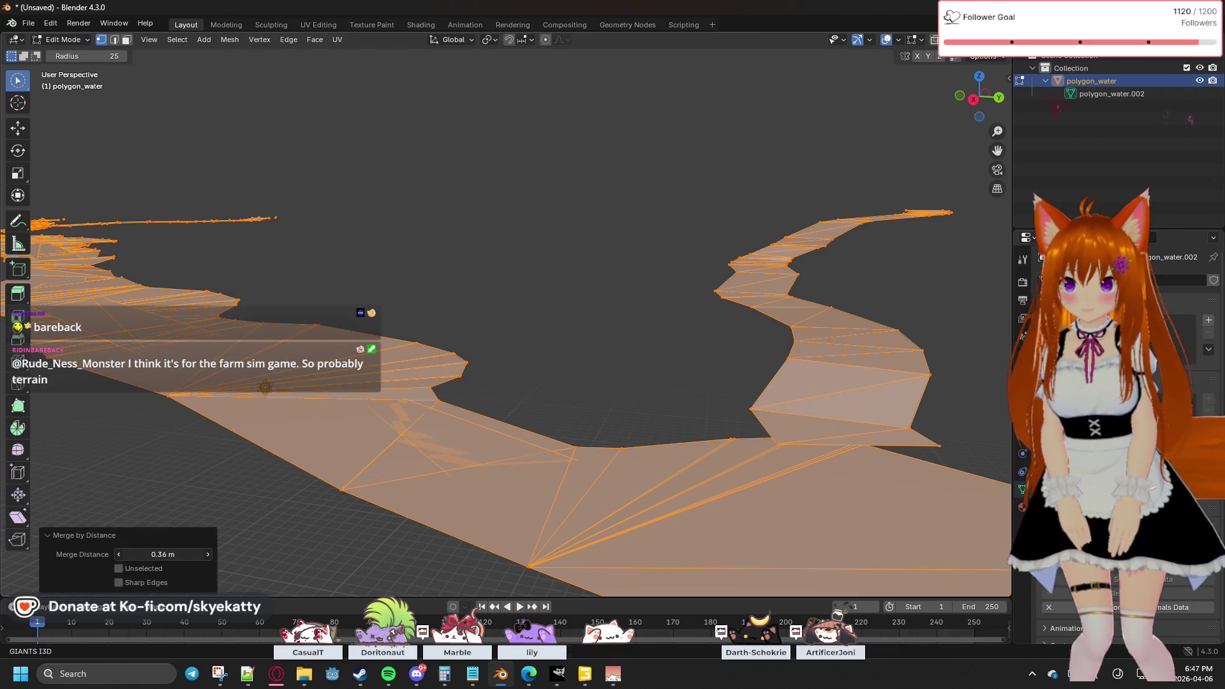
pyautogui.moveTo(163, 554); pyautogui.dragTo(207, 554)
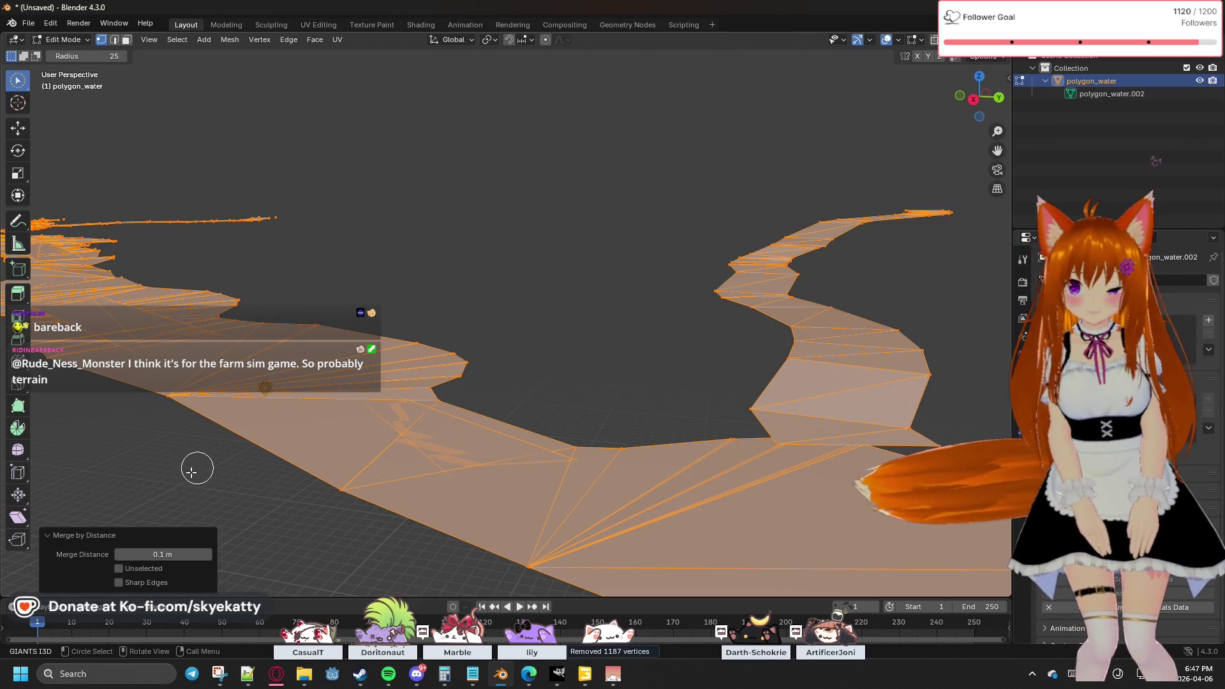
pyautogui.click(143, 583)
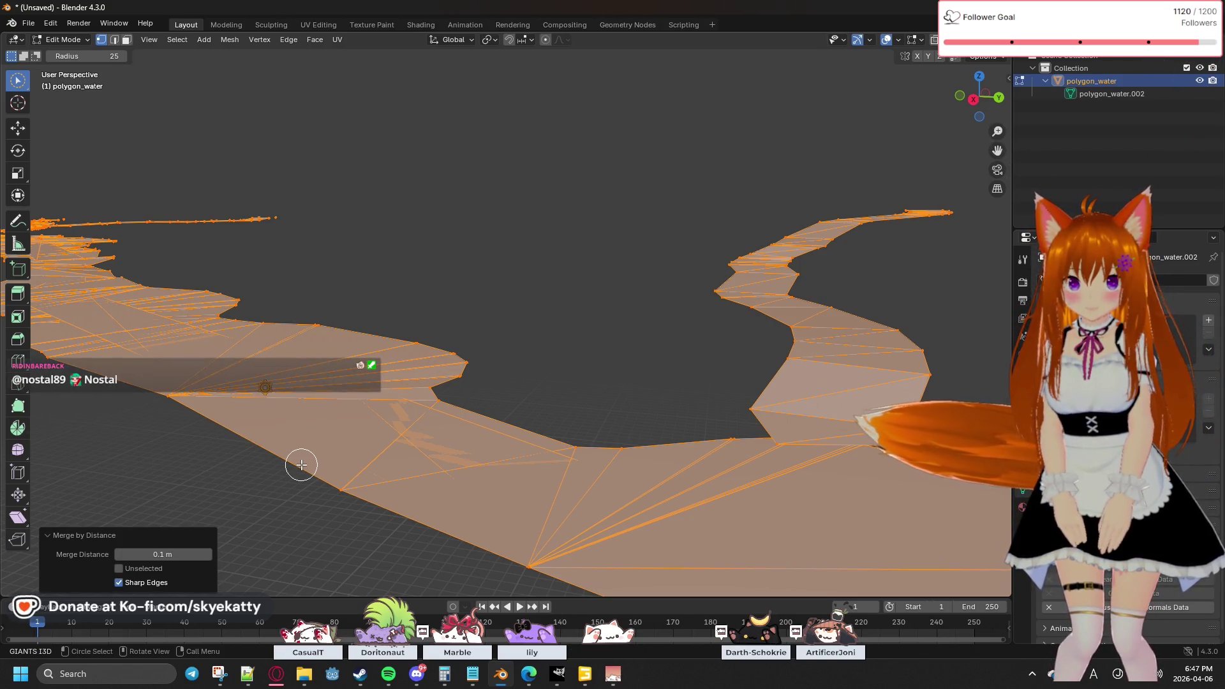
pyautogui.moveTo(182, 554)
pyautogui.mouseDown()
pyautogui.moveTo(236, 554)
pyautogui.moveTo(135, 560)
pyautogui.mouseUp()
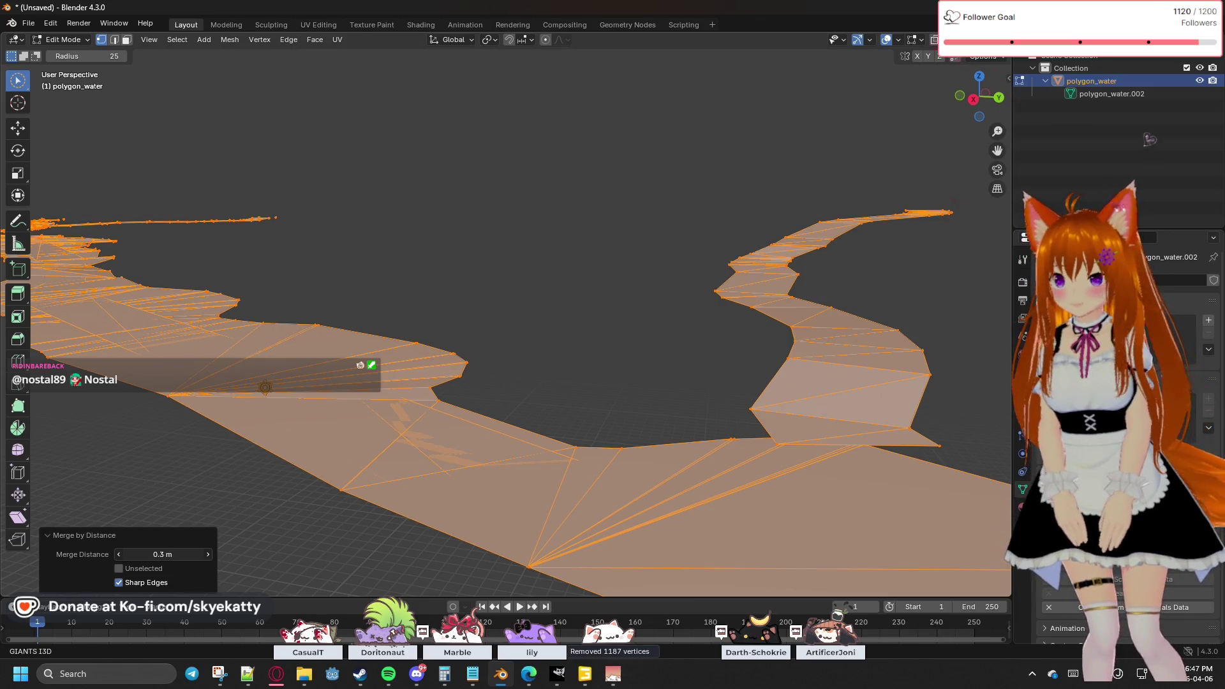
pyautogui.moveTo(135, 559); pyautogui.dragTo(128, 560)
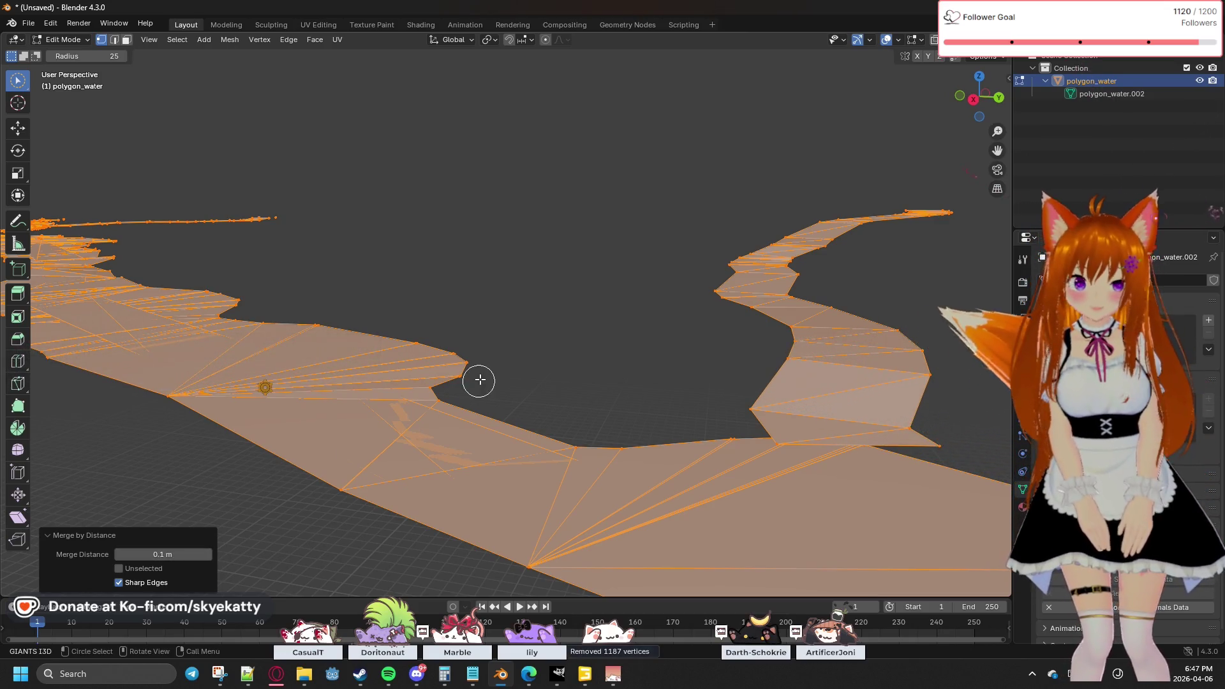
pyautogui.click(547, 337)
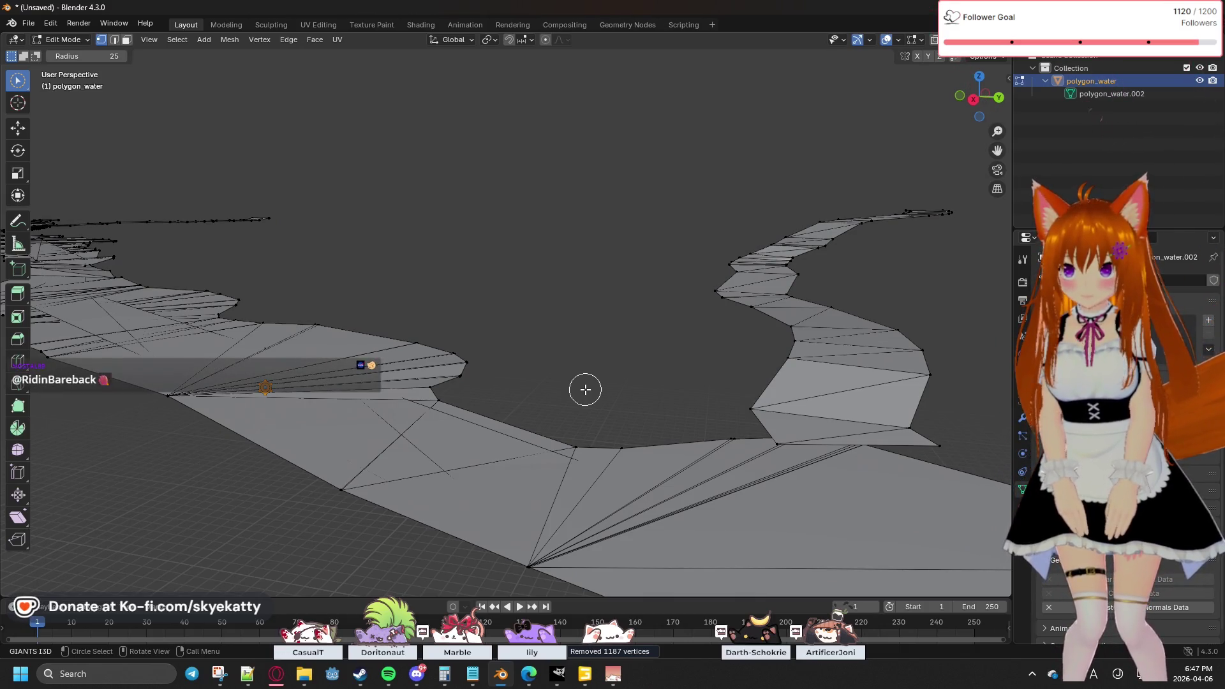
pyautogui.rightClick(645, 393)
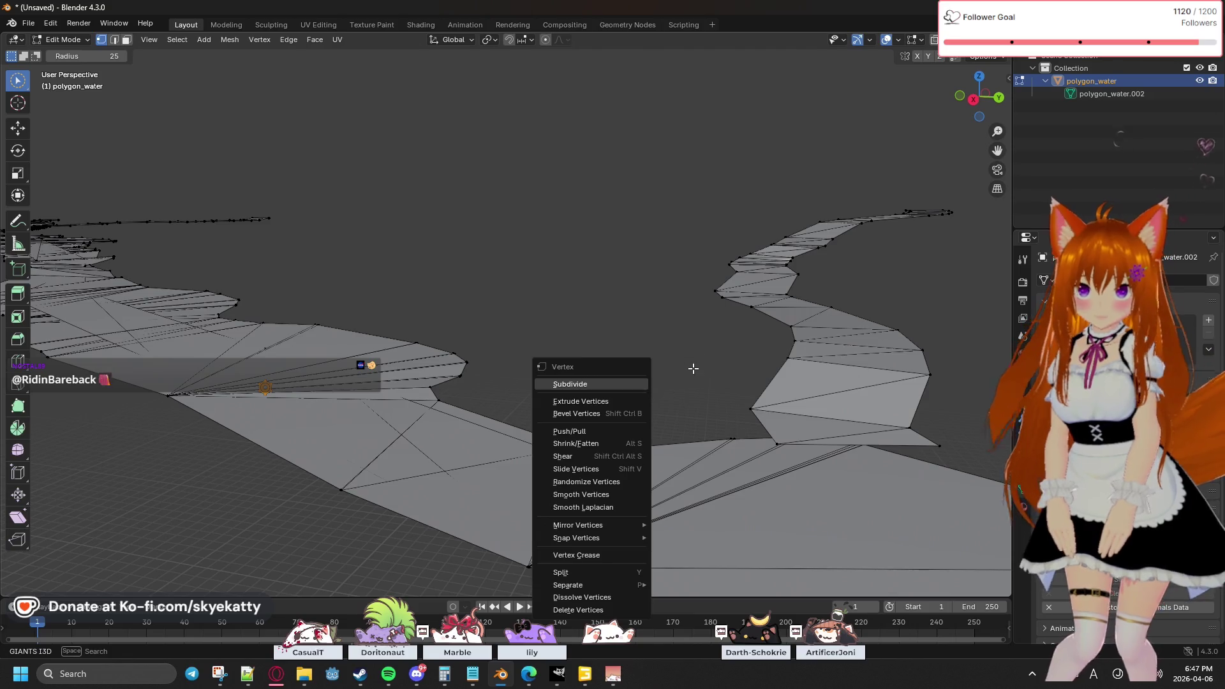
pyautogui.moveTo(654, 375)
pyautogui.mouseDown(button='middle')
pyautogui.moveTo(667, 387)
pyautogui.moveTo(637, 348)
pyautogui.moveTo(702, 421)
pyautogui.moveTo(585, 336)
pyautogui.moveTo(599, 377)
pyautogui.moveTo(501, 374)
pyautogui.moveTo(500, 361)
pyautogui.mouseUp(button='middle')
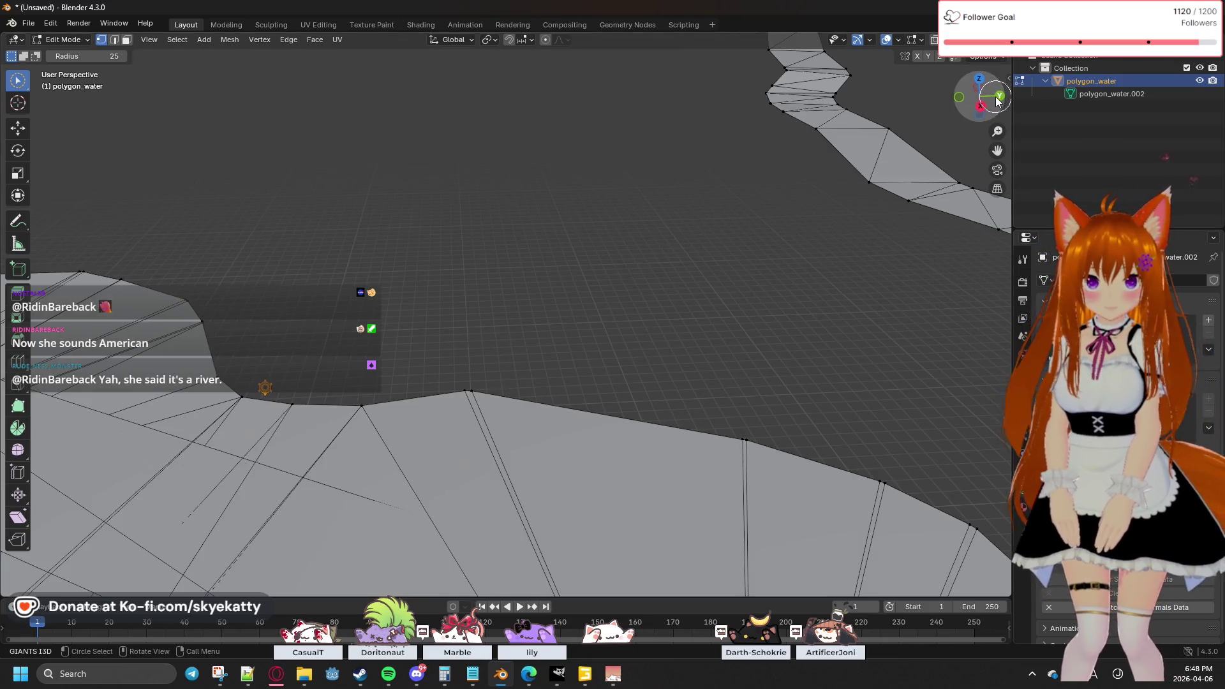
pyautogui.click(978, 78)
pyautogui.moveTo(638, 319)
pyautogui.keyDown('shift'); pyautogui.mouseDown(button='middle')
pyautogui.moveTo(781, 160)
pyautogui.moveTo(765, 241)
pyautogui.mouseUp(button='middle'); pyautogui.keyUp('shift')
pyautogui.press('c')
pyautogui.keyDown('shift'); pyautogui.hscroll(5, 631, 202); pyautogui.keyUp('shift')
pyautogui.scroll(3, 448, 183)
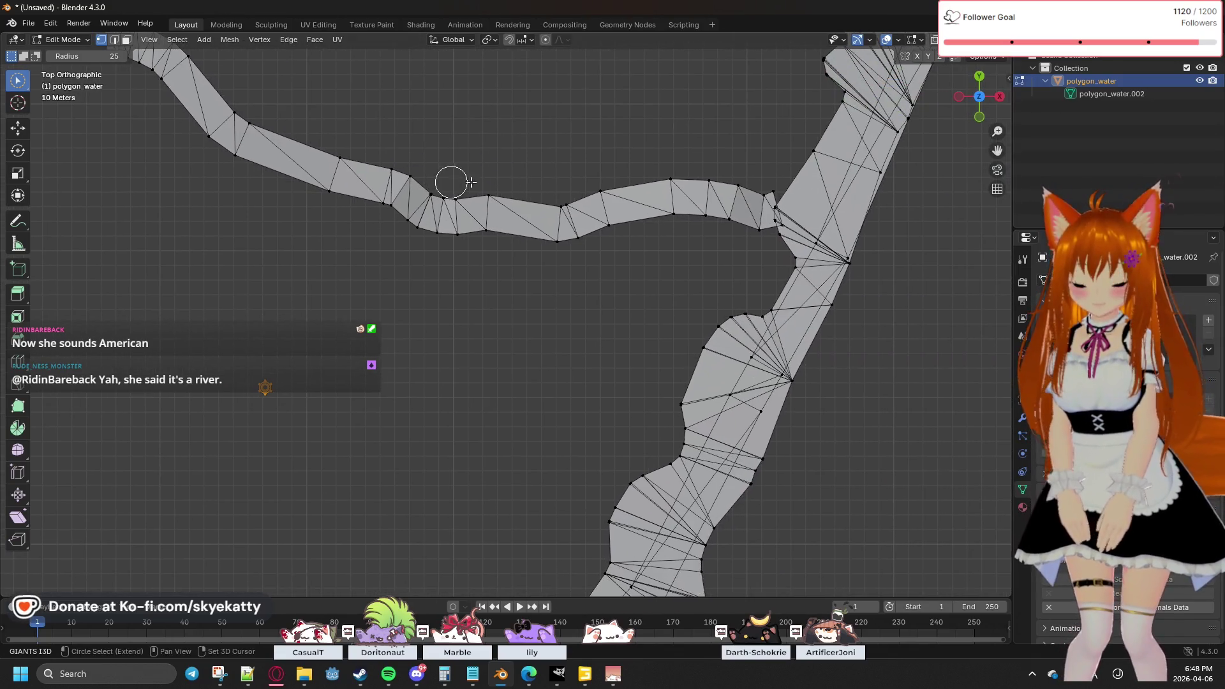
pyautogui.scroll(3, 683, 220)
pyautogui.scroll(-3, 702, 255)
pyautogui.scroll(5, 766, 242)
pyautogui.scroll(-2, 702, 287)
pyautogui.scroll(5, 717, 350)
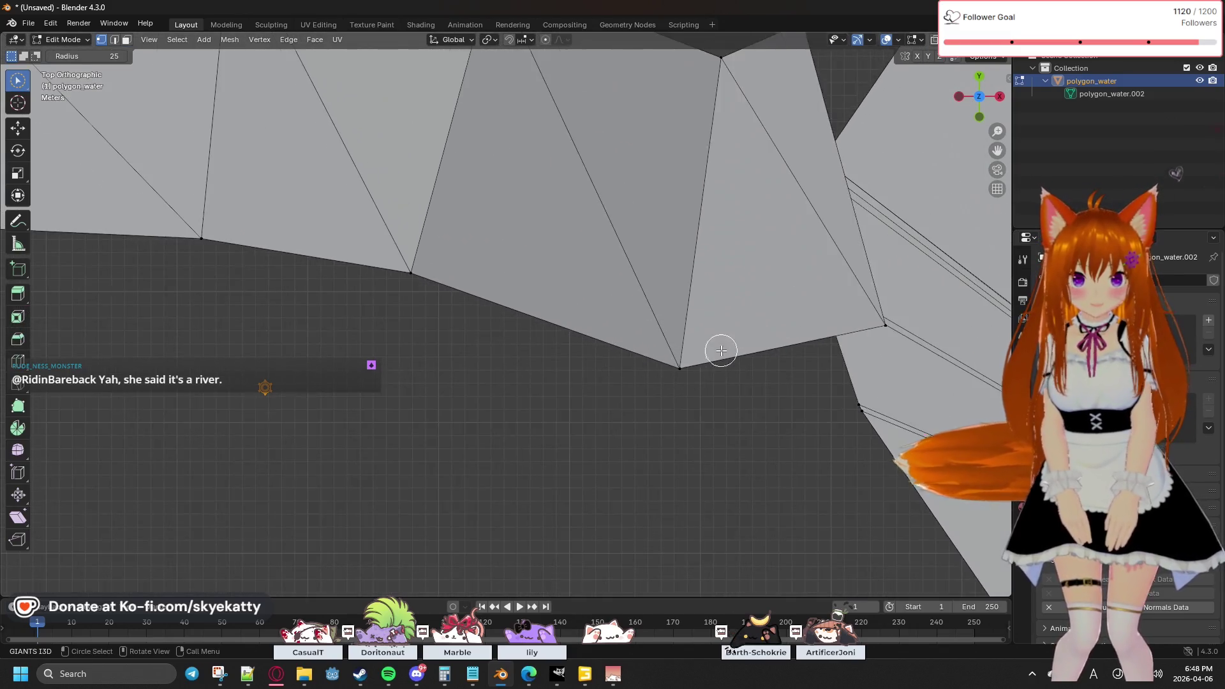
pyautogui.scroll(1, 694, 351)
pyautogui.moveTo(694, 350)
pyautogui.keyDown('shift'); pyautogui.mouseDown(button='middle')
pyautogui.moveTo(565, 380)
pyautogui.moveTo(592, 229)
pyautogui.mouseUp(button='middle'); pyautogui.keyUp('shift')
pyautogui.scroll(6, 592, 229)
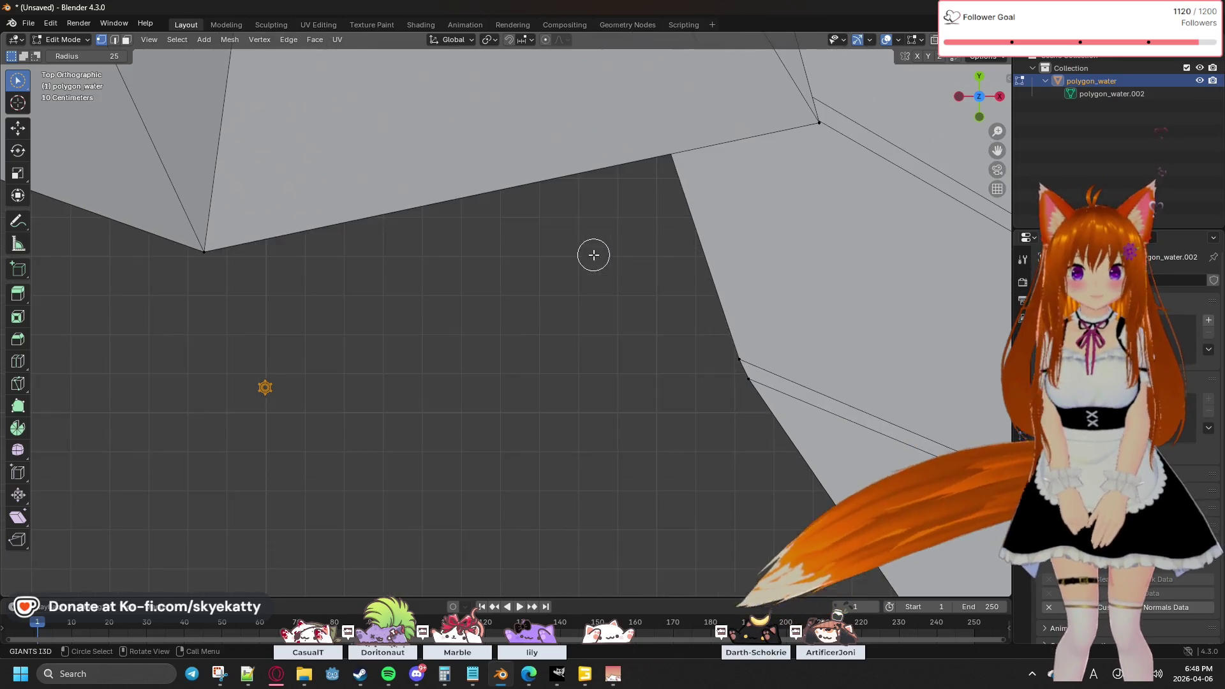
pyautogui.keyDown('shift'); pyautogui.moveTo(650, 267); pyautogui.dragTo(527, 241, button='middle'); pyautogui.keyUp('shift')
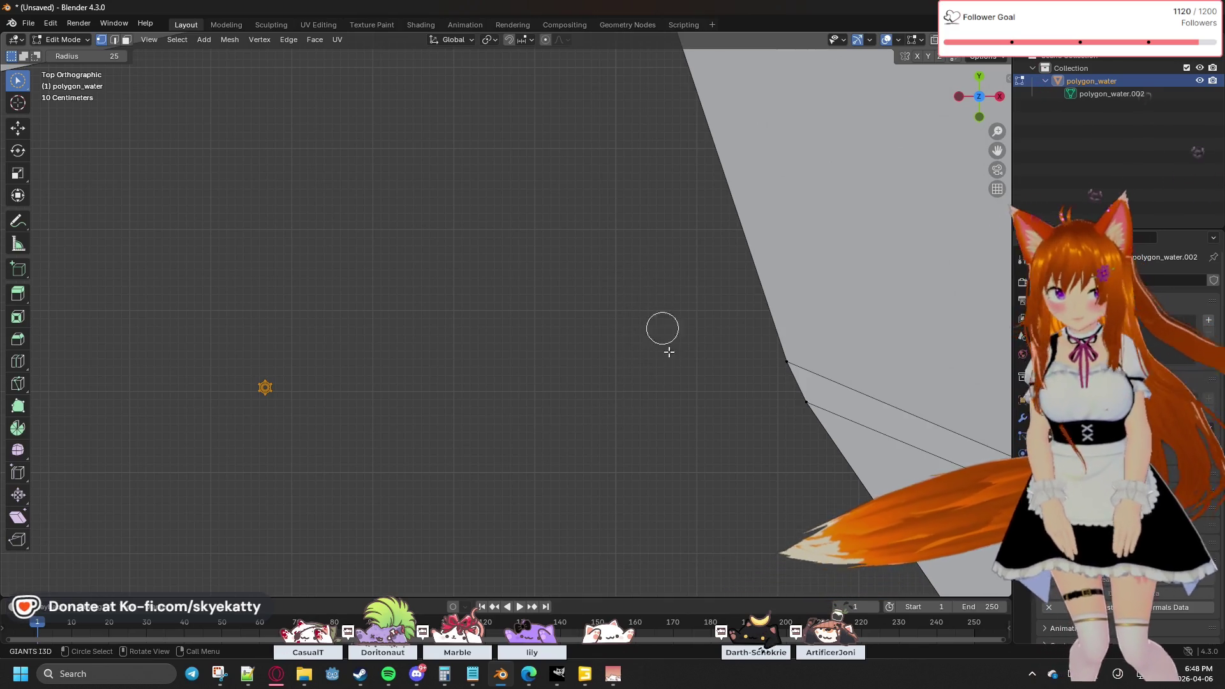
pyautogui.scroll(-2, 669, 233)
pyautogui.moveTo(661, 266)
pyautogui.keyDown('shift'); pyautogui.mouseDown(button='middle')
pyautogui.moveTo(538, 293)
pyautogui.moveTo(536, 260)
pyautogui.moveTo(539, 374)
pyautogui.moveTo(546, 323)
pyautogui.mouseUp(button='middle'); pyautogui.keyUp('shift')
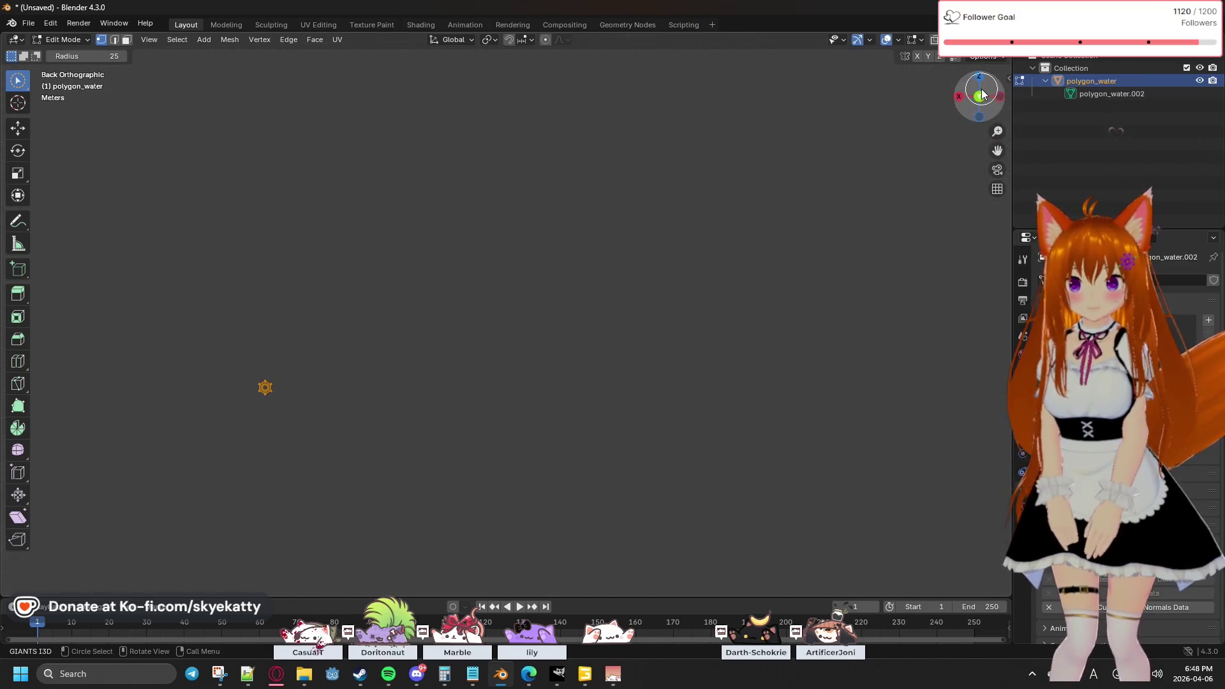
pyautogui.click(988, 113)
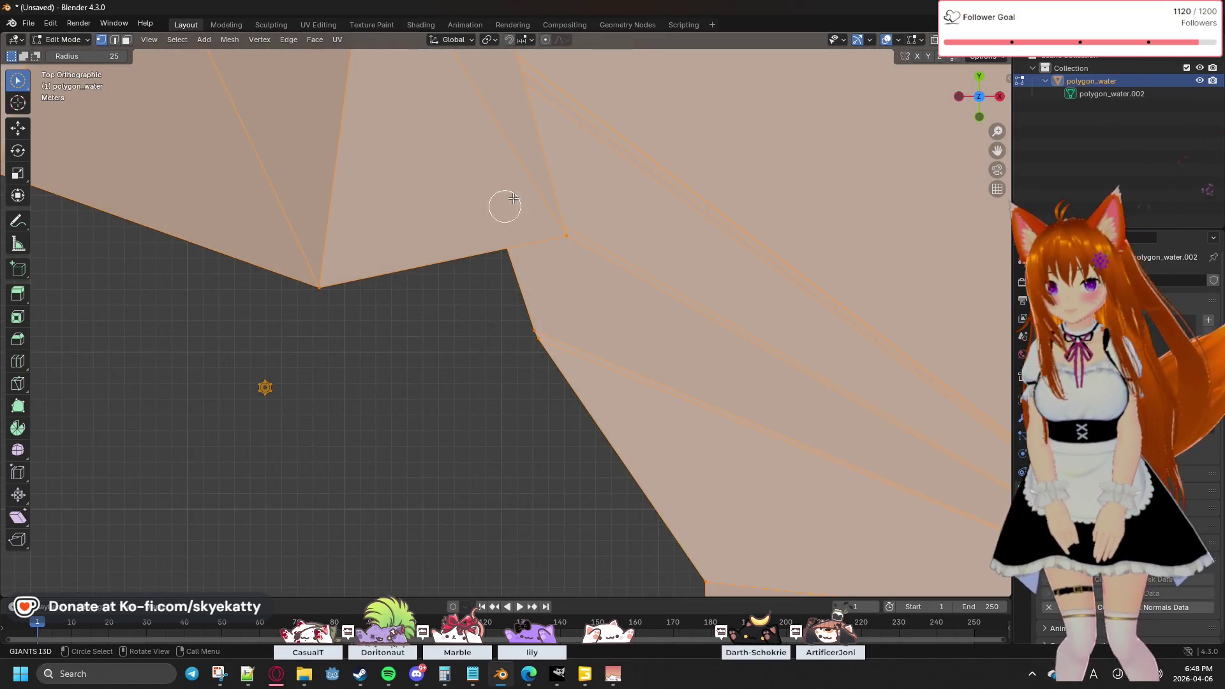
# Step: Run Merge by Distance with a 1 m merge distance, then clear the selection
pyautogui.click(231, 40)
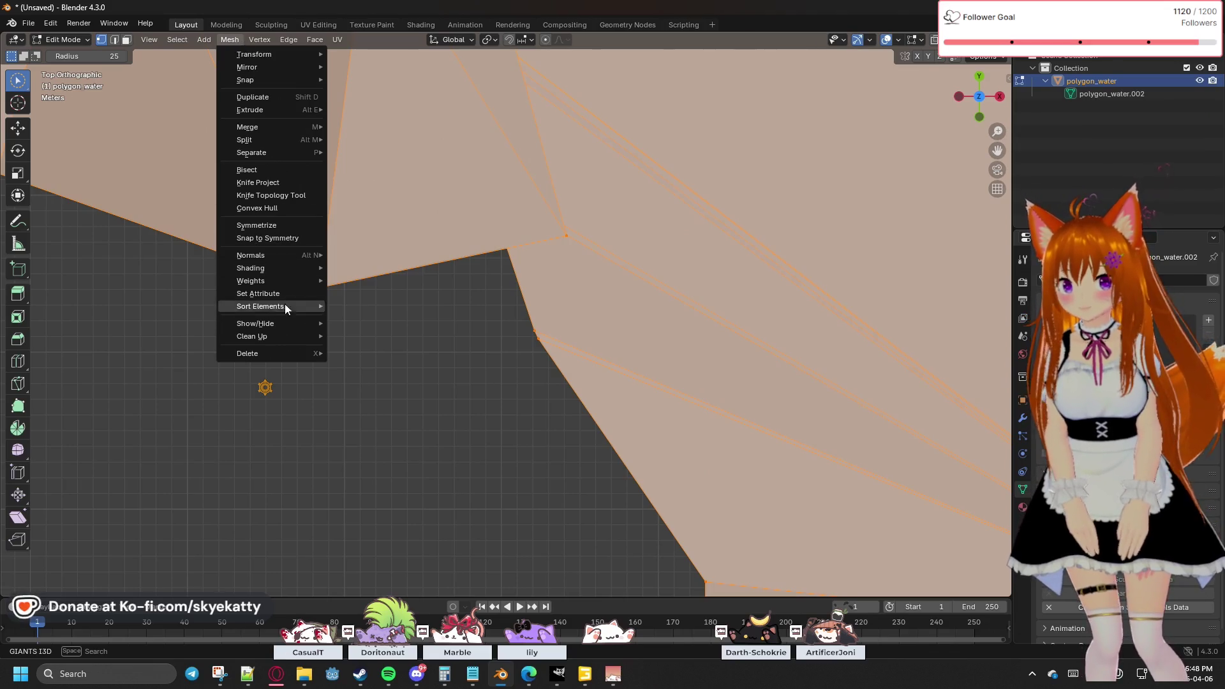
pyautogui.moveTo(289, 335)
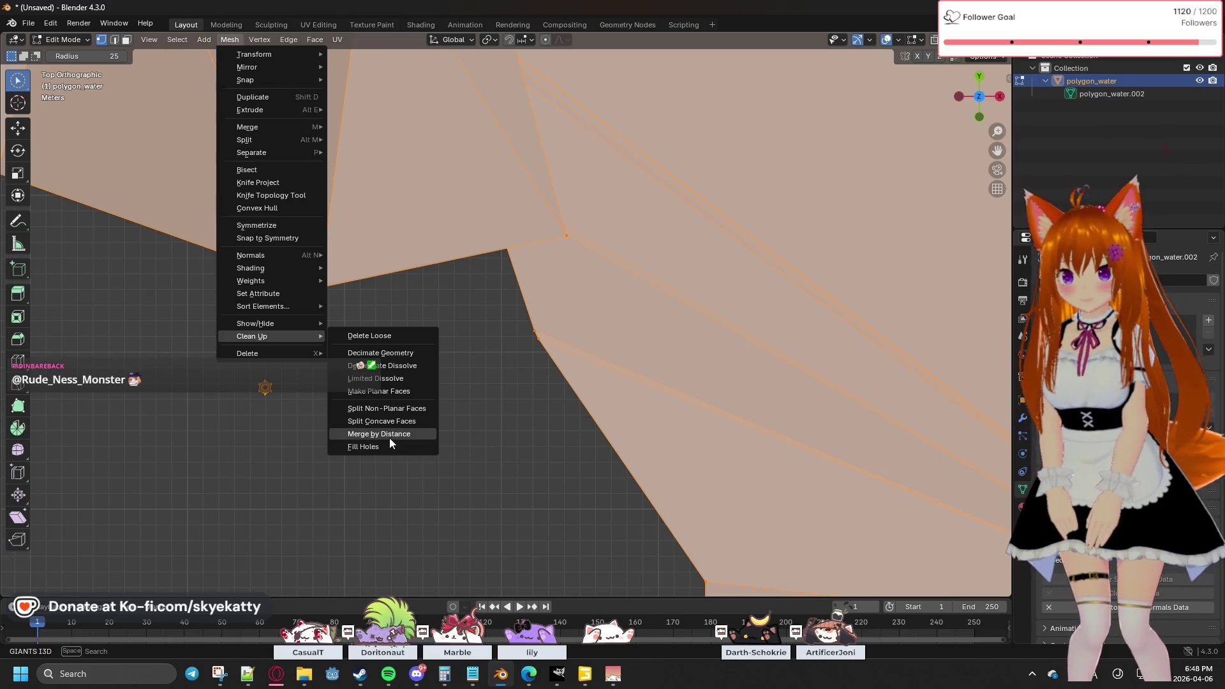
pyautogui.click(389, 436)
pyautogui.moveTo(164, 554)
pyautogui.mouseDown()
pyautogui.moveTo(221, 553)
pyautogui.moveTo(172, 554)
pyautogui.mouseUp()
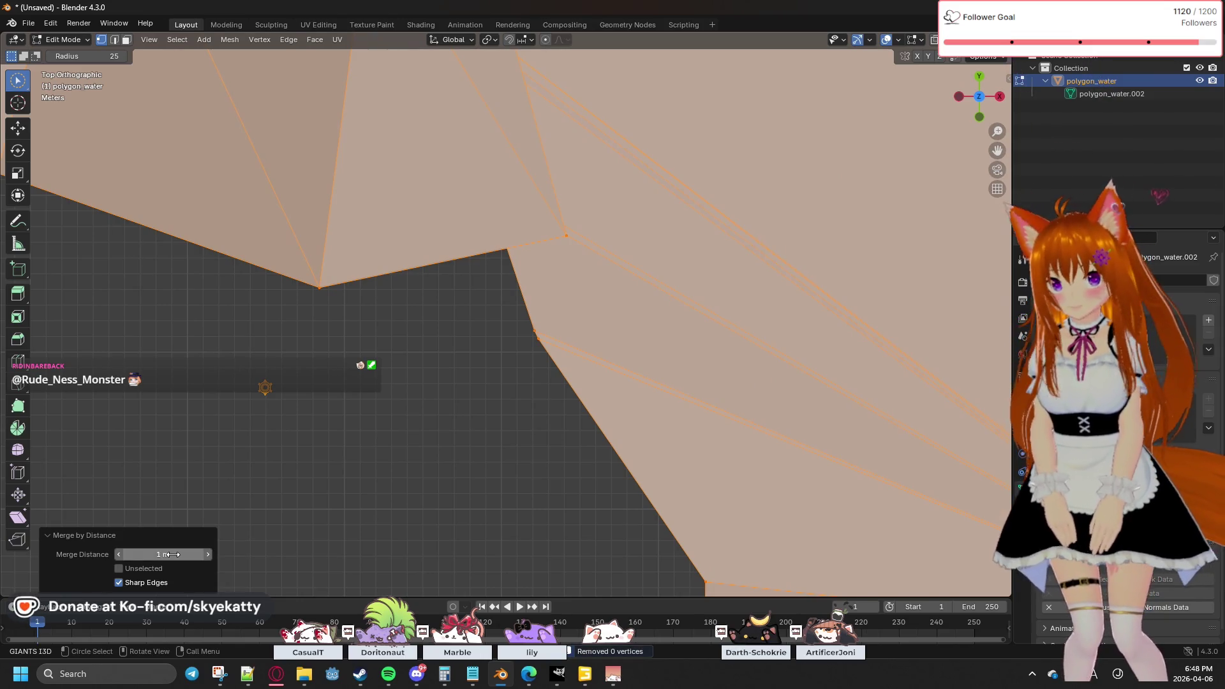
pyautogui.click(172, 554)
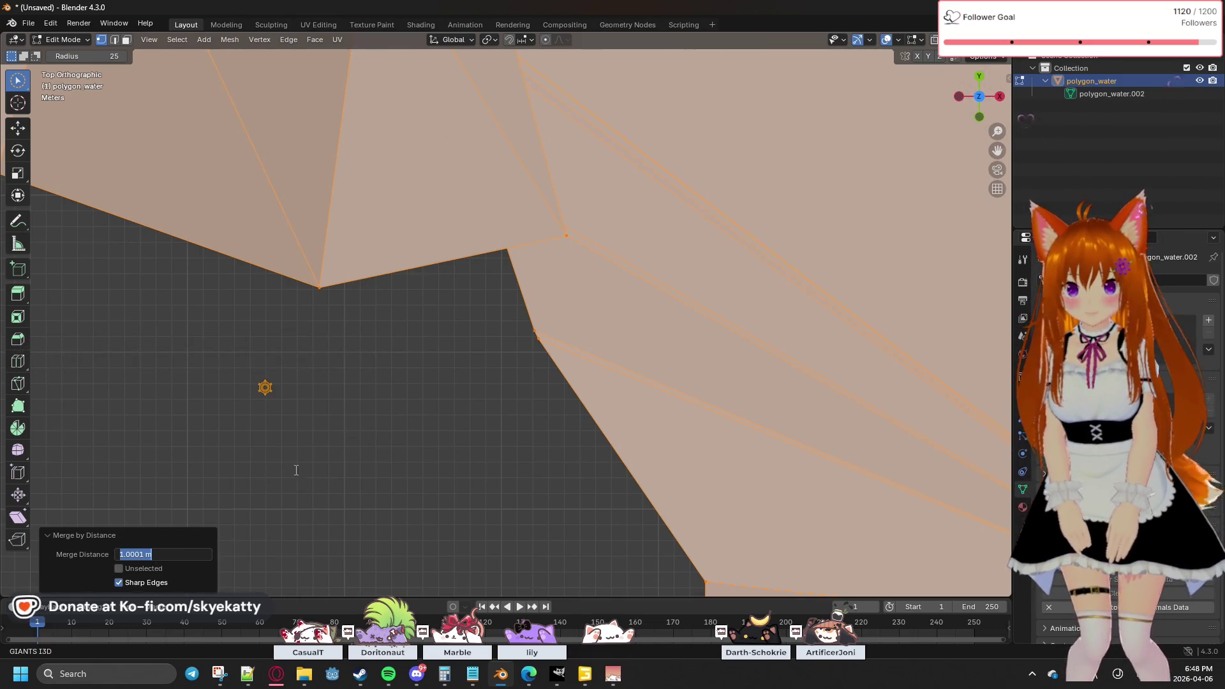
pyautogui.press('Return')
pyautogui.click(86, 535)
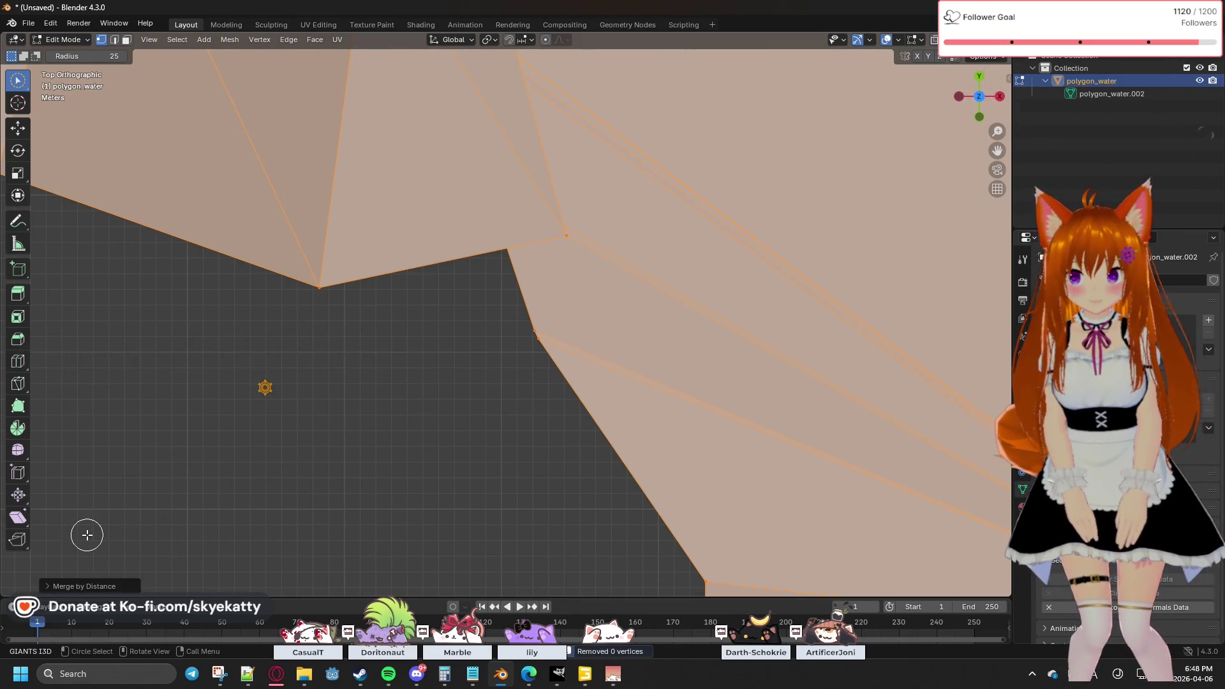
pyautogui.click(68, 590)
pyautogui.click(577, 282)
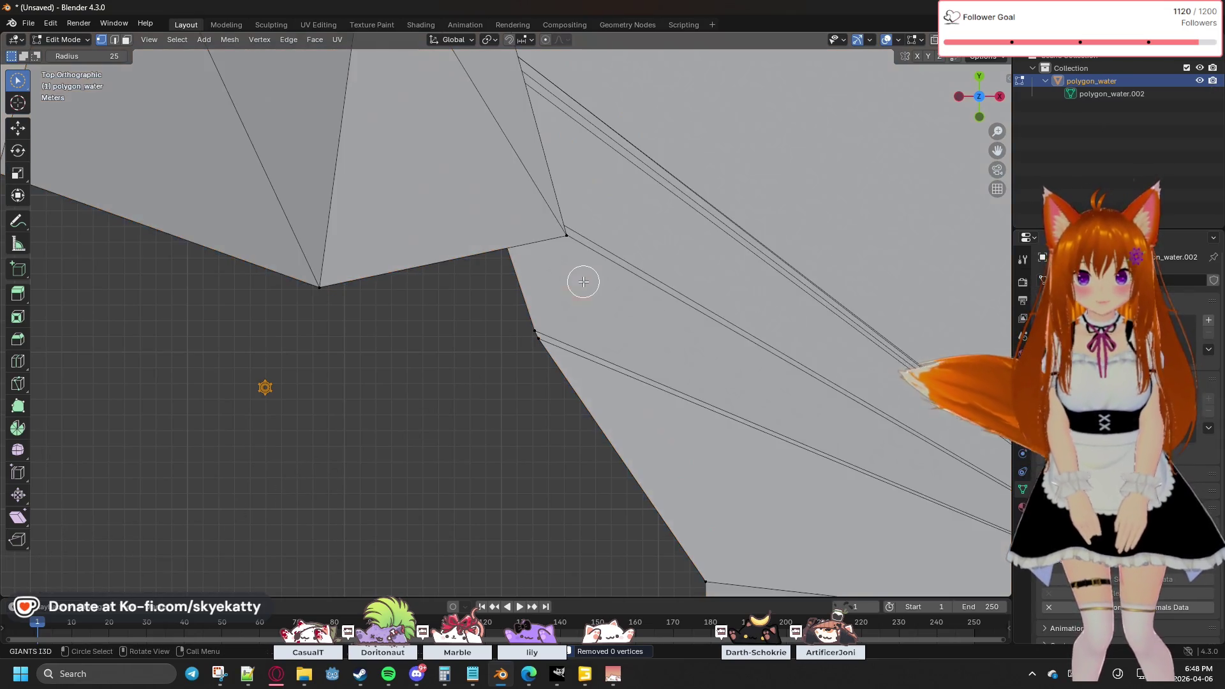
# Step: Undo the recent river mesh edits back to an earlier state
pyautogui.hotkey('ctrl', 'z')
pyautogui.hotkey('ctrl', 'z')
pyautogui.hotkey('ctrl', 'z')
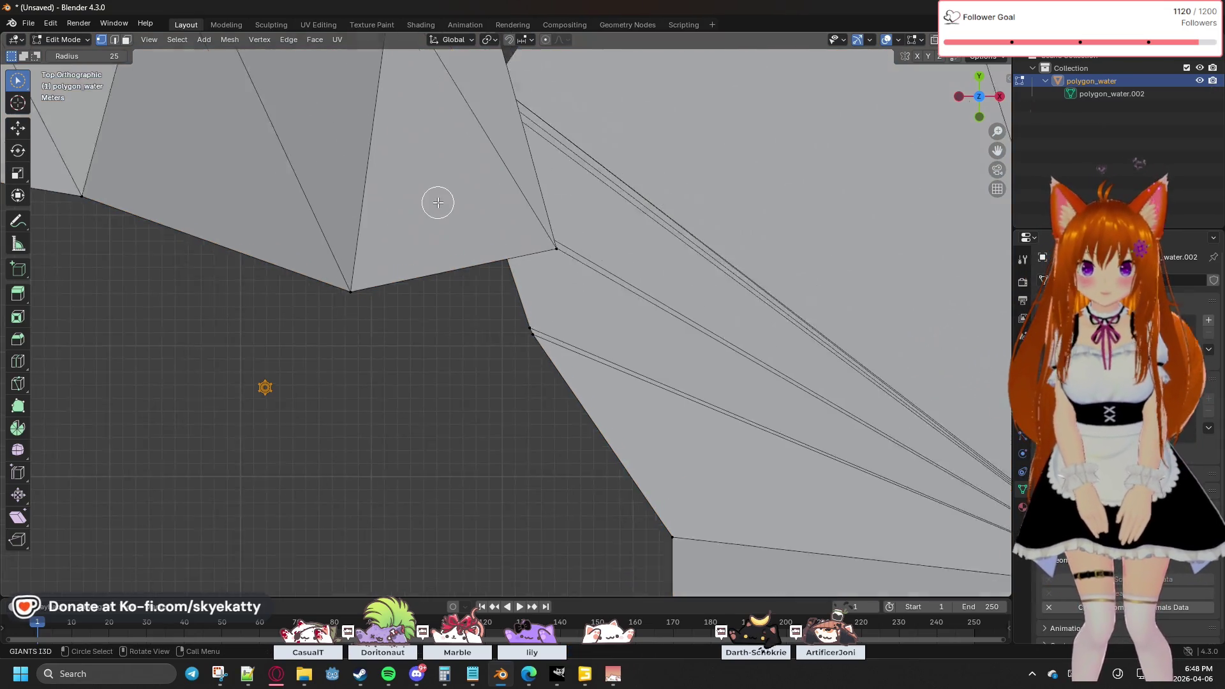
pyautogui.hotkey('ctrl', 'z')
pyautogui.hotkey('ctrl', 'z')
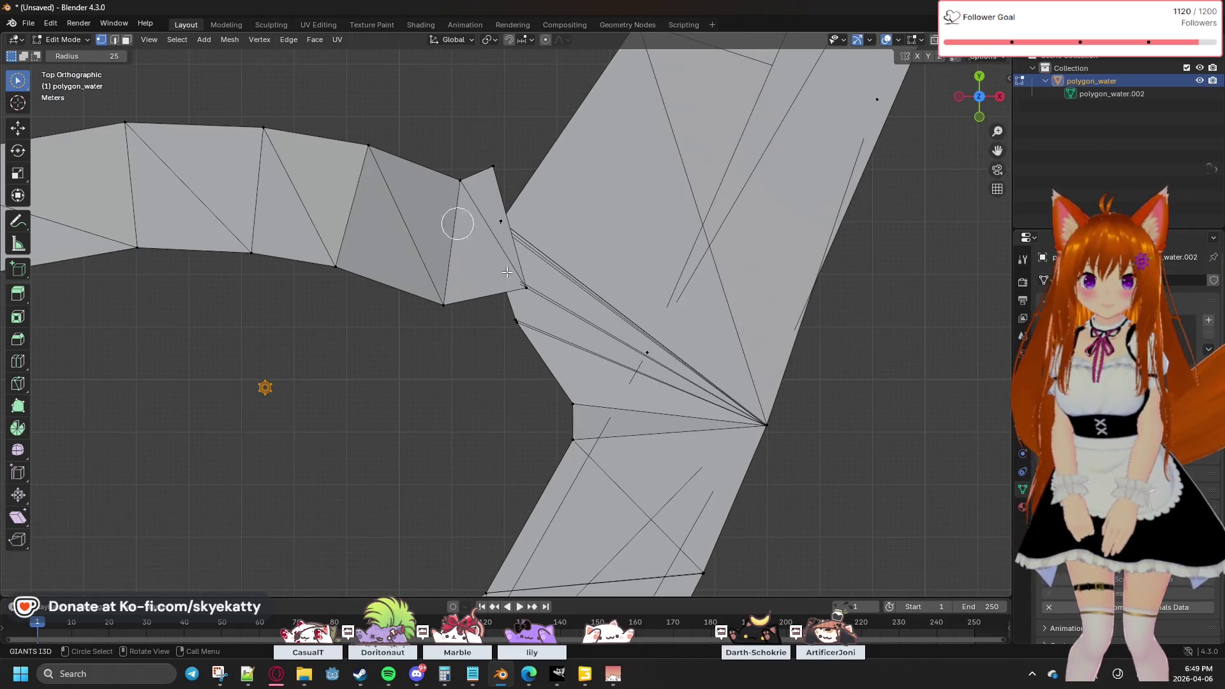
pyautogui.hotkey('ctrl', 'z')
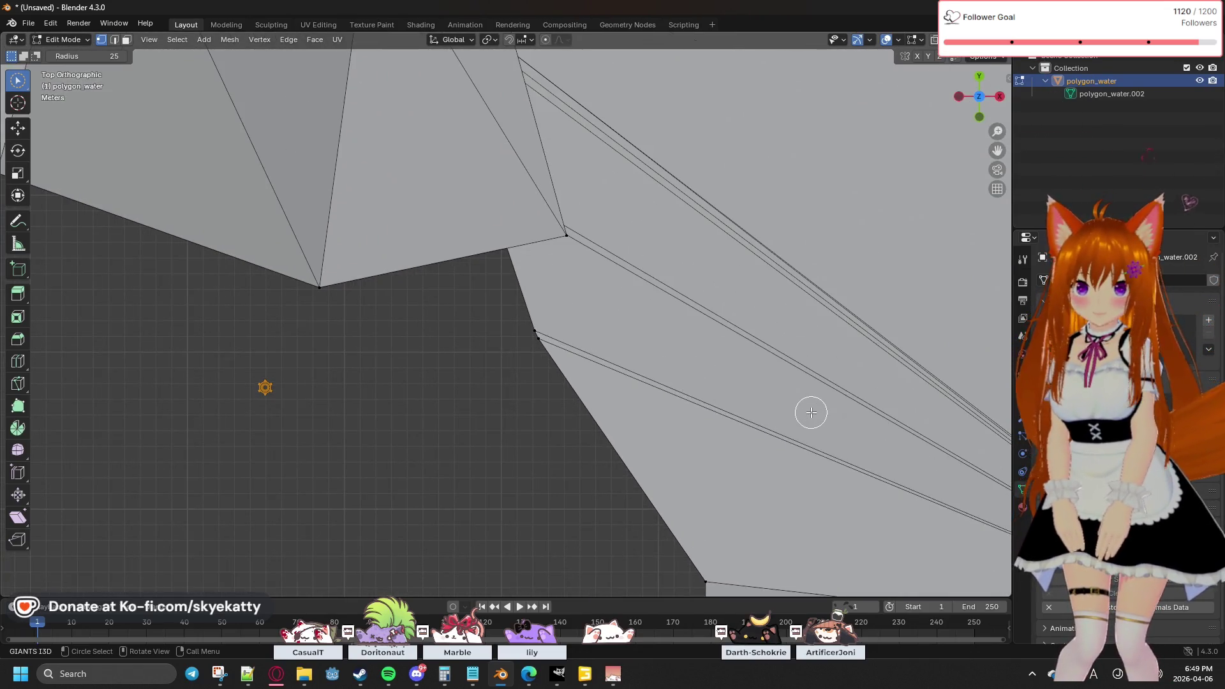
pyautogui.hotkey('ctrl', 'z')
pyautogui.hotkey('ctrl', 'z')
pyautogui.hotkey('ctrl', 'z')
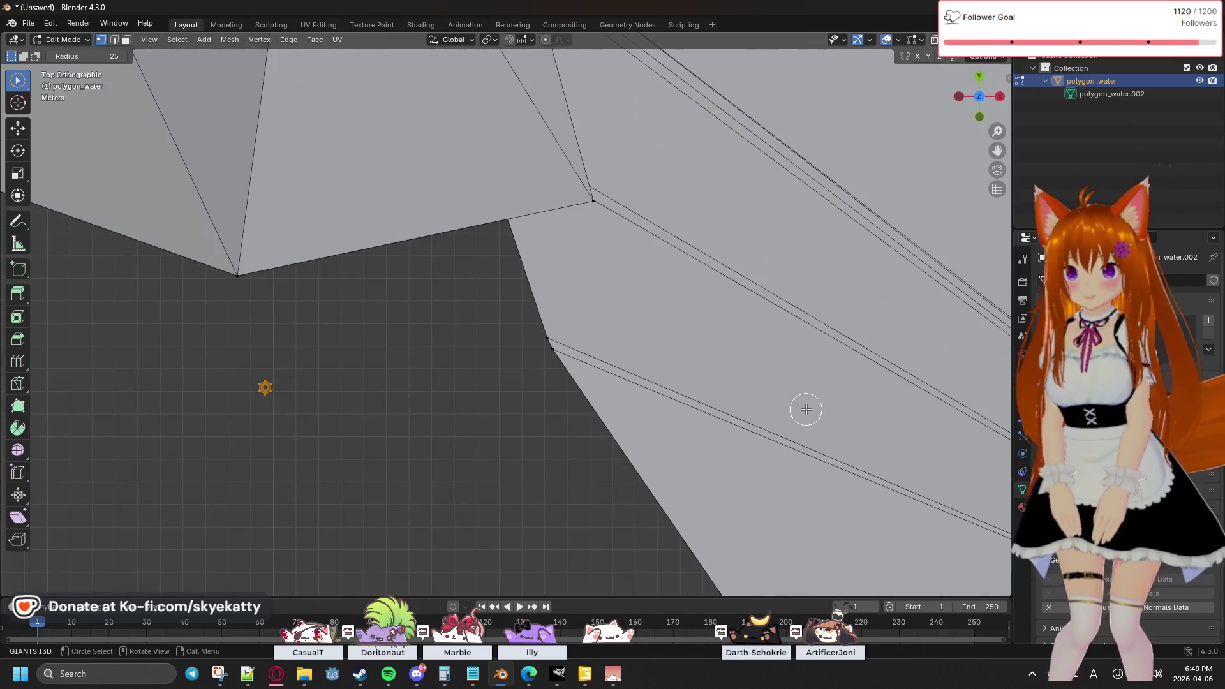
pyautogui.moveTo(525, 336); pyautogui.dragTo(544, 343)
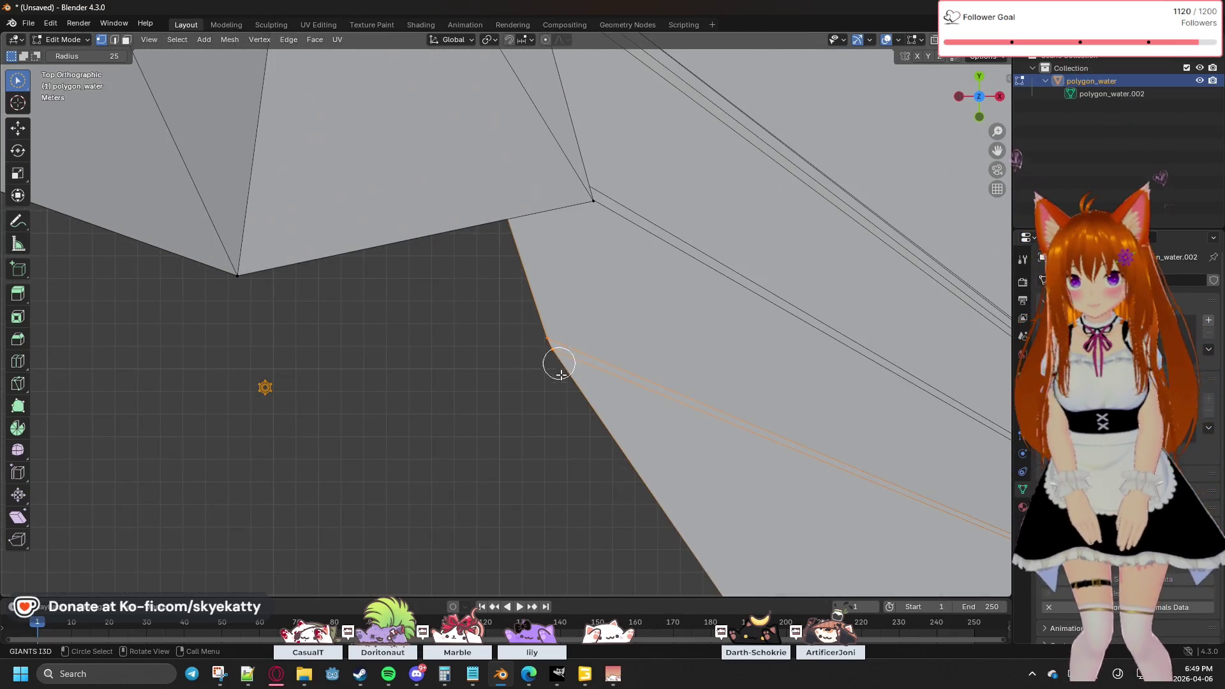
pyautogui.hotkey('ctrl', 'z')
pyautogui.hotkey('ctrl', 'z')
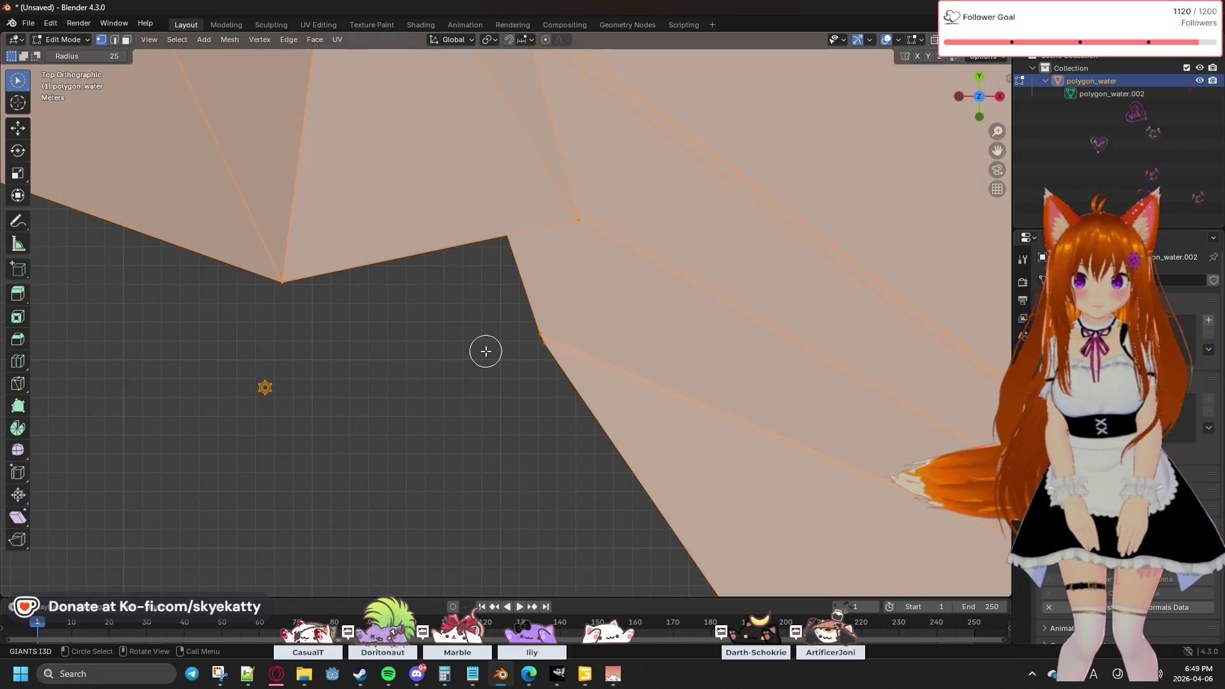
pyautogui.hotkey('ctrl', 'z')
# Step: Select the whole river mesh, run Fill Holes with Sides 4, then deselect everything
pyautogui.click(230, 39)
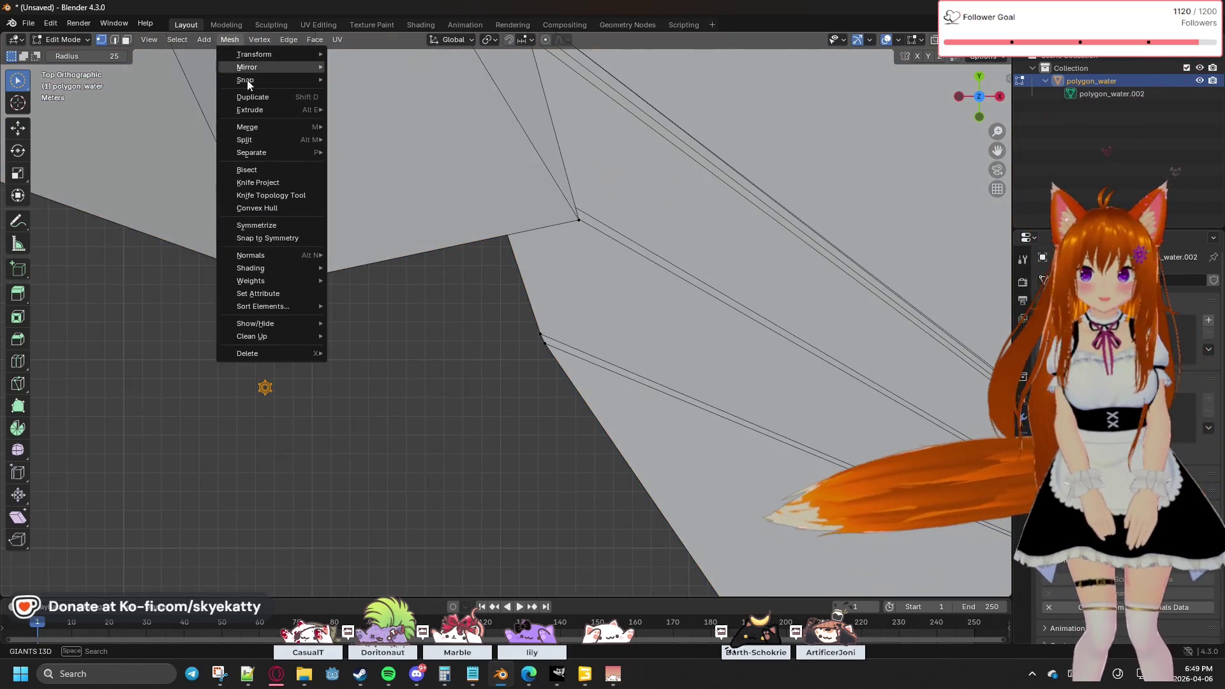
pyautogui.hotkey('ctrl', 'shift', 'z')
pyautogui.click(230, 39)
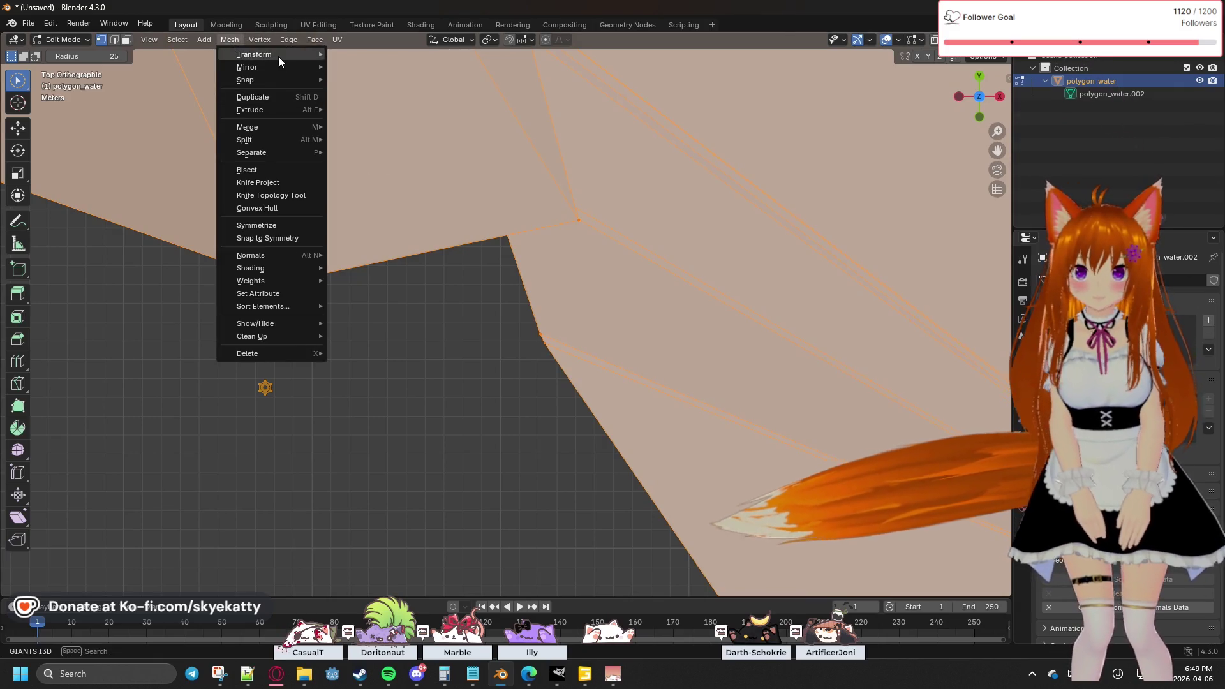
pyautogui.moveTo(295, 333)
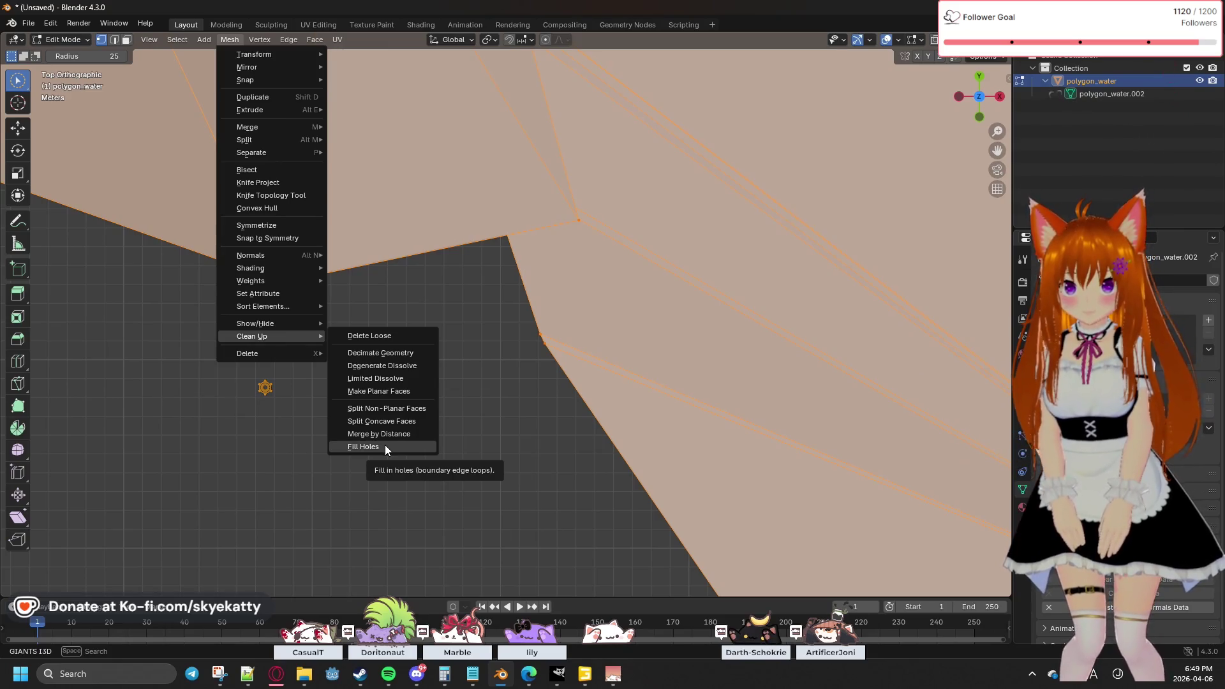
pyautogui.click(385, 447)
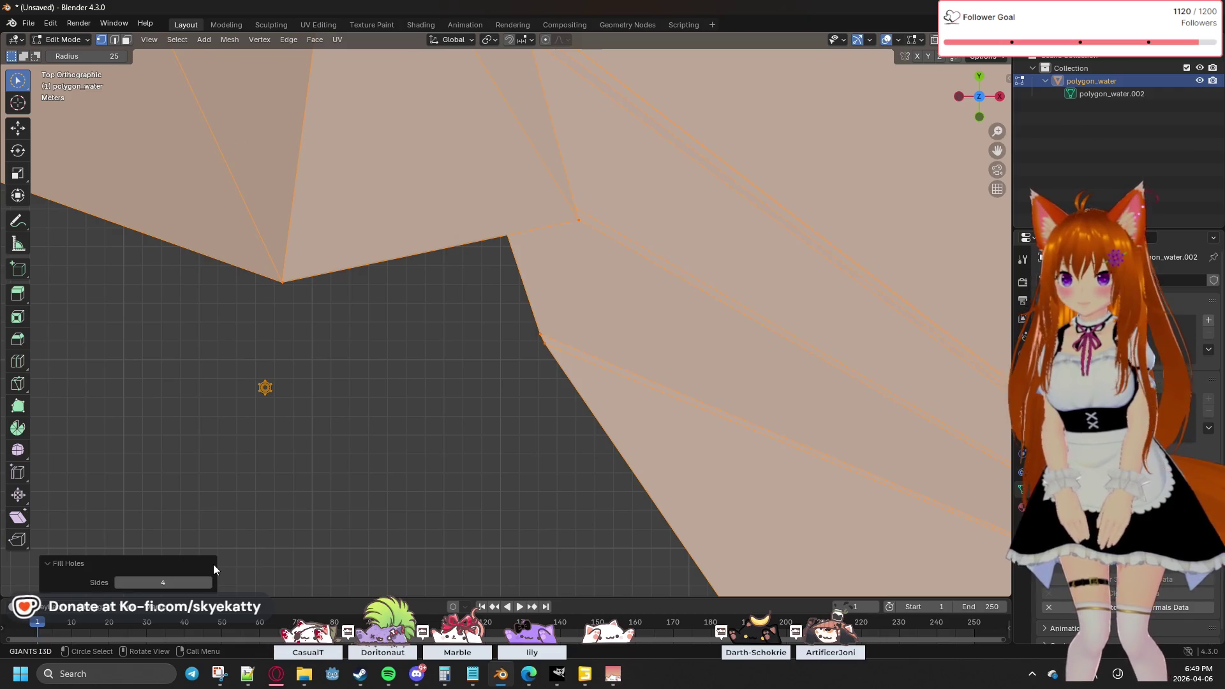
pyautogui.click(313, 413)
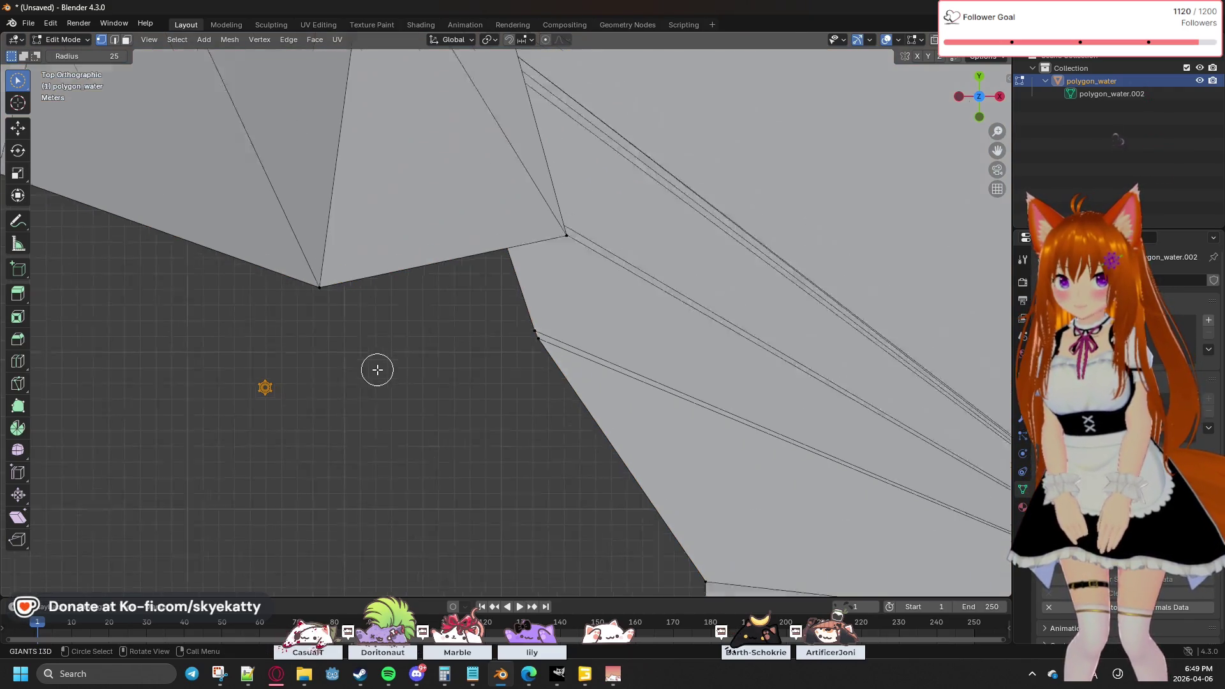
pyautogui.scroll(-10, 377, 369)
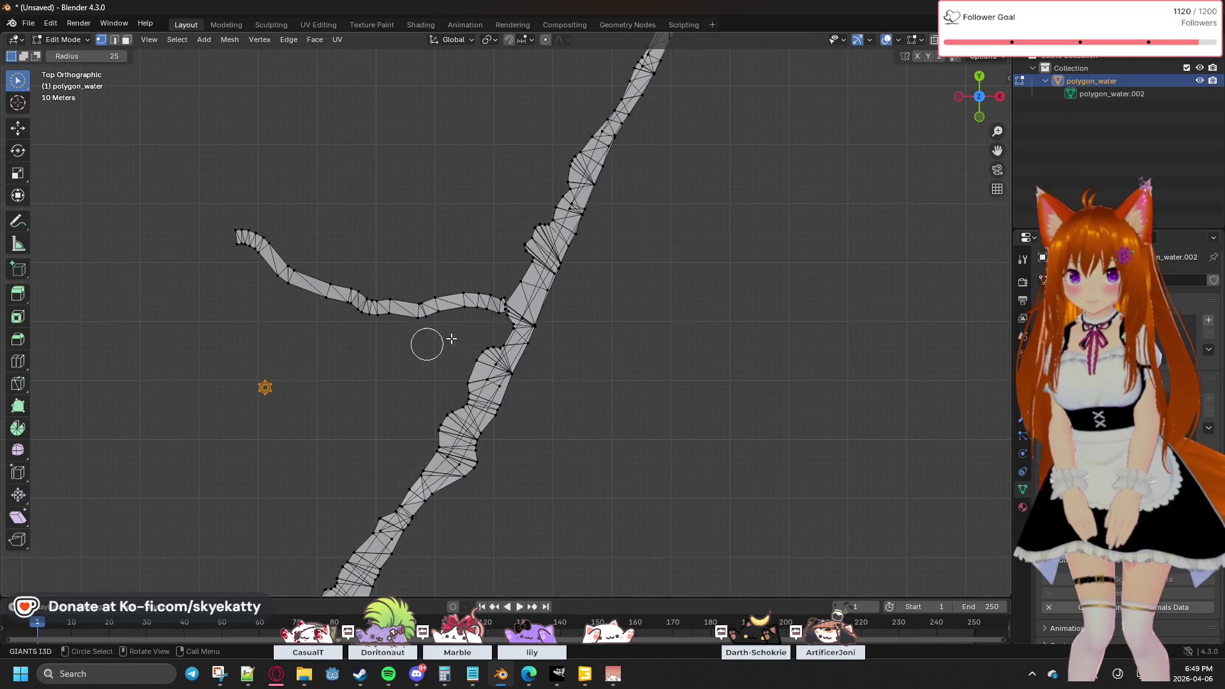
pyautogui.scroll(2, 533, 326)
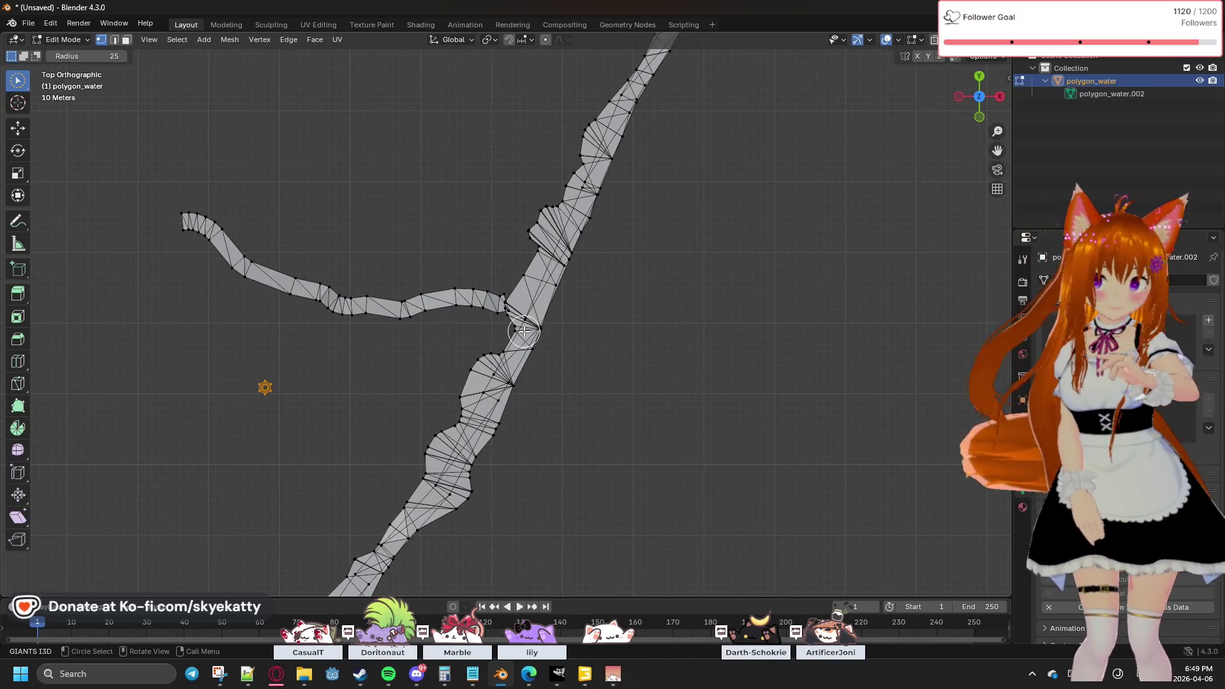
pyautogui.press('a')
pyautogui.scroll(7, 597, 361)
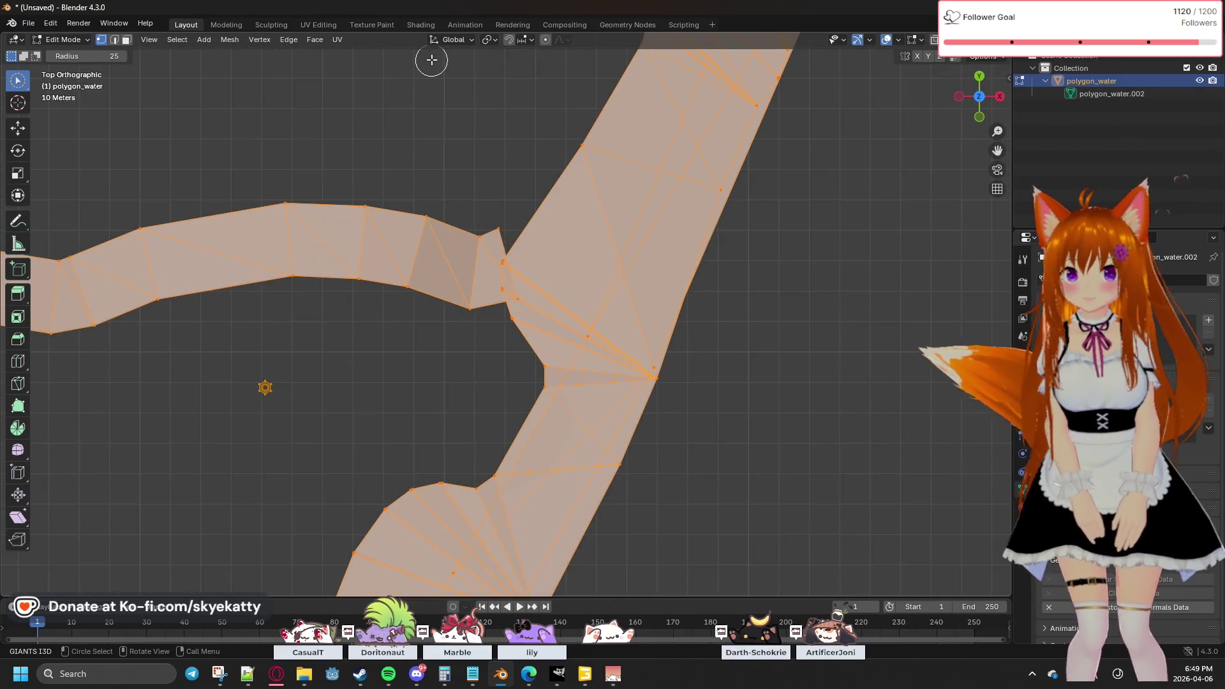
pyautogui.click(315, 21)
pyautogui.click(319, 24)
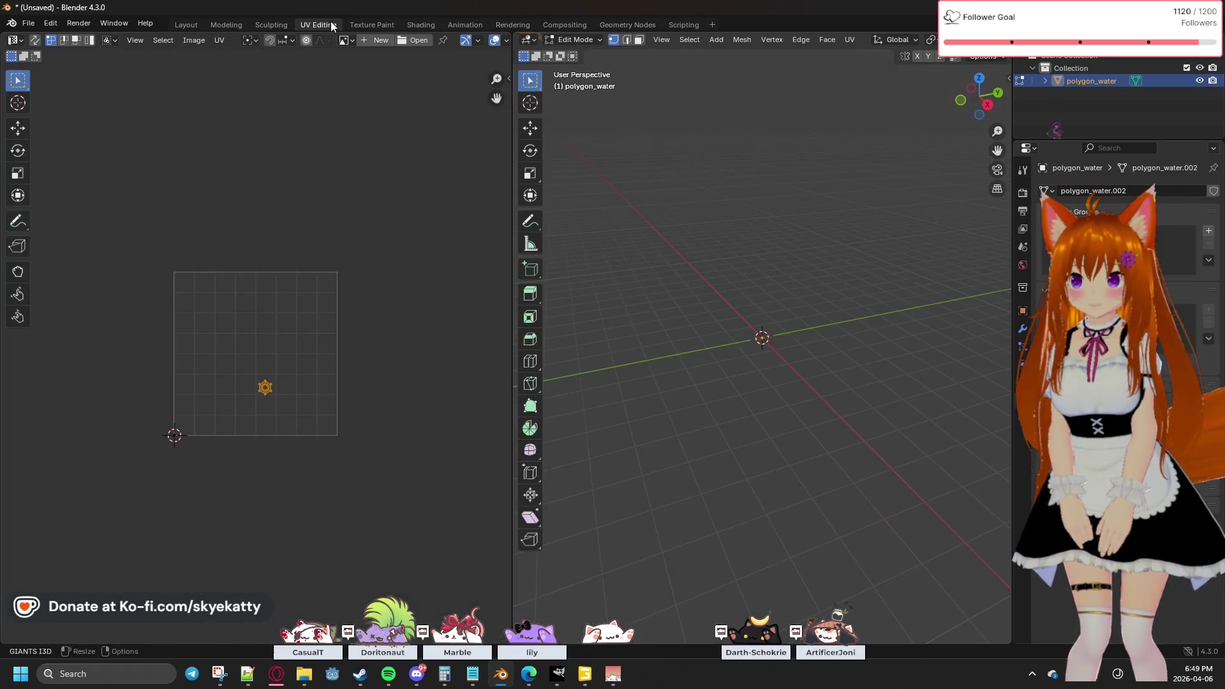
pyautogui.click(276, 24)
pyautogui.click(297, 25)
pyautogui.click(227, 25)
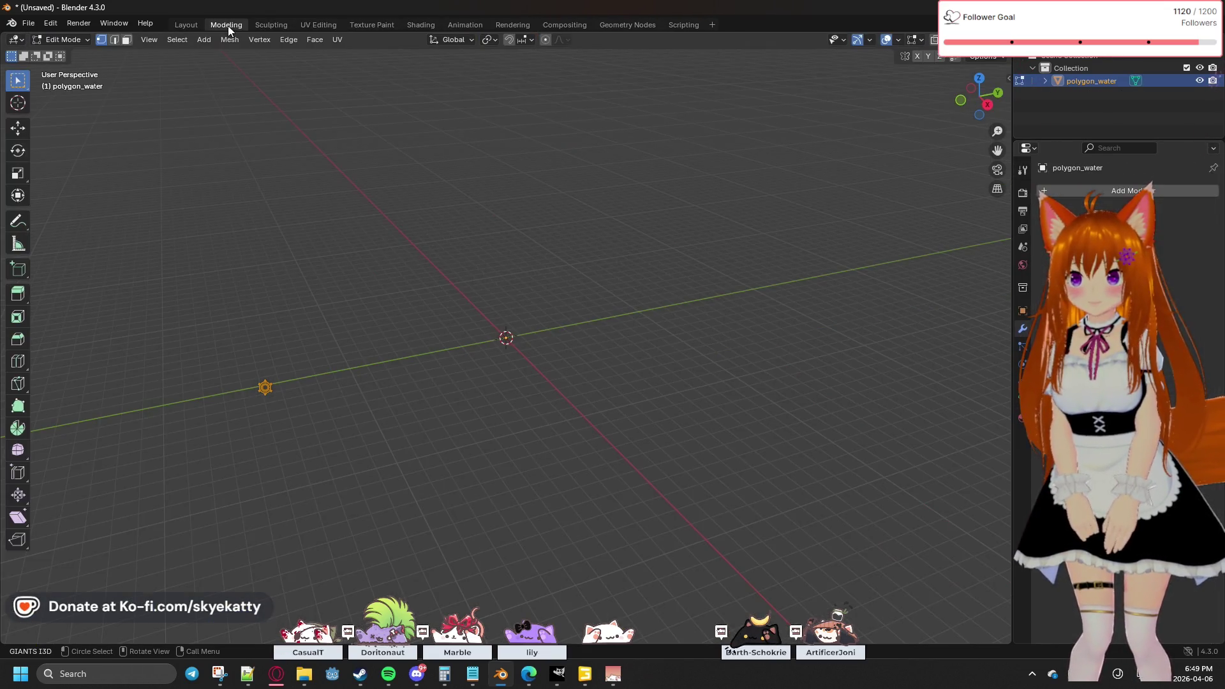
pyautogui.click(178, 24)
pyautogui.scroll(-5, 453, 177)
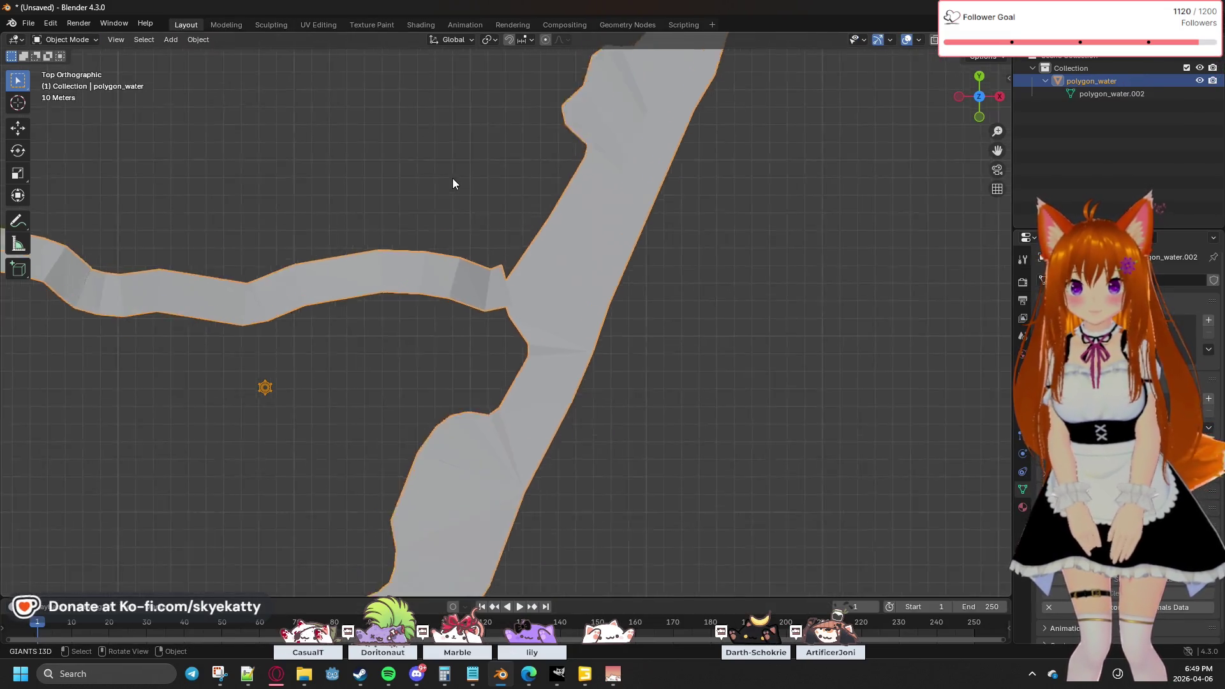
pyautogui.scroll(3, 453, 178)
pyautogui.press('Tab')
pyautogui.press('Tab')
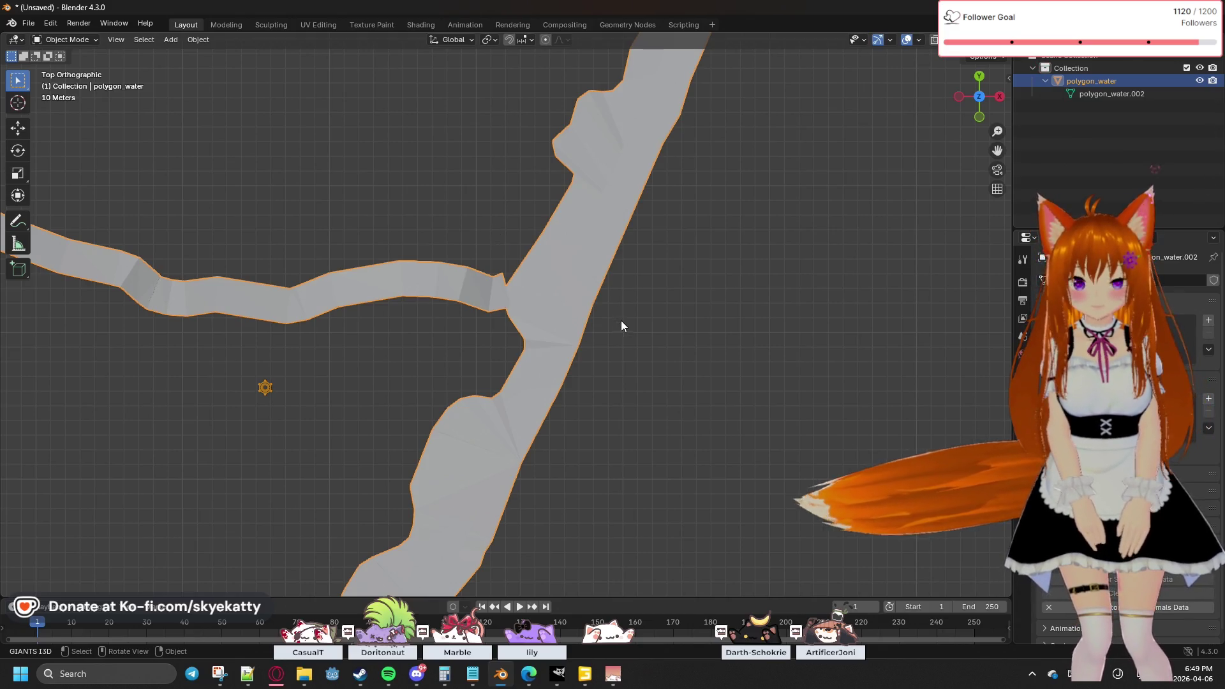
pyautogui.scroll(4, 641, 319)
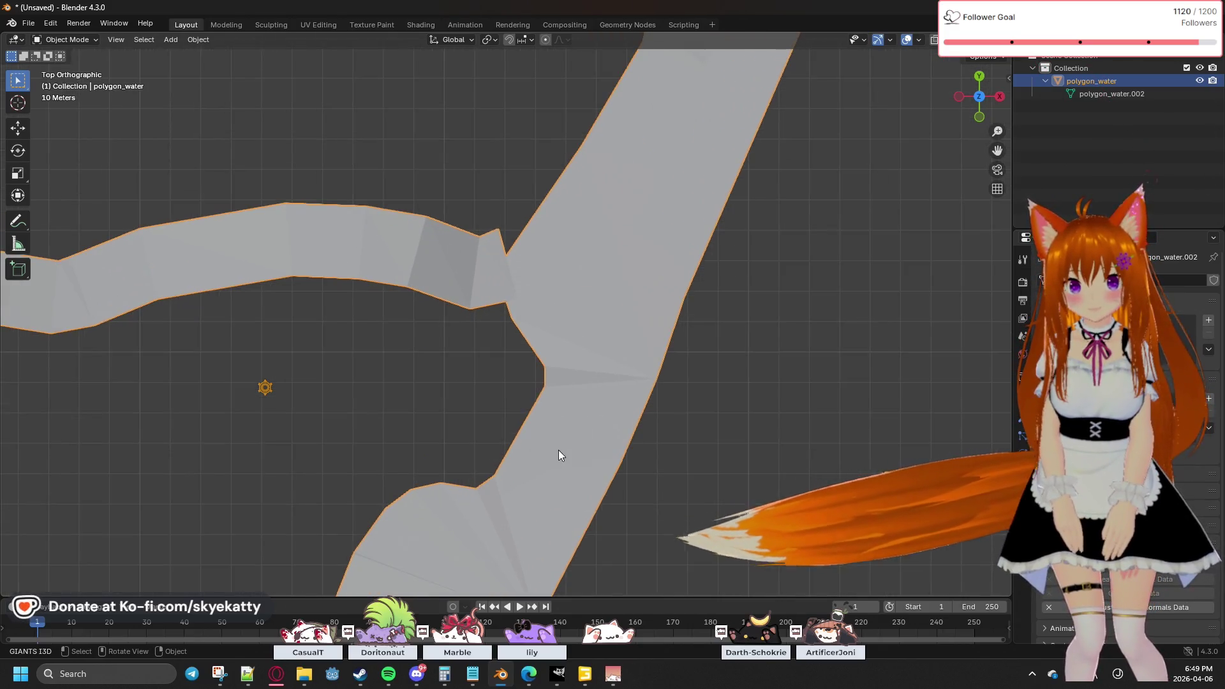
pyautogui.moveTo(478, 385)
pyautogui.mouseDown(button='middle')
pyautogui.moveTo(484, 347)
pyautogui.moveTo(576, 399)
pyautogui.moveTo(634, 404)
pyautogui.moveTo(671, 373)
pyautogui.mouseUp(button='middle')
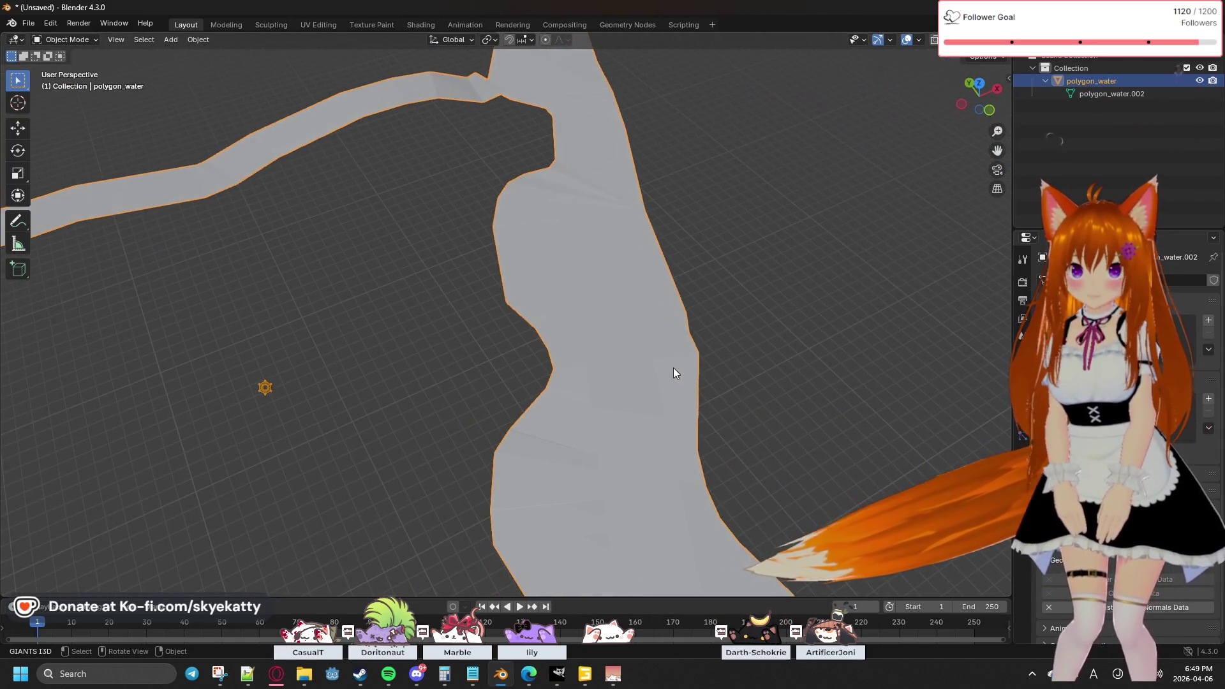
pyautogui.scroll(5, 729, 323)
pyautogui.scroll(-5, 485, 316)
pyautogui.moveTo(416, 306); pyautogui.dragTo(391, 330, button='middle')
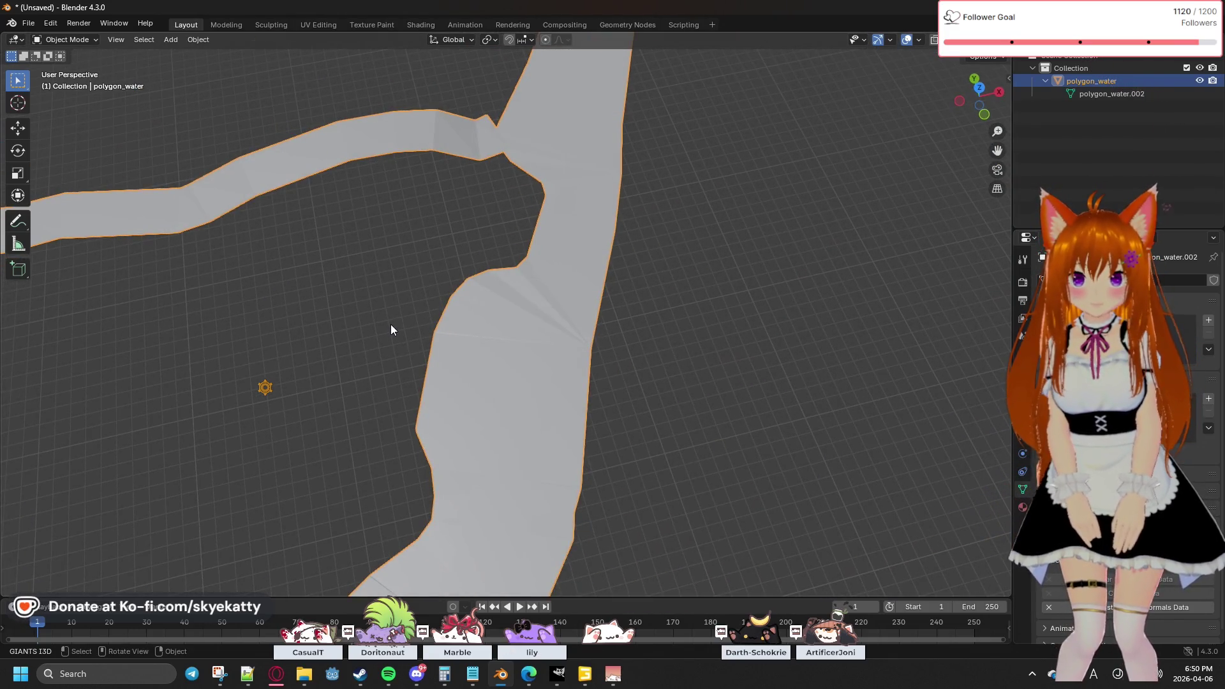
pyautogui.press('Tab')
pyautogui.press('c')
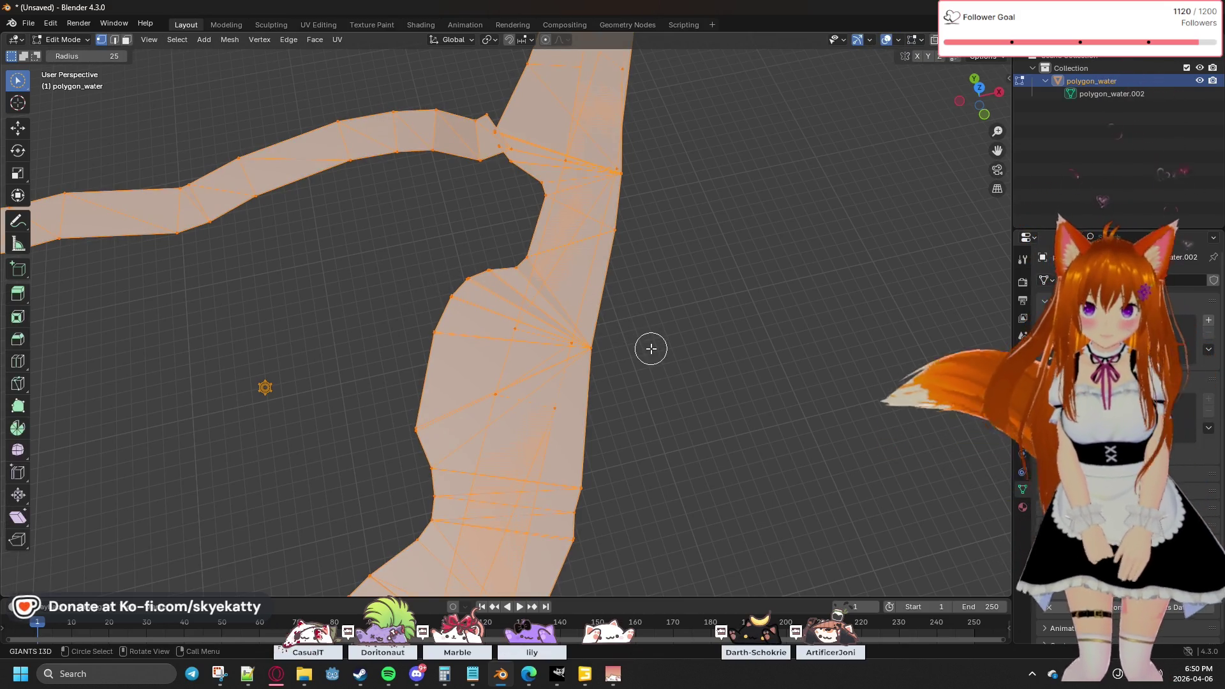
pyautogui.scroll(-5, 647, 351)
pyautogui.scroll(5, 643, 360)
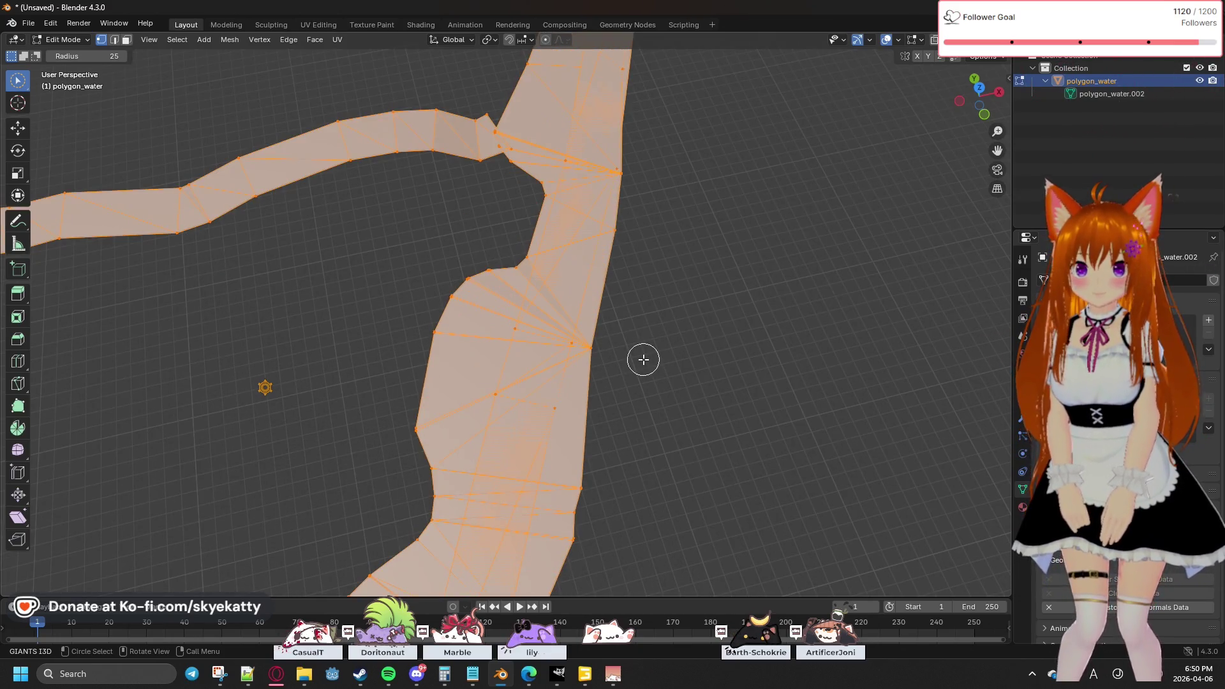
pyautogui.moveTo(683, 372)
pyautogui.mouseDown(button='middle')
pyautogui.moveTo(527, 366)
pyautogui.moveTo(537, 369)
pyautogui.moveTo(549, 370)
pyautogui.moveTo(432, 336)
pyautogui.moveTo(701, 408)
pyautogui.mouseUp(button='middle')
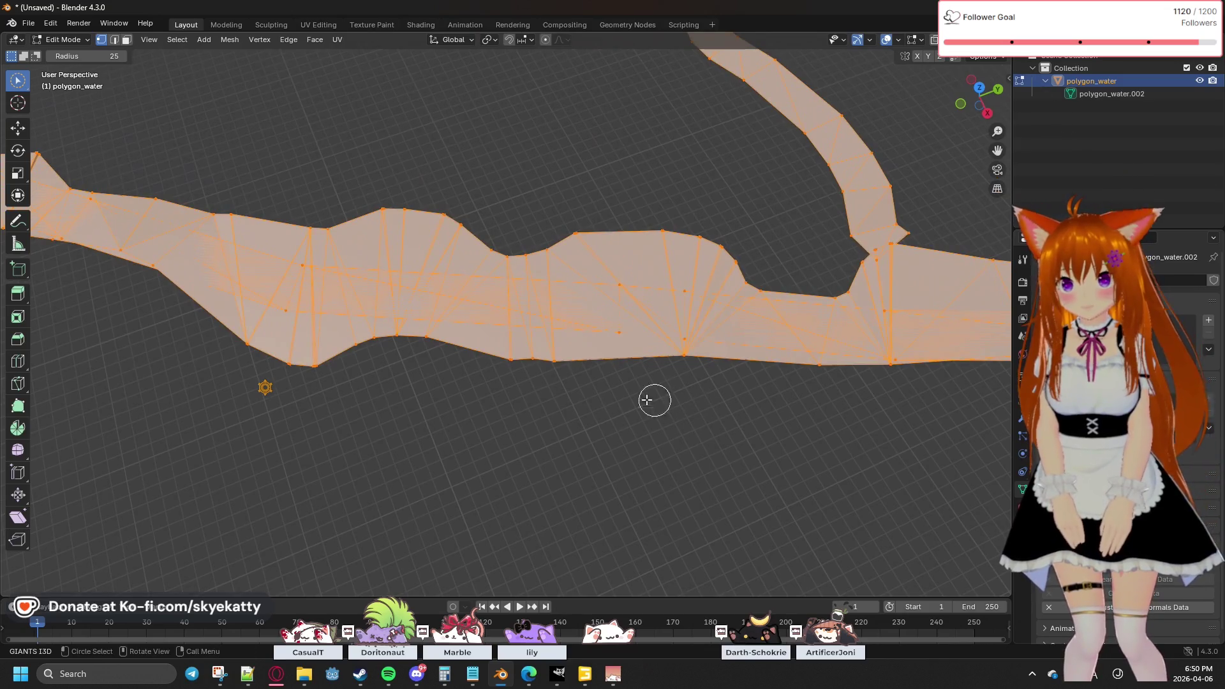
pyautogui.scroll(-2, 475, 375)
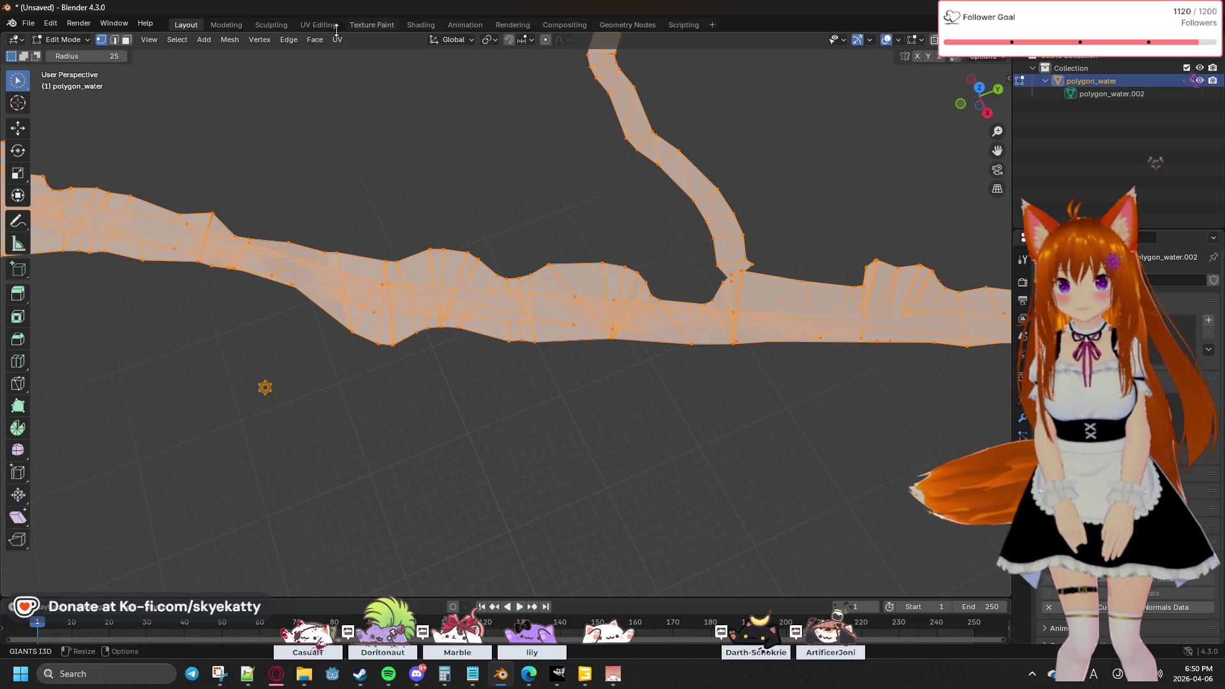
pyautogui.click(225, 25)
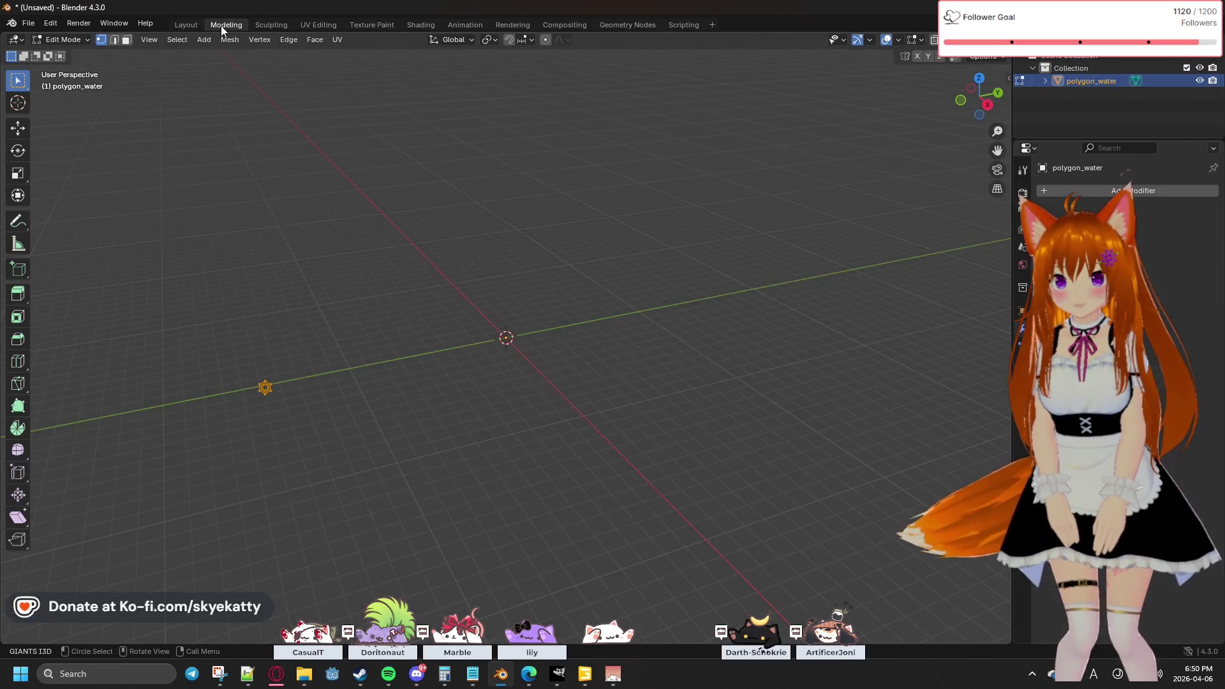
# Step: Switch to Top view and zoom and pan to centre the river junction
pyautogui.click(979, 78)
pyautogui.scroll(-3, 641, 268)
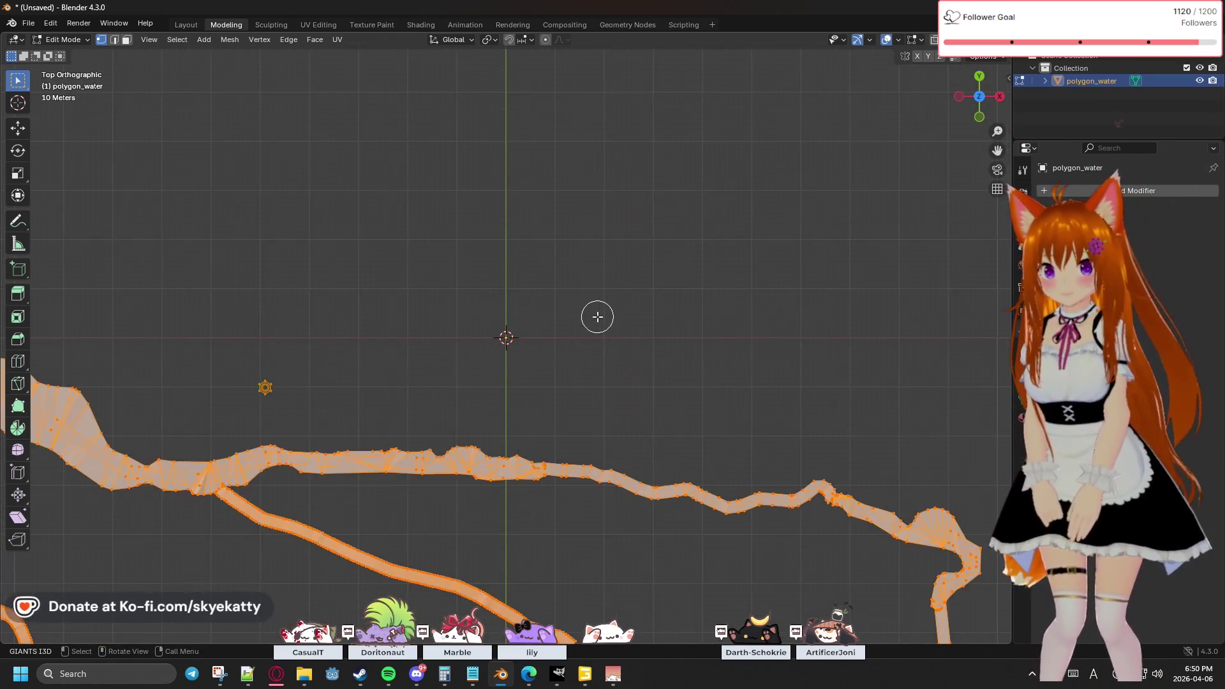
pyautogui.scroll(6, 552, 178)
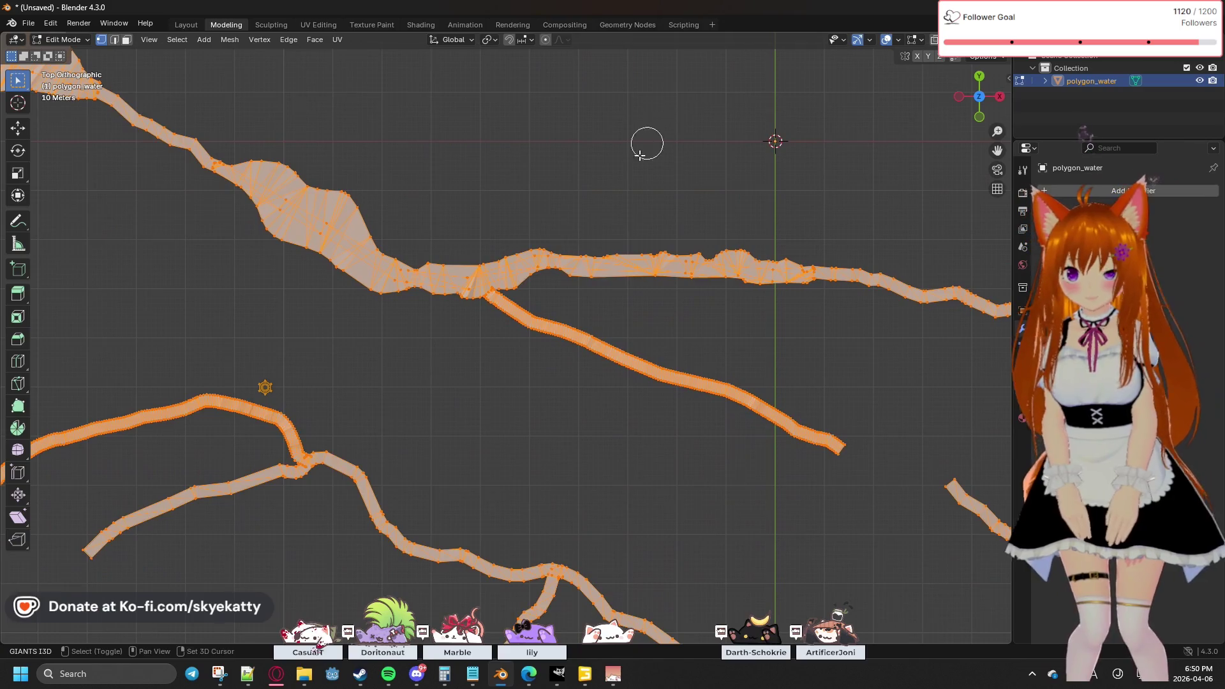
pyautogui.scroll(-1, 577, 194)
pyautogui.scroll(4, 407, 194)
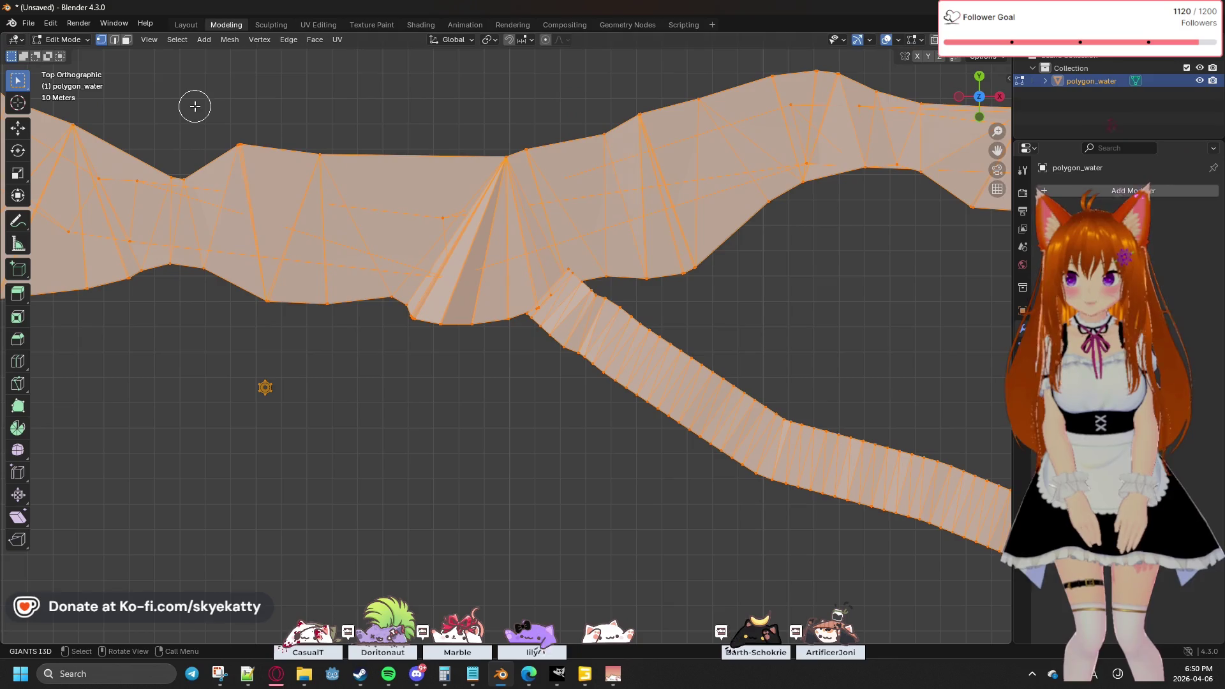
pyautogui.keyDown('shift'); pyautogui.moveTo(293, 105); pyautogui.dragTo(304, 129, button='middle'); pyautogui.keyUp('shift')
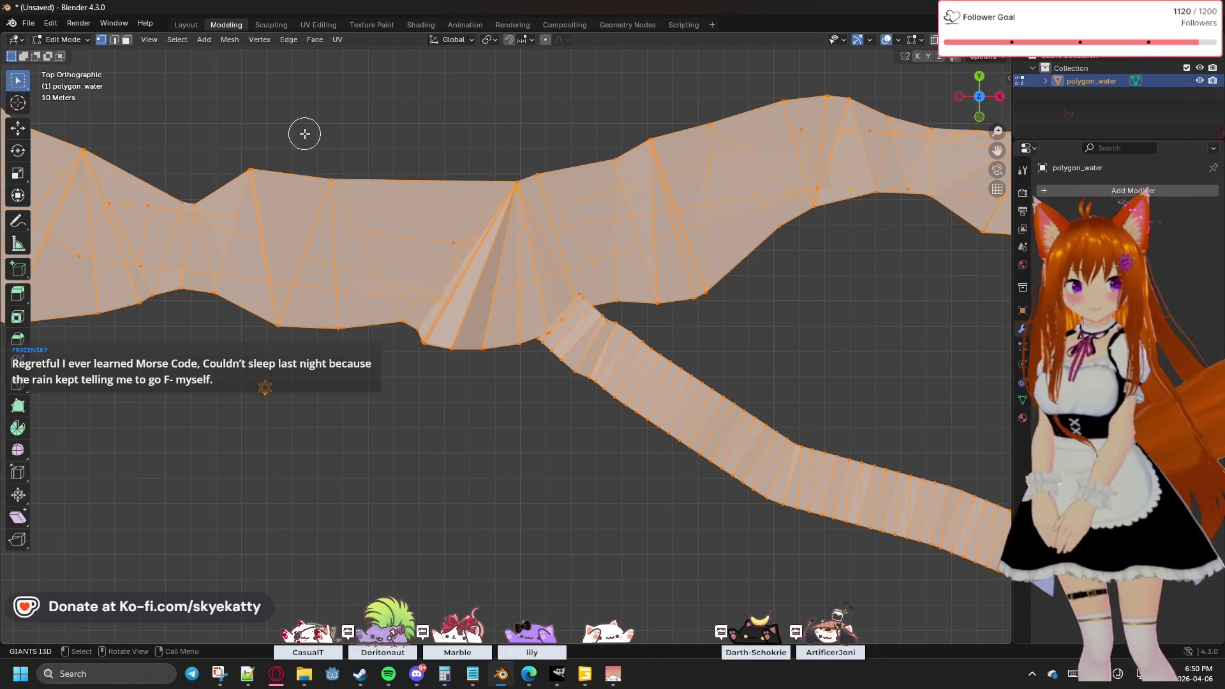
pyautogui.scroll(6, 304, 134)
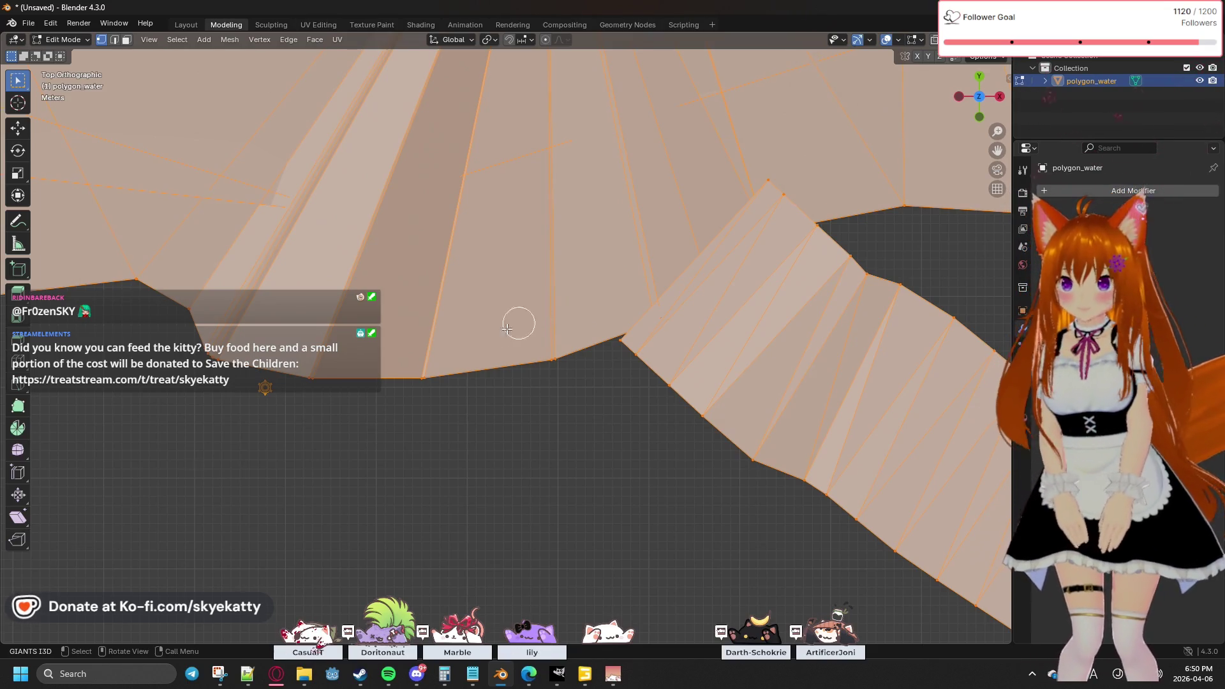
pyautogui.scroll(-5, 343, 318)
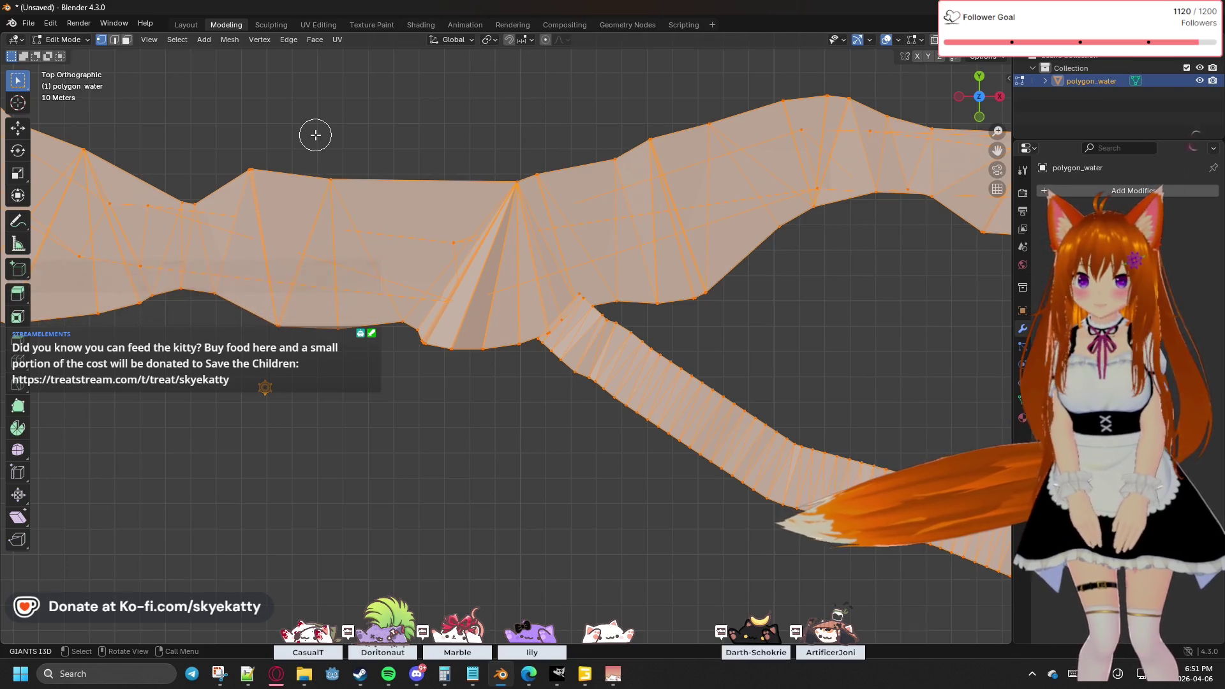
# Step: Undo the latest change to the river mesh and bring up the Vertex menu
pyautogui.hotkey('ctrl', 'z')
pyautogui.hotkey('ctrl', 'z')
pyautogui.hotkey('ctrl', 'z')
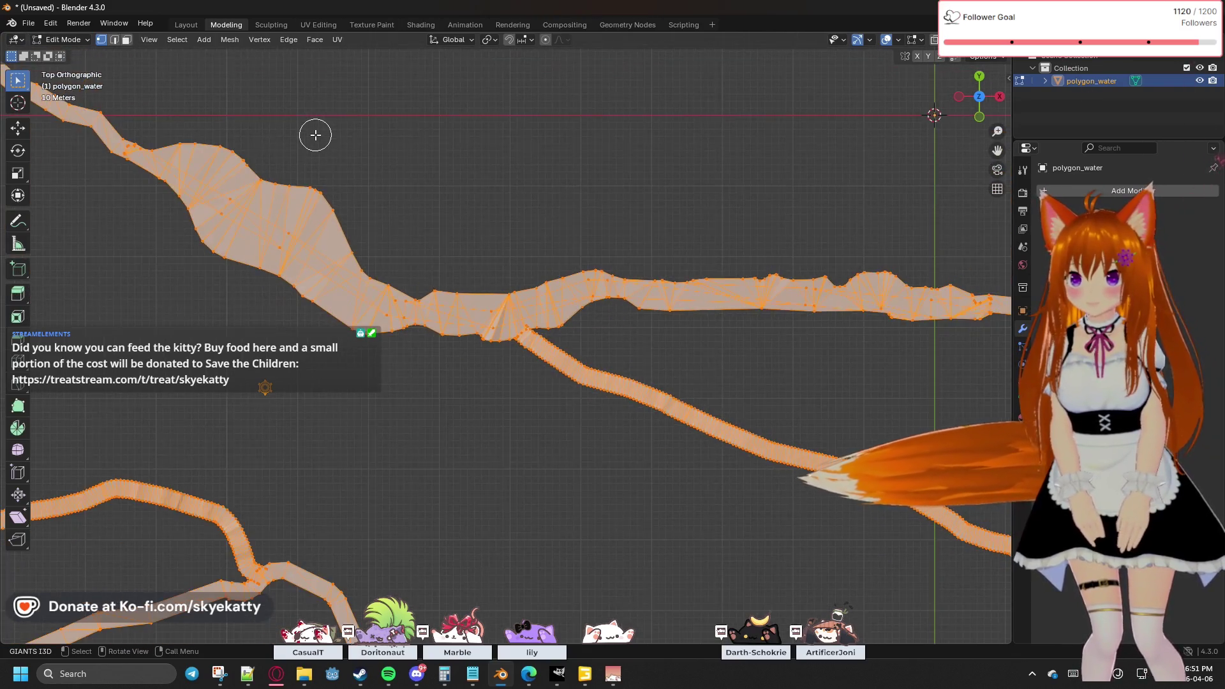
pyautogui.scroll(-5, 315, 135)
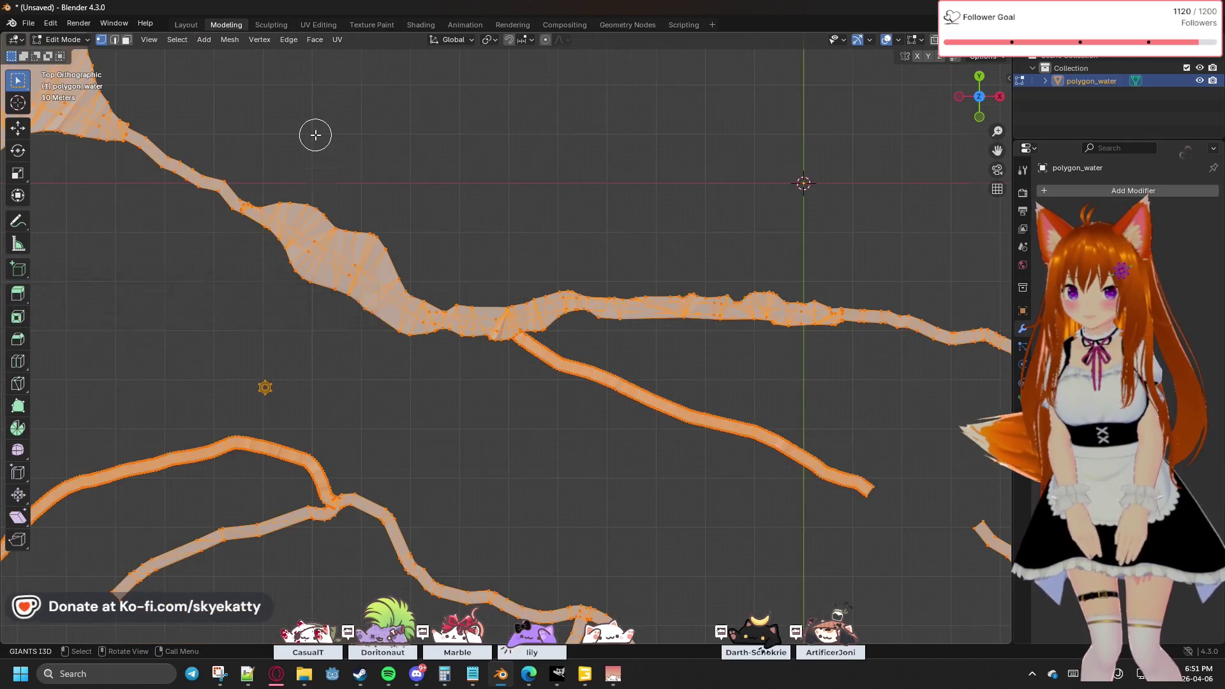
pyautogui.scroll(10, 226, 197)
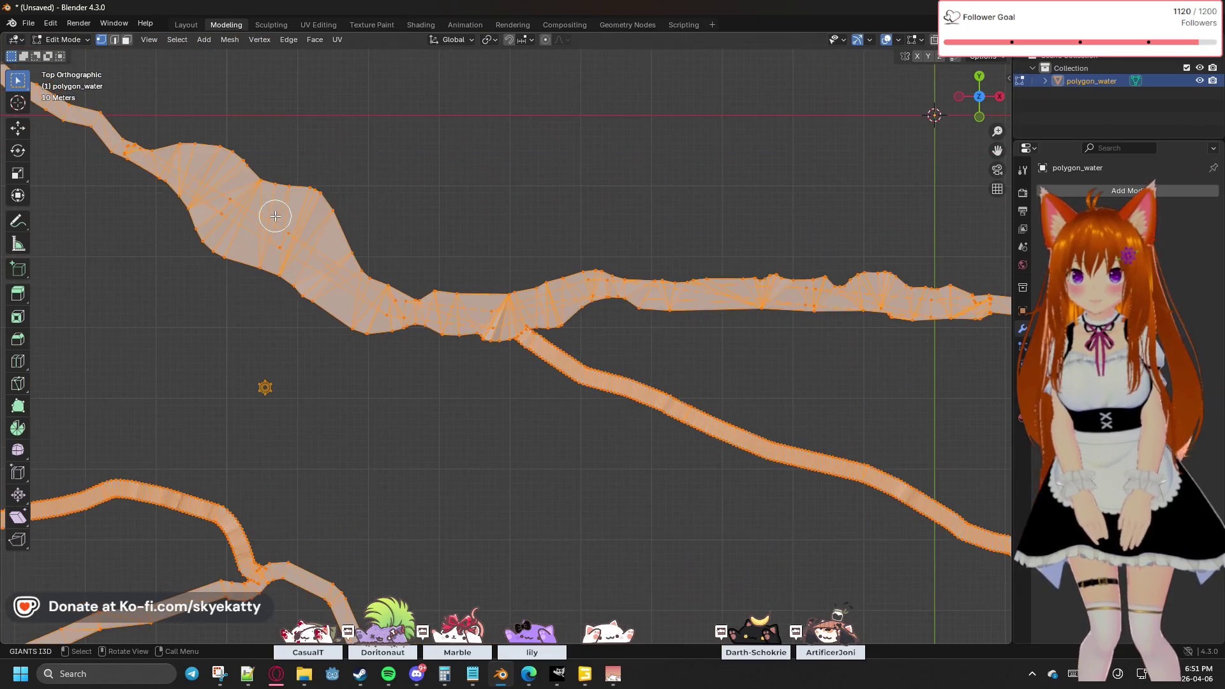
pyautogui.click(263, 39)
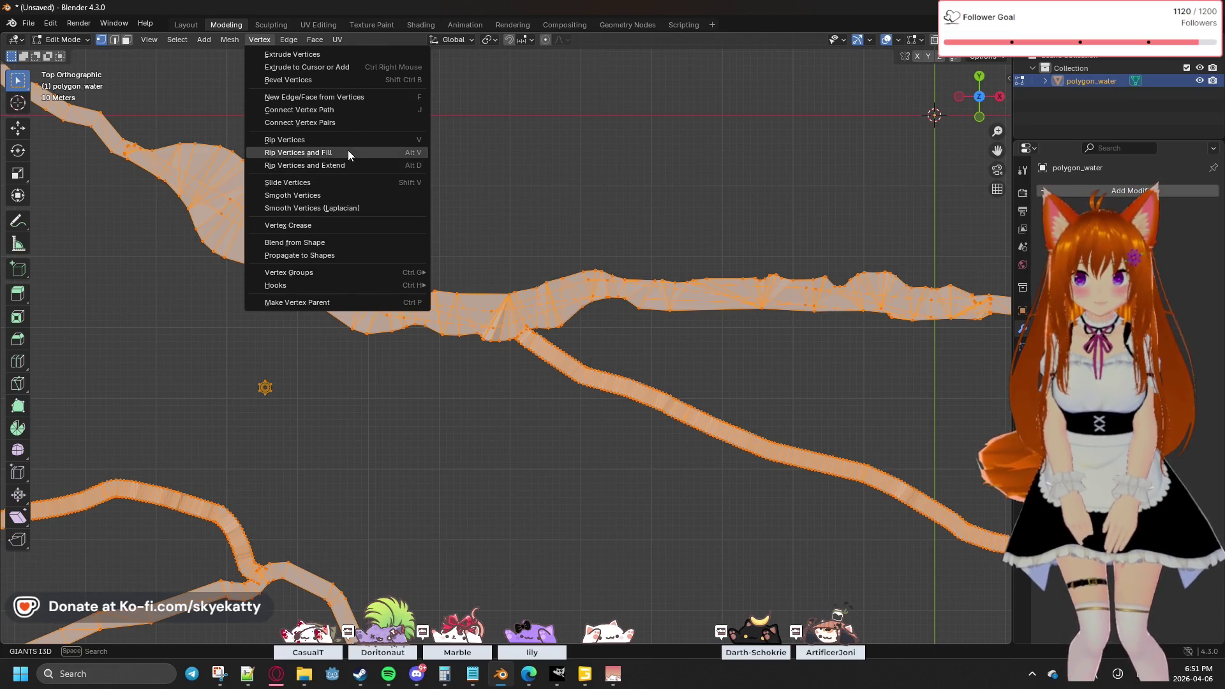
pyautogui.click(346, 153)
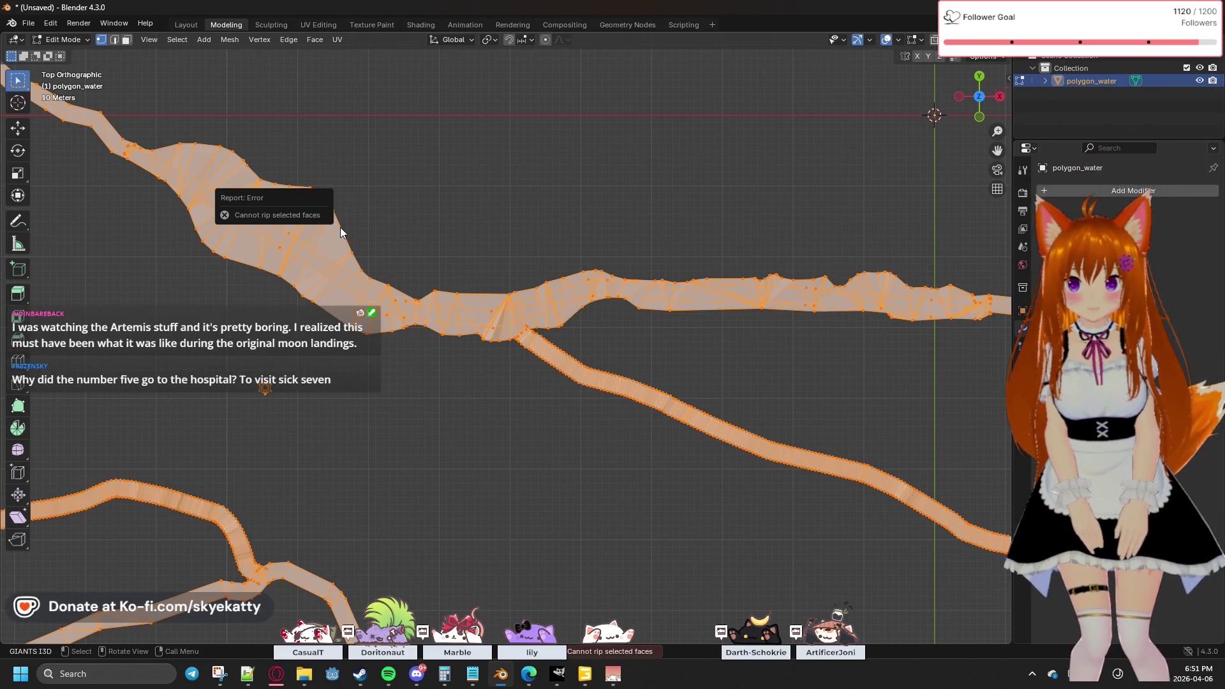
pyautogui.press('c')
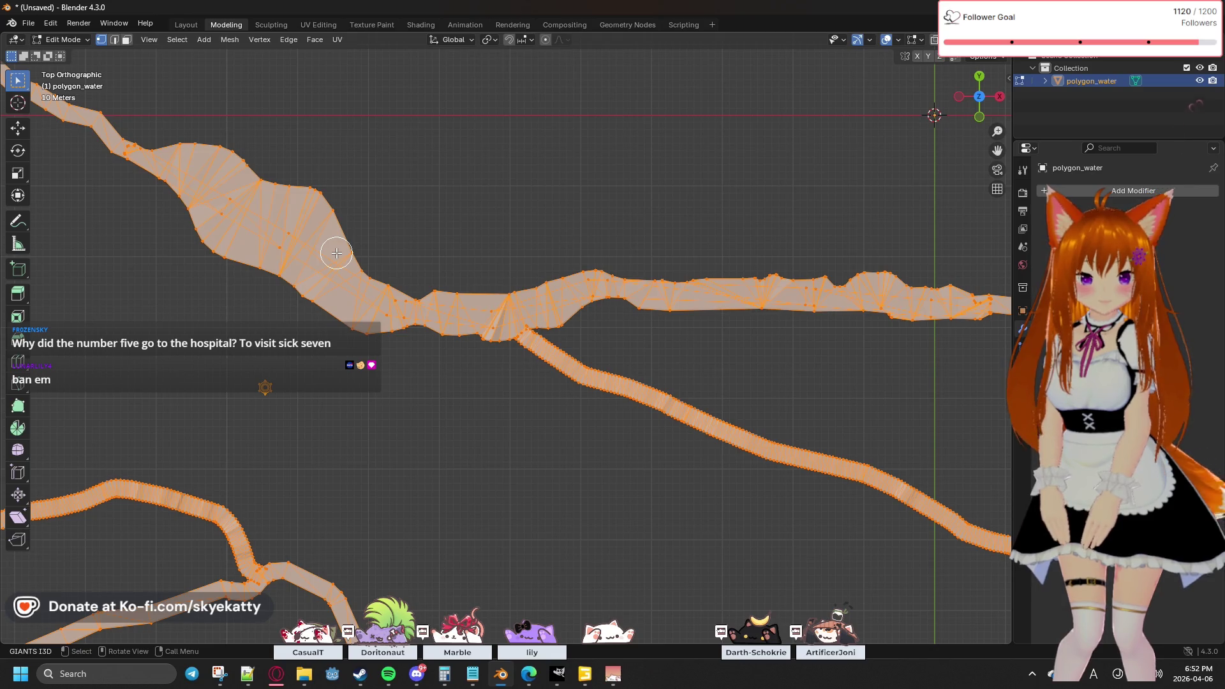
# Step: Zoom in on the junction where the river strip meets the lake band
pyautogui.scroll(1, 336, 253)
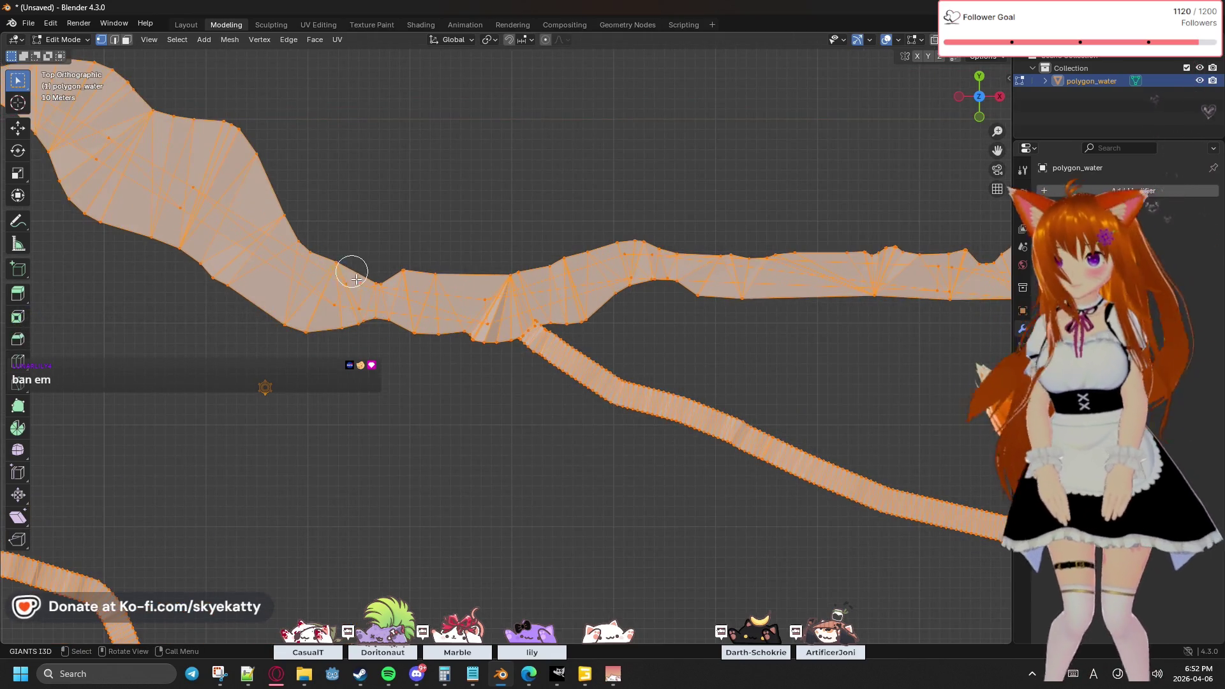
pyautogui.scroll(1, 347, 265)
pyautogui.scroll(1, 358, 282)
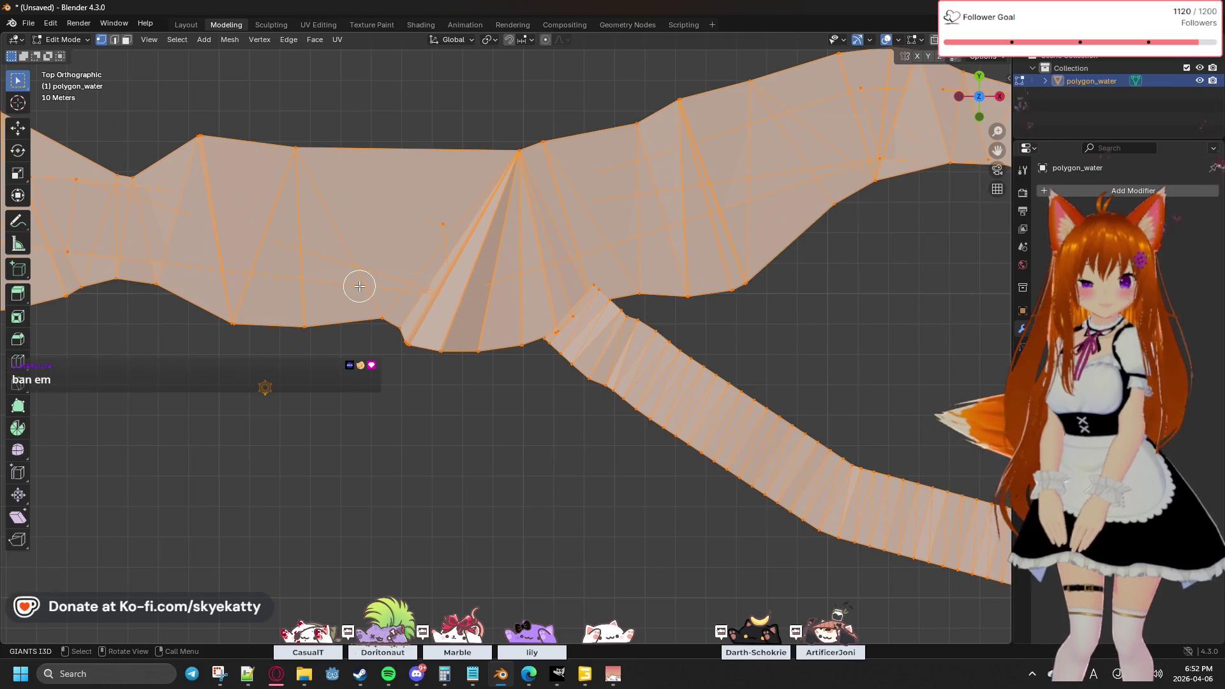
pyautogui.scroll(-1, 359, 287)
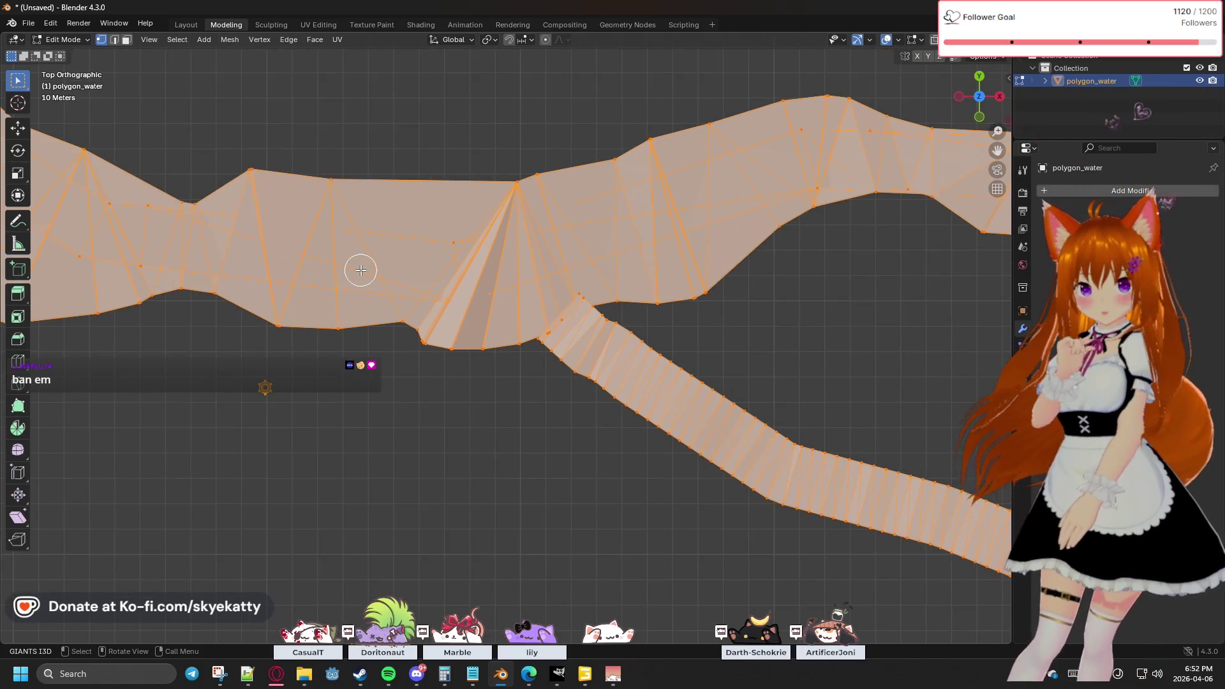
pyautogui.scroll(1, 360, 270)
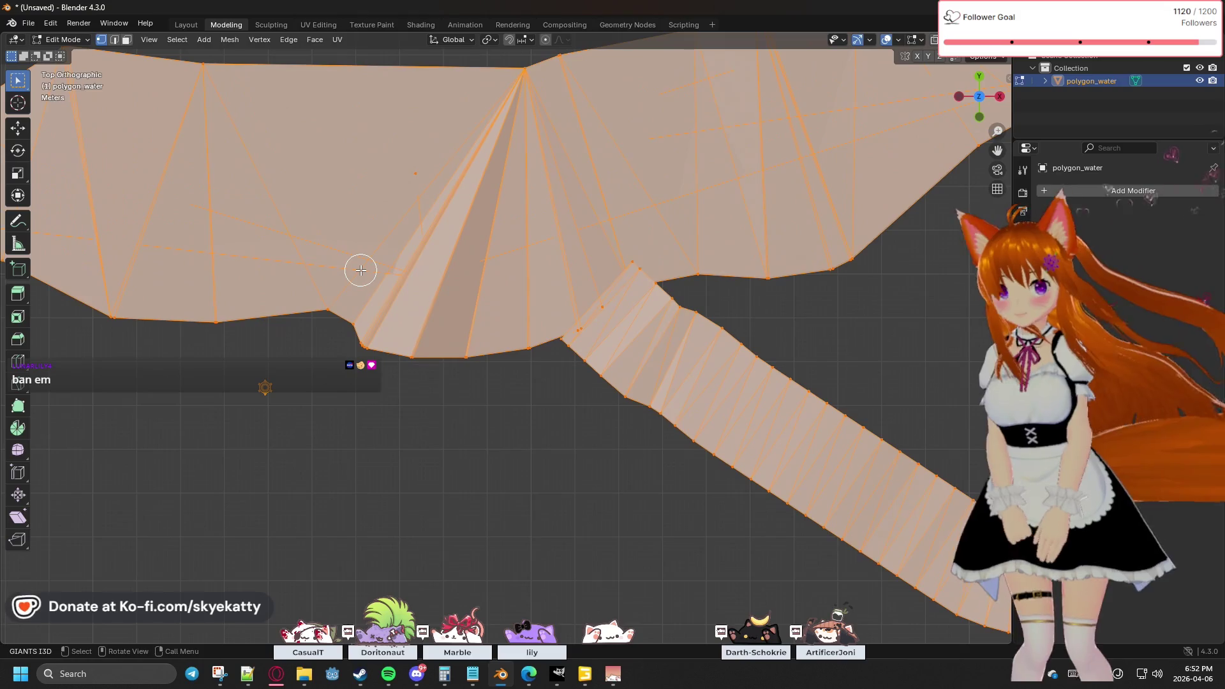
pyautogui.scroll(-1, 356, 155)
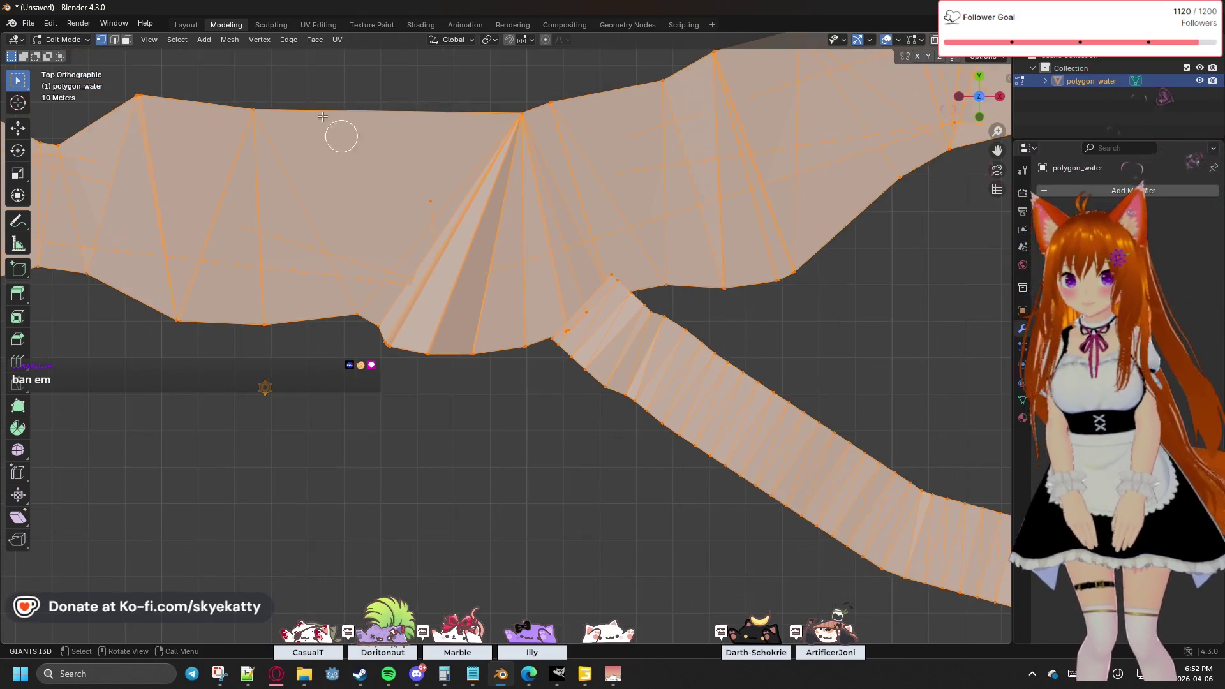
# Step: Look through the Mesh and Vertex menu options without running any, then bring up the Edge menu
pyautogui.click(230, 40)
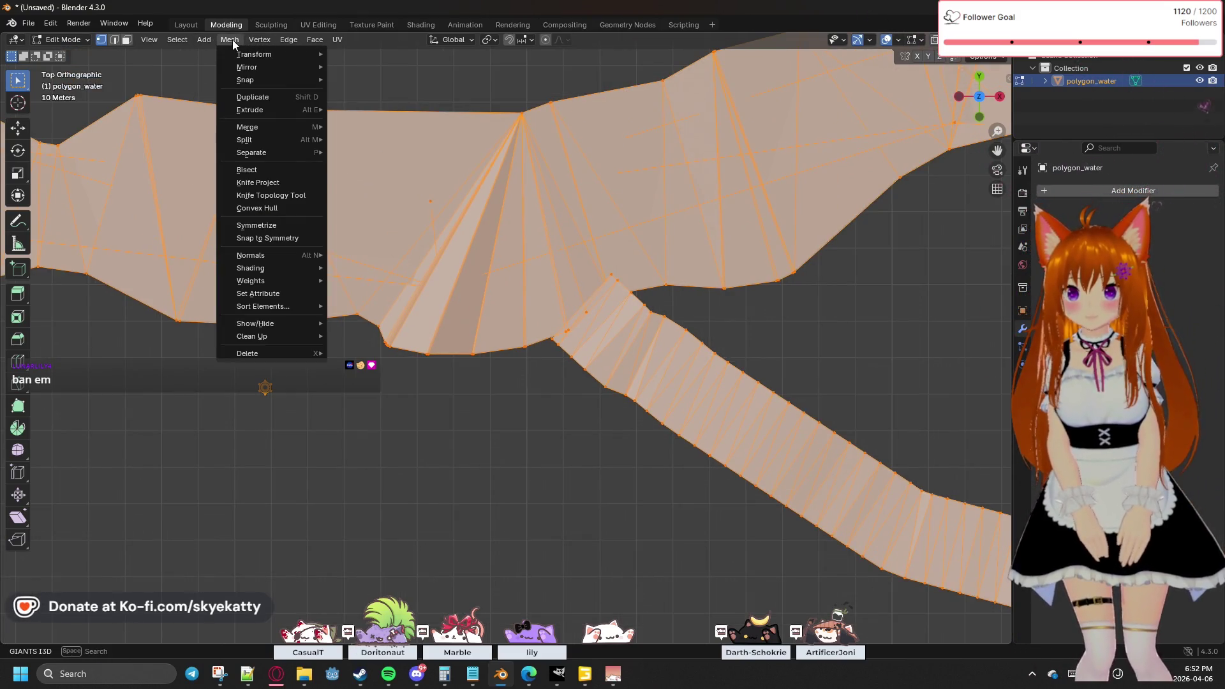
pyautogui.moveTo(243, 51)
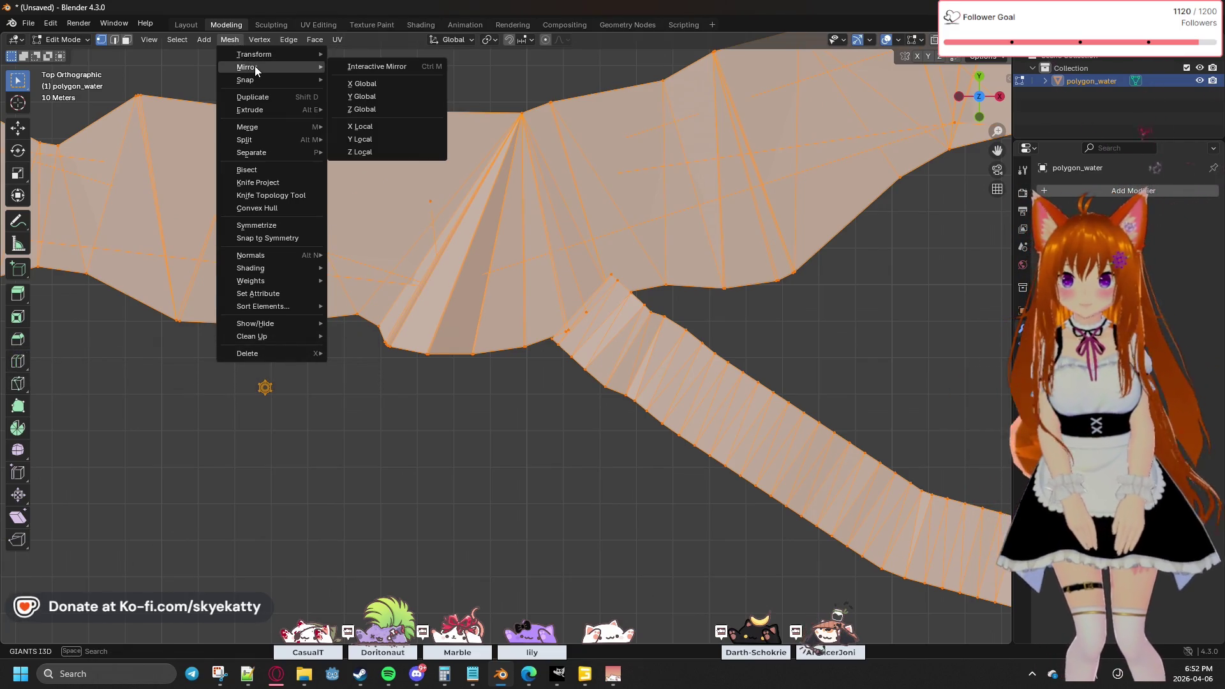
pyautogui.moveTo(267, 254)
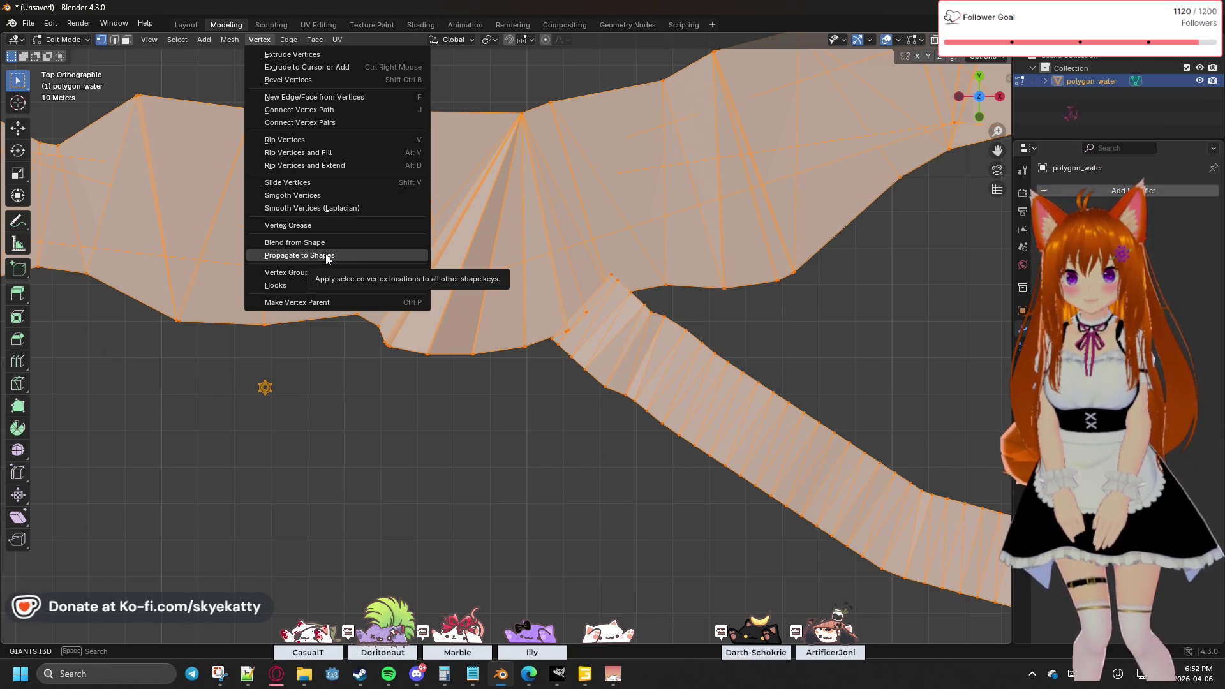
pyautogui.moveTo(326, 282)
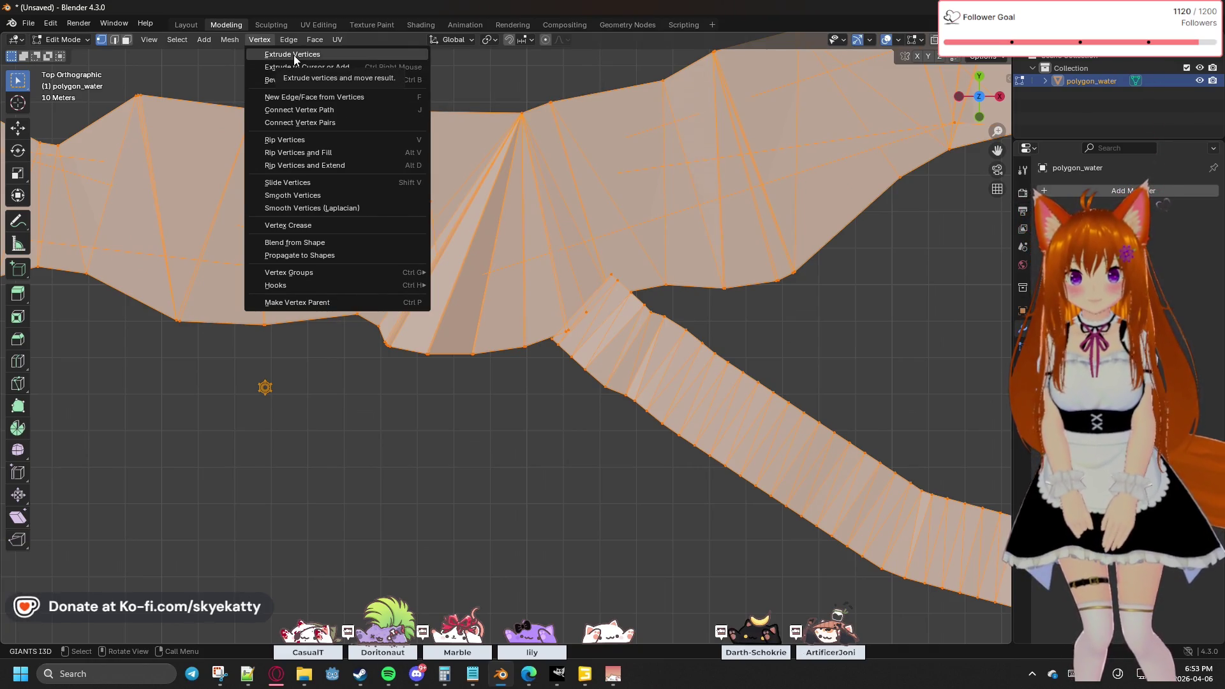
pyautogui.press('Escape')
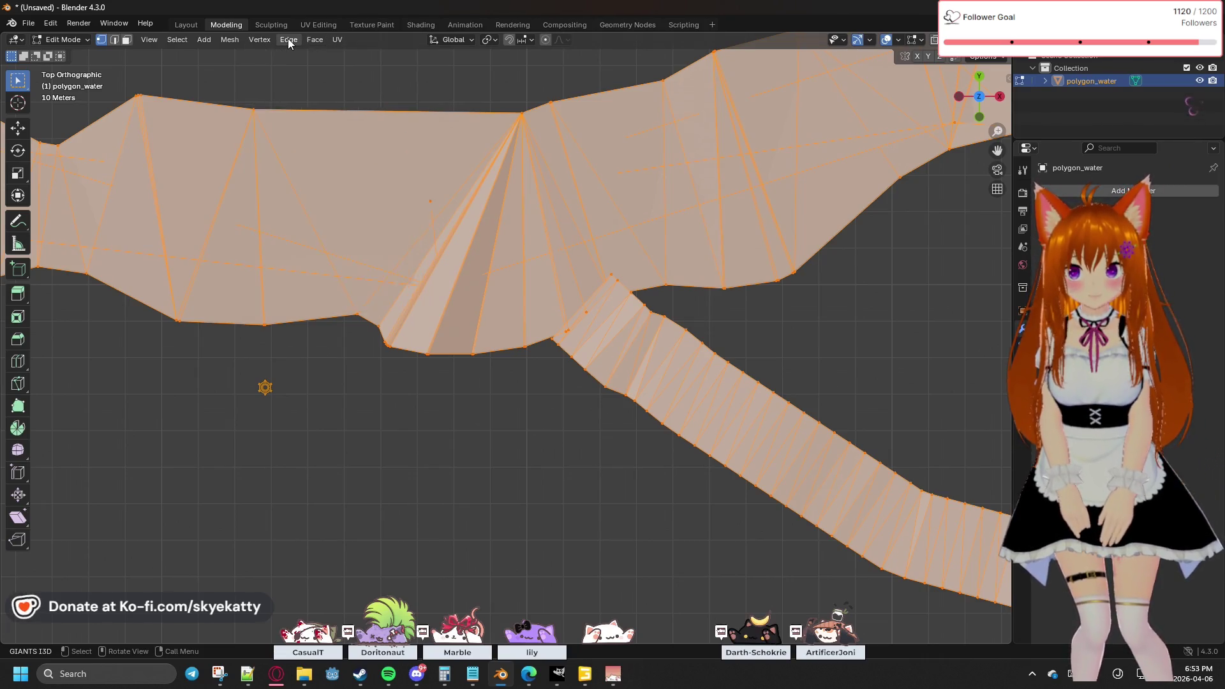
pyautogui.click(289, 41)
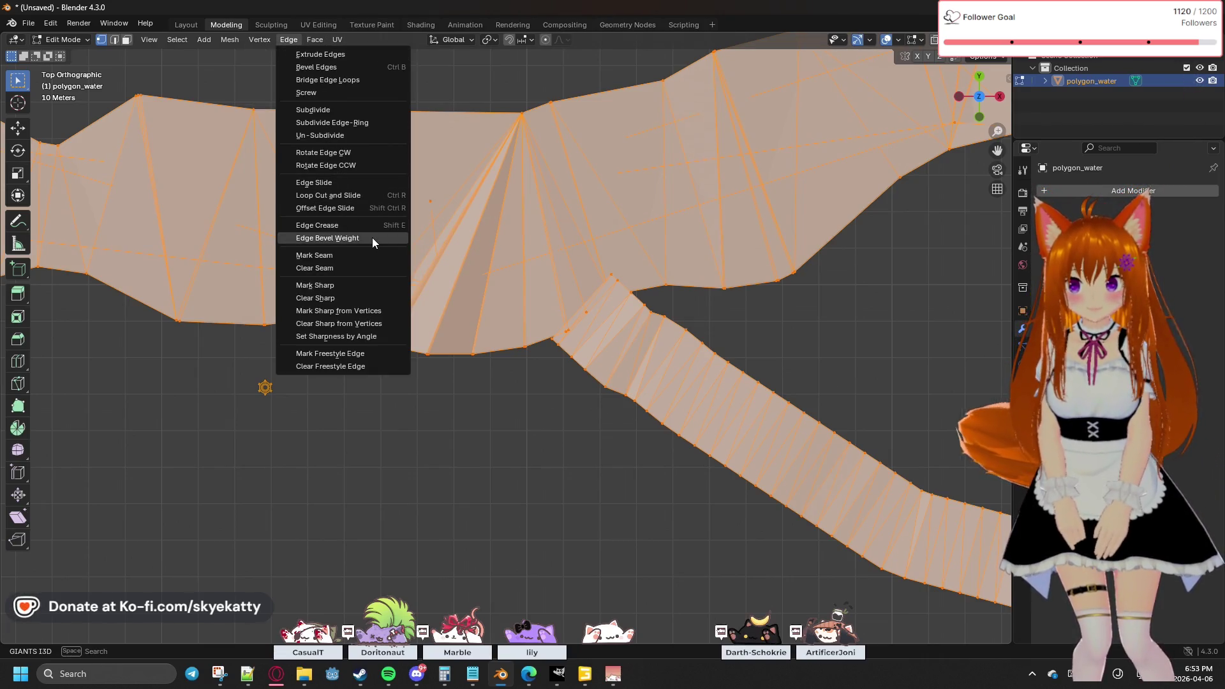
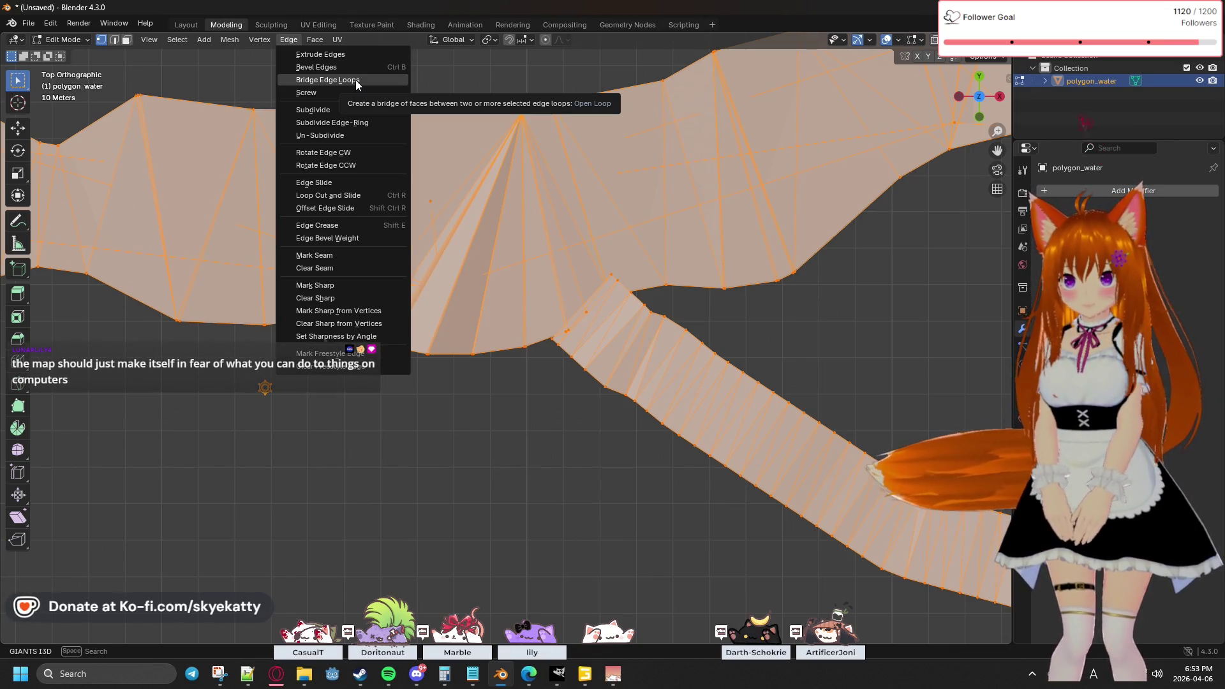
# Step: Open the Face menu and apply Beautify Faces to the water mesh
pyautogui.click(308, 41)
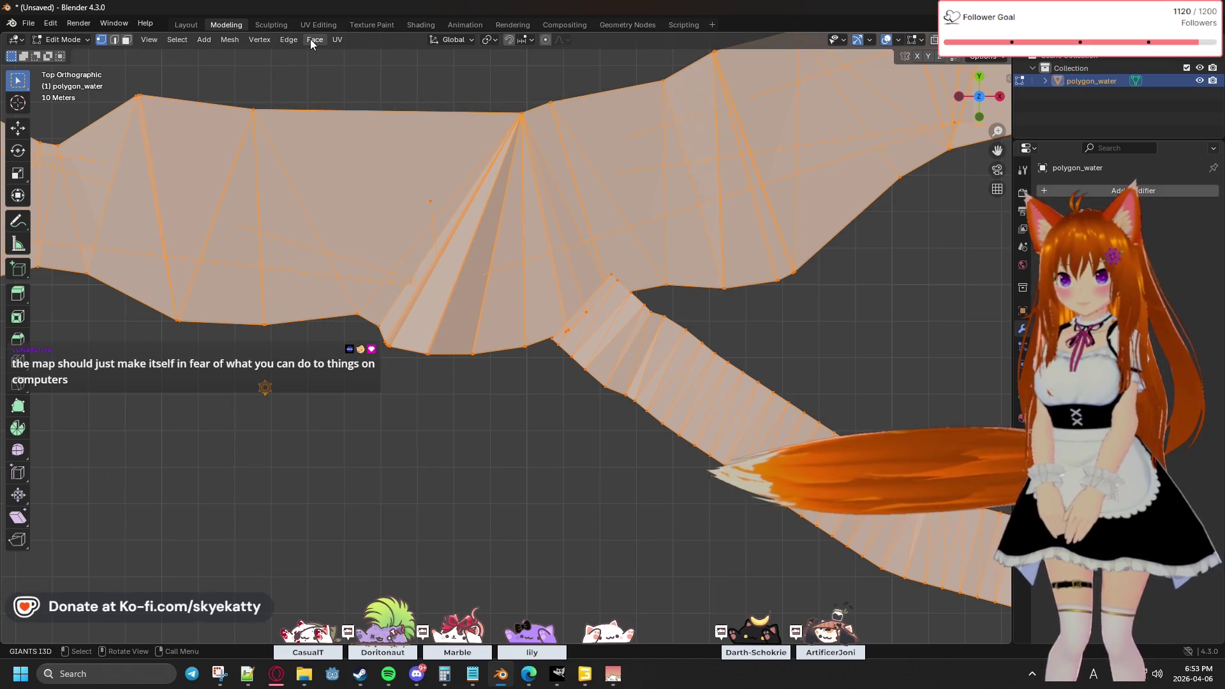
pyautogui.click(310, 39)
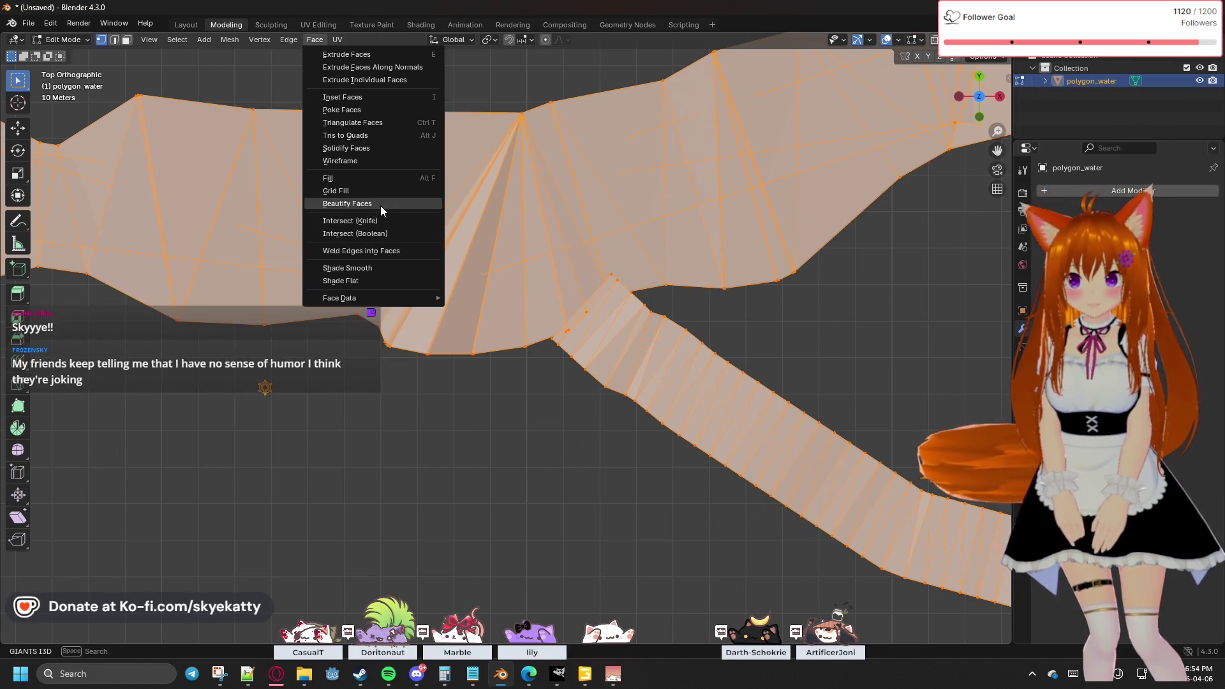
pyautogui.click(380, 204)
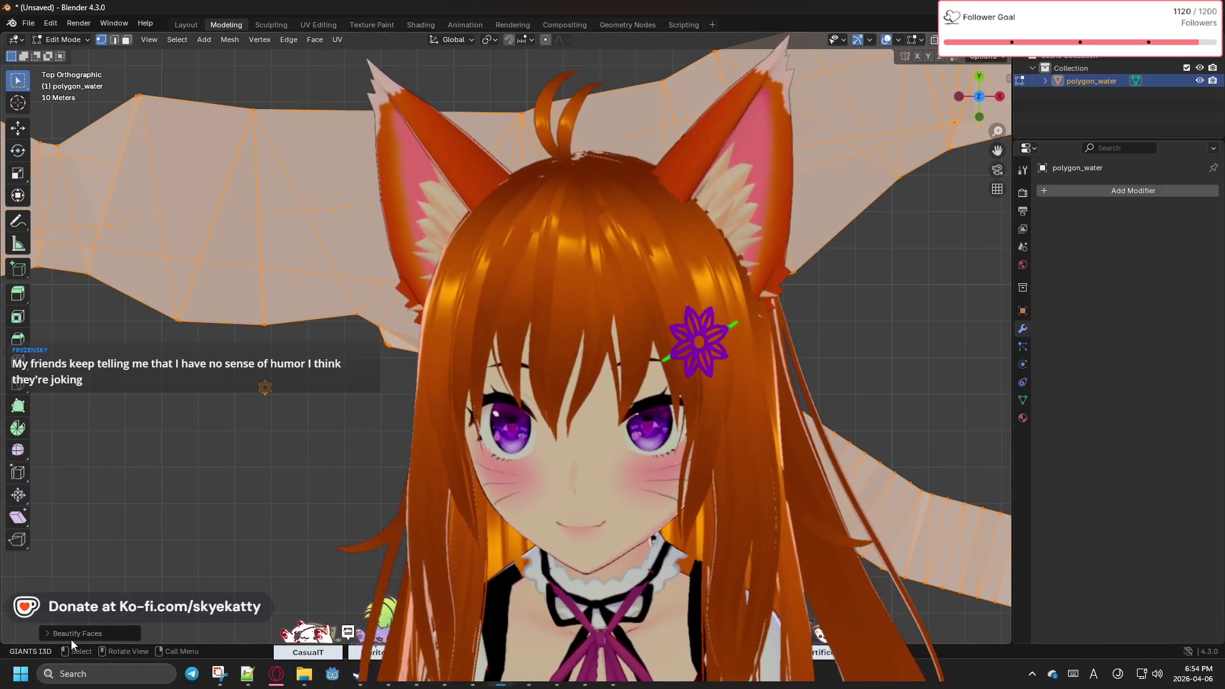
# Step: Set the Beautify Faces Max Angle to 180° in the redo panel
pyautogui.click(71, 638)
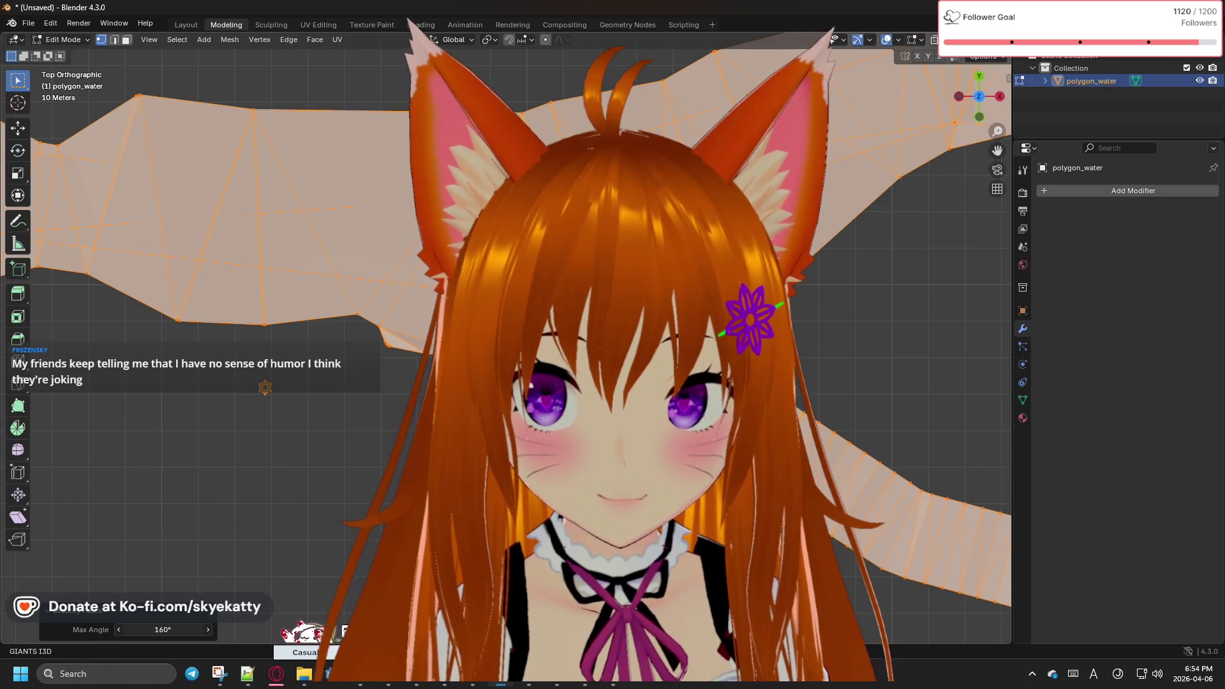
pyautogui.moveTo(163, 630)
pyautogui.mouseDown()
pyautogui.moveTo(96, 629)
pyautogui.moveTo(213, 629)
pyautogui.moveTo(137, 629)
pyautogui.mouseUp()
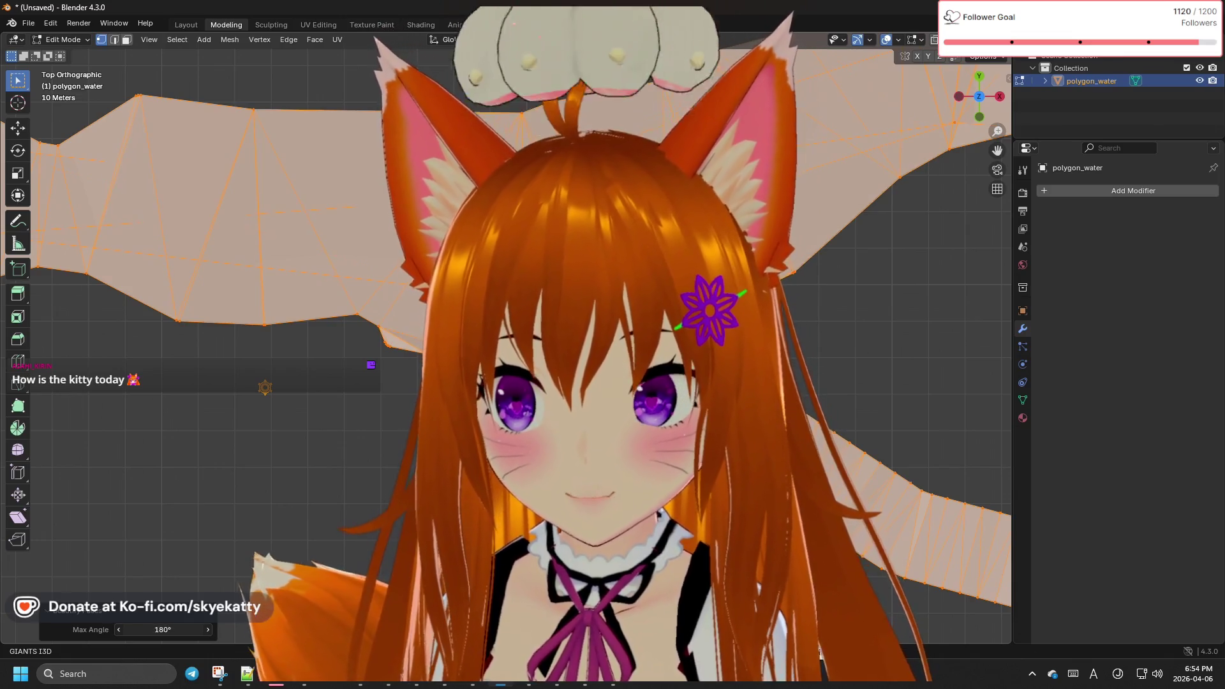
pyautogui.moveTo(118, 629); pyautogui.dragTo(210, 629)
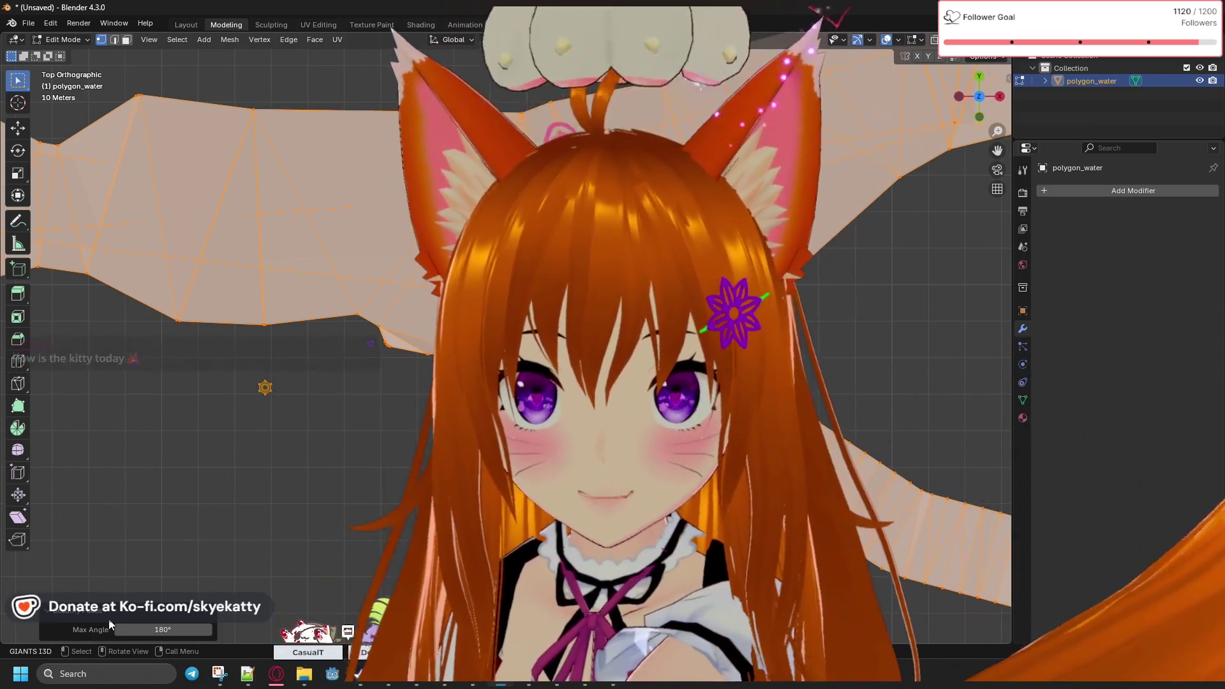
# Step: Select the entire water mesh
pyautogui.press('c')
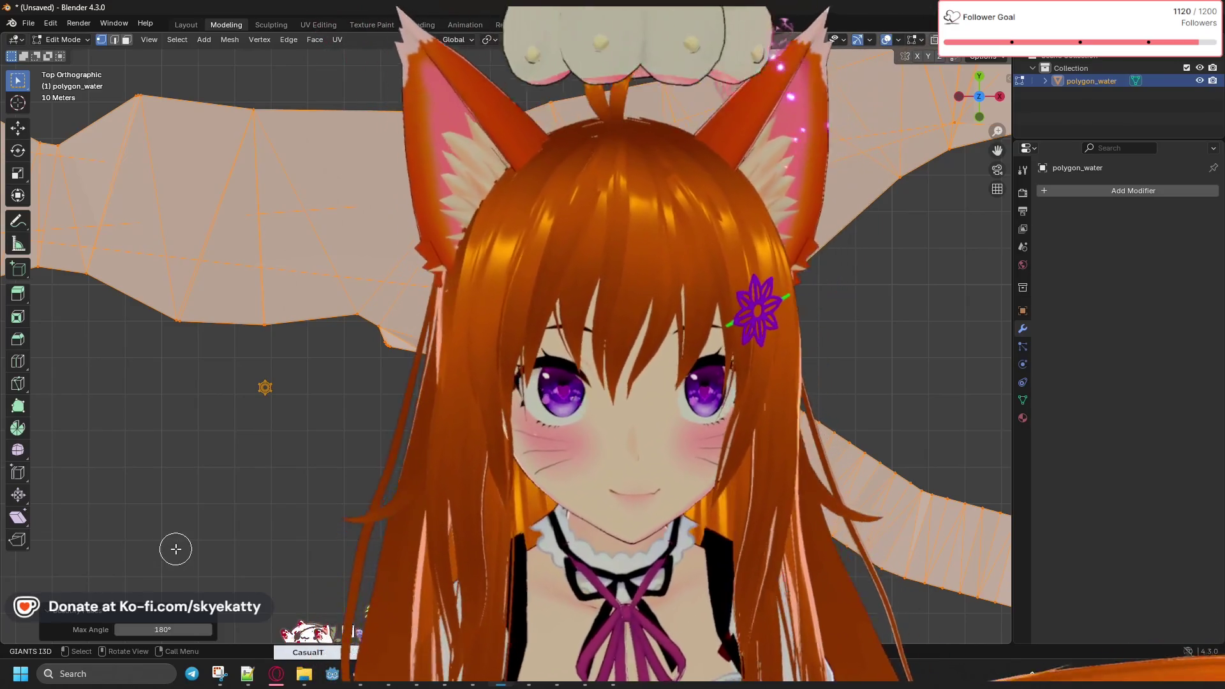
pyautogui.rightClick(260, 481)
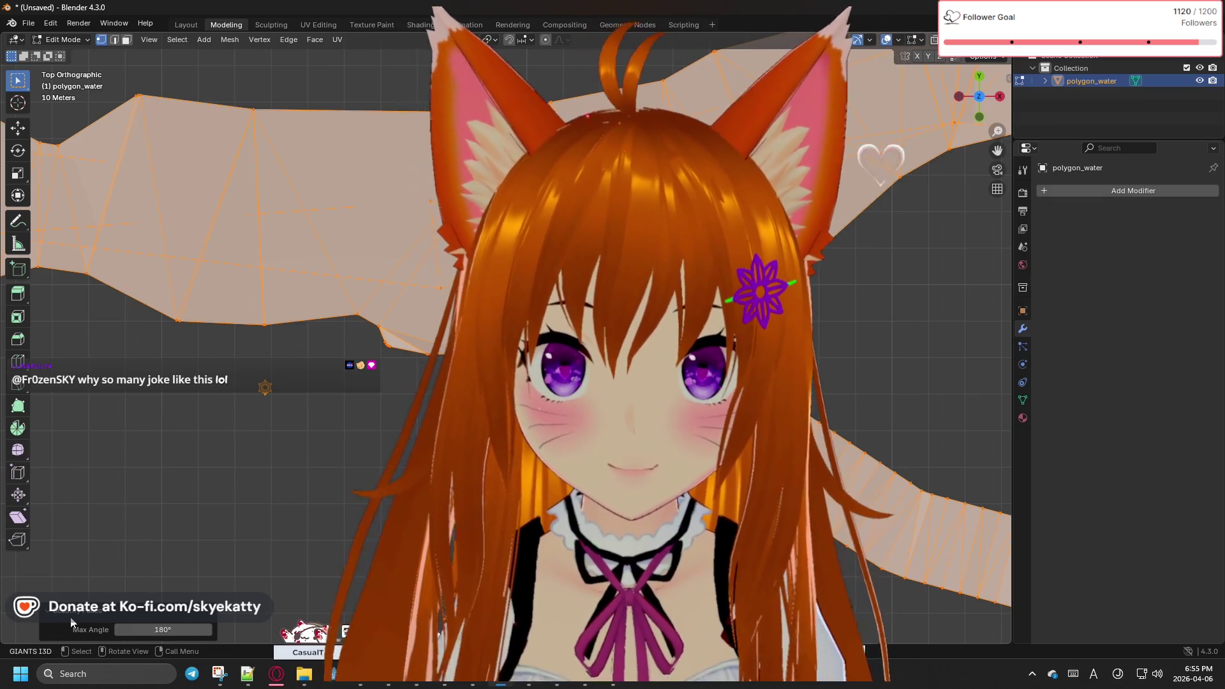
pyautogui.click(260, 495)
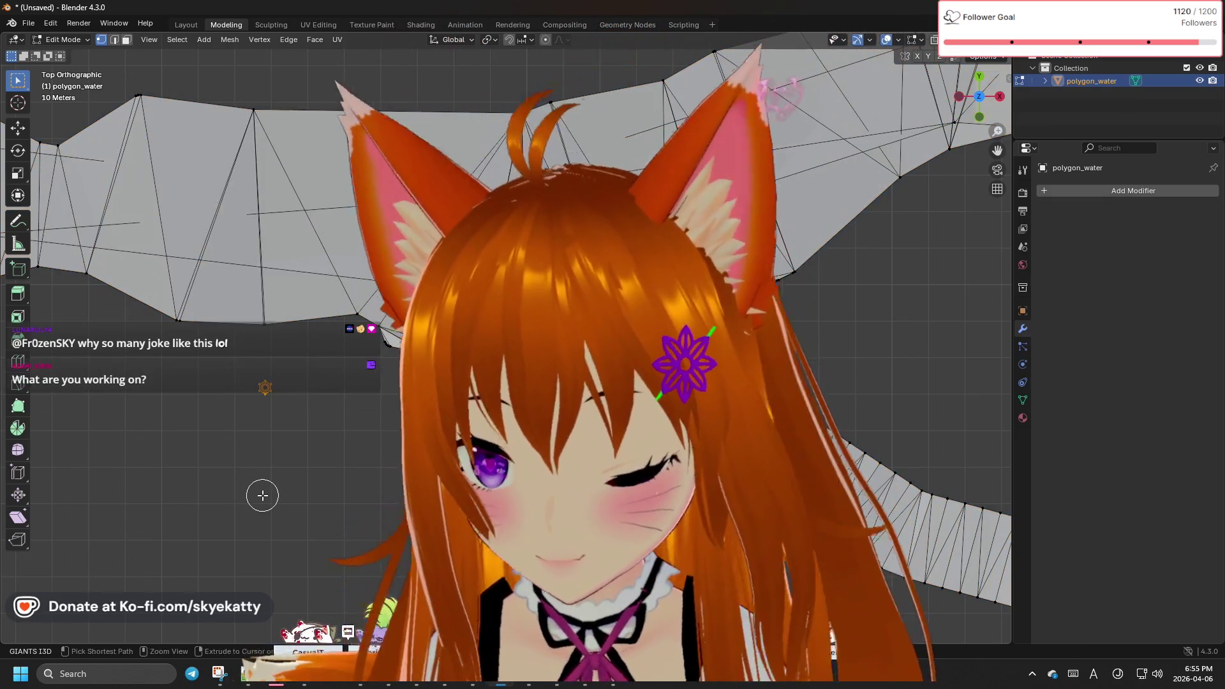
pyautogui.press('a')
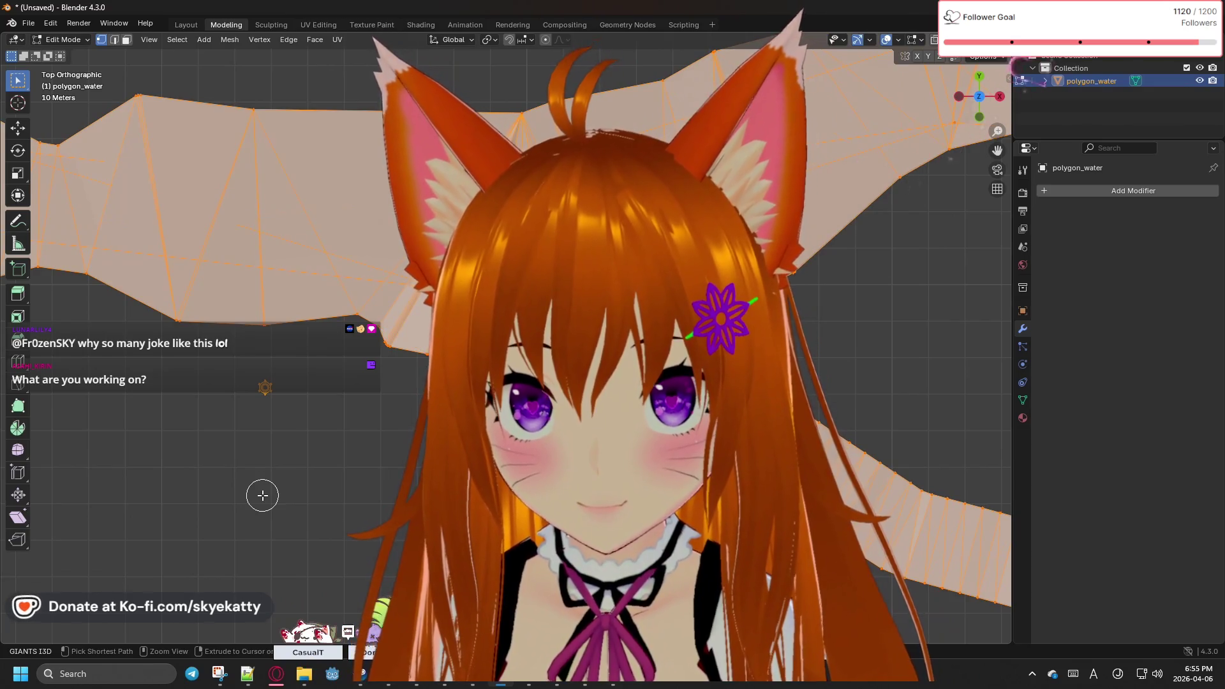
pyautogui.click(262, 495)
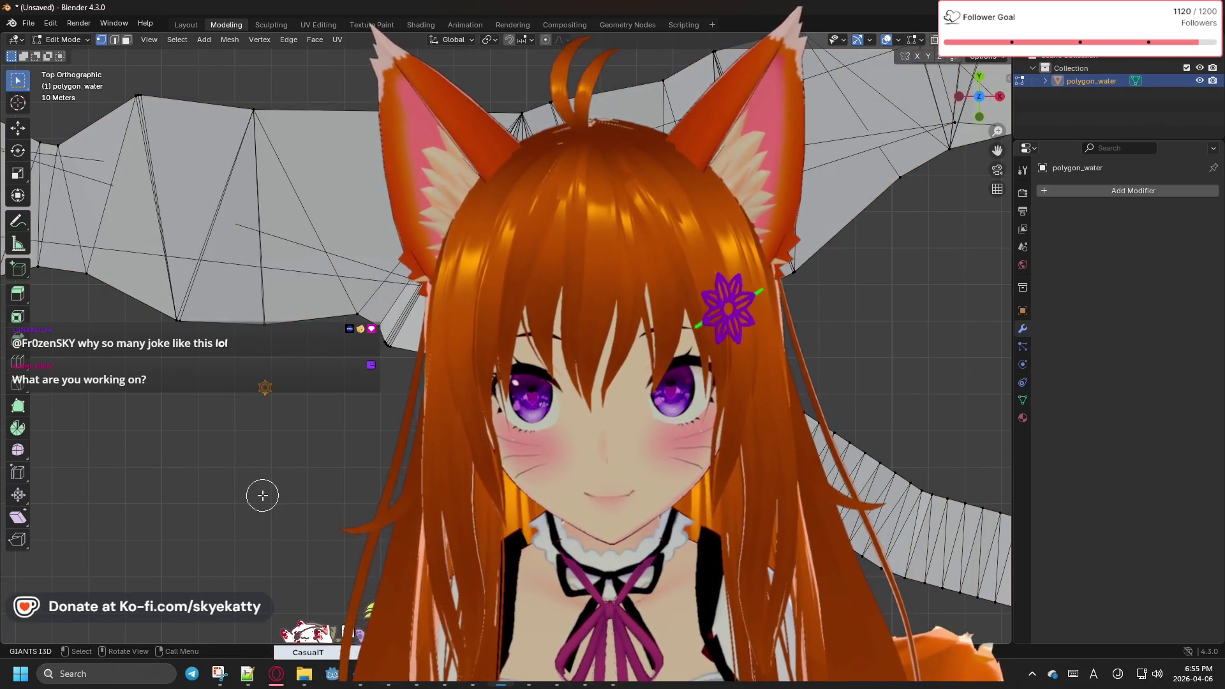
pyautogui.press('a')
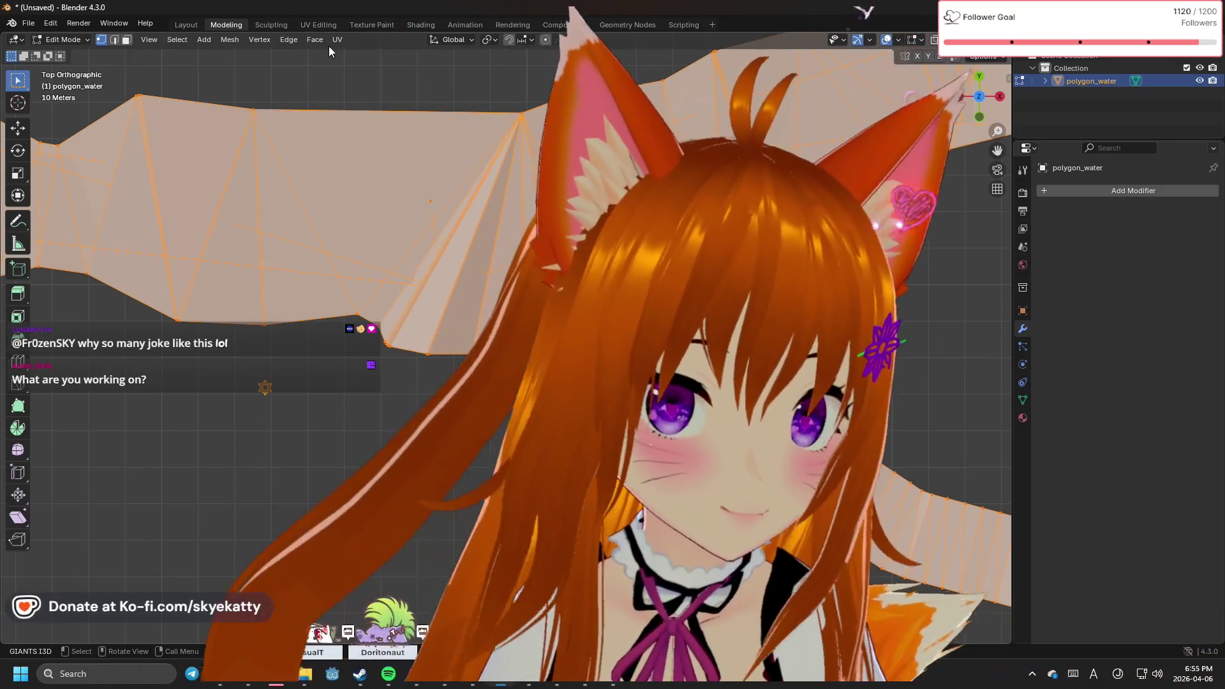
# Step: Split faces where they intersect with Intersect (Knife), then deselect everything
pyautogui.click(327, 40)
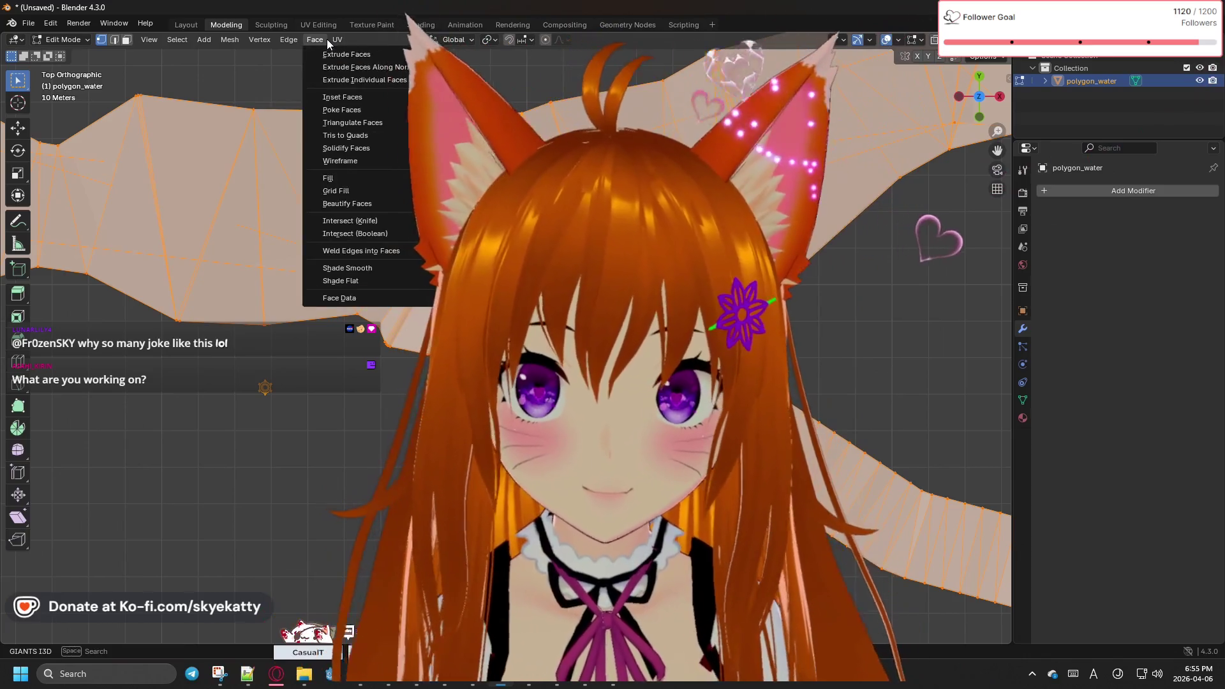
pyautogui.click(367, 220)
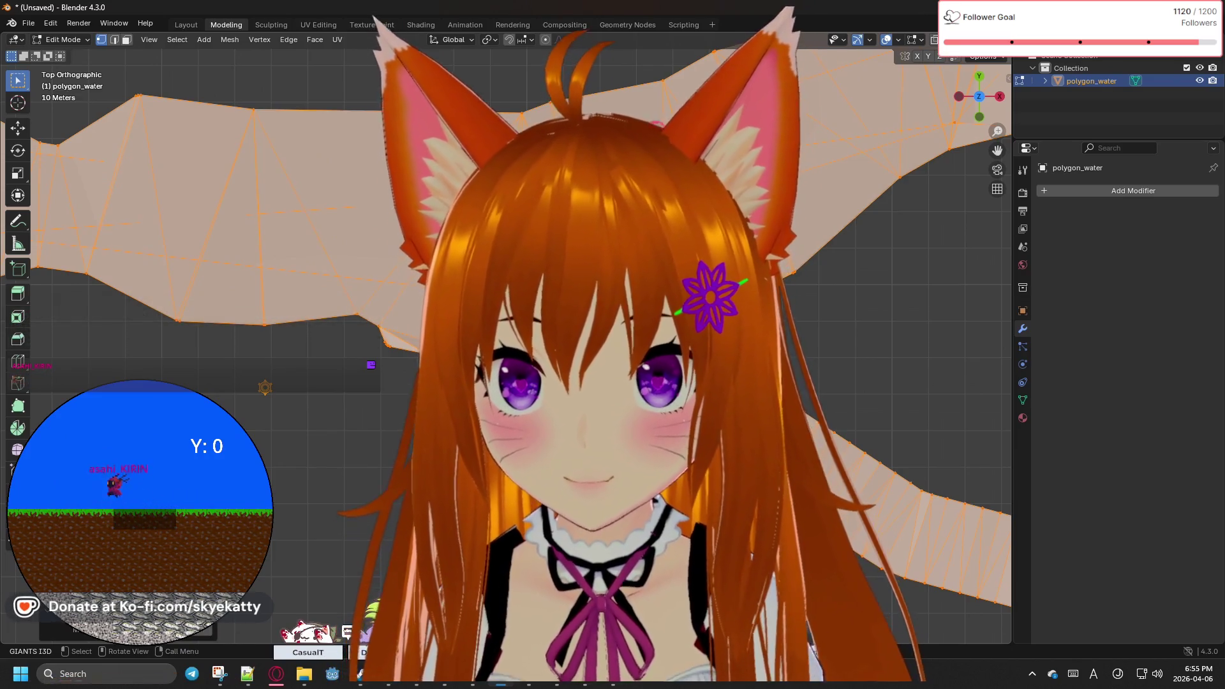
pyautogui.hotkey('alt', 'a')
pyautogui.scroll(-8, 504, 338)
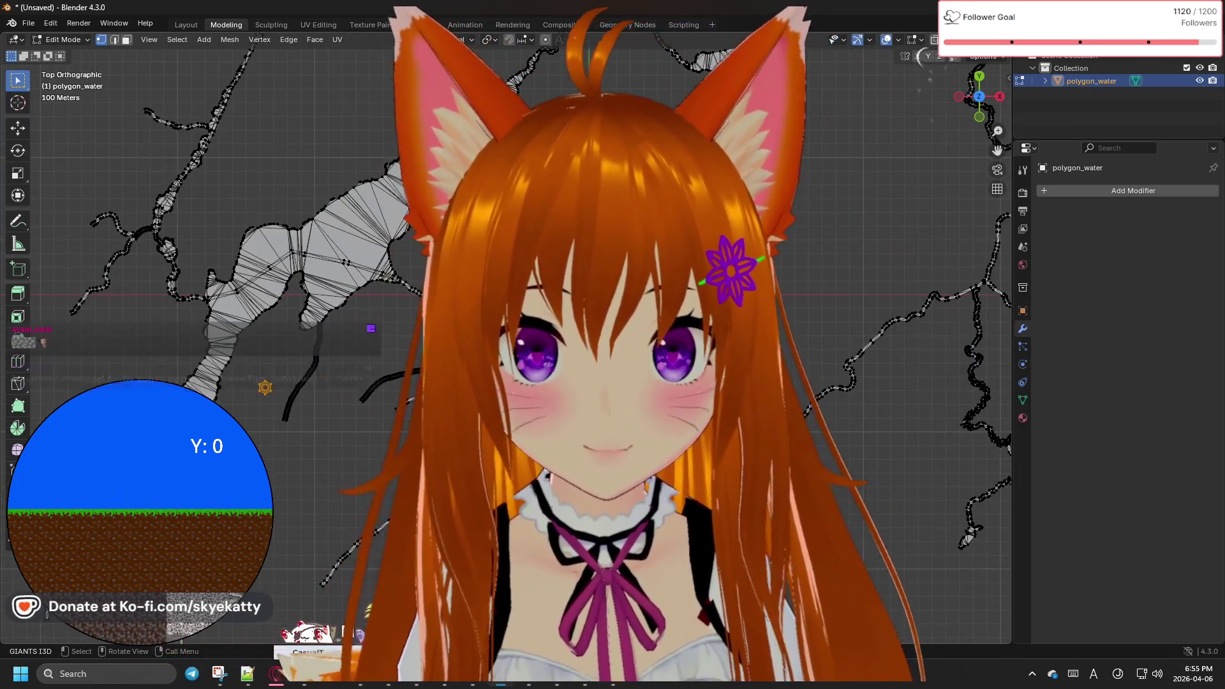
pyautogui.moveTo(467, 202)
pyautogui.keyDown('shift'); pyautogui.mouseDown(button='middle')
pyautogui.moveTo(594, 225)
pyautogui.moveTo(636, 250)
pyautogui.moveTo(591, 322)
pyautogui.moveTo(596, 298)
pyautogui.moveTo(580, 389)
pyautogui.mouseUp(button='middle'); pyautogui.keyUp('shift')
pyautogui.moveTo(983, 80)
pyautogui.mouseDown()
pyautogui.moveTo(979, 95)
pyautogui.moveTo(983, 85)
pyautogui.mouseUp()
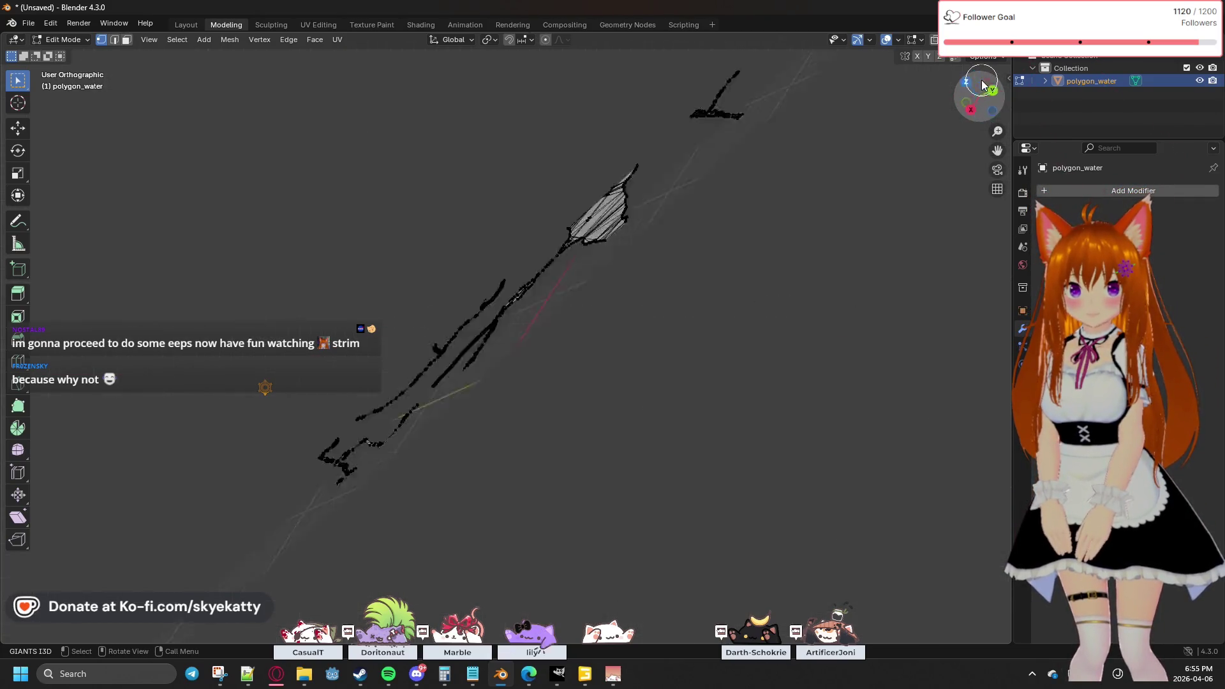
pyautogui.click(981, 83)
pyautogui.scroll(3, 526, 465)
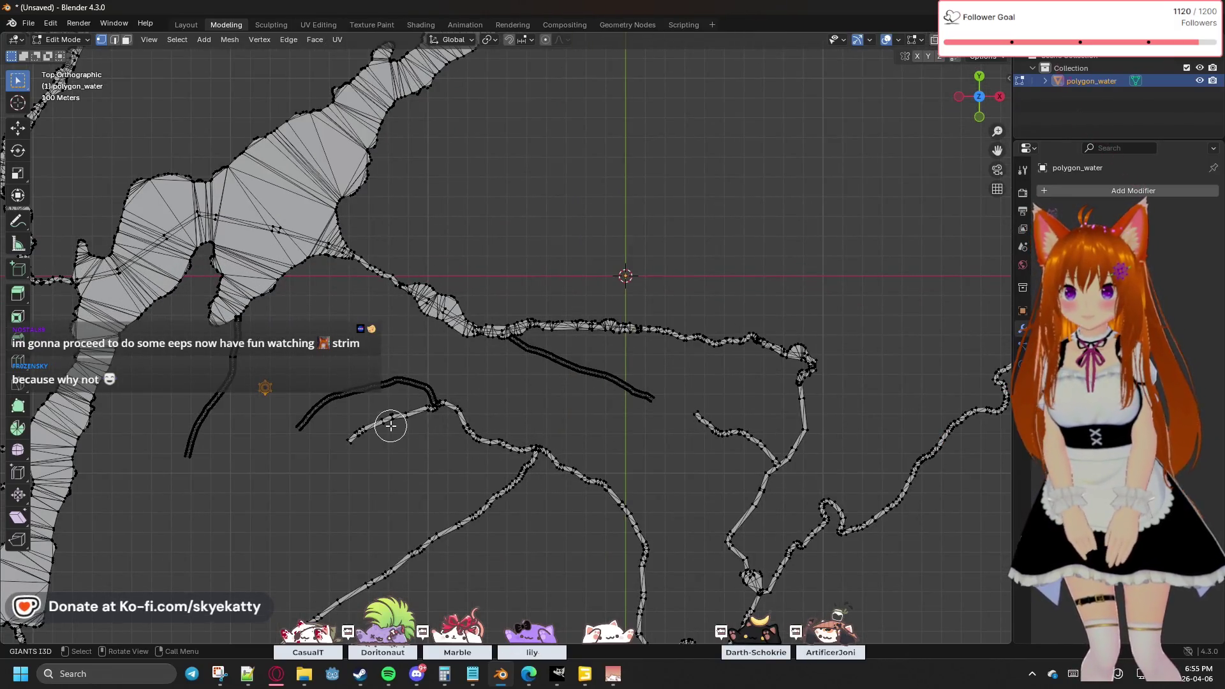
pyautogui.moveTo(390, 424); pyautogui.dragTo(388, 331, button='middle')
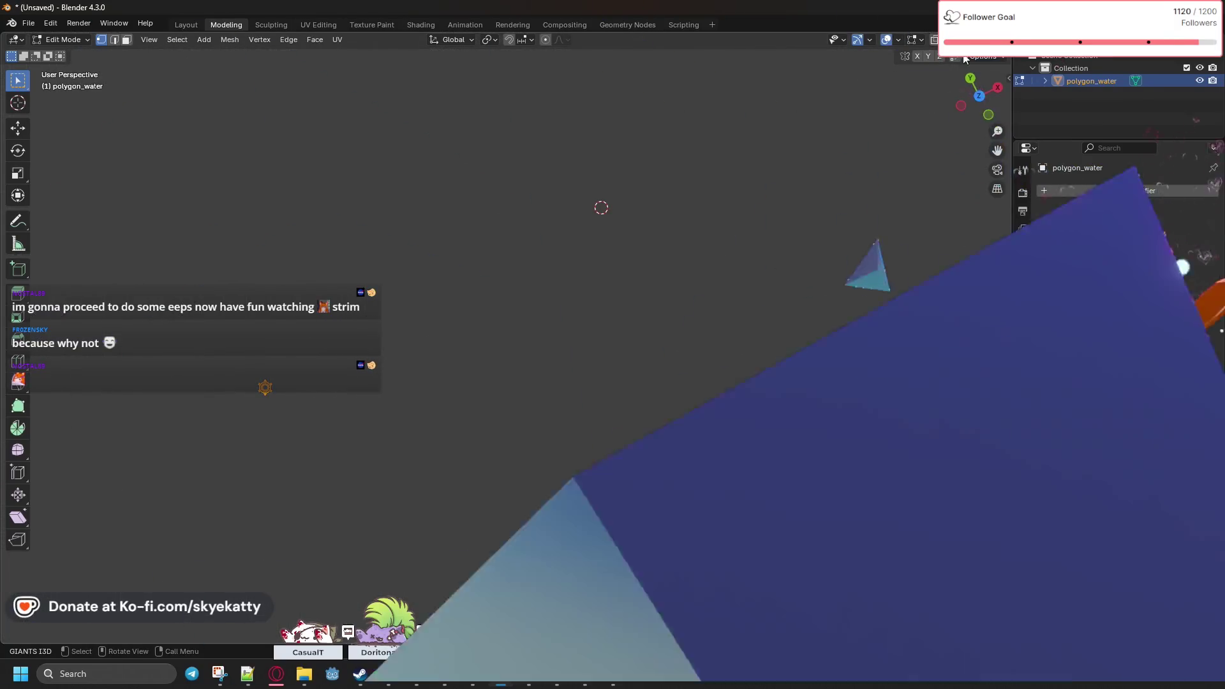
pyautogui.click(983, 100)
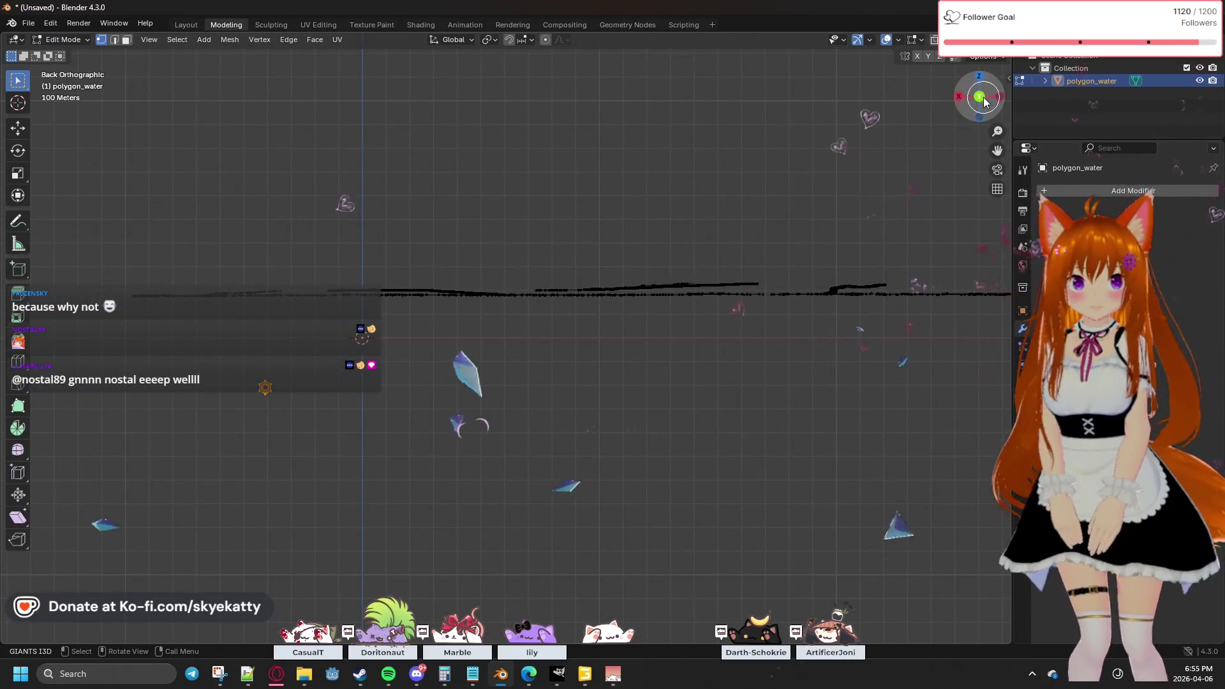
pyautogui.click(979, 75)
pyautogui.scroll(4, 342, 314)
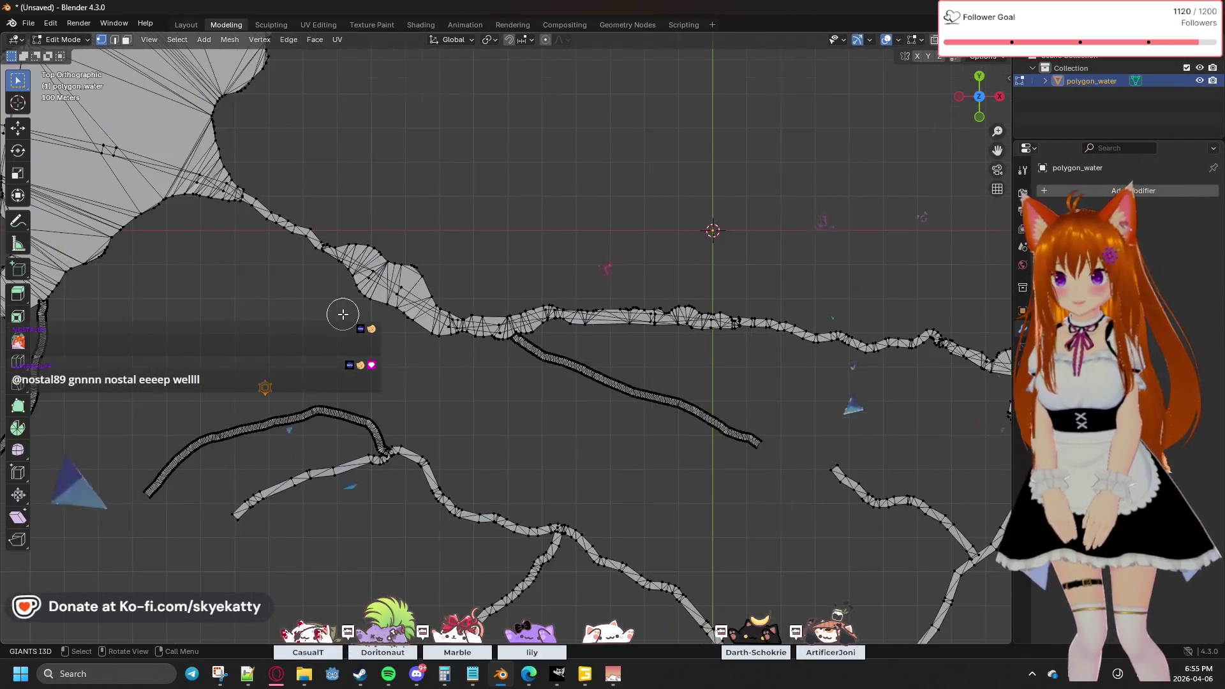
pyautogui.scroll(2, 419, 360)
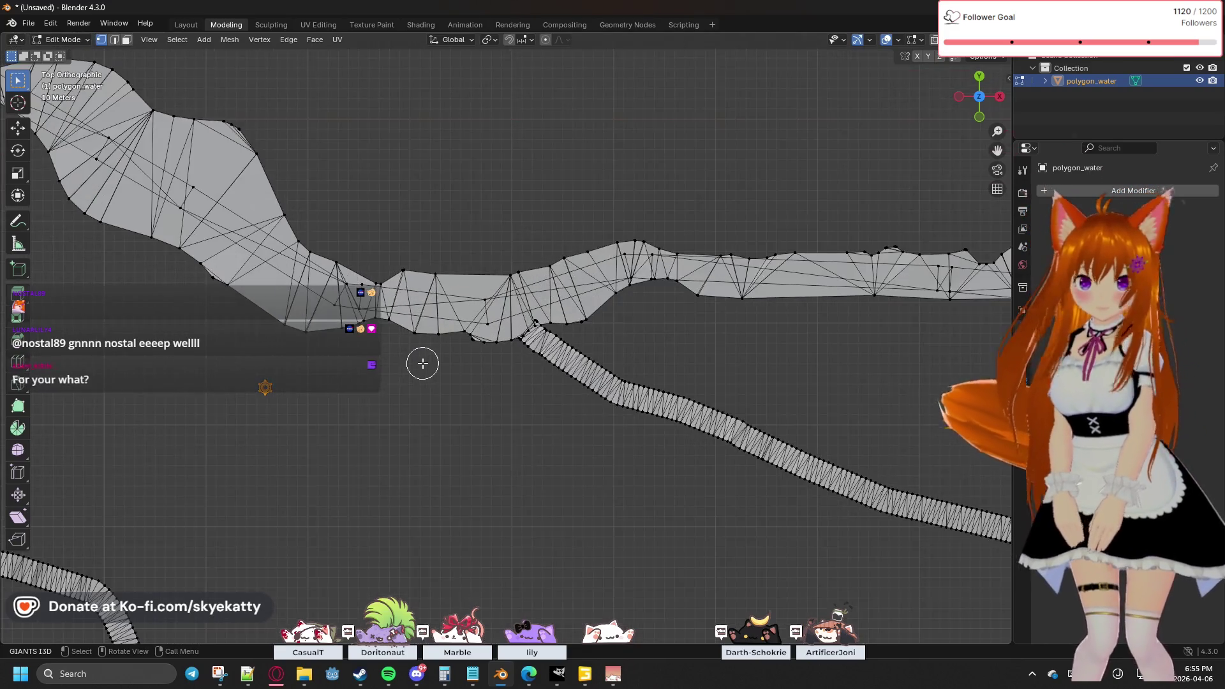
pyautogui.press('a')
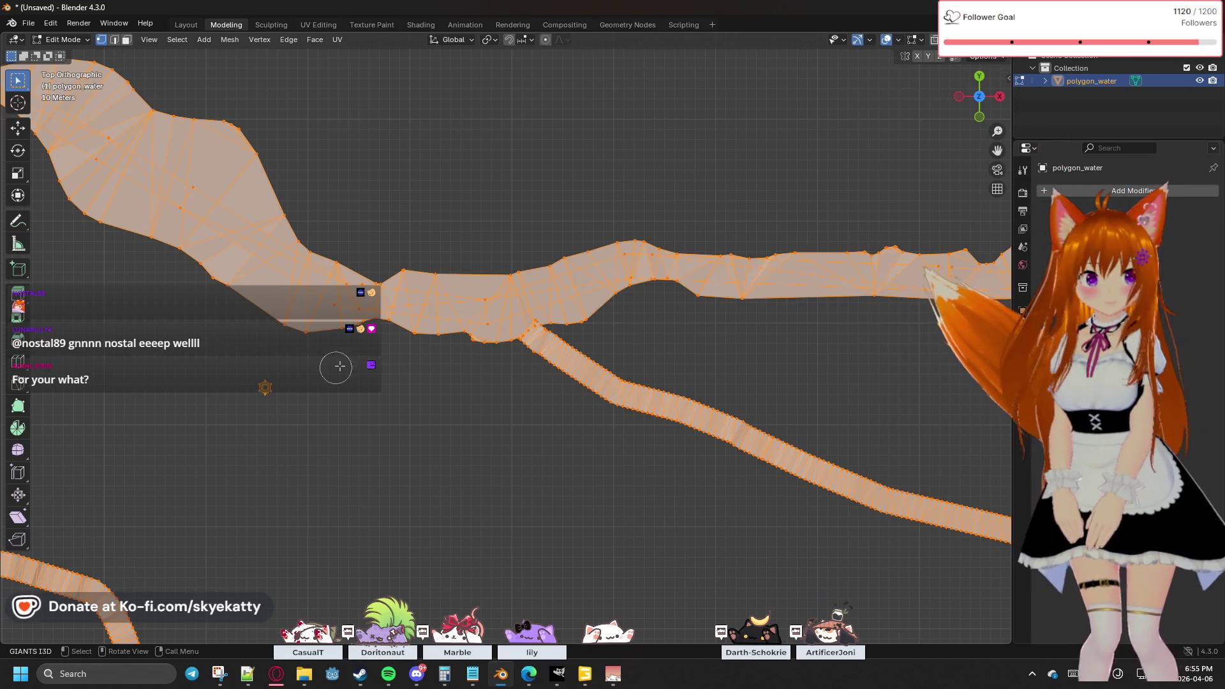
pyautogui.hotkey('alt', 'a')
pyautogui.scroll(2, 303, 351)
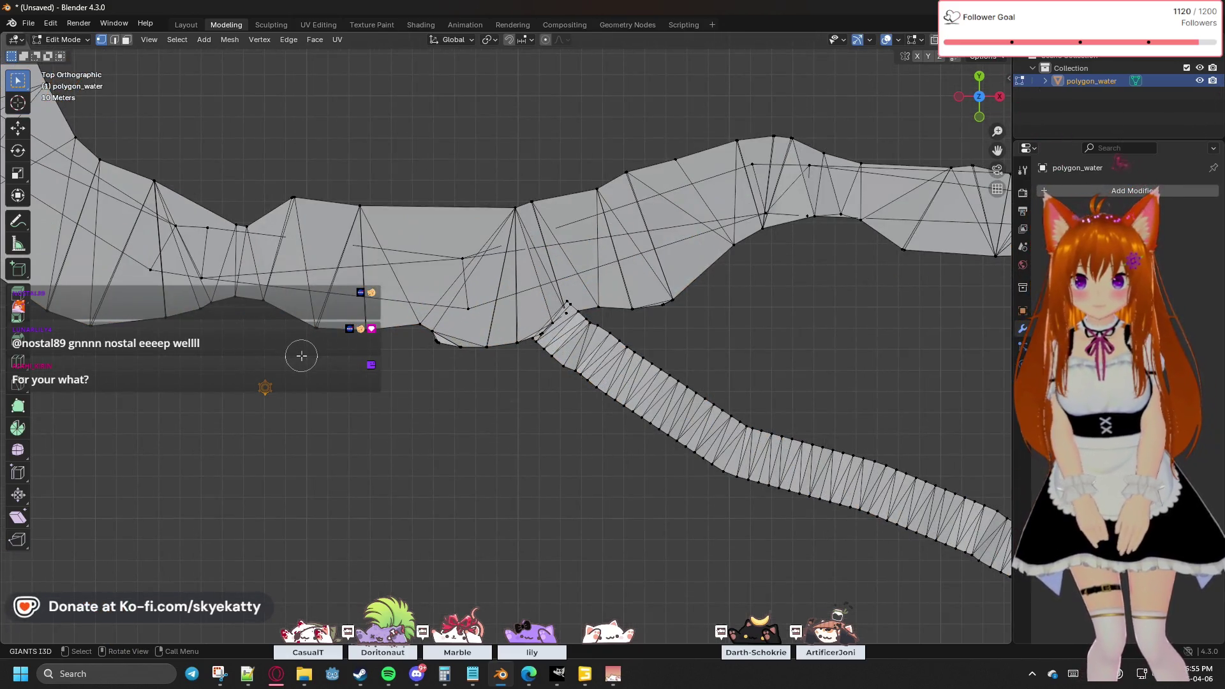
pyautogui.scroll(4, 382, 370)
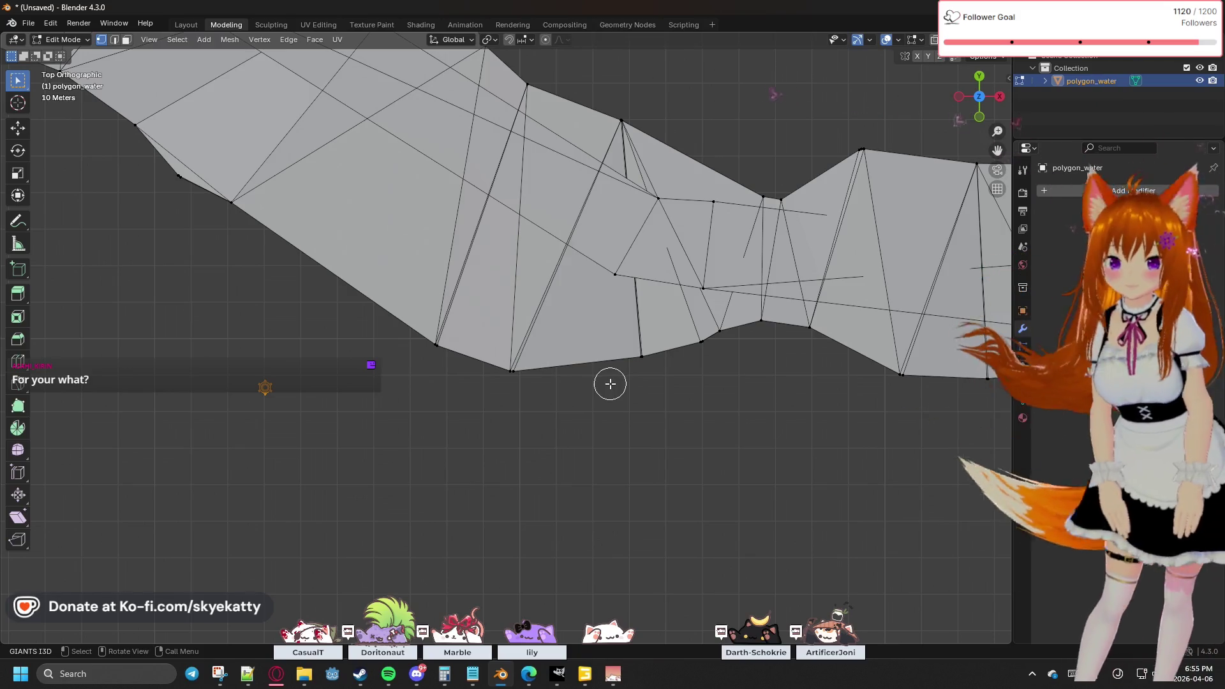
pyautogui.scroll(-4, 610, 384)
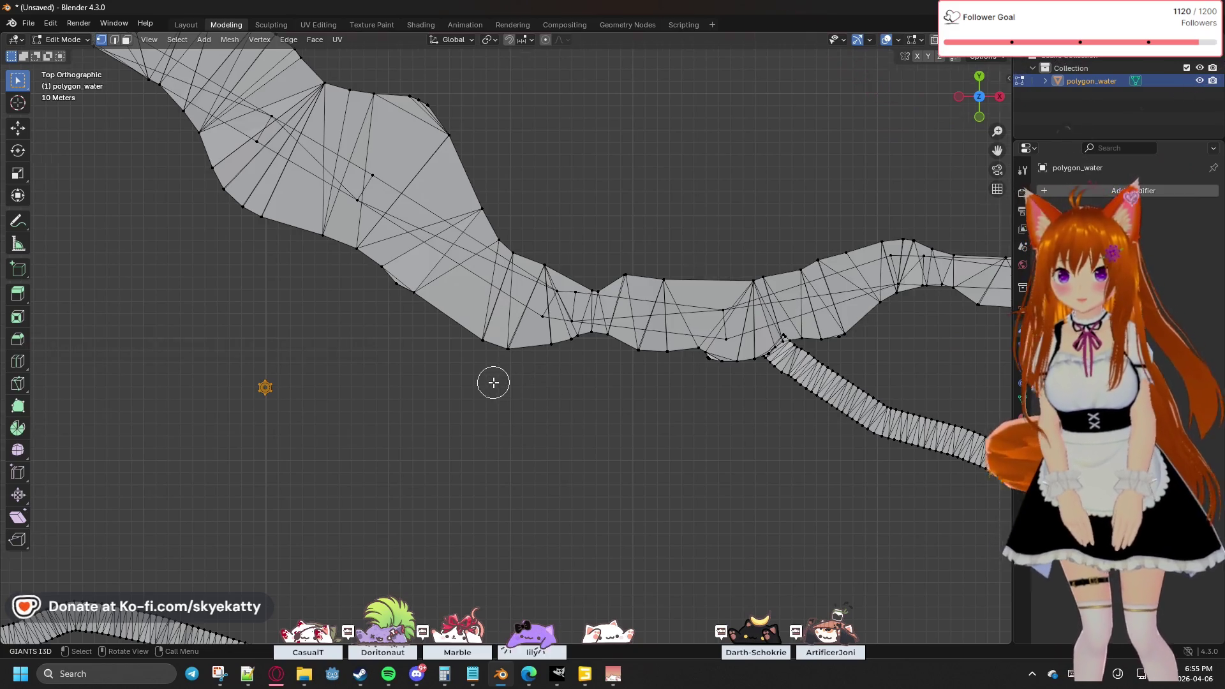
pyautogui.scroll(-2, 493, 383)
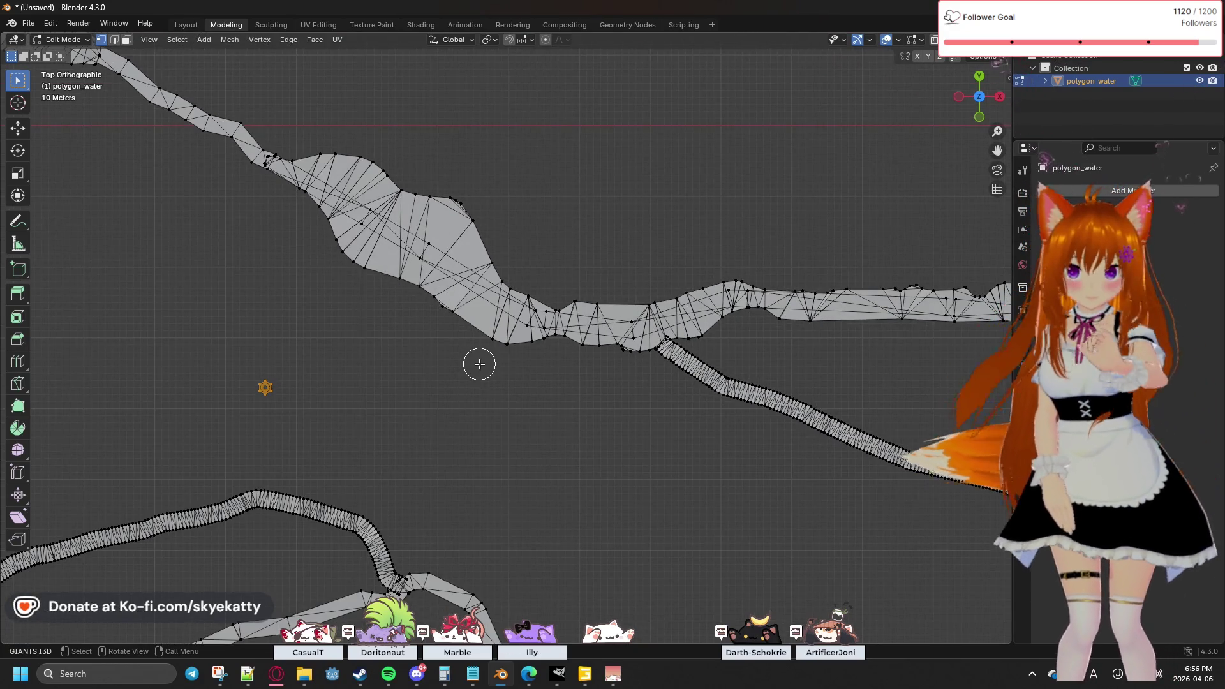
pyautogui.moveTo(479, 364)
pyautogui.mouseDown(button='middle')
pyautogui.moveTo(530, 377)
pyautogui.moveTo(623, 300)
pyautogui.moveTo(629, 274)
pyautogui.moveTo(643, 413)
pyautogui.mouseUp(button='middle')
pyautogui.moveTo(629, 362)
pyautogui.mouseDown(button='middle')
pyautogui.moveTo(675, 312)
pyautogui.moveTo(727, 383)
pyautogui.moveTo(705, 373)
pyautogui.moveTo(755, 356)
pyautogui.moveTo(763, 328)
pyautogui.moveTo(759, 371)
pyautogui.moveTo(773, 362)
pyautogui.mouseUp(button='middle')
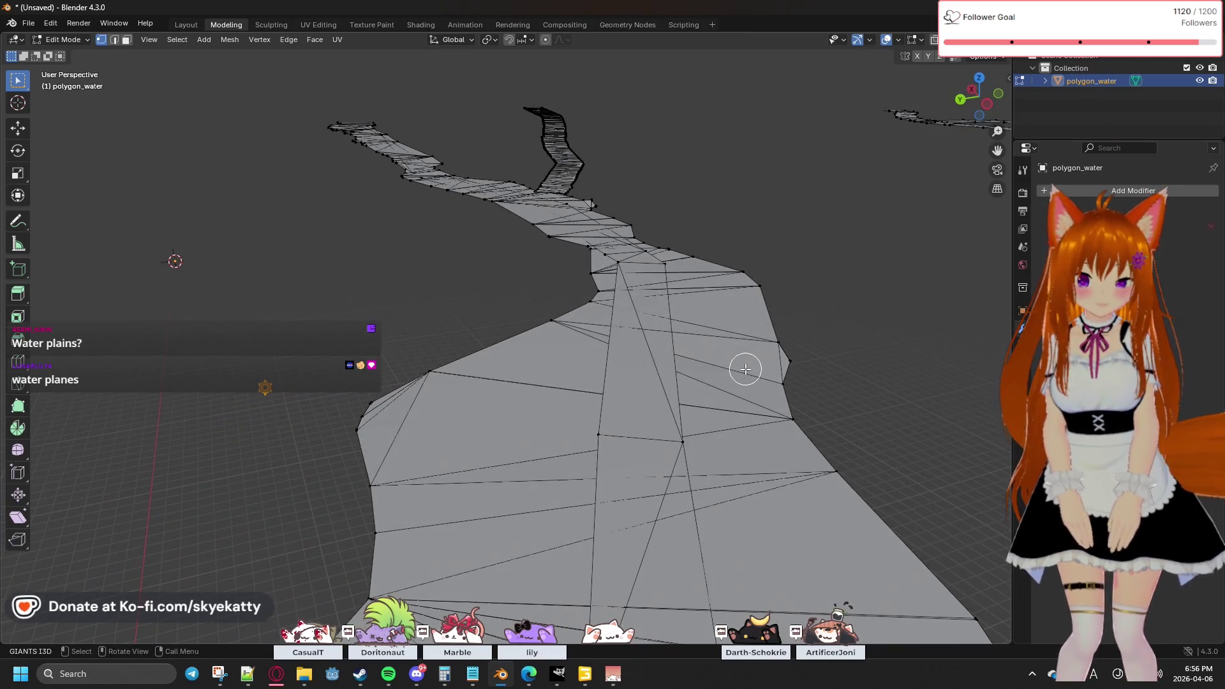
pyautogui.moveTo(585, 361)
pyautogui.mouseDown(button='middle')
pyautogui.moveTo(631, 331)
pyautogui.moveTo(647, 348)
pyautogui.mouseUp(button='middle')
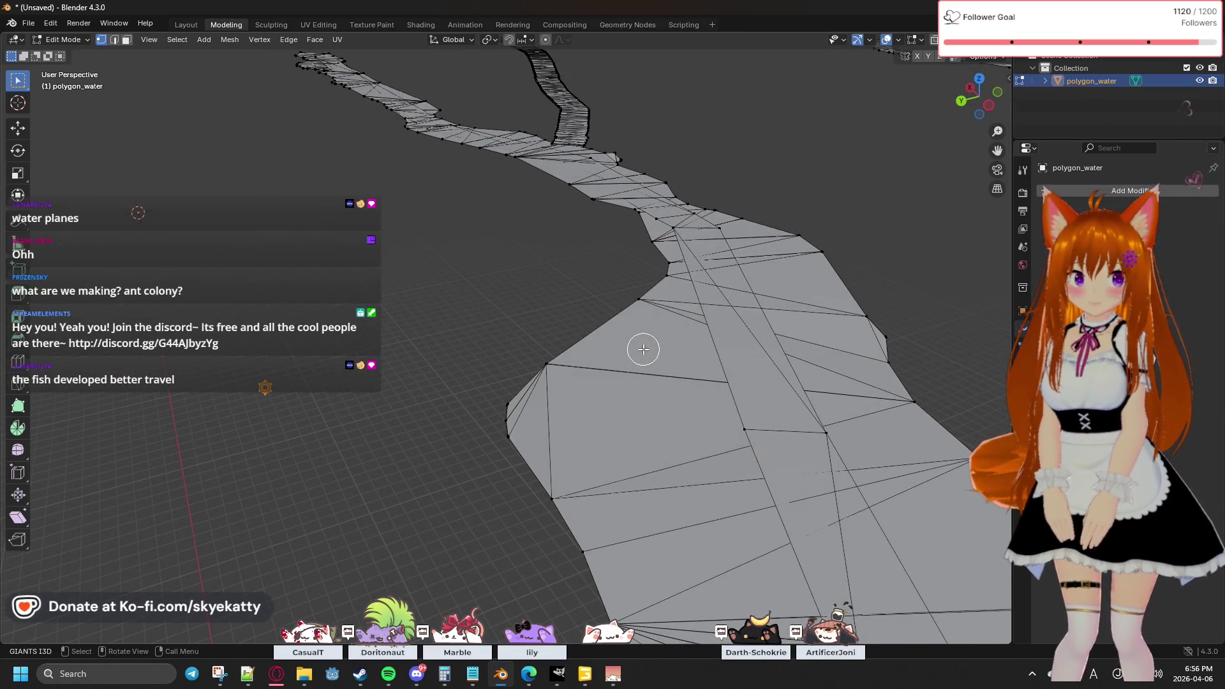
pyautogui.scroll(-2, 643, 349)
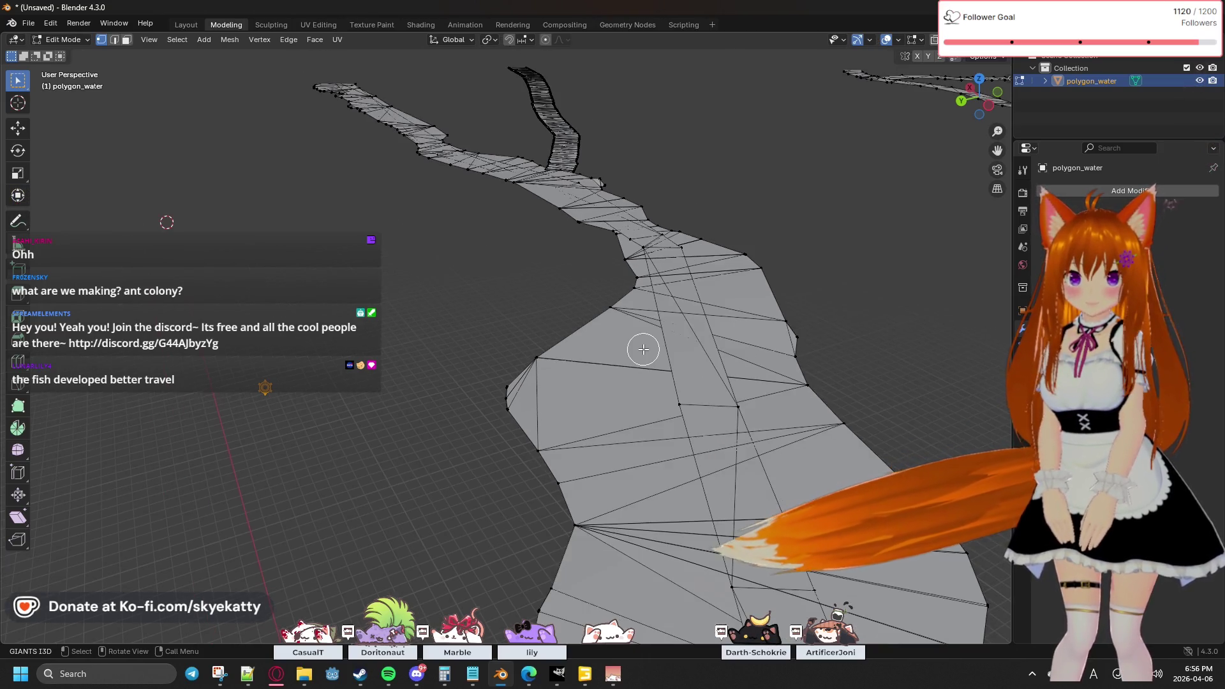
pyautogui.scroll(1, 643, 349)
pyautogui.scroll(-1, 642, 349)
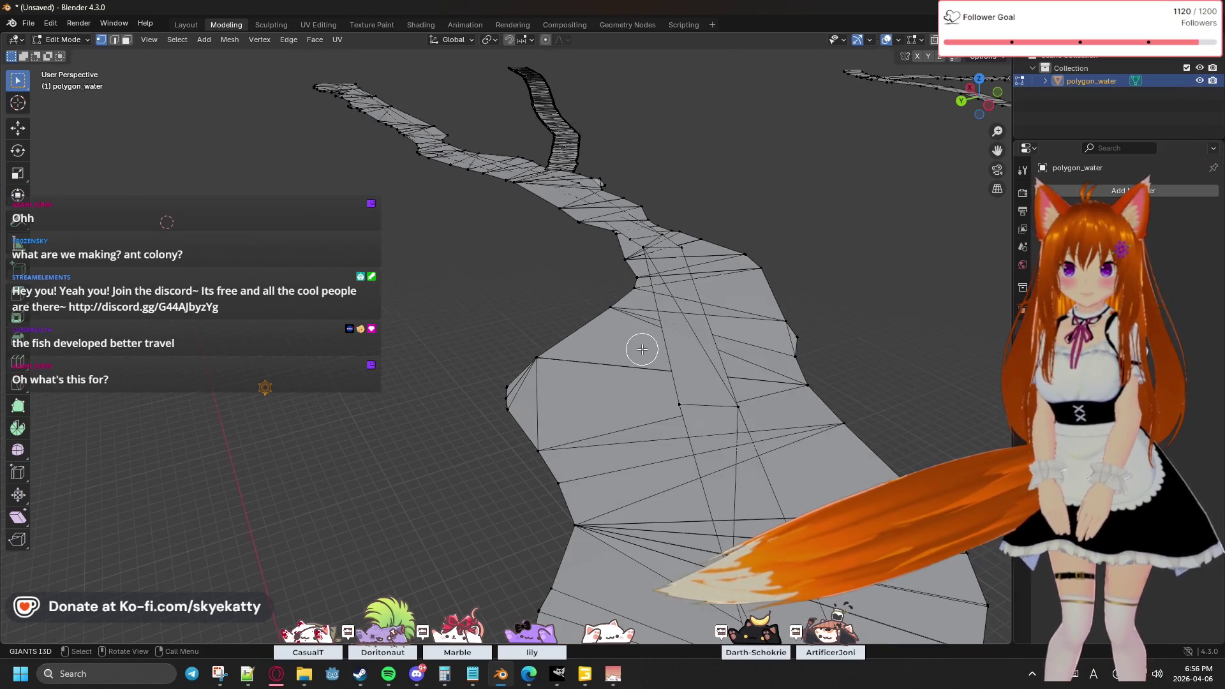
pyautogui.scroll(-2, 642, 349)
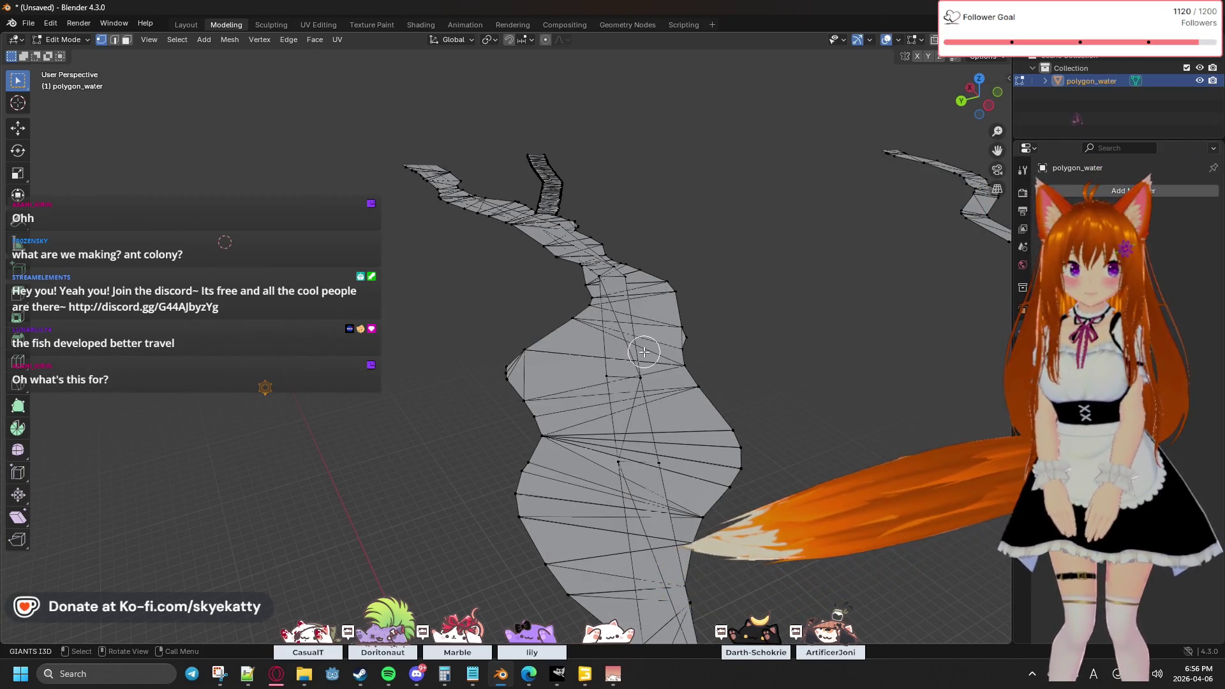
pyautogui.scroll(2, 643, 351)
pyautogui.keyDown('shift'); pyautogui.moveTo(728, 346); pyautogui.dragTo(643, 347, button='middle'); pyautogui.keyUp('shift')
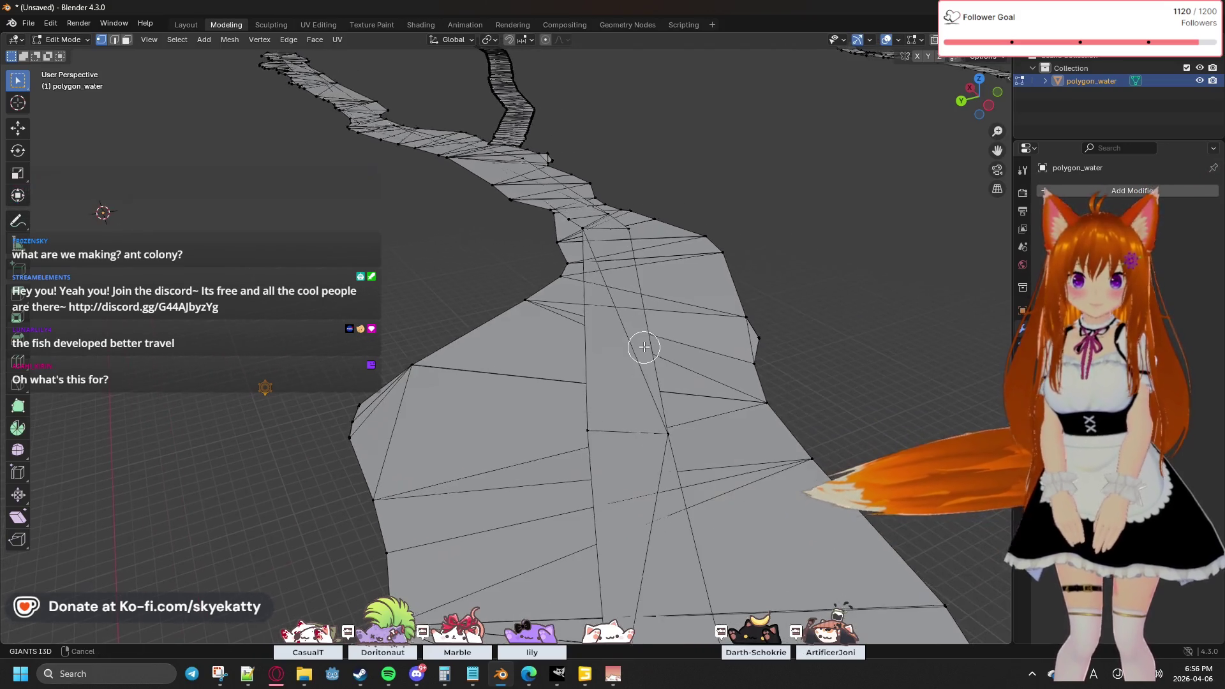
pyautogui.click(583, 680)
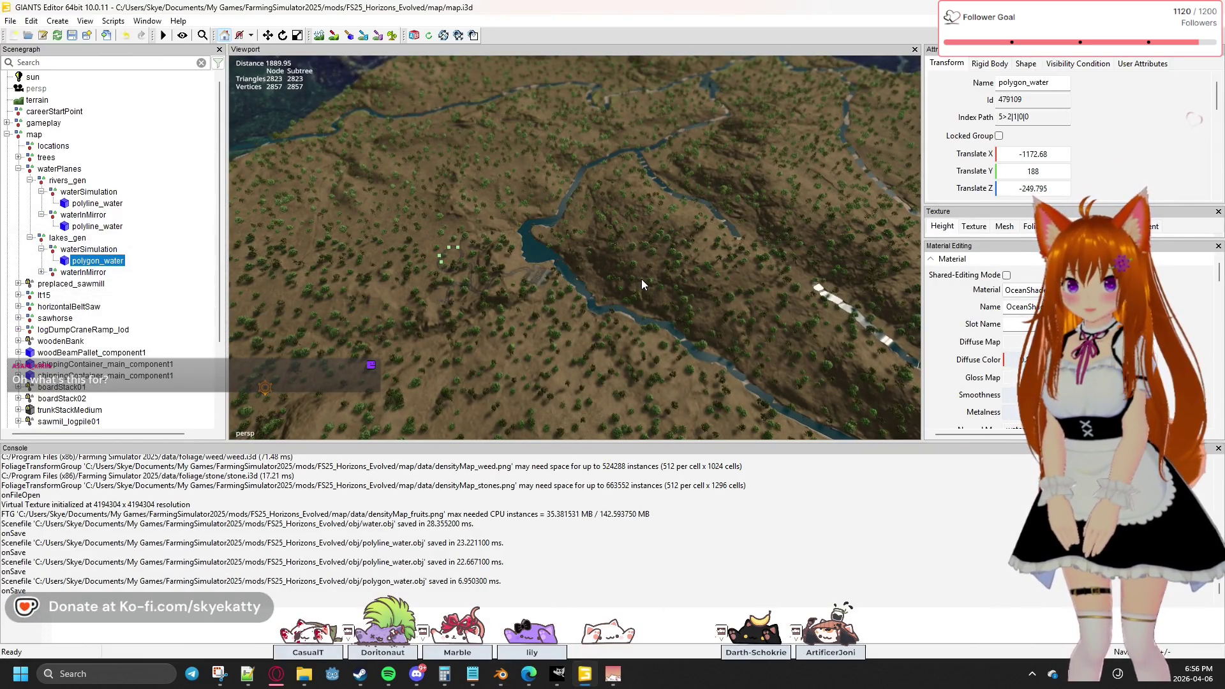
# Step: Fly the GIANTS Editor camera along the river to its bend, then return to Blender
pyautogui.moveTo(634, 282)
pyautogui.mouseDown(button='right')
pyautogui.moveTo(742, 243)
pyautogui.moveTo(843, 274)
pyautogui.moveTo(905, 232)
pyautogui.moveTo(879, 216)
pyautogui.moveTo(810, 212)
pyautogui.moveTo(769, 240)
pyautogui.moveTo(550, 239)
pyautogui.moveTo(500, 204)
pyautogui.moveTo(516, 180)
pyautogui.moveTo(495, 113)
pyautogui.moveTo(434, 136)
pyautogui.moveTo(529, 137)
pyautogui.moveTo(524, 117)
pyautogui.moveTo(284, 184)
pyautogui.moveTo(599, 224)
pyautogui.moveTo(537, 240)
pyautogui.moveTo(235, 246)
pyautogui.mouseUp(button='right')
pyautogui.moveTo(540, 300)
pyautogui.mouseDown(button='right')
pyautogui.moveTo(492, 300)
pyautogui.moveTo(618, 277)
pyautogui.moveTo(676, 489)
pyautogui.mouseUp(button='right')
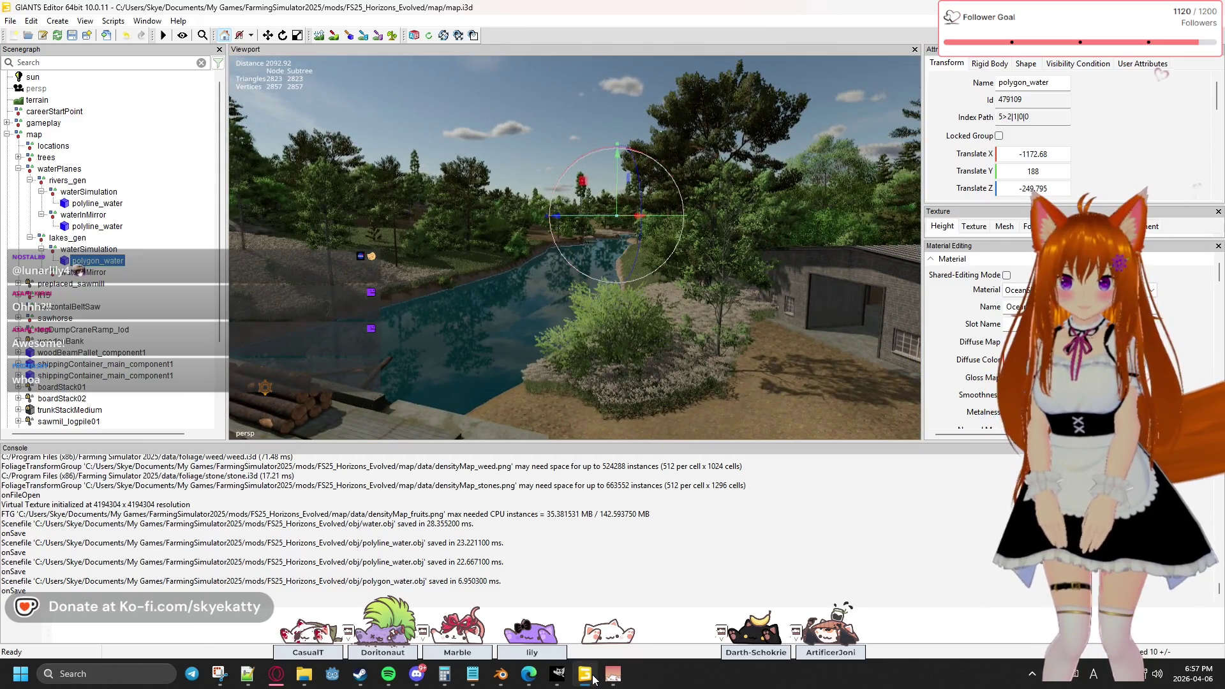
pyautogui.moveTo(591, 678)
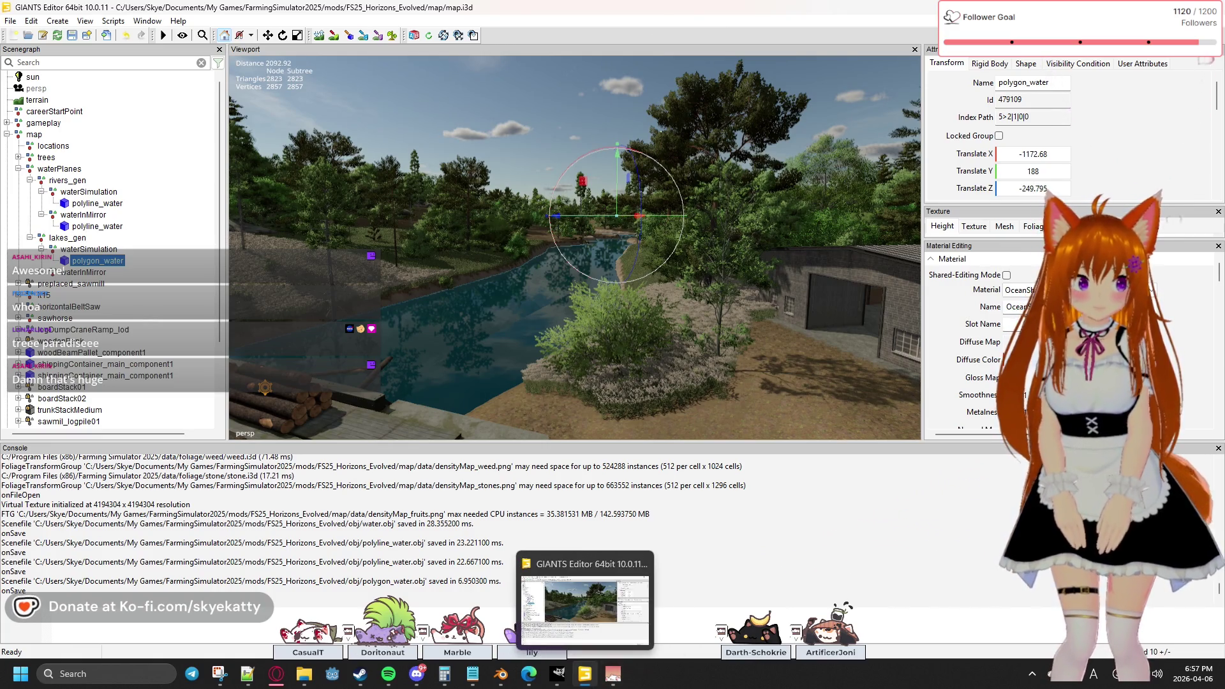
pyautogui.click(586, 677)
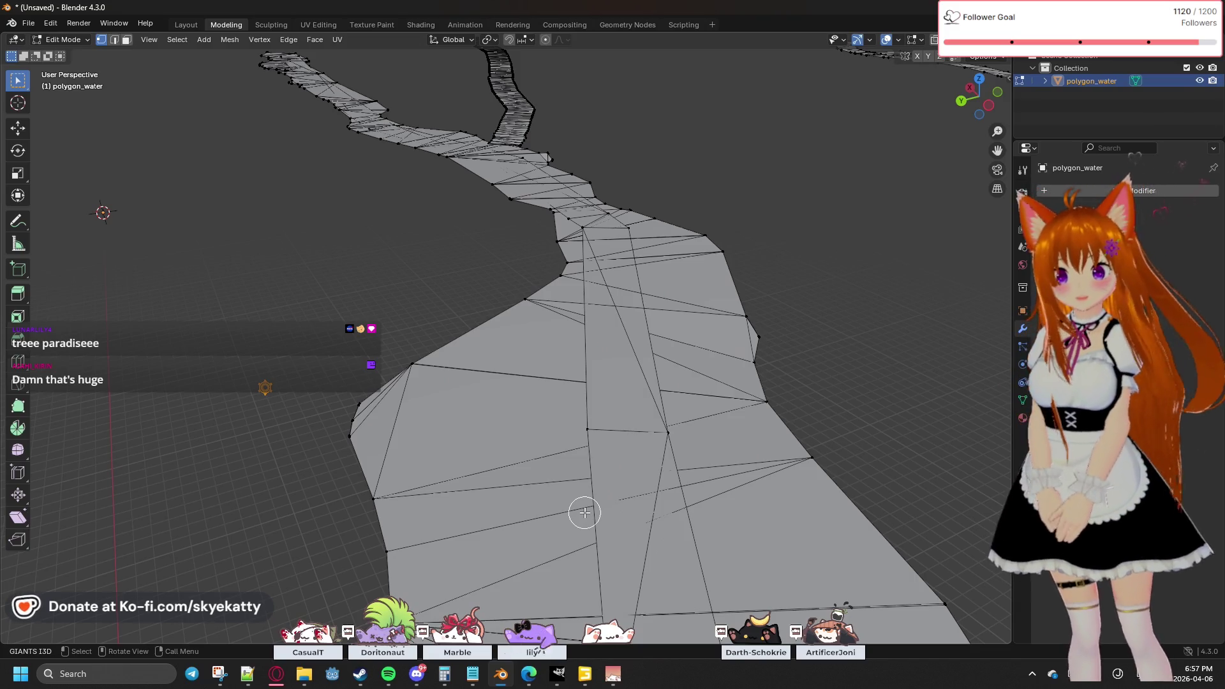
# Step: Orbit the polygon_water mesh and switch to Right Orthographic view to check its flatness
pyautogui.rightClick(565, 493)
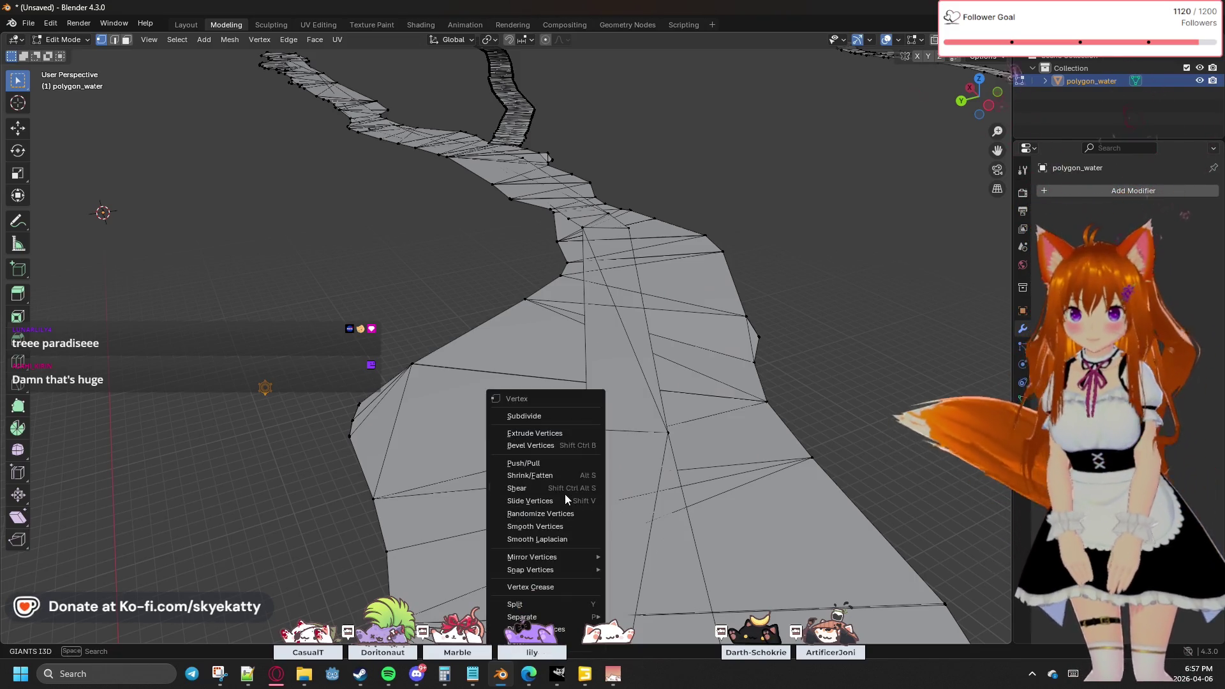
pyautogui.moveTo(492, 300)
pyautogui.mouseDown(button='middle')
pyautogui.moveTo(738, 361)
pyautogui.moveTo(793, 342)
pyautogui.mouseUp(button='middle')
pyautogui.moveTo(774, 396)
pyautogui.mouseDown(button='middle')
pyautogui.moveTo(823, 358)
pyautogui.moveTo(727, 384)
pyautogui.moveTo(625, 377)
pyautogui.moveTo(741, 396)
pyautogui.moveTo(562, 412)
pyautogui.moveTo(689, 446)
pyautogui.moveTo(607, 367)
pyautogui.moveTo(651, 388)
pyautogui.moveTo(782, 323)
pyautogui.moveTo(733, 312)
pyautogui.moveTo(765, 416)
pyautogui.moveTo(727, 331)
pyautogui.moveTo(666, 296)
pyautogui.mouseUp(button='middle')
pyautogui.keyDown('shift'); pyautogui.moveTo(721, 353); pyautogui.dragTo(727, 415, button='middle'); pyautogui.keyUp('shift')
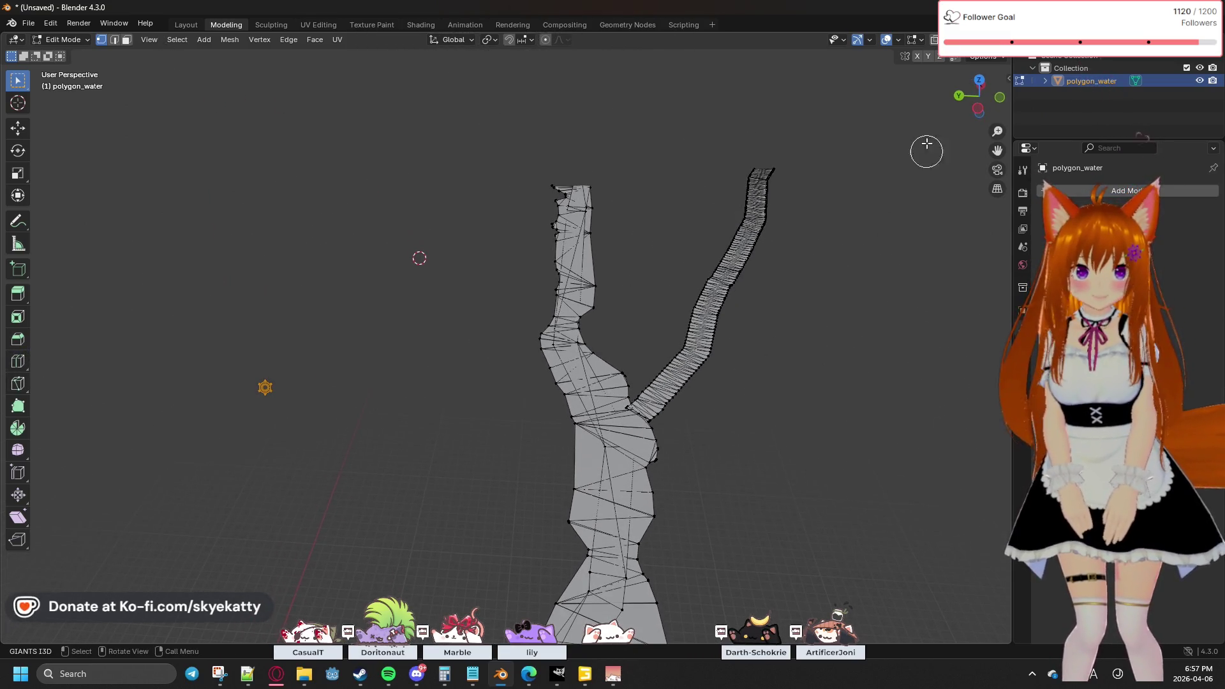
pyautogui.click(980, 81)
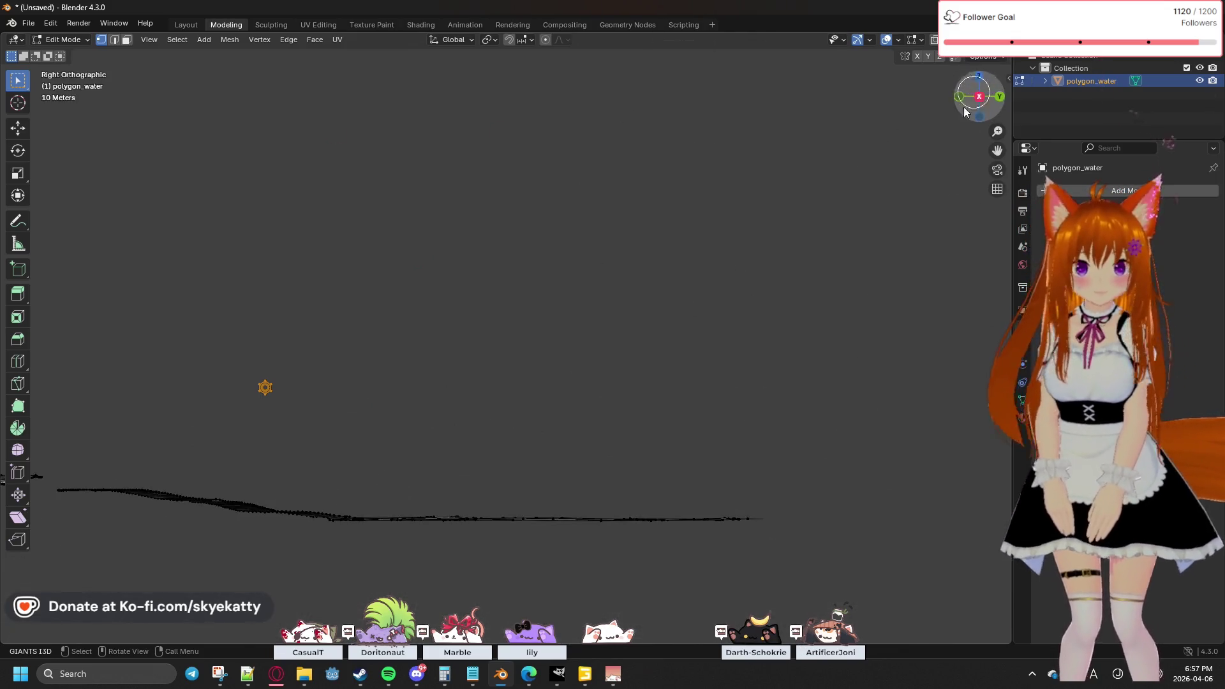
pyautogui.click(976, 76)
pyautogui.scroll(-10, 727, 314)
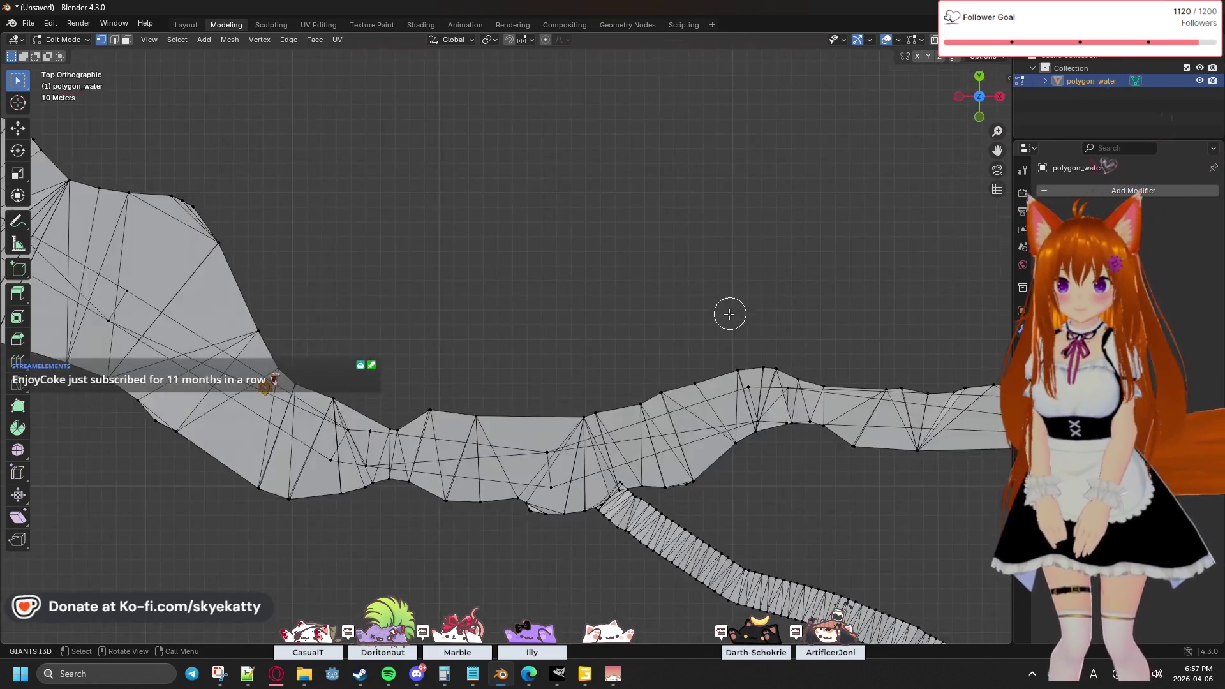
pyautogui.scroll(-3, 725, 318)
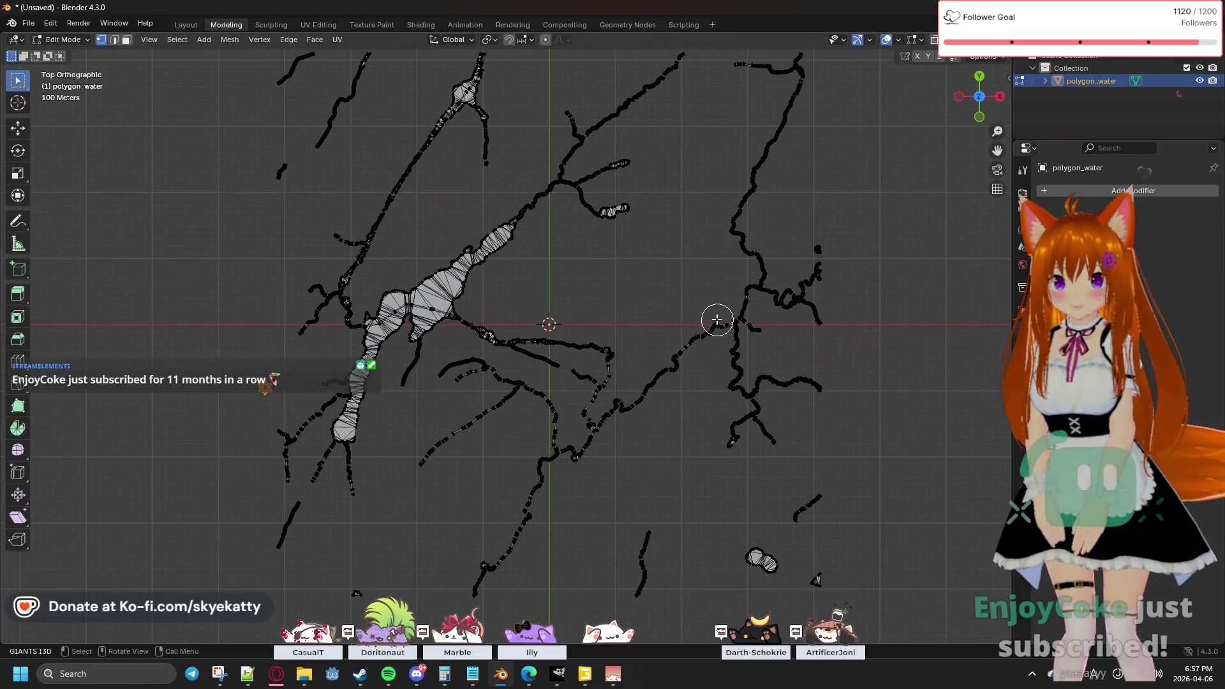
pyautogui.scroll(10, 486, 280)
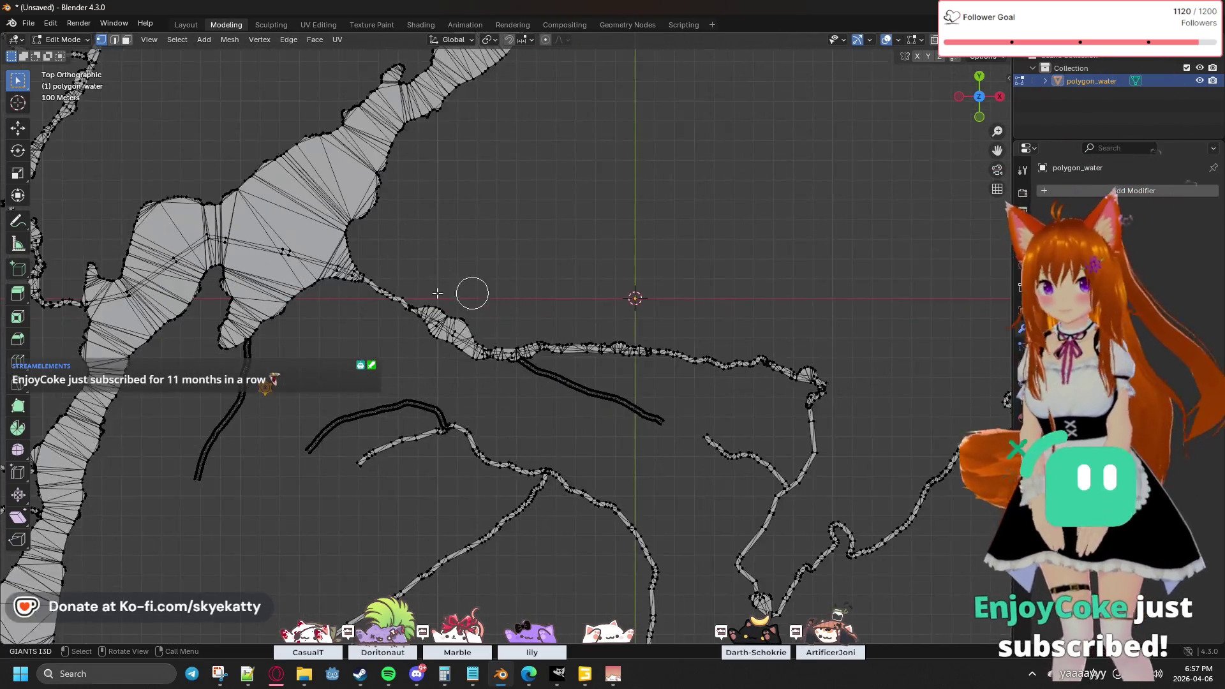
pyautogui.scroll(6, 492, 293)
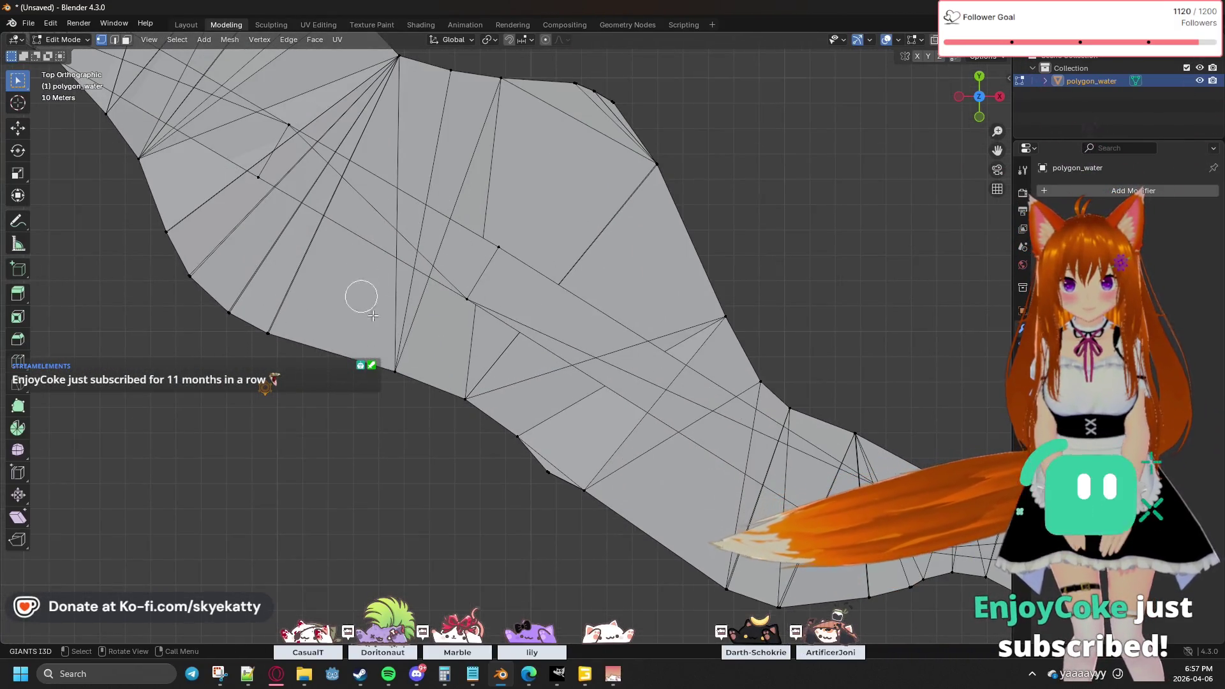
pyautogui.keyDown('shift'); pyautogui.moveTo(454, 263); pyautogui.dragTo(659, 371, button='middle'); pyautogui.keyUp('shift')
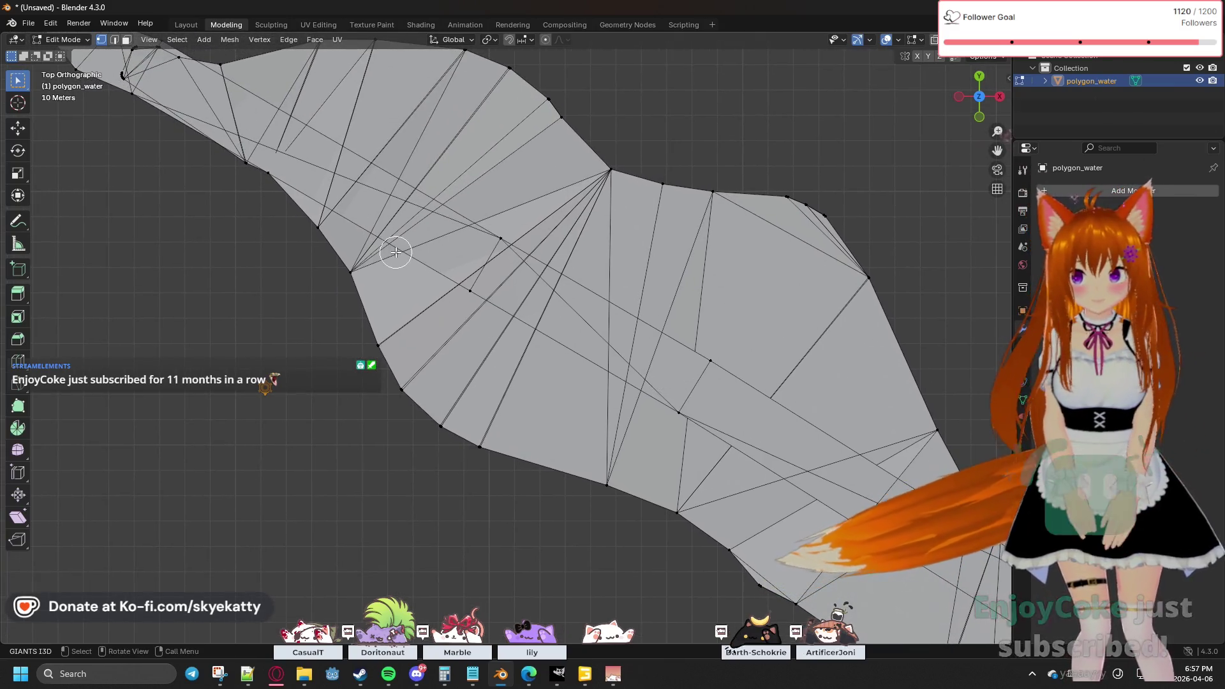
pyautogui.scroll(3, 640, 336)
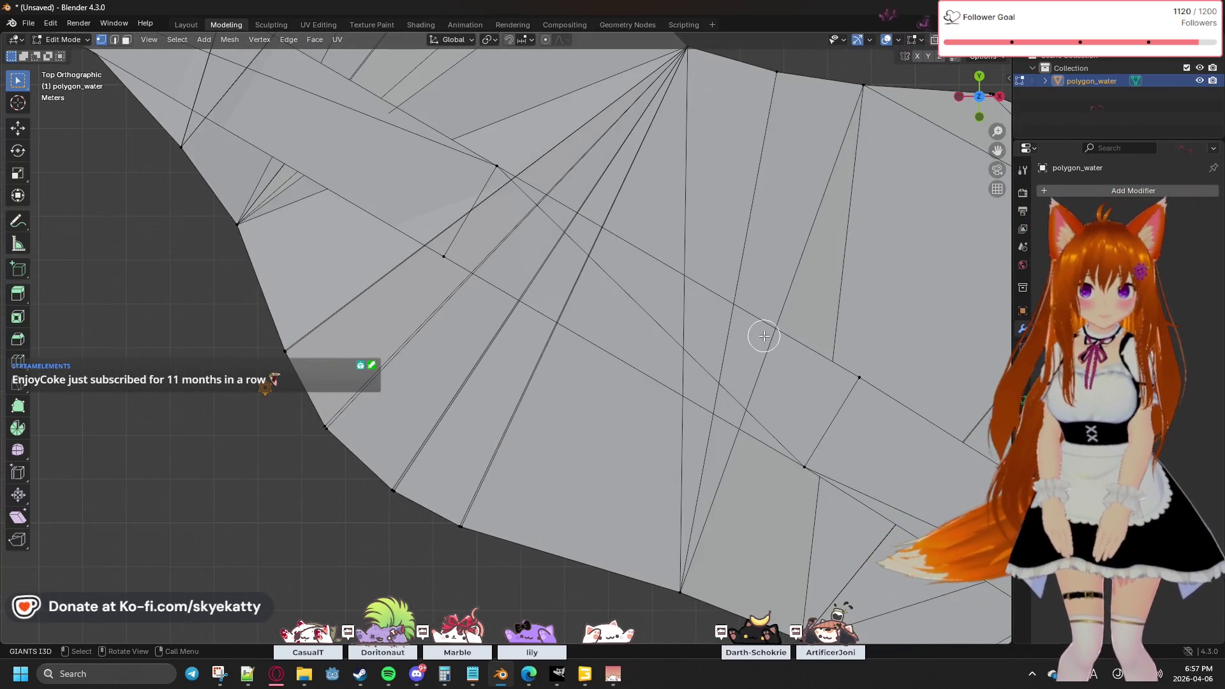
pyautogui.scroll(-3, 821, 400)
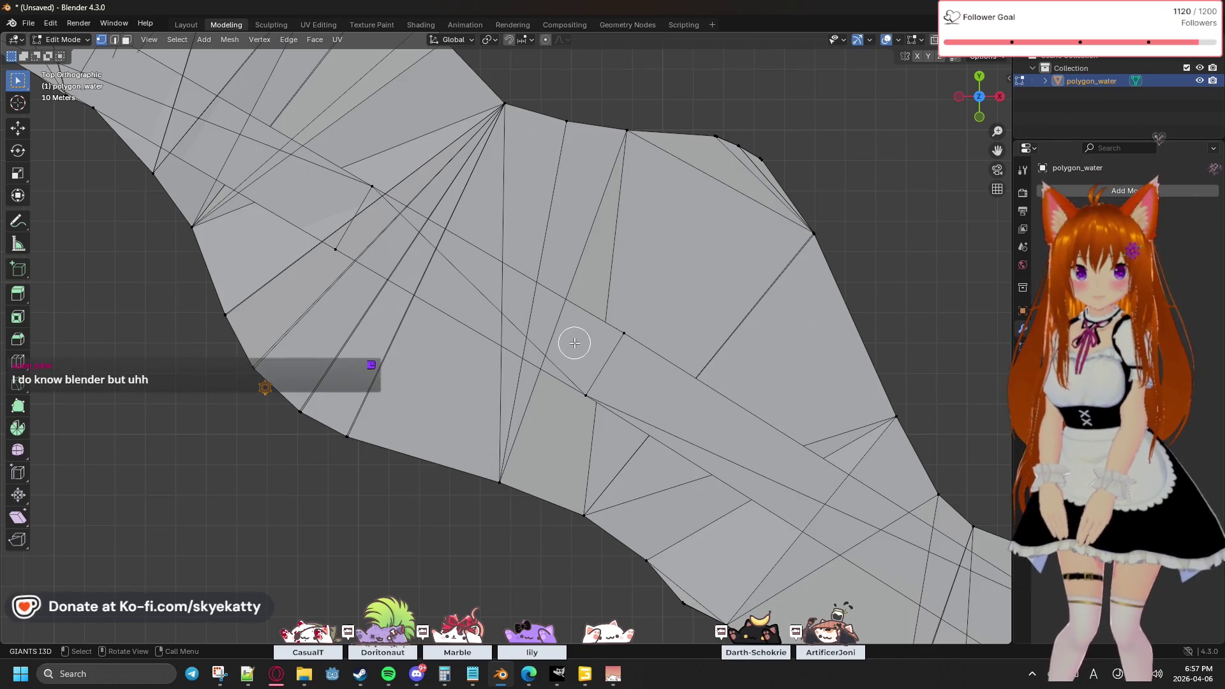
pyautogui.scroll(-5, 574, 343)
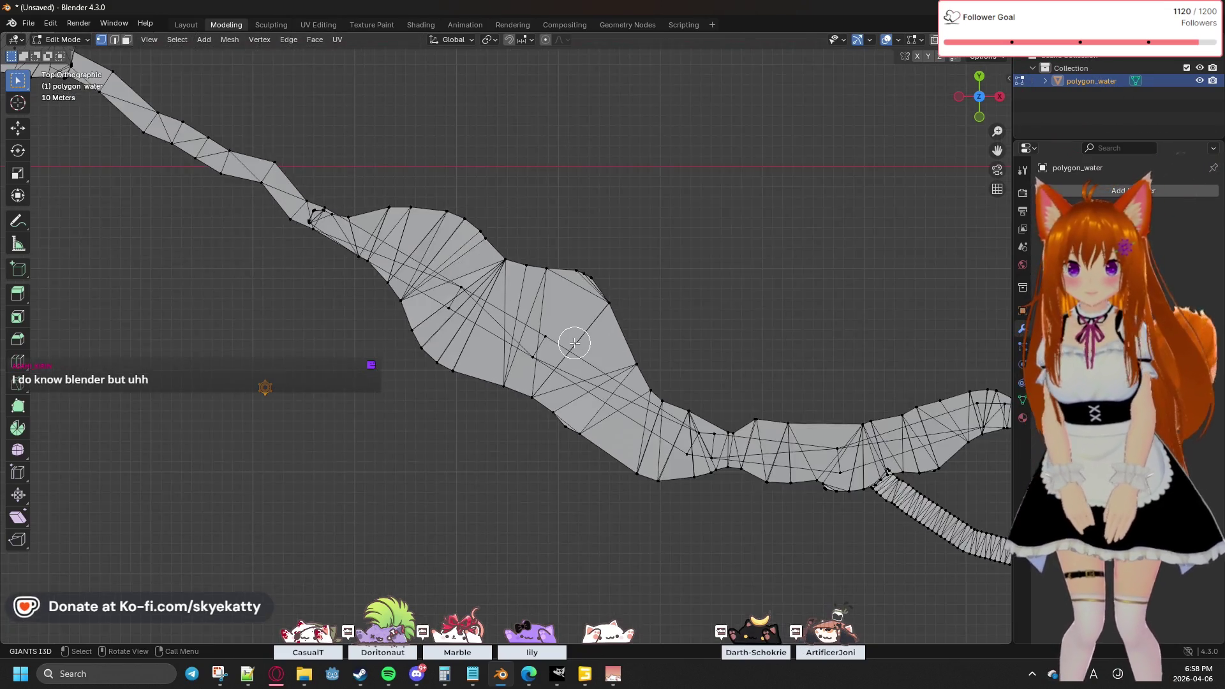
pyautogui.scroll(2, 574, 342)
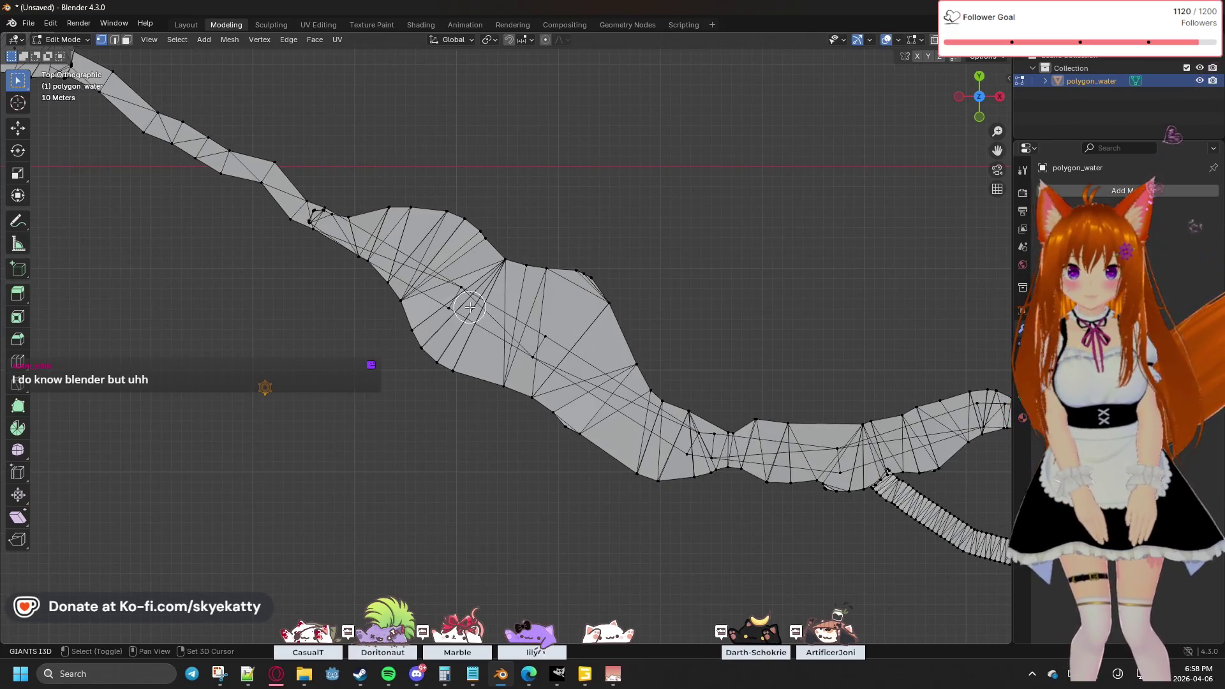
pyautogui.scroll(5, 470, 308)
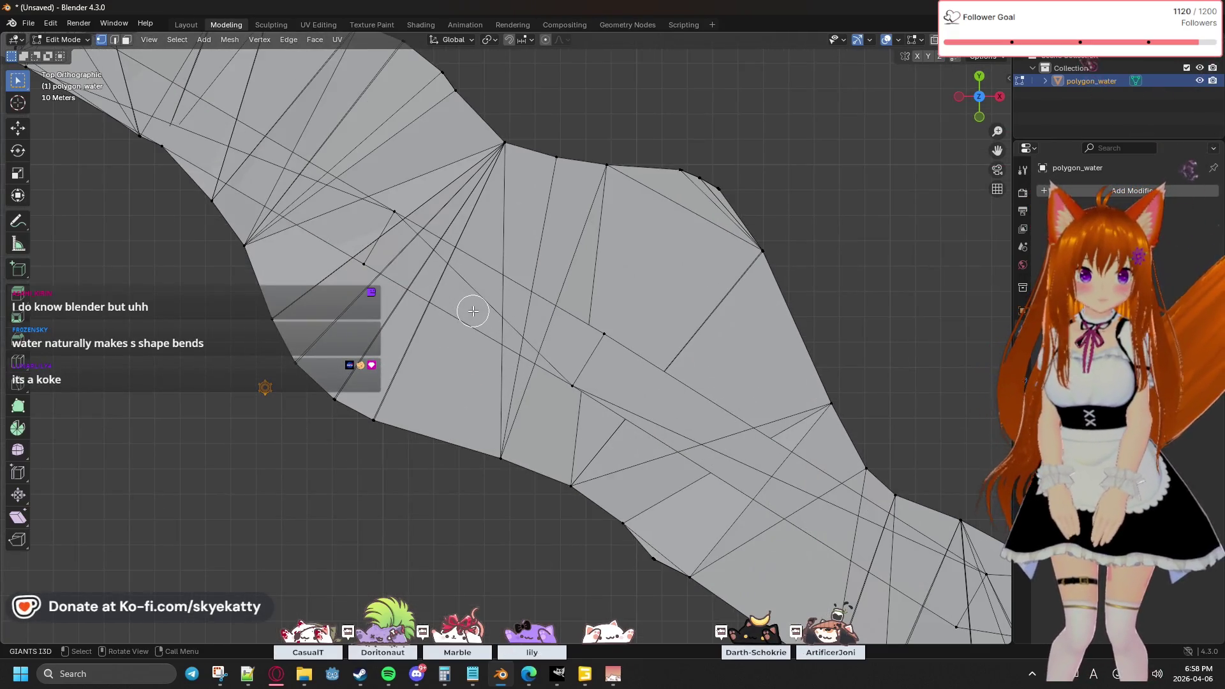
pyautogui.press('a')
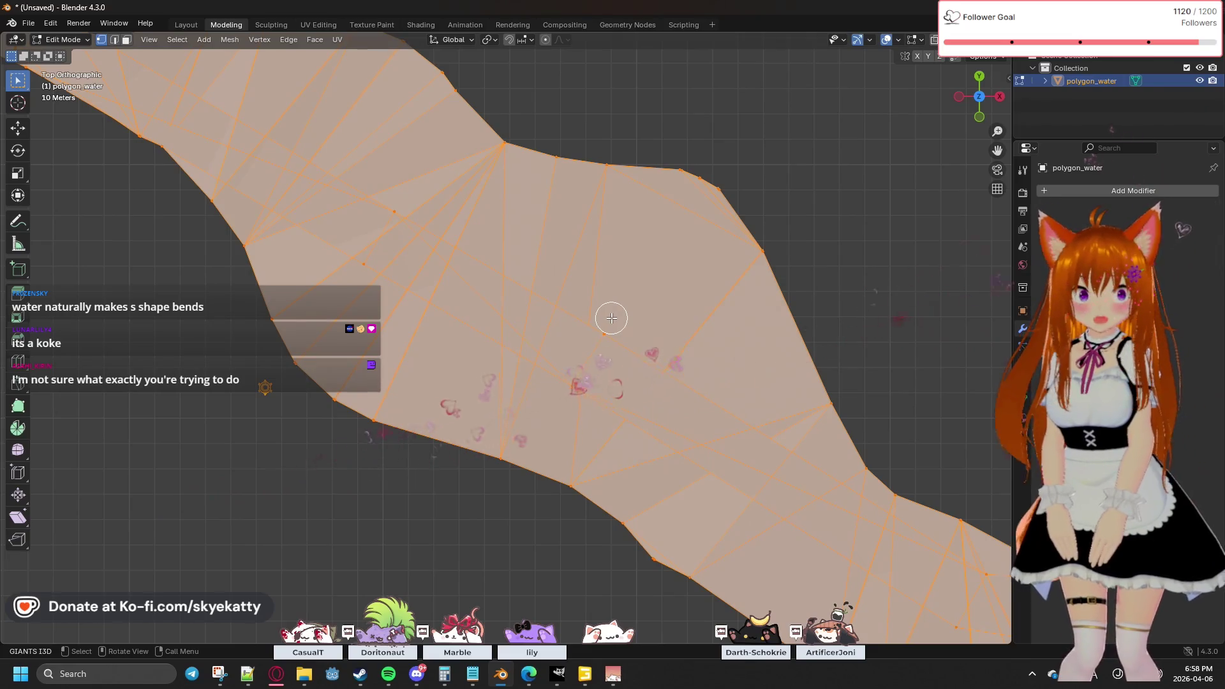
pyautogui.hotkey('alt', 'a')
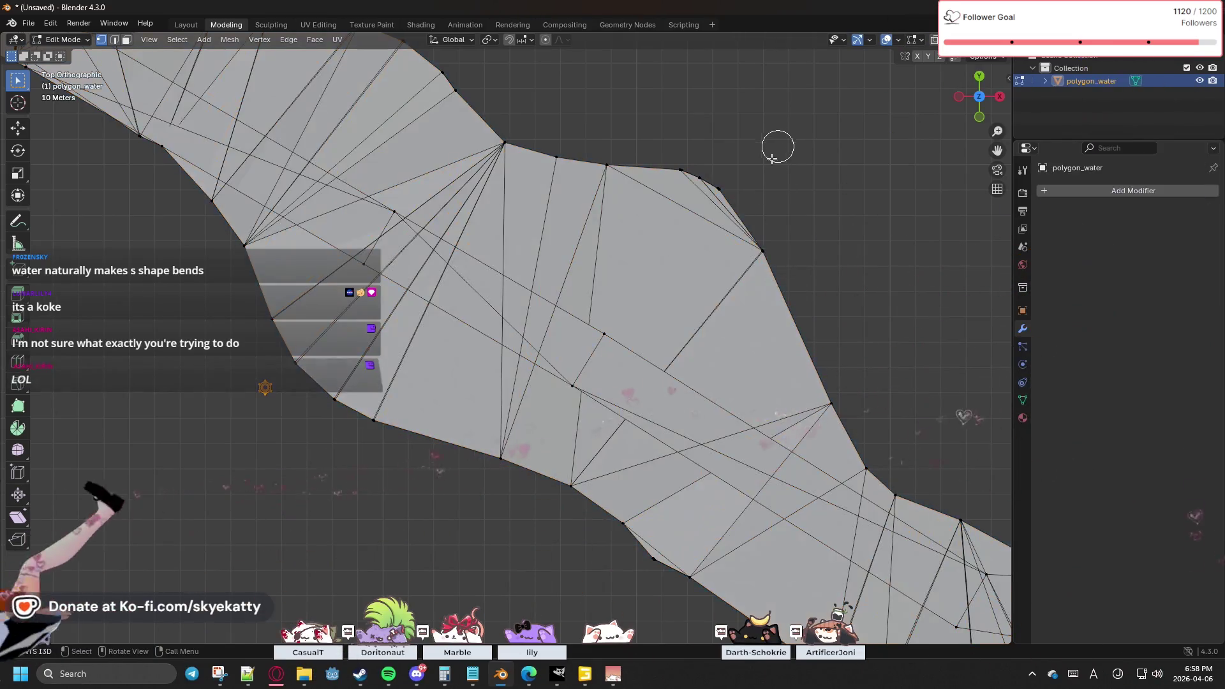
pyautogui.scroll(-5, 659, 251)
pyautogui.scroll(3, 452, 288)
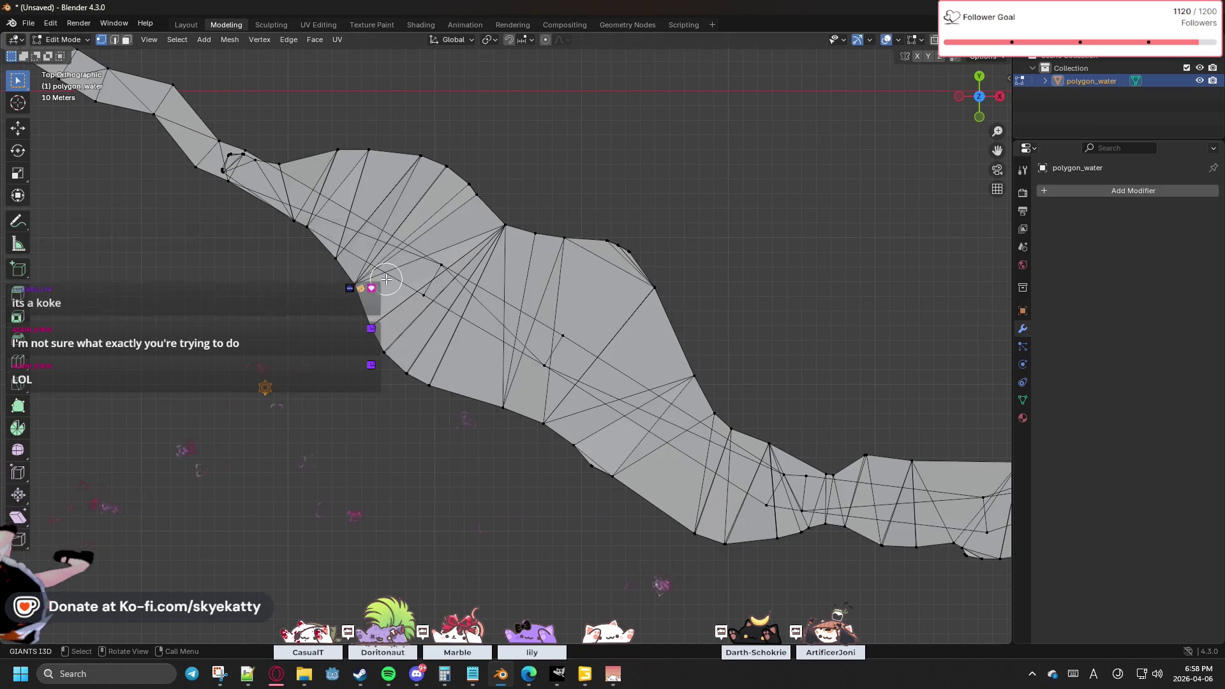
pyautogui.scroll(3, 382, 278)
pyautogui.scroll(2, 382, 278)
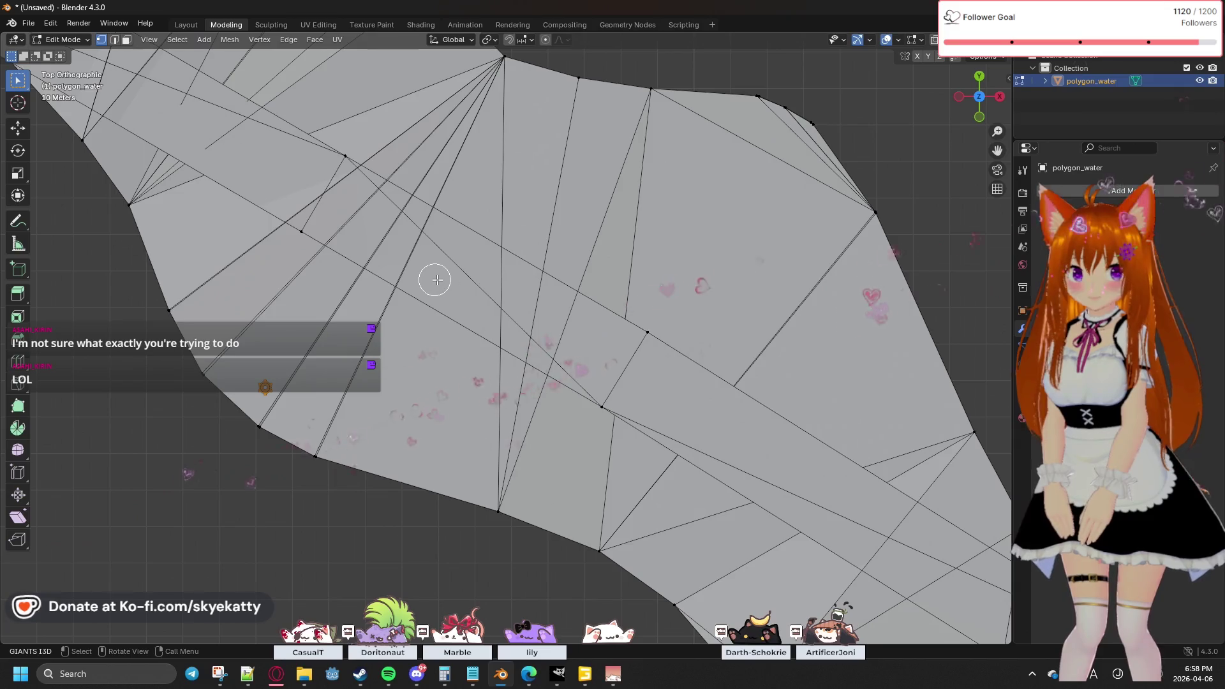
pyautogui.keyDown('alt'); pyautogui.click(648, 341); pyautogui.keyUp('alt')
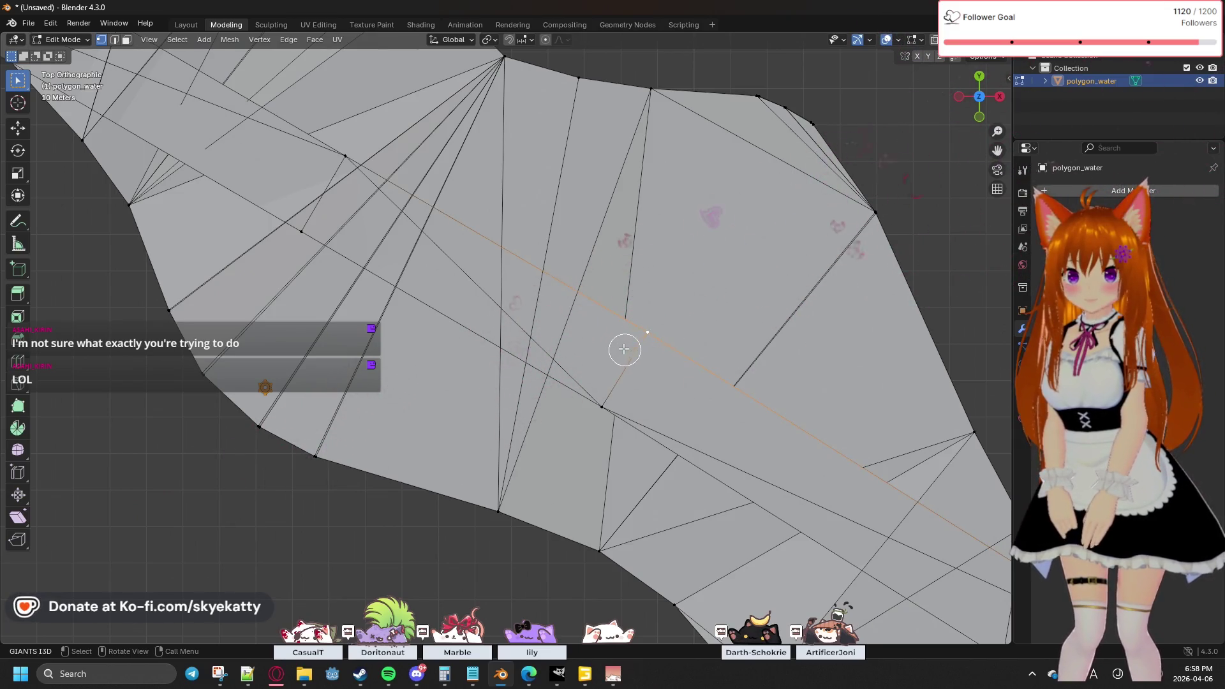
pyautogui.scroll(-1, 624, 349)
pyautogui.click(834, 162)
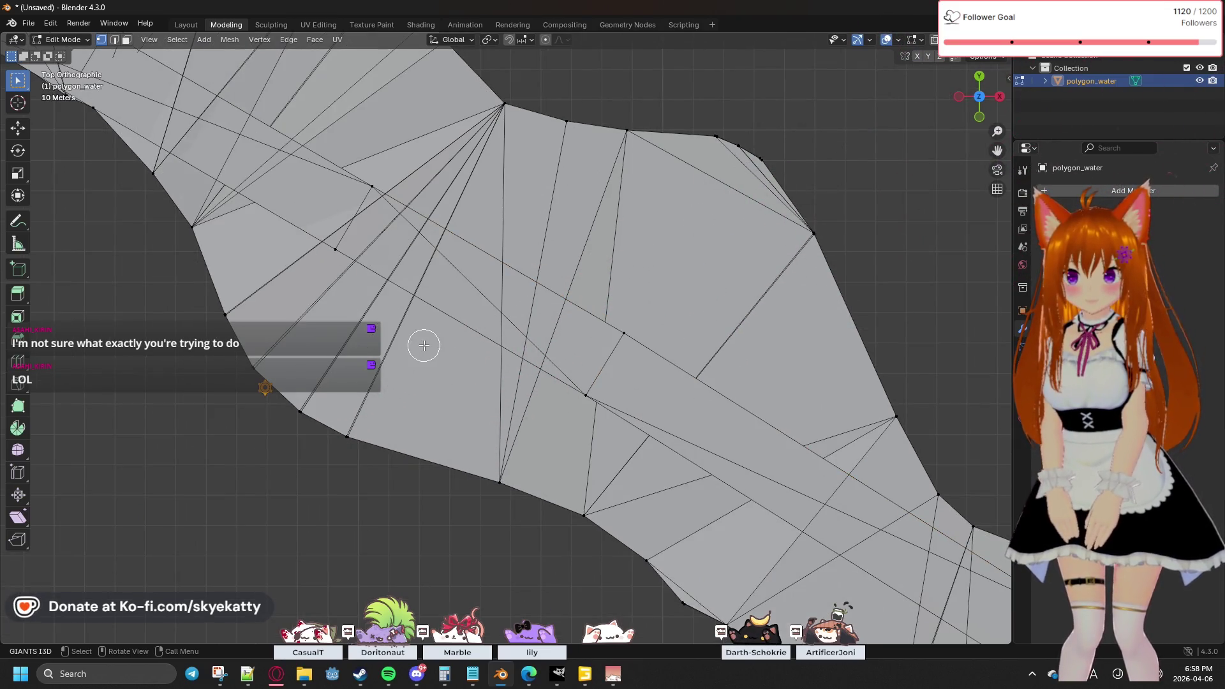
pyautogui.keyDown('shift'); pyautogui.moveTo(423, 303); pyautogui.dragTo(624, 358, button='middle'); pyautogui.keyUp('shift')
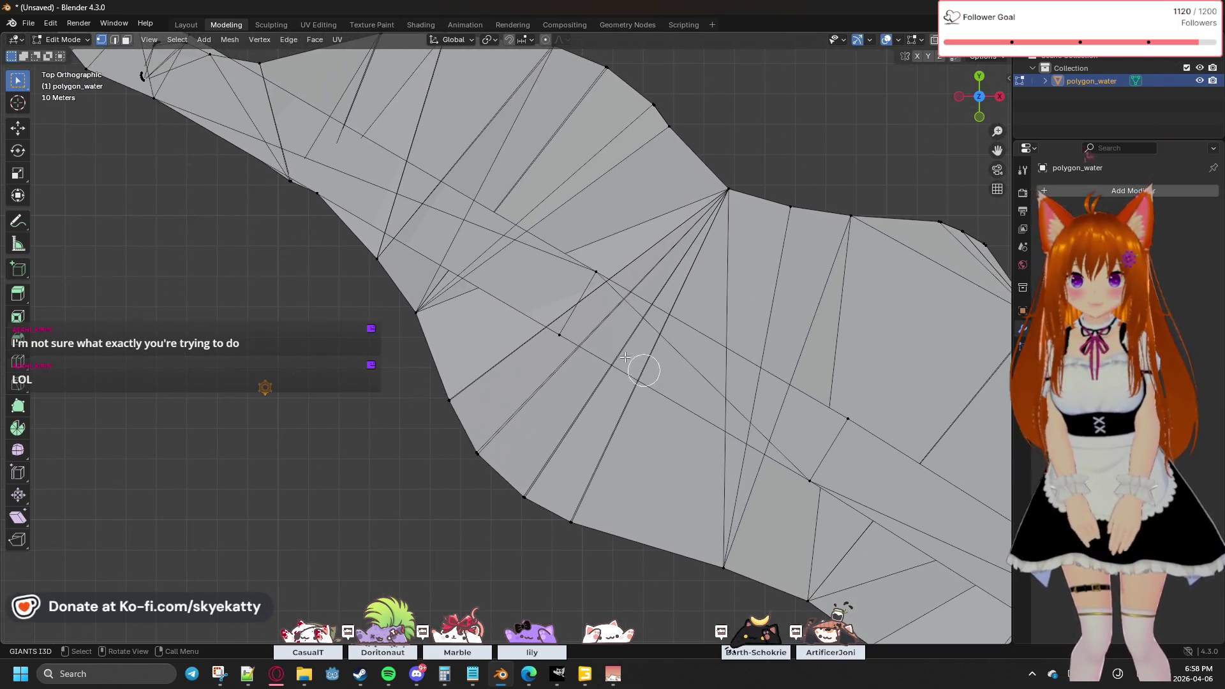
pyautogui.rightClick(555, 322)
pyautogui.moveTo(356, 339)
pyautogui.mouseDown(button='middle')
pyautogui.moveTo(443, 298)
pyautogui.moveTo(563, 366)
pyautogui.moveTo(606, 432)
pyautogui.moveTo(651, 364)
pyautogui.moveTo(596, 424)
pyautogui.moveTo(586, 457)
pyautogui.mouseUp(button='middle')
pyautogui.scroll(6, 587, 453)
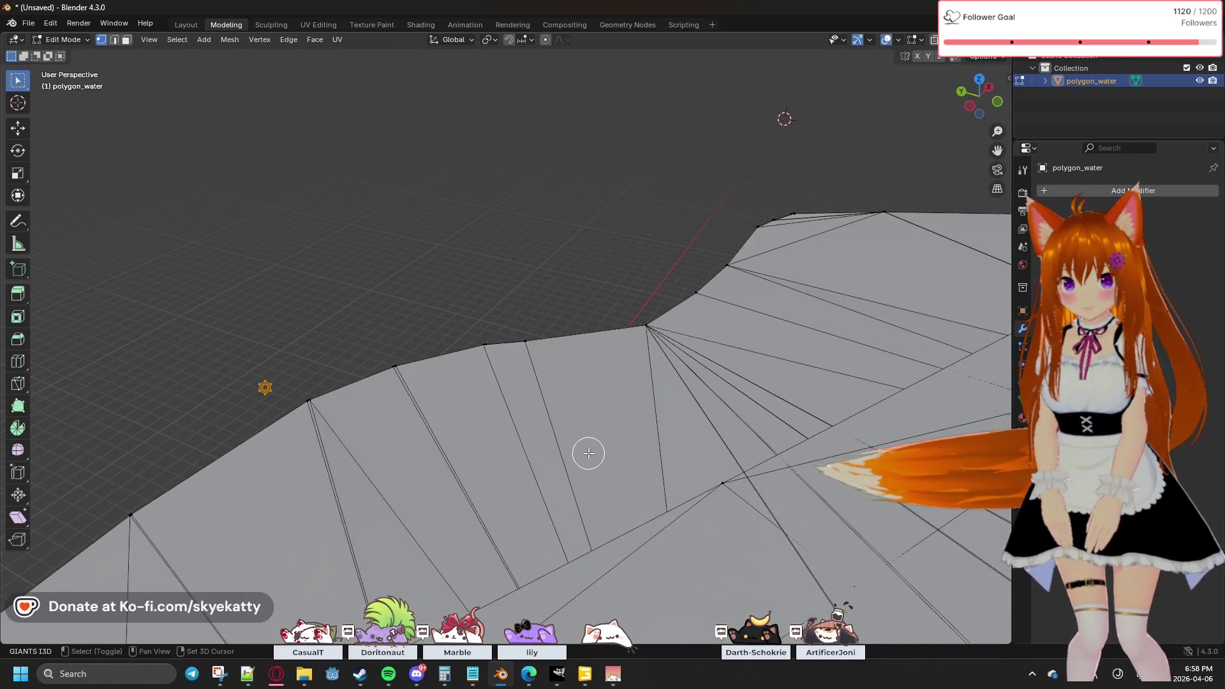
pyautogui.scroll(-2, 369, 379)
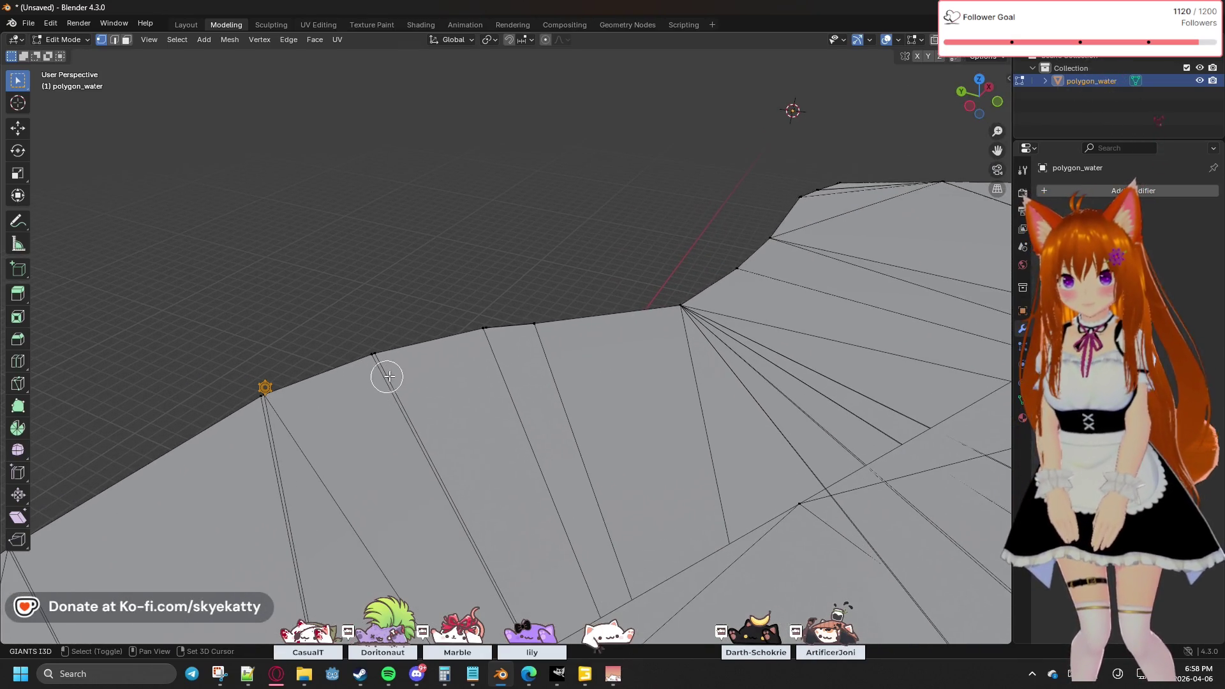
pyautogui.moveTo(478, 407)
pyautogui.keyDown('shift'); pyautogui.mouseDown(button='middle')
pyautogui.moveTo(574, 361)
pyautogui.moveTo(465, 219)
pyautogui.moveTo(498, 259)
pyautogui.moveTo(507, 408)
pyautogui.moveTo(469, 383)
pyautogui.moveTo(578, 393)
pyautogui.moveTo(574, 371)
pyautogui.moveTo(651, 281)
pyautogui.moveTo(568, 350)
pyautogui.moveTo(511, 434)
pyautogui.moveTo(617, 302)
pyautogui.moveTo(566, 328)
pyautogui.moveTo(577, 347)
pyautogui.moveTo(549, 381)
pyautogui.mouseUp(button='middle'); pyautogui.keyUp('shift')
pyautogui.scroll(5, 574, 370)
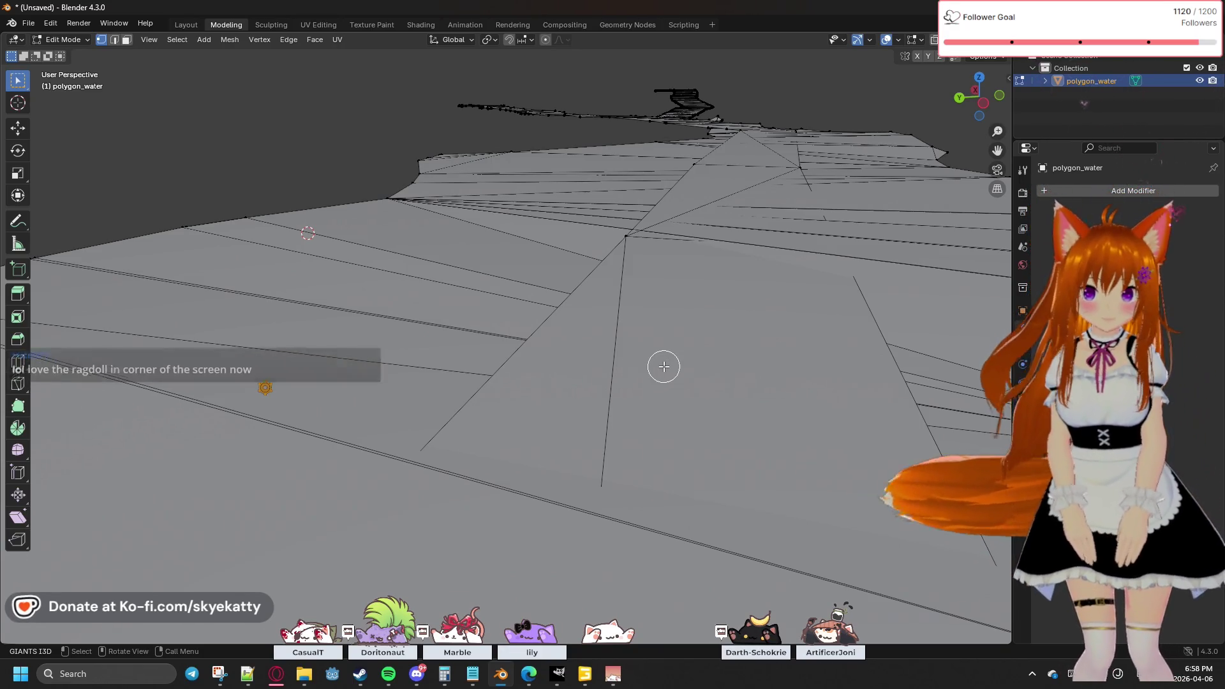
pyautogui.moveTo(560, 363); pyautogui.dragTo(680, 379, button='middle')
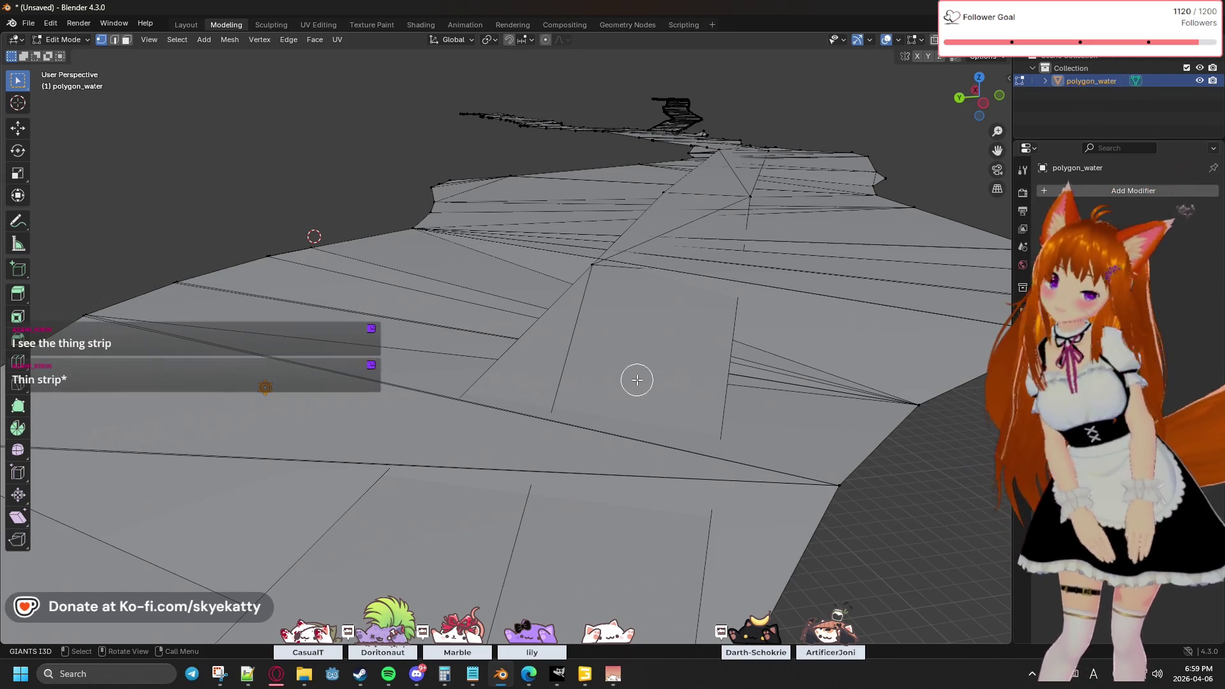
pyautogui.moveTo(664, 395)
pyautogui.mouseDown(button='middle')
pyautogui.moveTo(651, 423)
pyautogui.moveTo(459, 410)
pyautogui.mouseUp(button='middle')
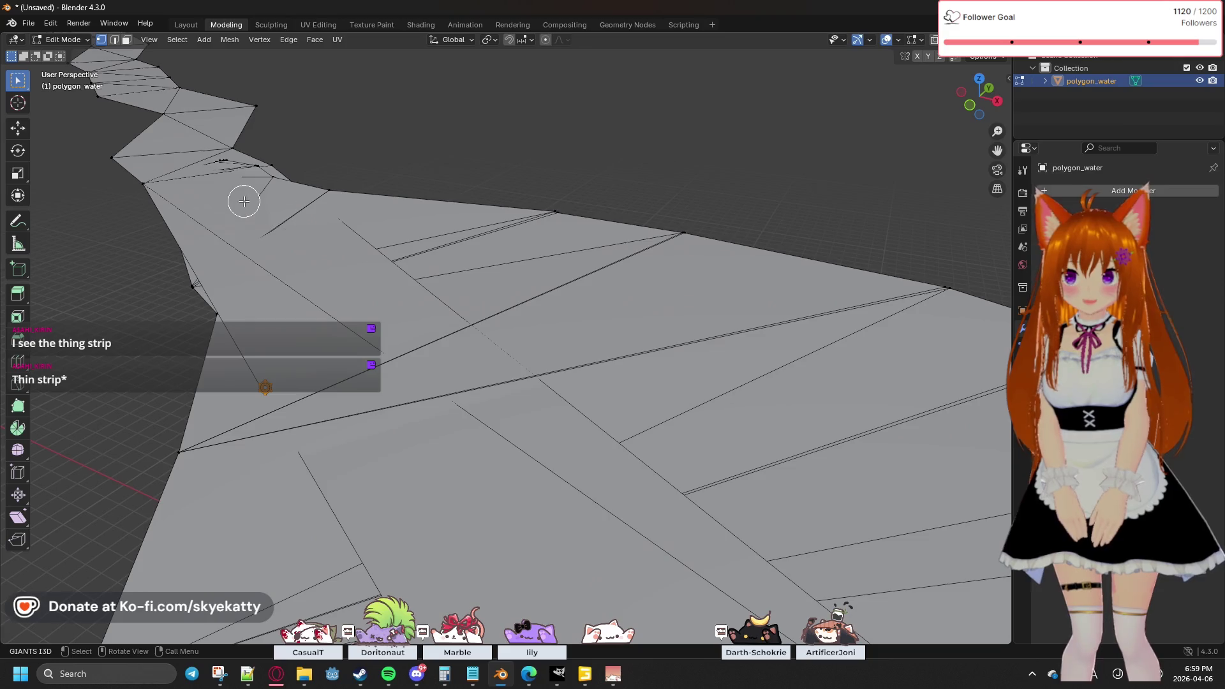
pyautogui.moveTo(346, 358)
pyautogui.mouseDown(button='middle')
pyautogui.moveTo(460, 385)
pyautogui.moveTo(631, 361)
pyautogui.mouseUp(button='middle')
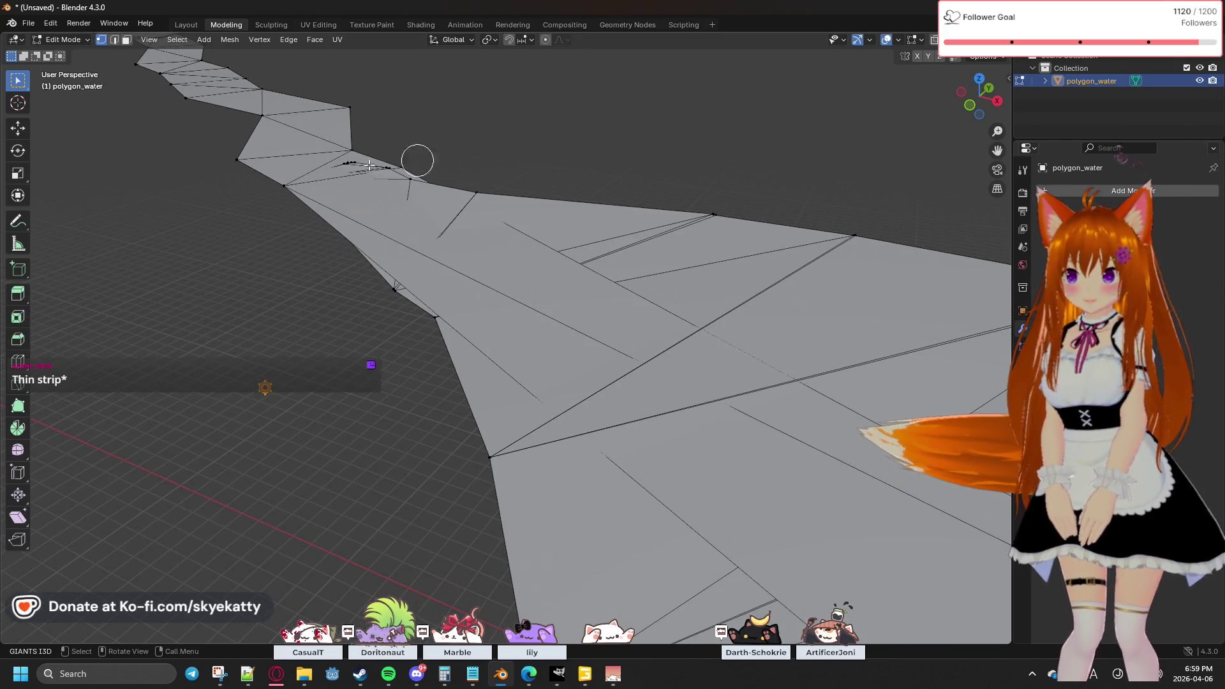
pyautogui.moveTo(510, 365)
pyautogui.mouseDown(button='middle')
pyautogui.moveTo(700, 355)
pyautogui.moveTo(703, 320)
pyautogui.moveTo(783, 410)
pyautogui.moveTo(754, 362)
pyautogui.mouseUp(button='middle')
pyautogui.moveTo(808, 290)
pyautogui.keyDown('ctrl'); pyautogui.mouseDown(button='middle')
pyautogui.moveTo(342, 506)
pyautogui.moveTo(605, 322)
pyautogui.moveTo(631, 338)
pyautogui.moveTo(586, 393)
pyautogui.moveTo(479, 418)
pyautogui.moveTo(547, 424)
pyautogui.moveTo(623, 320)
pyautogui.moveTo(611, 361)
pyautogui.moveTo(574, 382)
pyautogui.moveTo(612, 386)
pyautogui.moveTo(791, 300)
pyautogui.moveTo(730, 299)
pyautogui.moveTo(656, 345)
pyautogui.moveTo(673, 297)
pyautogui.mouseUp(button='middle'); pyautogui.keyUp('ctrl')
# Step: Pan and zoom over the river mesh to follow the strip
pyautogui.scroll(-1, 672, 296)
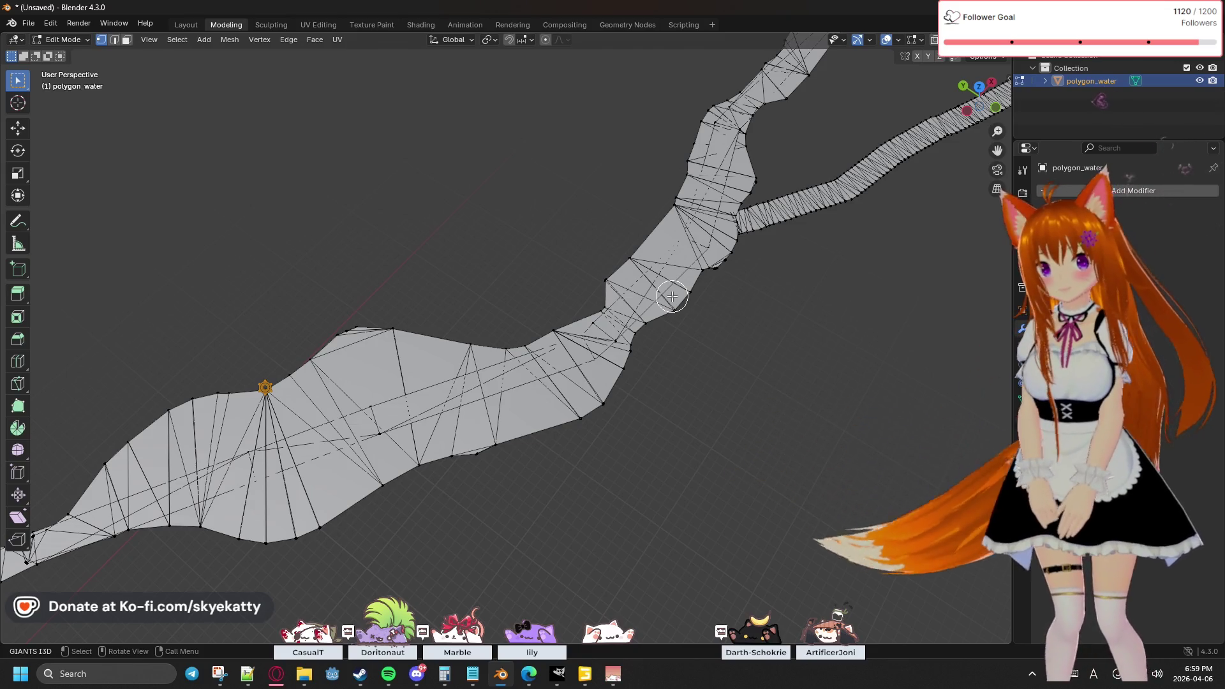
pyautogui.keyDown('shift'); pyautogui.moveTo(636, 205); pyautogui.dragTo(520, 446, button='middle'); pyautogui.keyUp('shift')
pyautogui.scroll(4, 607, 350)
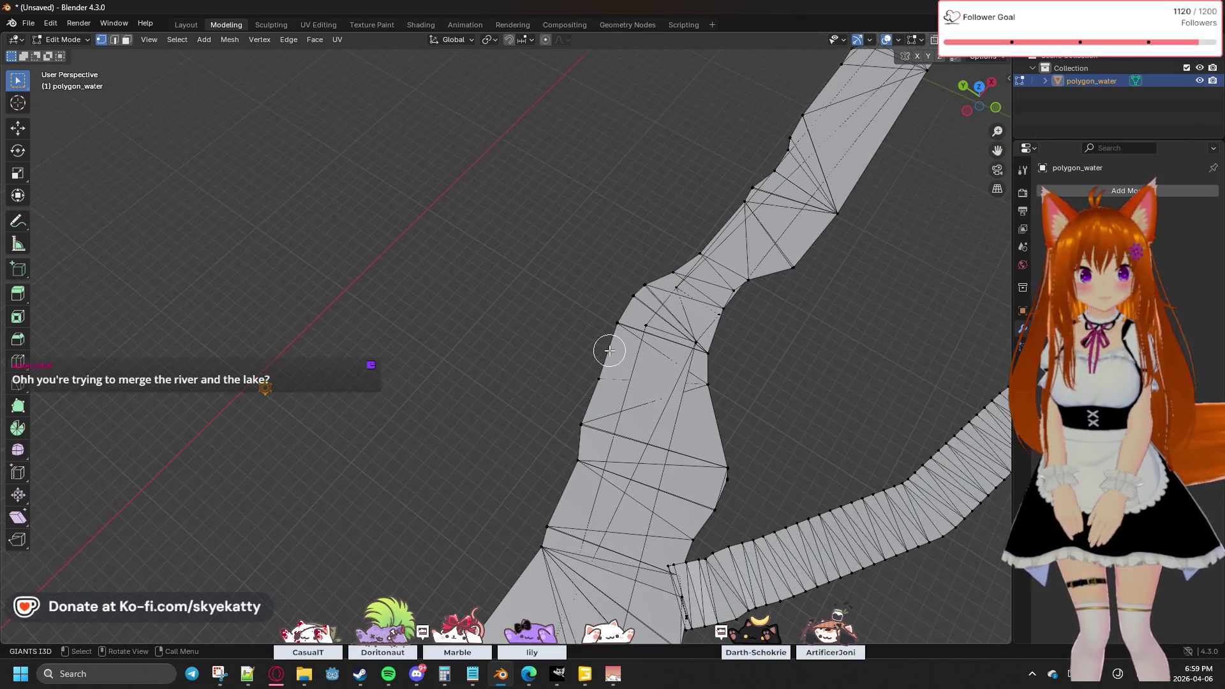
pyautogui.moveTo(406, 426)
pyautogui.keyDown('shift'); pyautogui.mouseDown(button='middle')
pyautogui.moveTo(779, 82)
pyautogui.moveTo(530, 432)
pyautogui.moveTo(632, 279)
pyautogui.moveTo(695, 147)
pyautogui.moveTo(607, 254)
pyautogui.moveTo(528, 440)
pyautogui.moveTo(544, 446)
pyautogui.moveTo(568, 414)
pyautogui.mouseUp(button='middle'); pyautogui.keyUp('shift')
pyautogui.moveTo(565, 420)
pyautogui.mouseDown(button='middle')
pyautogui.moveTo(544, 396)
pyautogui.moveTo(388, 400)
pyautogui.moveTo(825, 383)
pyautogui.moveTo(506, 309)
pyautogui.moveTo(622, 309)
pyautogui.moveTo(547, 353)
pyautogui.moveTo(271, 364)
pyautogui.moveTo(651, 387)
pyautogui.mouseUp(button='middle')
pyautogui.scroll(3, 408, 377)
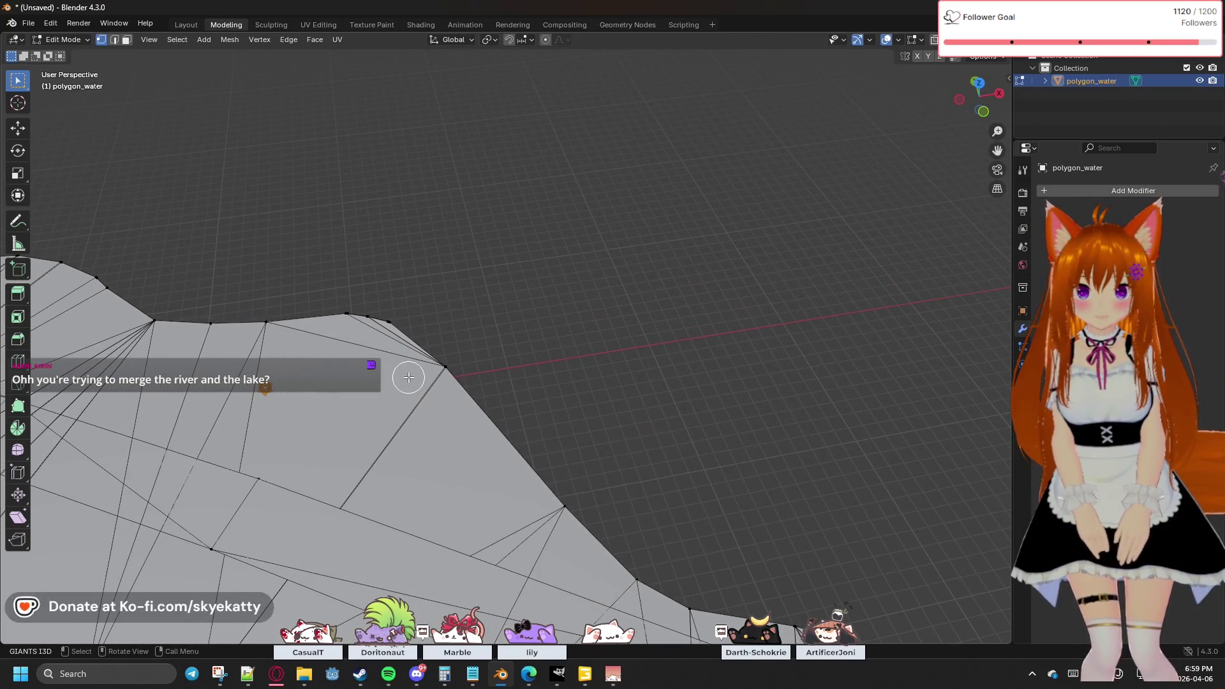
pyautogui.scroll(-5, 408, 377)
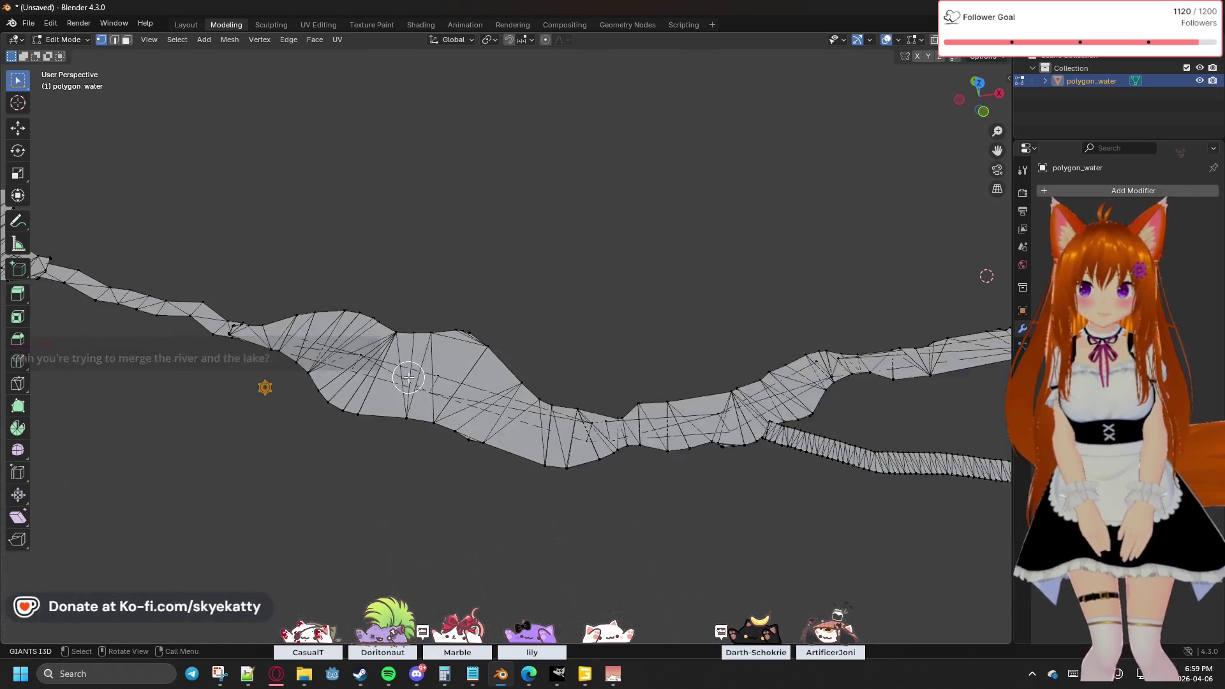
pyautogui.scroll(2, 484, 355)
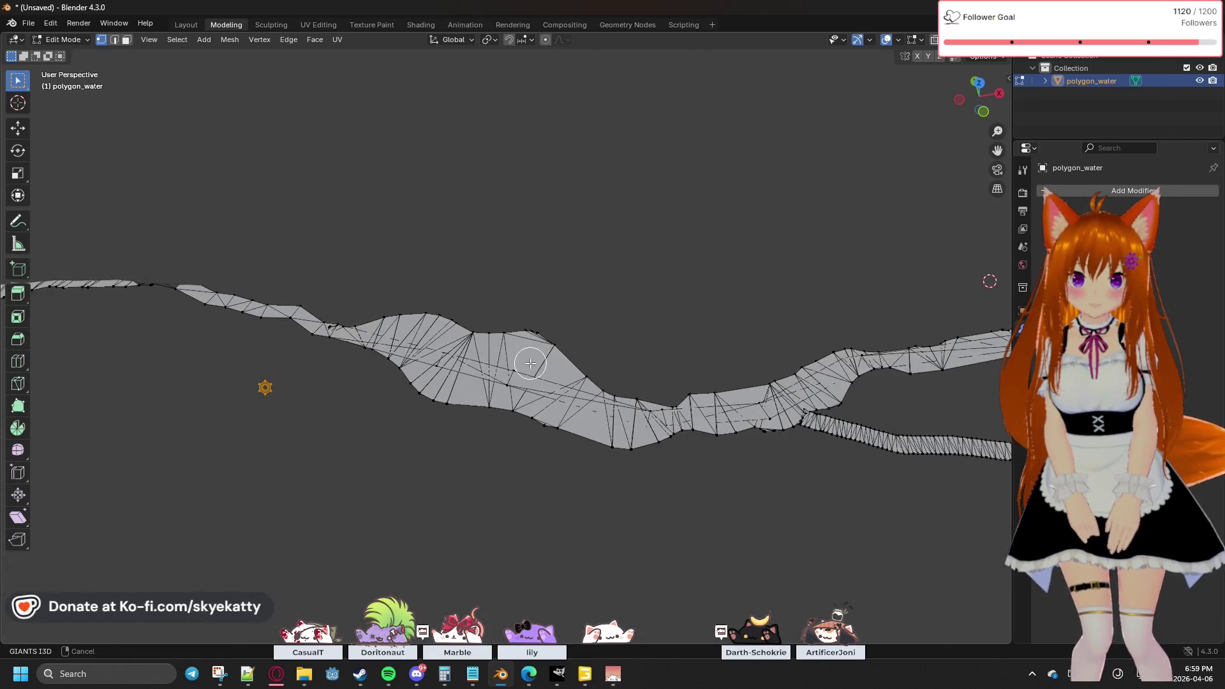
# Step: Orbit the strip to run vertically and collapse polygon_water in the Outliner
pyautogui.rightClick(510, 361)
pyautogui.moveTo(597, 330)
pyautogui.mouseDown(button='middle')
pyautogui.moveTo(700, 317)
pyautogui.moveTo(719, 298)
pyautogui.moveTo(771, 367)
pyautogui.moveTo(888, 246)
pyautogui.moveTo(623, 380)
pyautogui.moveTo(473, 420)
pyautogui.moveTo(547, 350)
pyautogui.mouseUp(button='middle')
pyautogui.scroll(3, 547, 348)
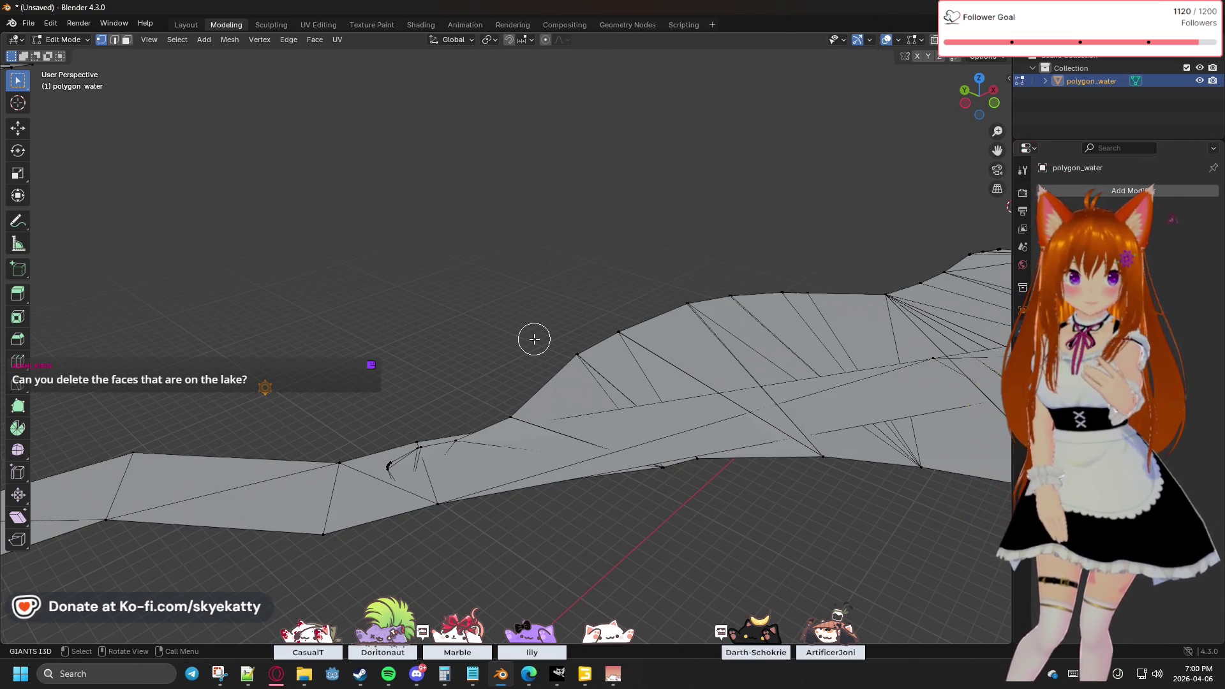
pyautogui.moveTo(554, 334)
pyautogui.mouseDown(button='middle')
pyautogui.moveTo(680, 307)
pyautogui.moveTo(431, 328)
pyautogui.moveTo(546, 333)
pyautogui.mouseUp(button='middle')
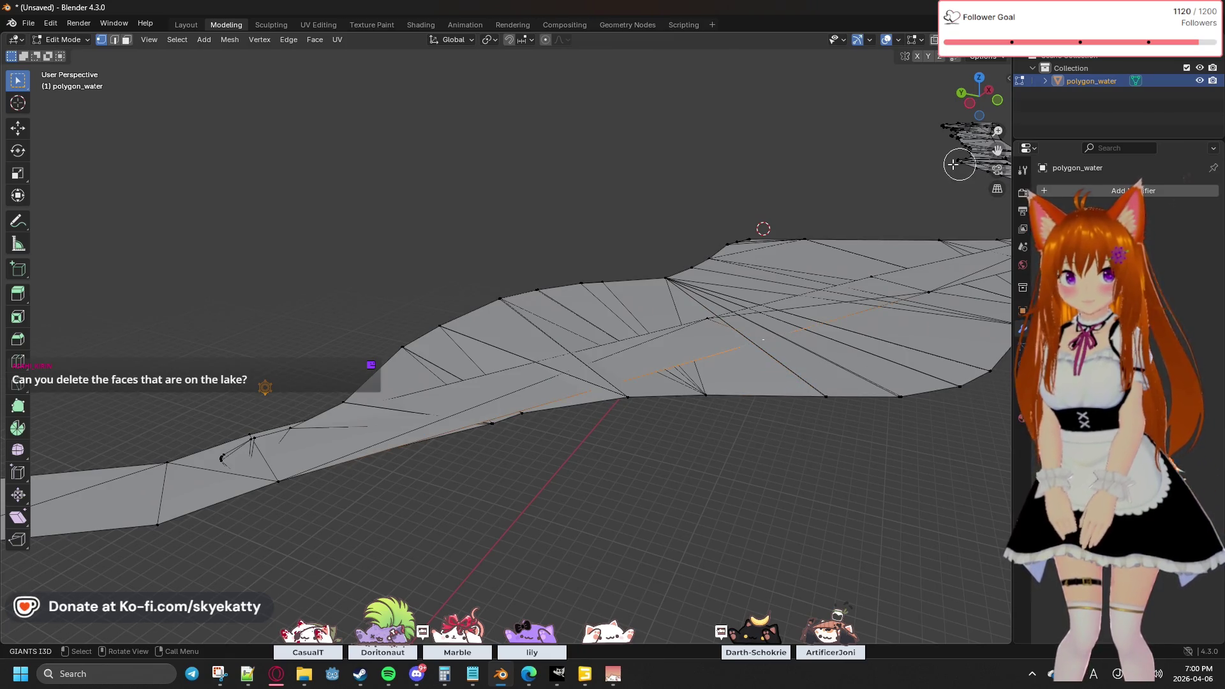
pyautogui.click(1047, 81)
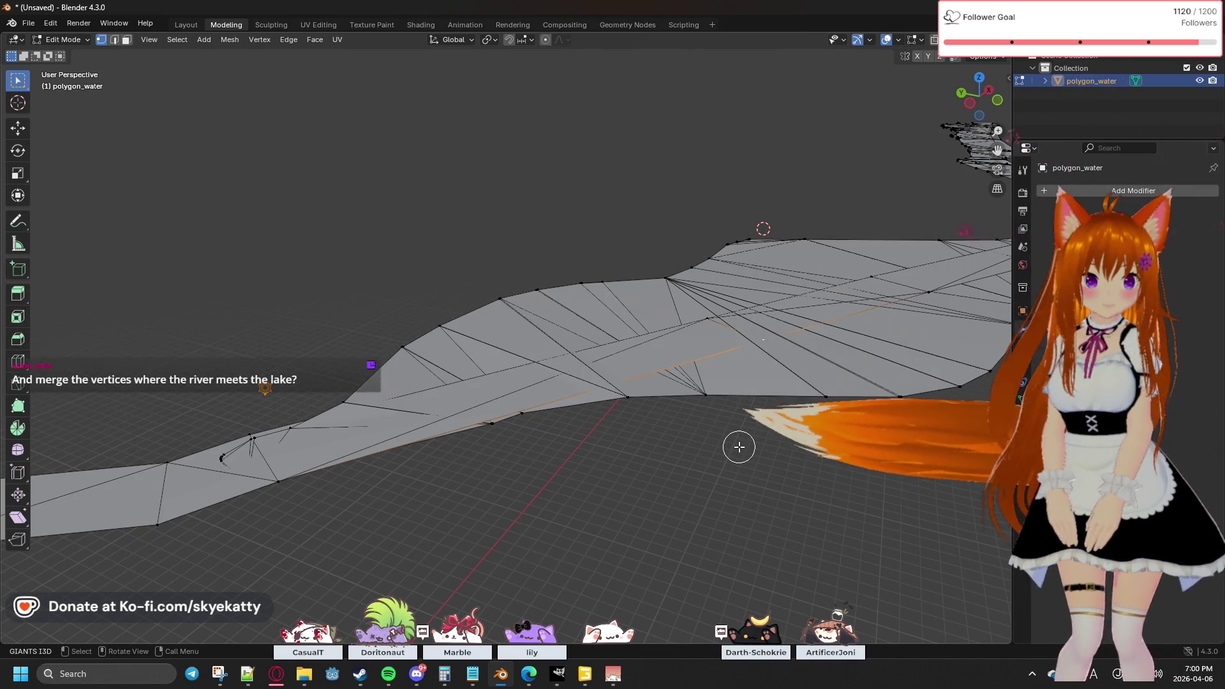
pyautogui.moveTo(729, 426)
pyautogui.mouseDown(button='middle')
pyautogui.moveTo(753, 438)
pyautogui.moveTo(748, 450)
pyautogui.moveTo(737, 422)
pyautogui.mouseUp(button='middle')
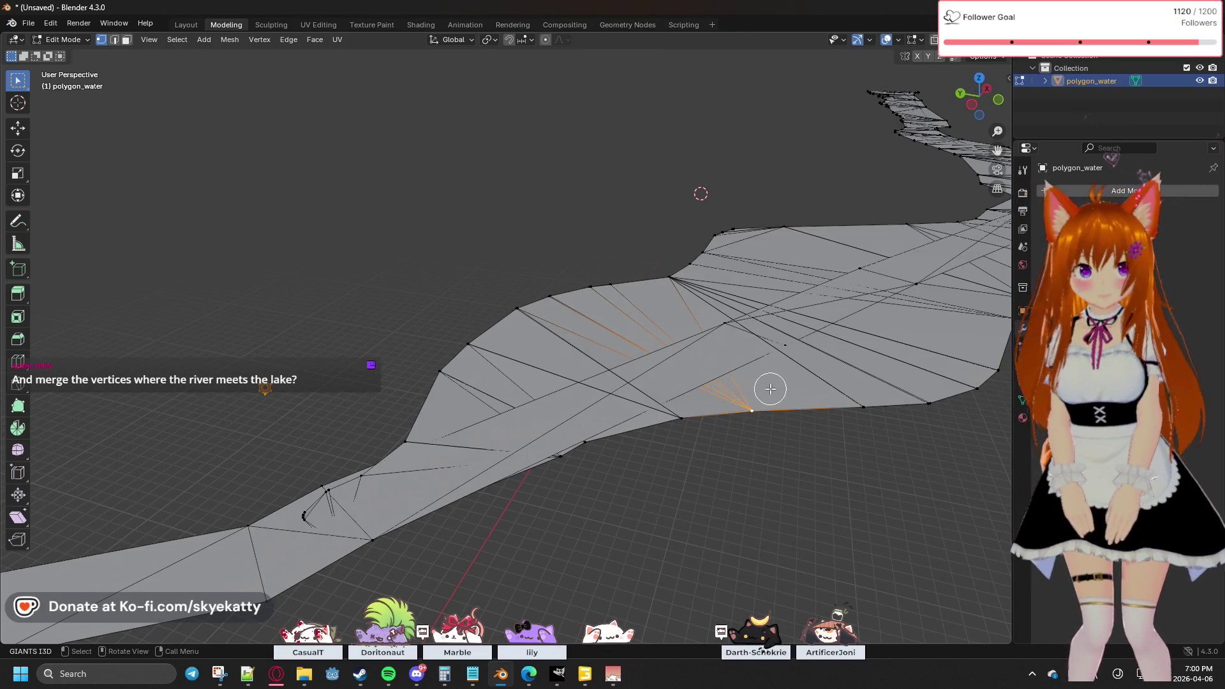
# Step: Select the wide mesh linked to one vertex and delete only its faces, keeping edges
pyautogui.press('l')
pyautogui.keyDown('shift'); pyautogui.moveTo(866, 466); pyautogui.dragTo(587, 440, button='middle'); pyautogui.keyUp('shift')
pyautogui.moveTo(648, 393)
pyautogui.mouseDown(button='middle')
pyautogui.moveTo(664, 357)
pyautogui.moveTo(719, 388)
pyautogui.moveTo(635, 372)
pyautogui.moveTo(558, 241)
pyautogui.mouseUp(button='middle')
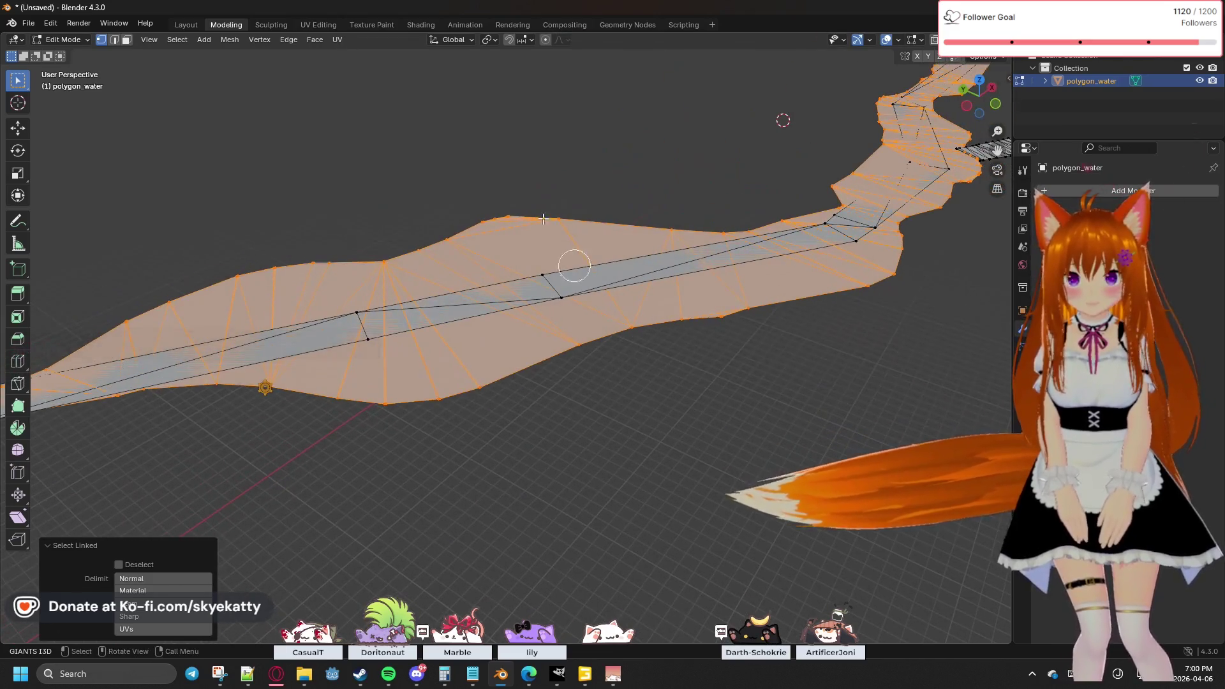
pyautogui.click(506, 156)
pyautogui.click(500, 243)
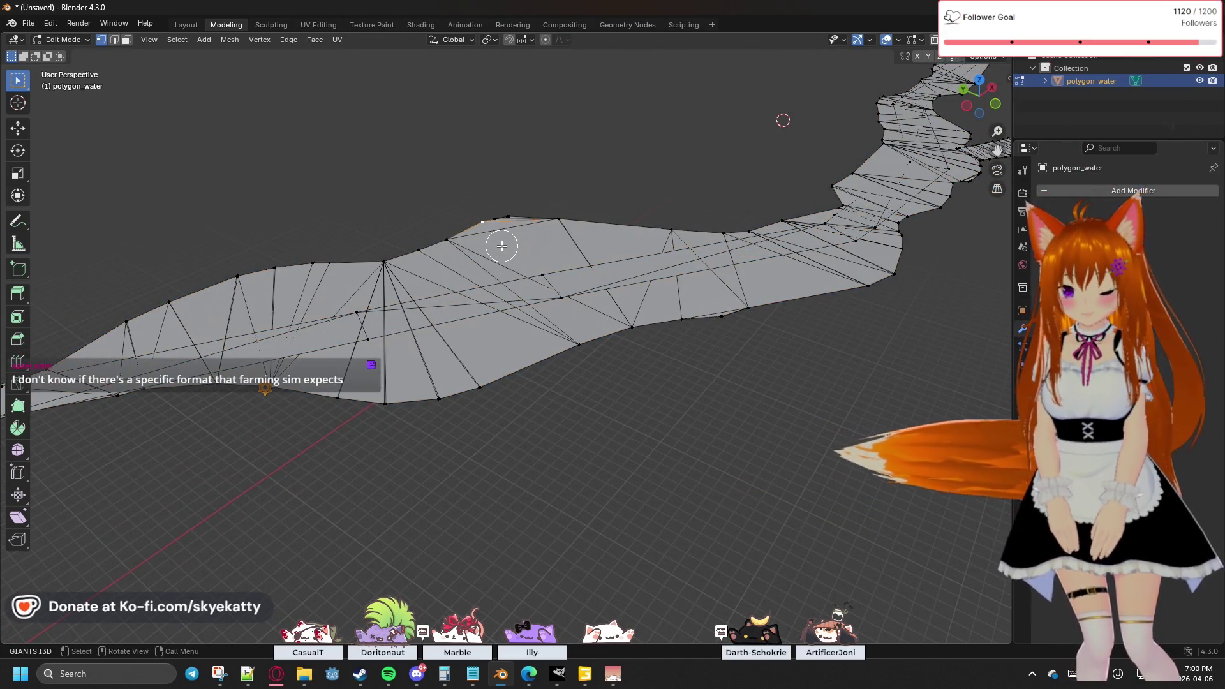
pyautogui.press('l')
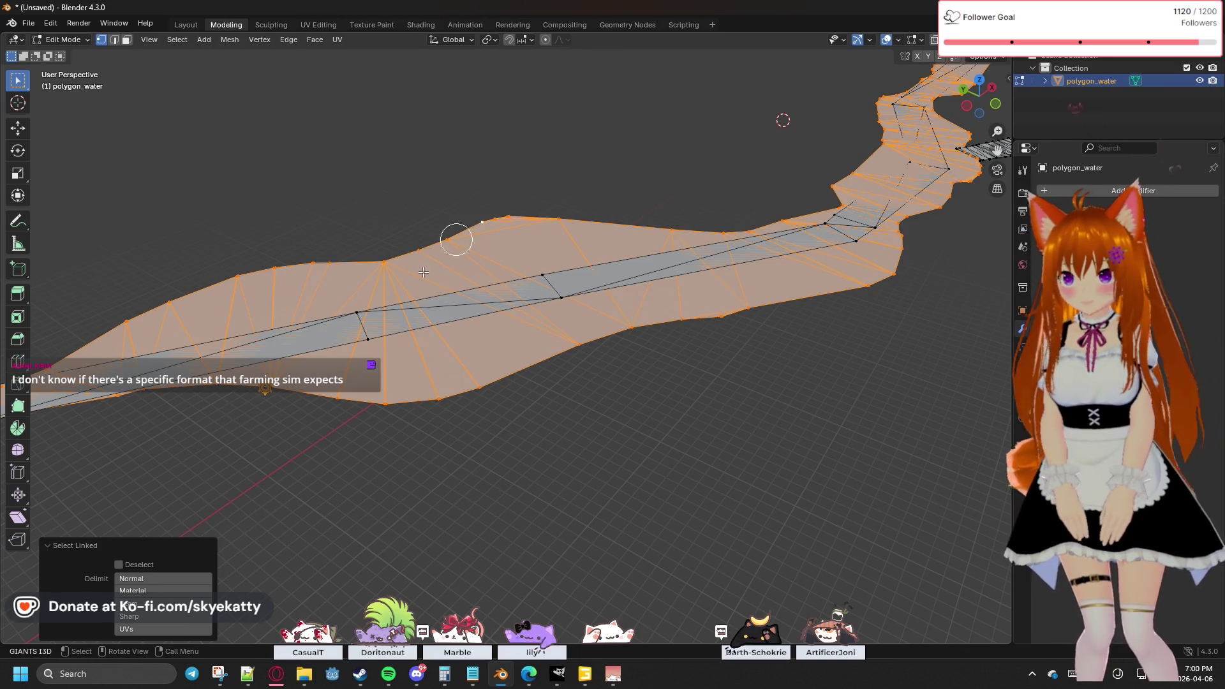
pyautogui.click(129, 547)
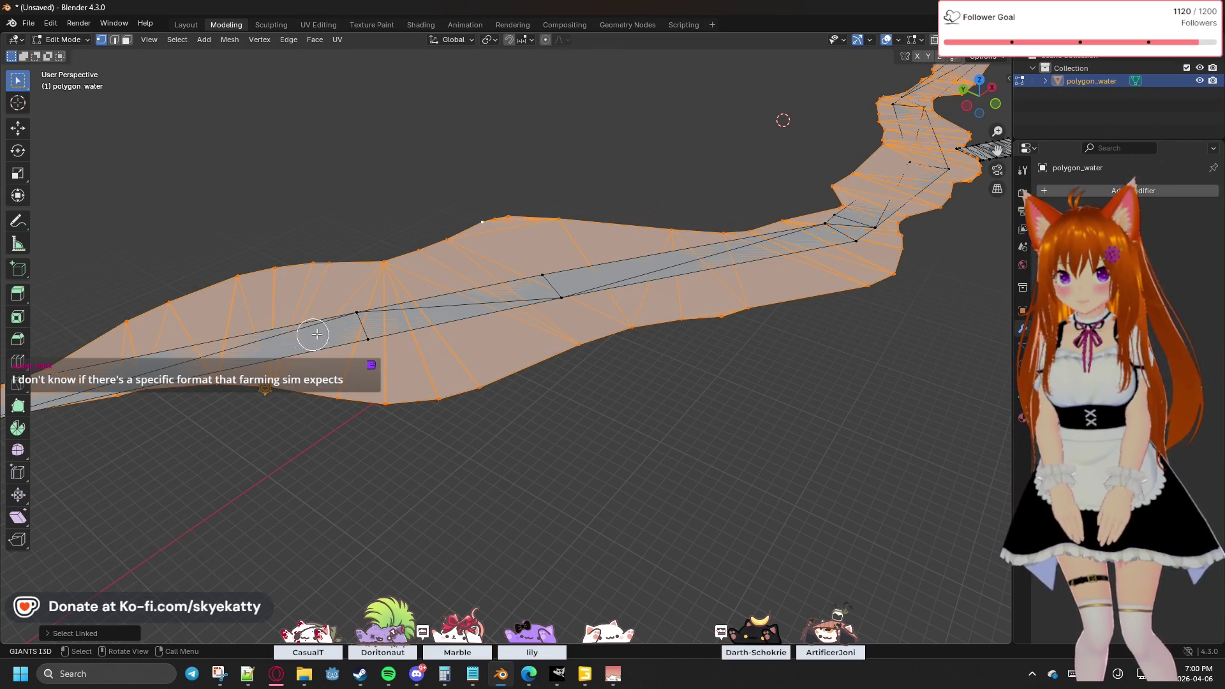
pyautogui.press('x')
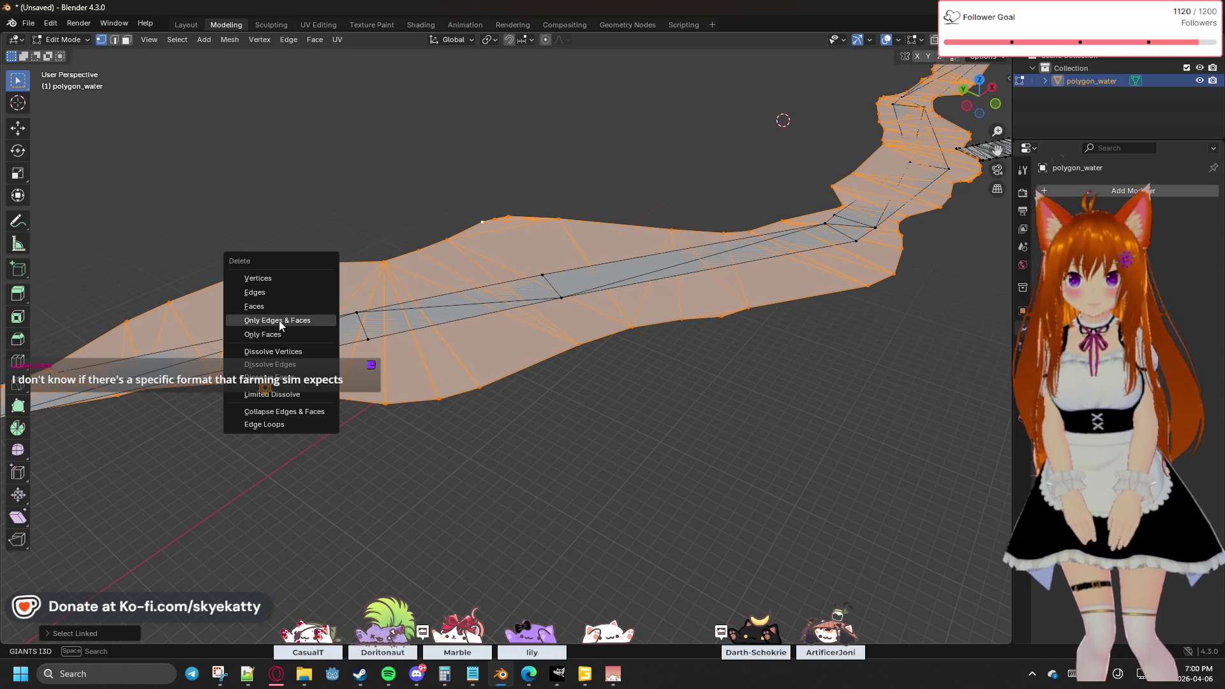
pyautogui.click(281, 333)
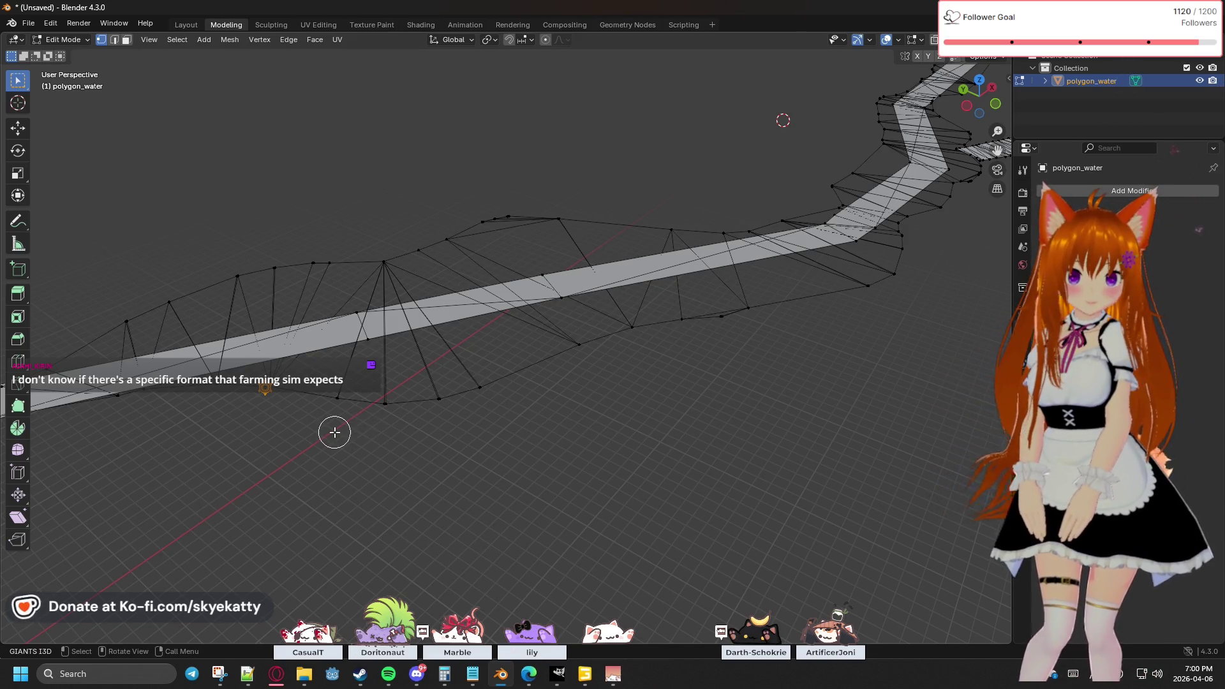
pyautogui.moveTo(243, 419)
pyautogui.keyDown('shift'); pyautogui.mouseDown(button='middle')
pyautogui.moveTo(355, 443)
pyautogui.moveTo(489, 430)
pyautogui.moveTo(256, 425)
pyautogui.moveTo(319, 446)
pyautogui.moveTo(345, 480)
pyautogui.moveTo(301, 492)
pyautogui.moveTo(437, 428)
pyautogui.moveTo(437, 471)
pyautogui.mouseUp(button='middle'); pyautogui.keyUp('shift')
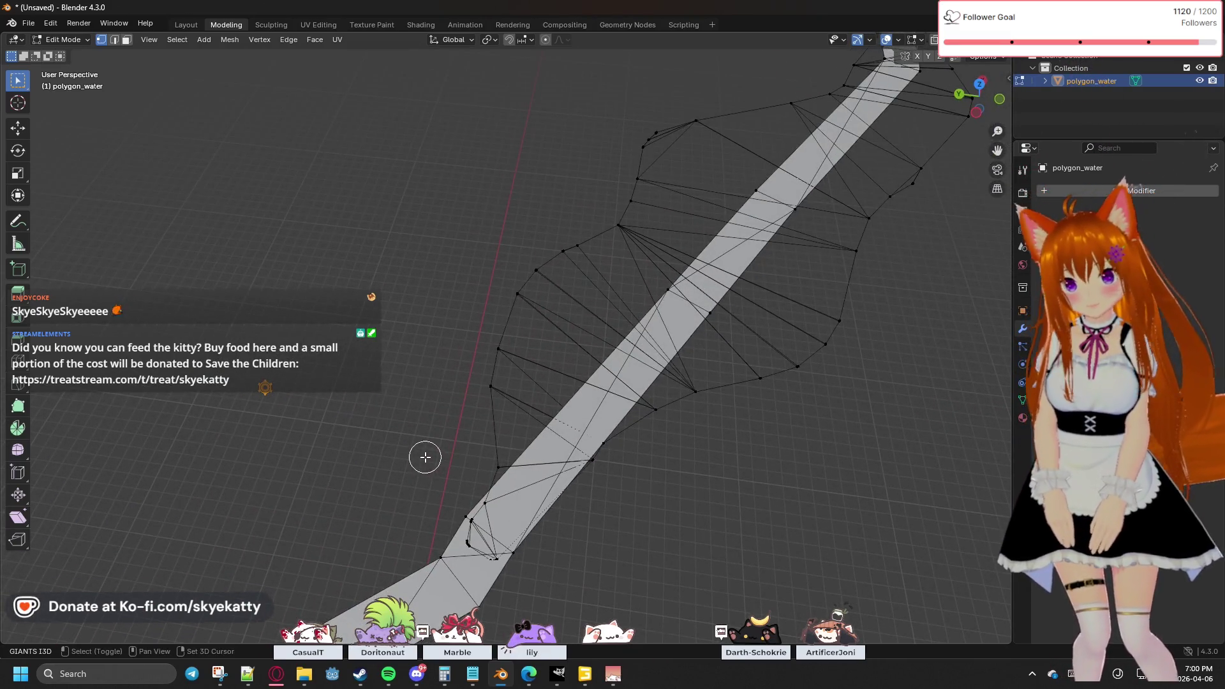
pyautogui.scroll(3, 421, 441)
pyautogui.scroll(2, 415, 373)
pyautogui.moveTo(406, 394)
pyautogui.keyDown('shift'); pyautogui.mouseDown(button='middle')
pyautogui.moveTo(408, 301)
pyautogui.moveTo(388, 274)
pyautogui.moveTo(398, 295)
pyautogui.mouseUp(button='middle'); pyautogui.keyUp('shift')
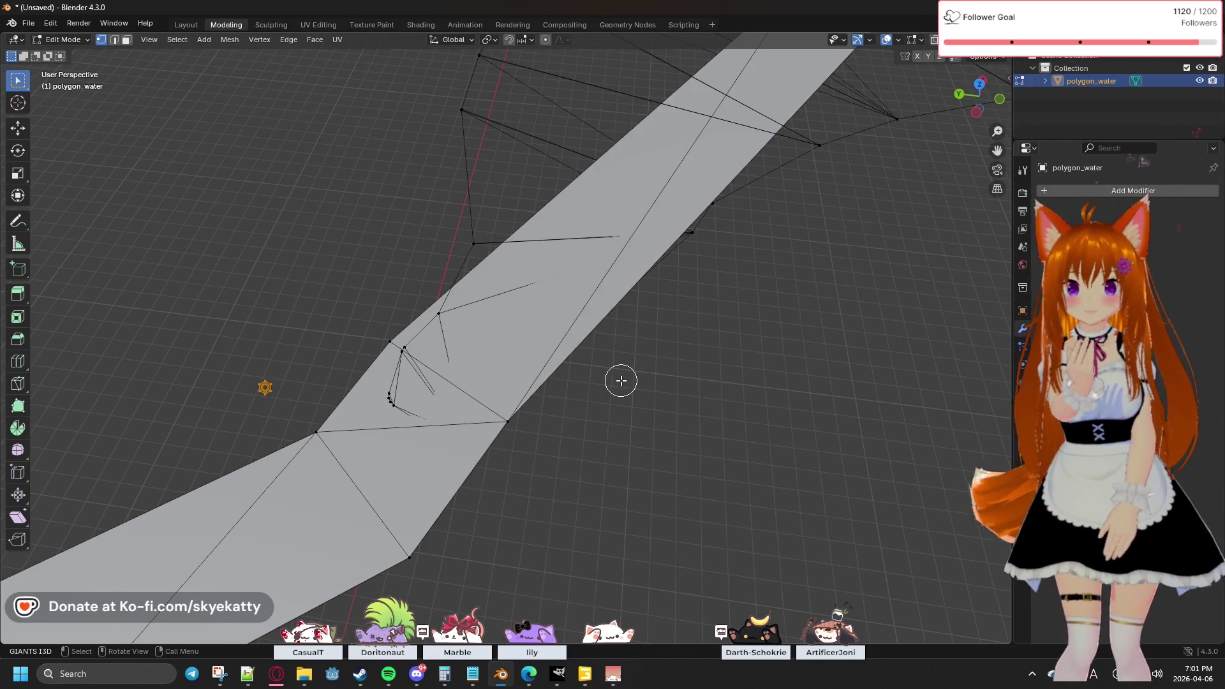
pyautogui.moveTo(622, 382)
pyautogui.mouseDown(button='middle')
pyautogui.moveTo(653, 344)
pyautogui.moveTo(634, 358)
pyautogui.mouseUp(button='middle')
pyautogui.moveTo(657, 243)
pyautogui.mouseDown(button='middle')
pyautogui.moveTo(656, 315)
pyautogui.moveTo(691, 372)
pyautogui.mouseUp(button='middle')
pyautogui.scroll(4, 692, 393)
pyautogui.scroll(-2, 692, 394)
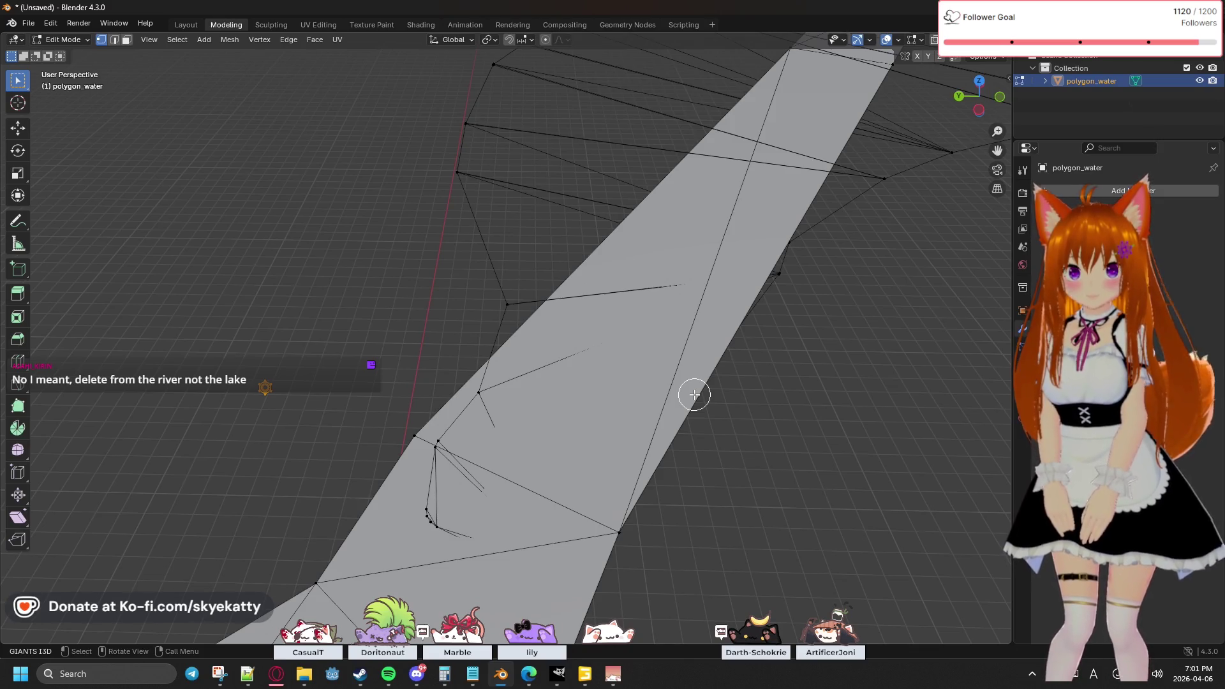
pyautogui.scroll(-8, 694, 394)
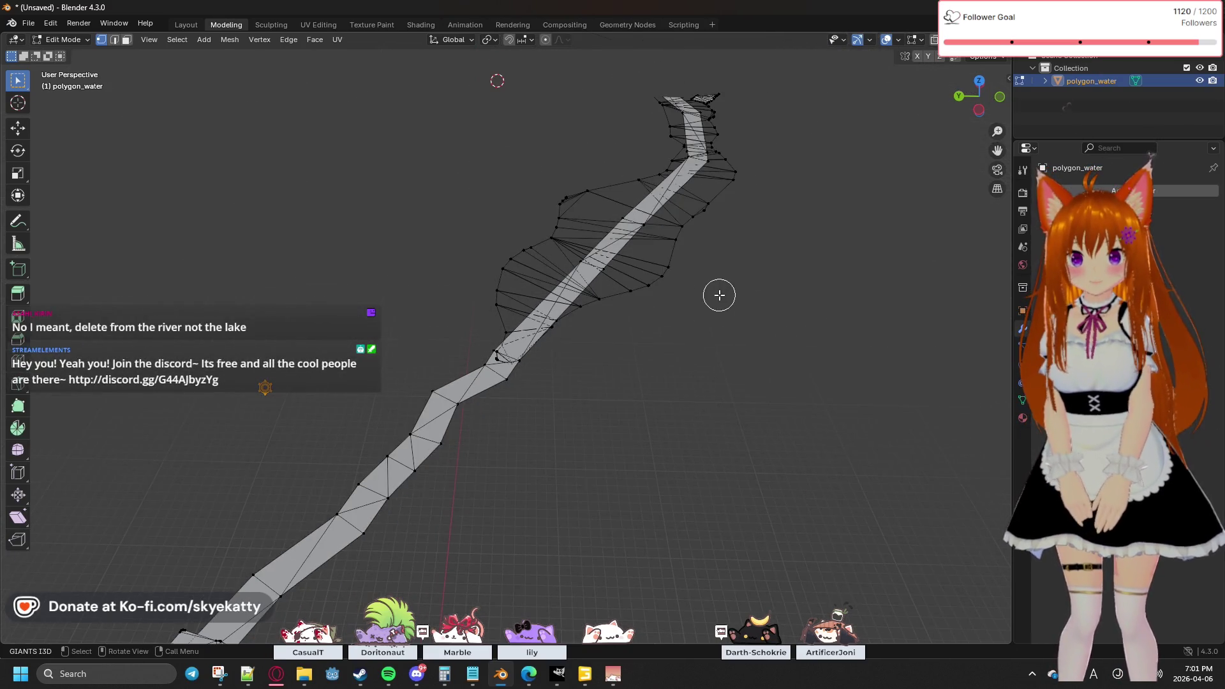
pyautogui.scroll(3, 719, 295)
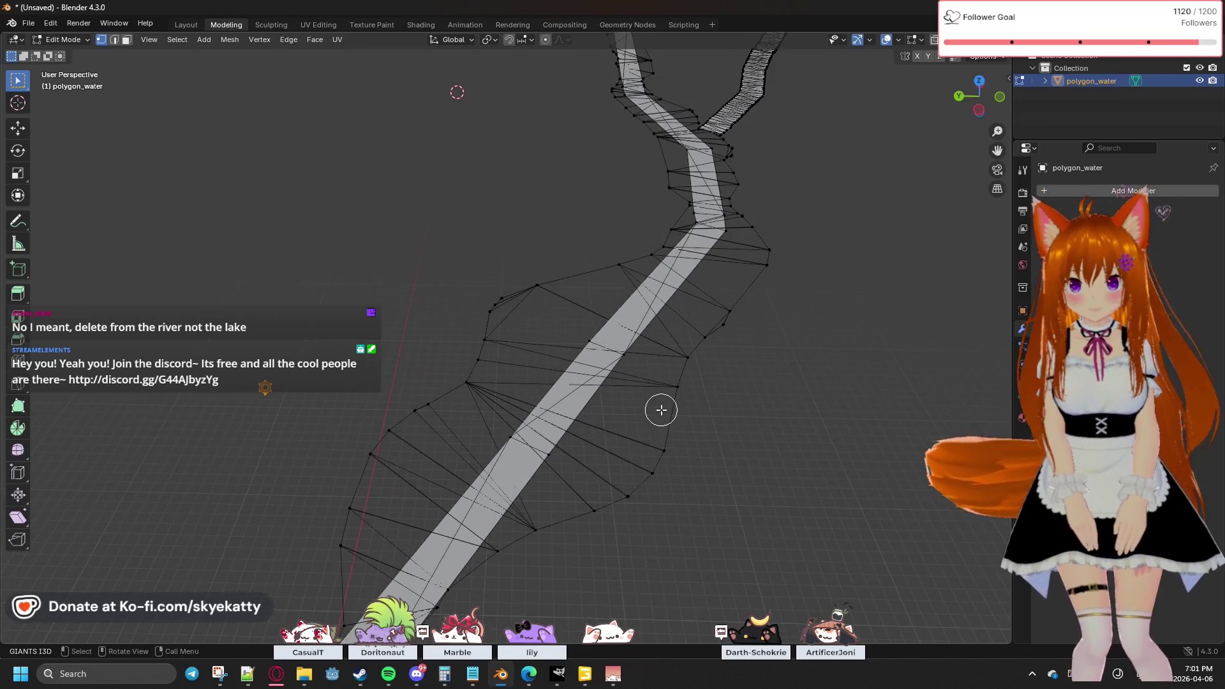
pyautogui.keyDown('shift'); pyautogui.moveTo(721, 459); pyautogui.dragTo(655, 366, button='middle'); pyautogui.keyUp('shift')
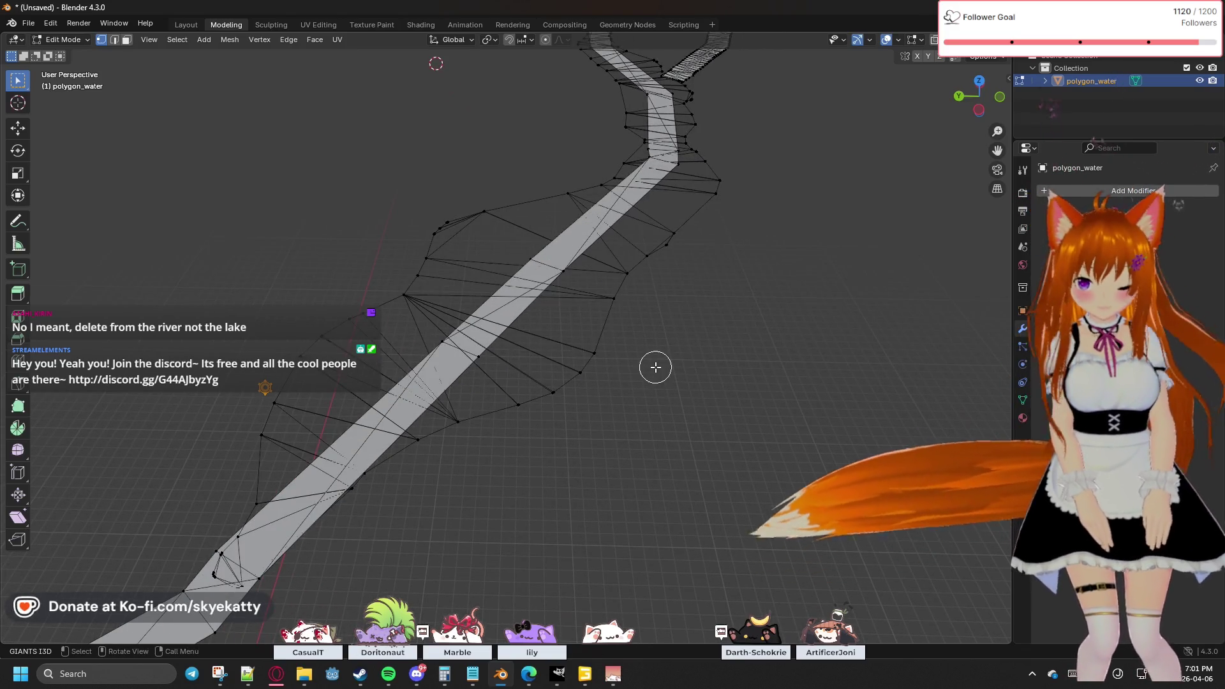
# Step: Undo the face deletion on the wide mesh and clear the selection
pyautogui.press('a')
pyautogui.hotkey('alt', 'f')
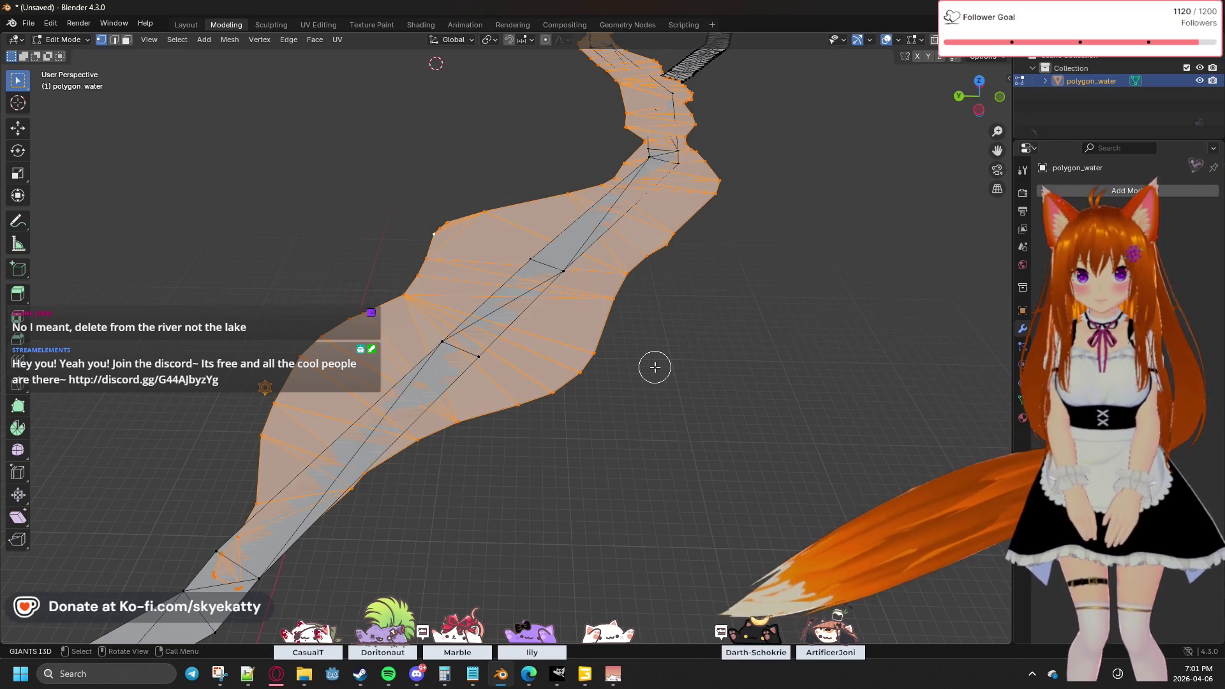
pyautogui.click(656, 367)
pyautogui.moveTo(656, 367)
pyautogui.mouseDown(button='middle')
pyautogui.moveTo(676, 375)
pyautogui.moveTo(470, 355)
pyautogui.moveTo(470, 342)
pyautogui.moveTo(482, 352)
pyautogui.moveTo(429, 302)
pyautogui.moveTo(467, 347)
pyautogui.moveTo(471, 234)
pyautogui.moveTo(597, 200)
pyautogui.mouseUp(button='middle')
# Step: Select the whole linked narrow river strip and view it from the top
pyautogui.hotkey('ctrl', 'l')
pyautogui.scroll(-3, 470, 237)
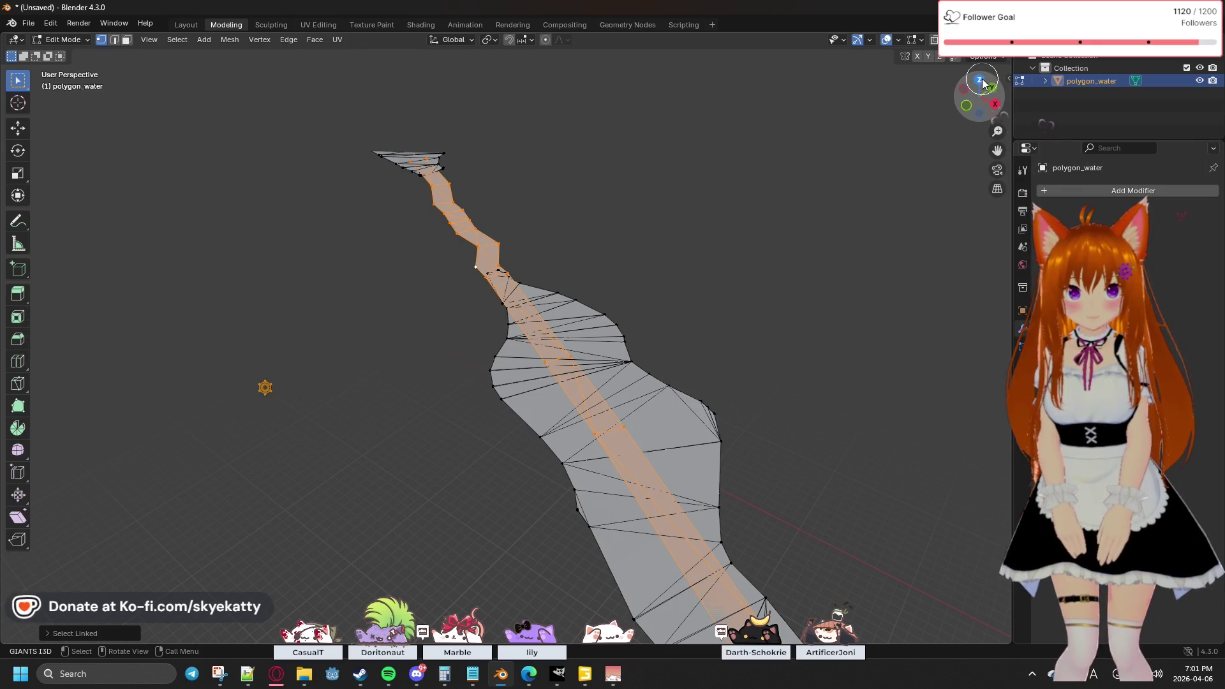
pyautogui.click(979, 81)
pyautogui.scroll(-5, 597, 287)
pyautogui.scroll(-3, 597, 287)
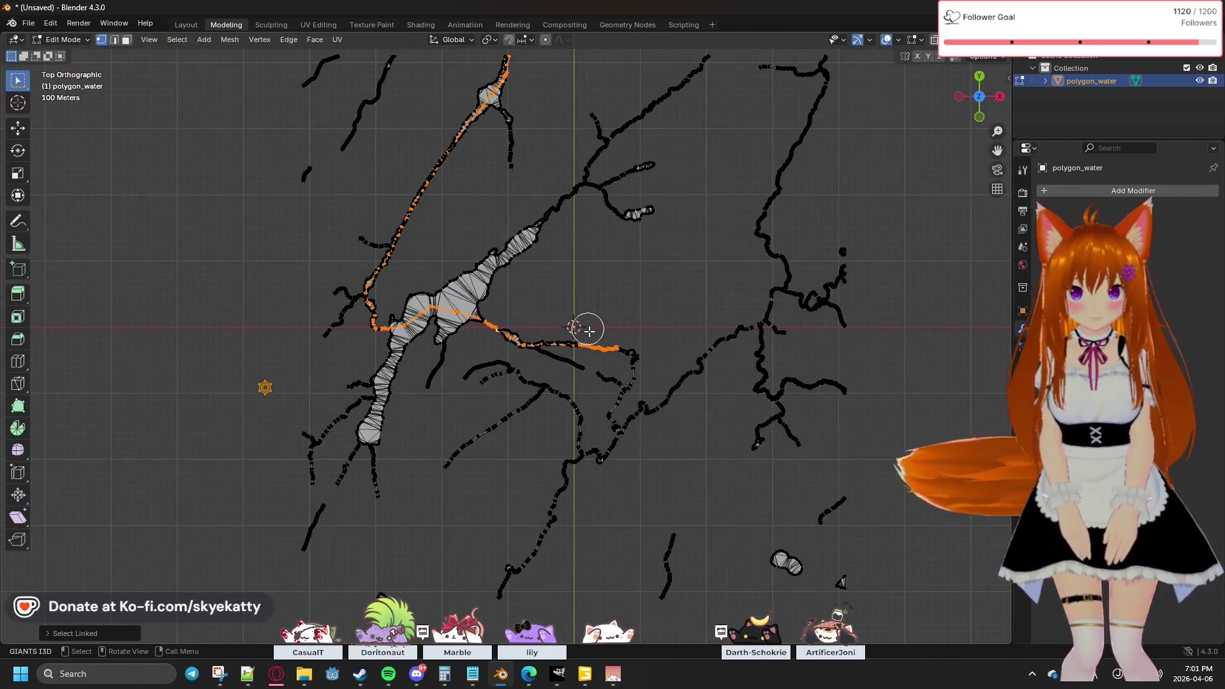
pyautogui.scroll(3, 593, 344)
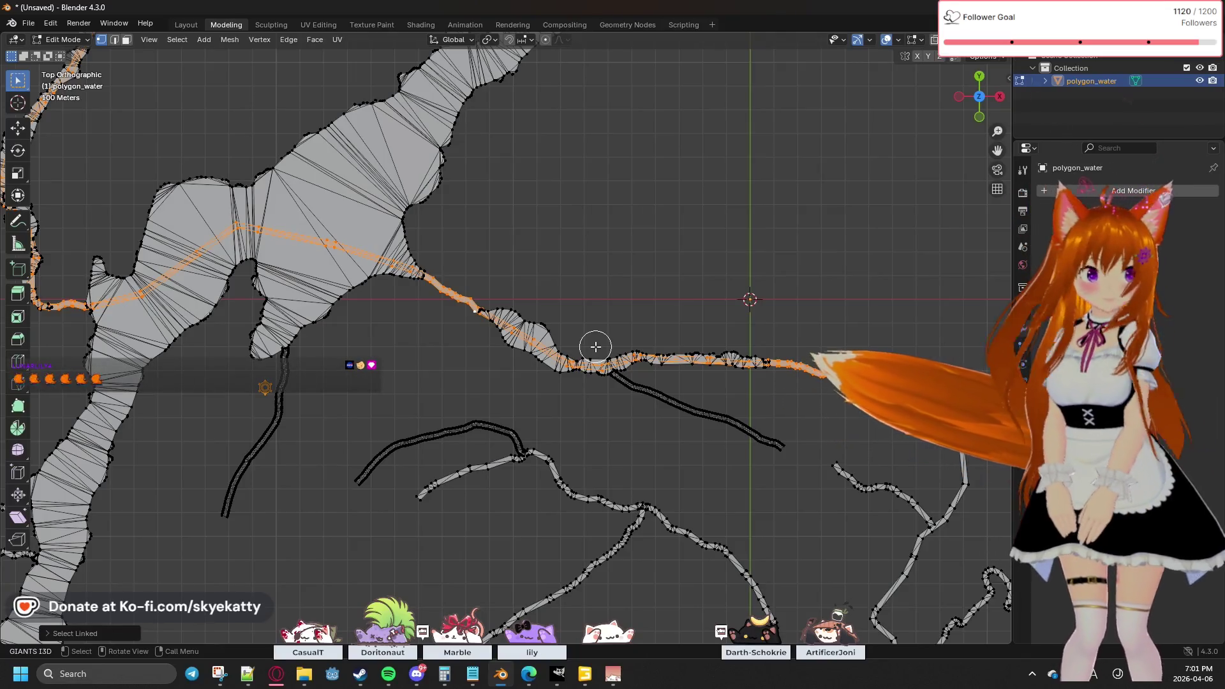
pyautogui.scroll(-1, 601, 353)
pyautogui.scroll(-2, 602, 354)
pyautogui.scroll(-2, 602, 354)
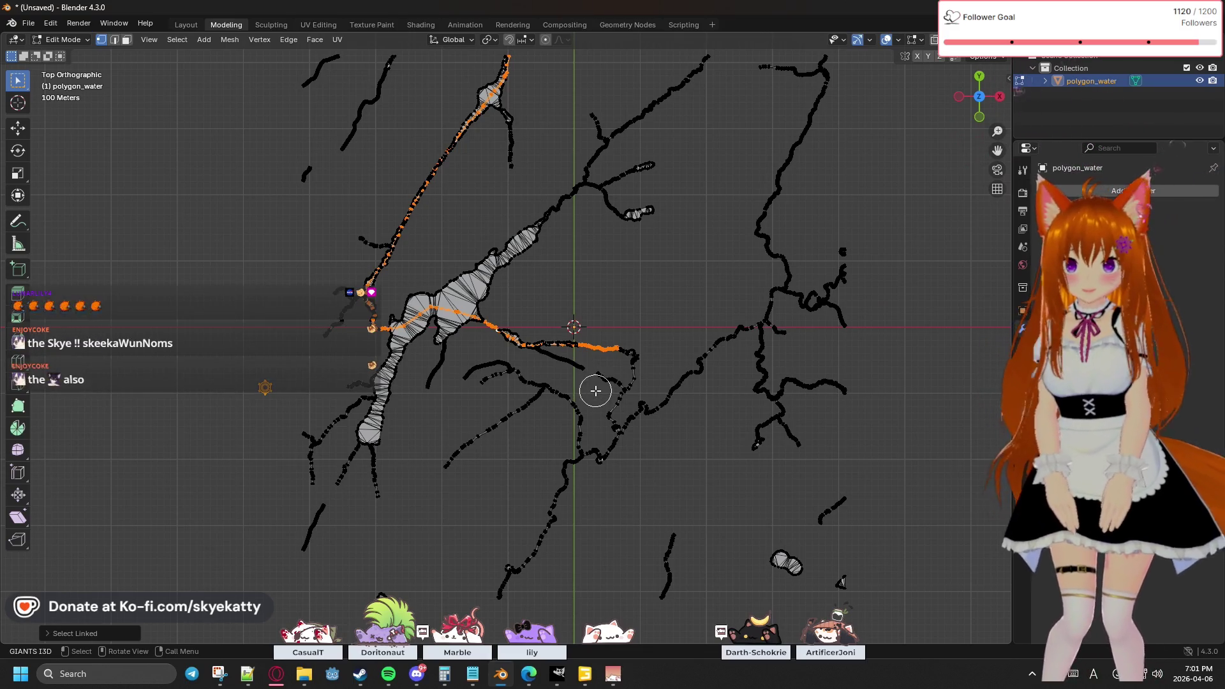
pyautogui.scroll(4, 472, 344)
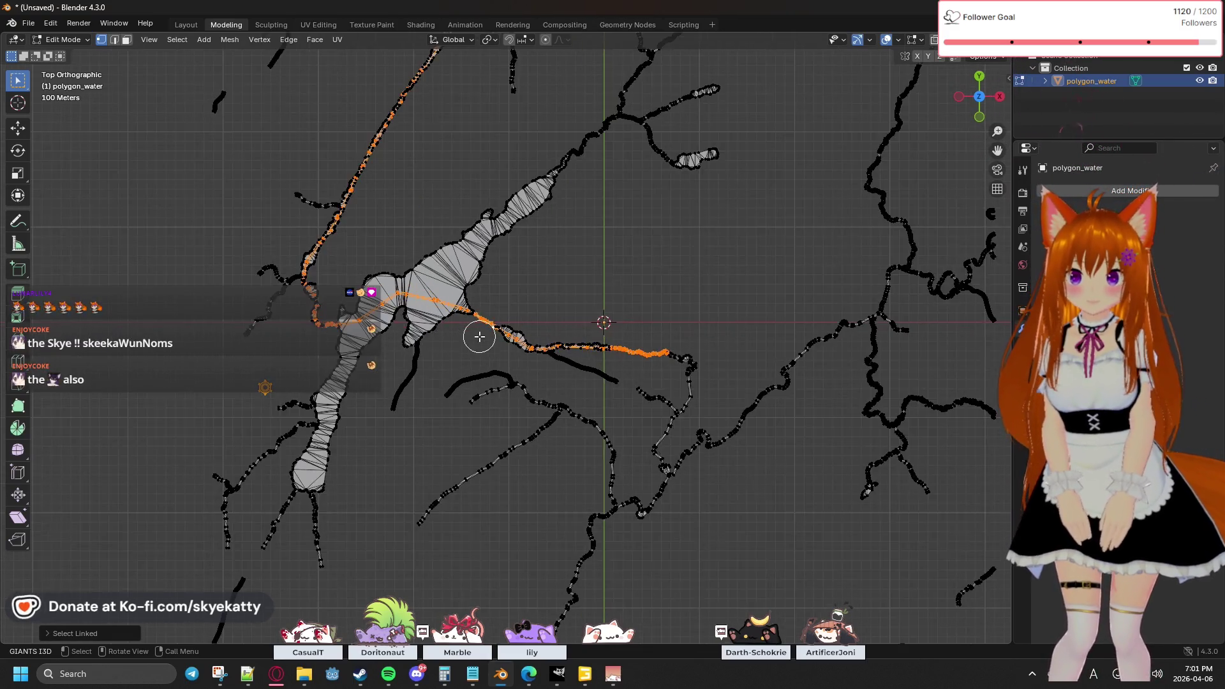
pyautogui.scroll(2, 482, 349)
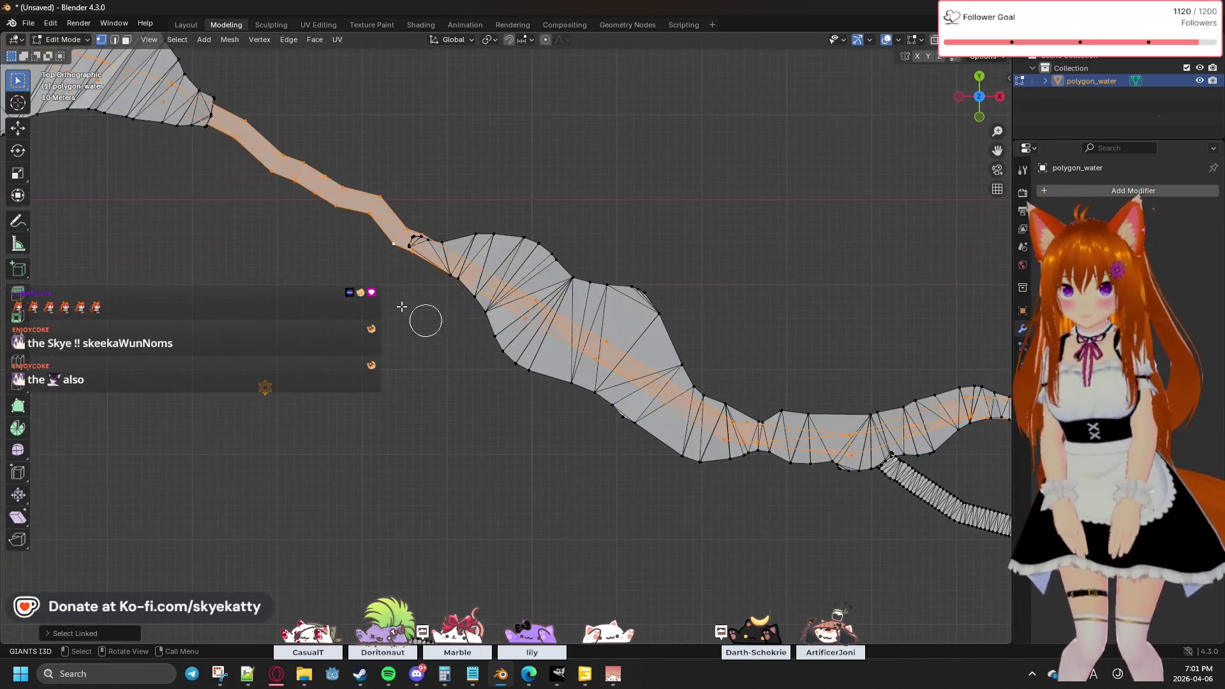
# Step: Delete only the narrow strip's faces, keeping its edges, and switch to circle select
pyautogui.press('x')
pyautogui.click(377, 300)
pyautogui.press('c')
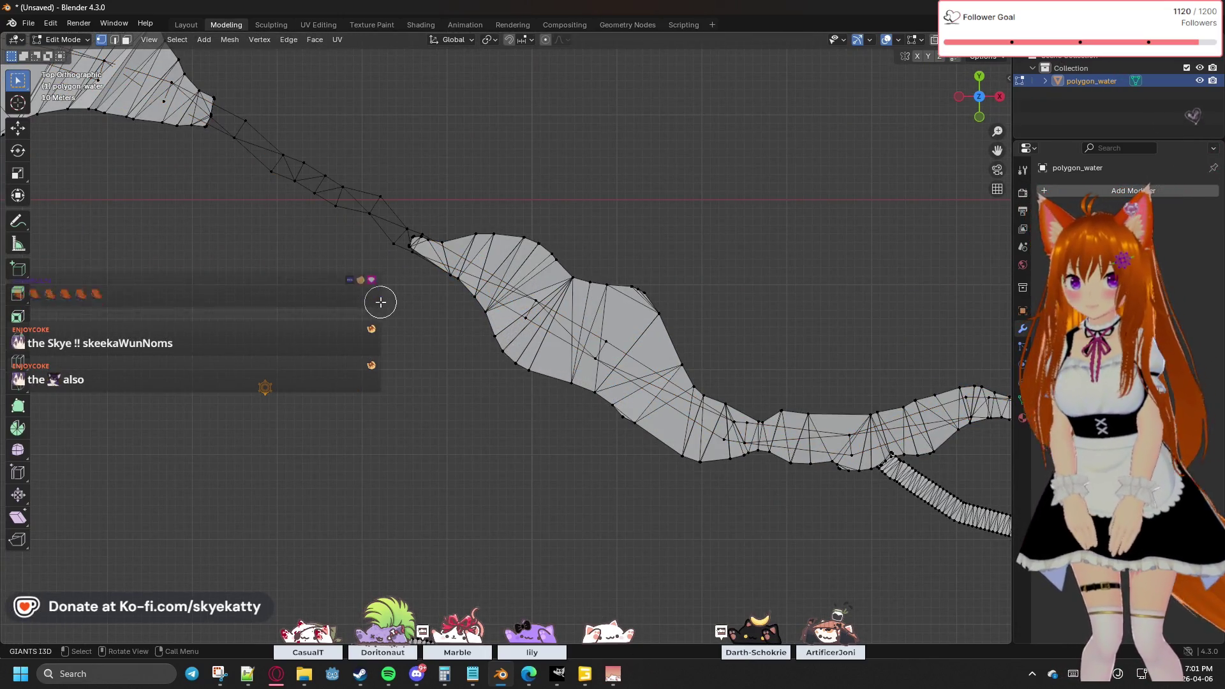
pyautogui.scroll(3, 732, 421)
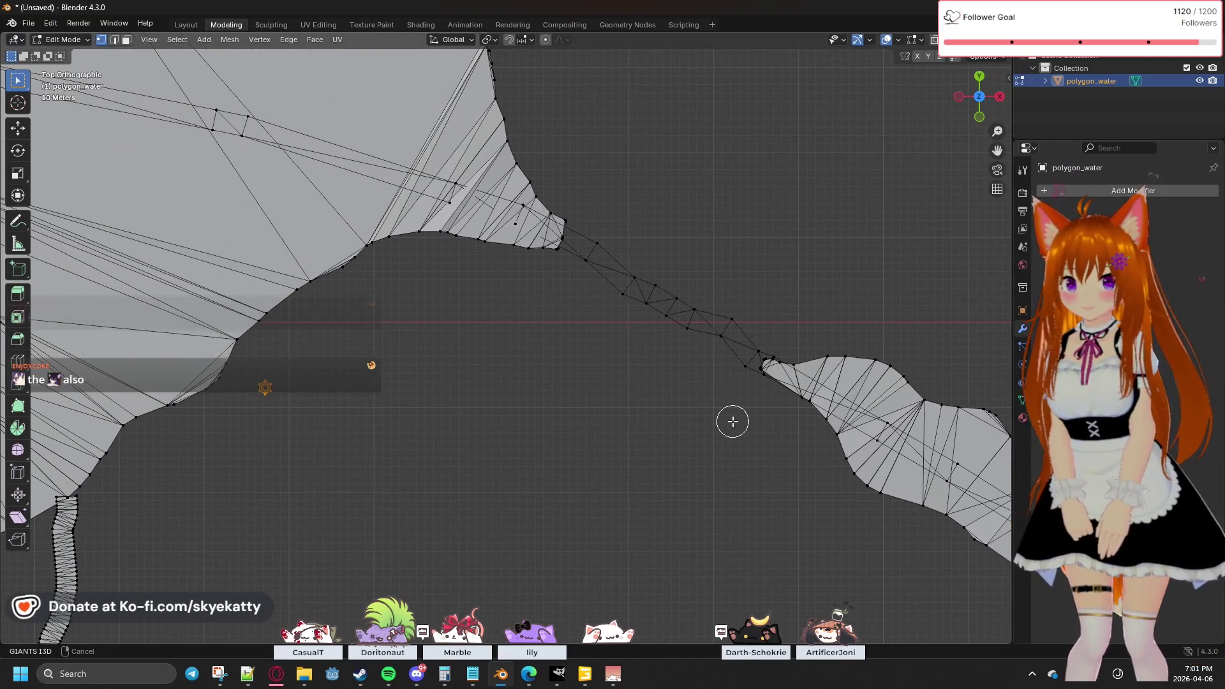
pyautogui.scroll(-5, 732, 421)
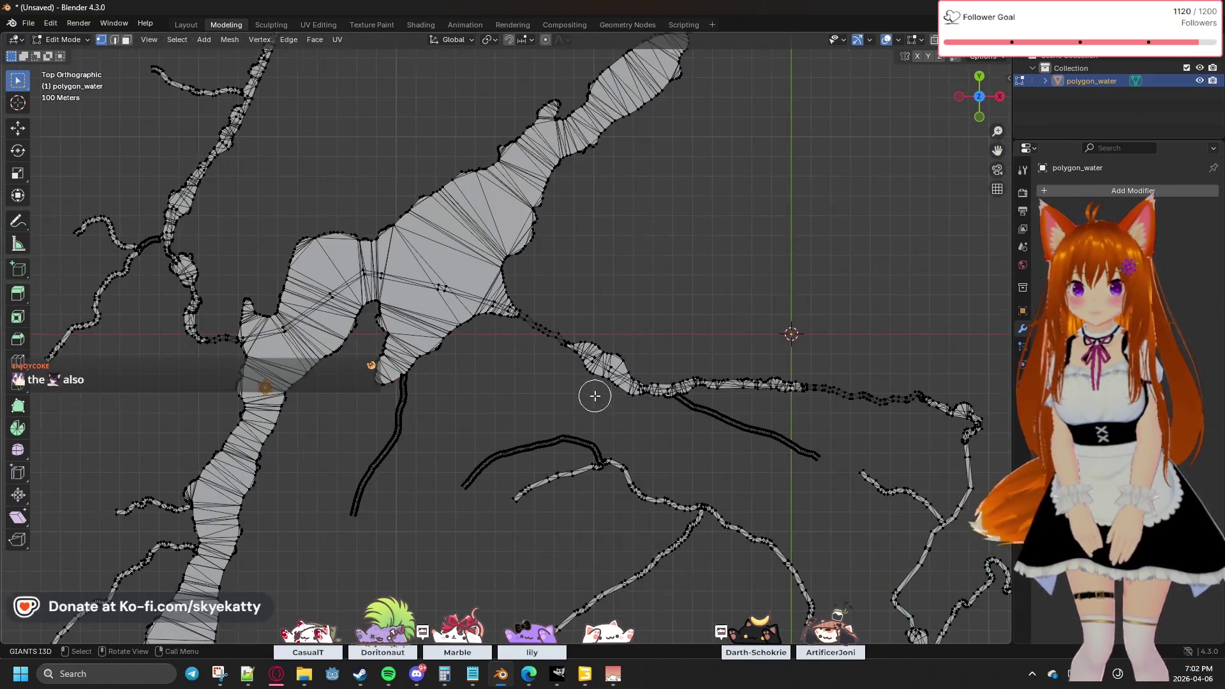
pyautogui.scroll(5, 595, 396)
pyautogui.moveTo(816, 424)
pyautogui.mouseDown(button='middle')
pyautogui.moveTo(705, 372)
pyautogui.moveTo(812, 374)
pyautogui.moveTo(829, 356)
pyautogui.moveTo(763, 386)
pyautogui.moveTo(754, 375)
pyautogui.moveTo(814, 363)
pyautogui.moveTo(320, 282)
pyautogui.mouseUp(button='middle')
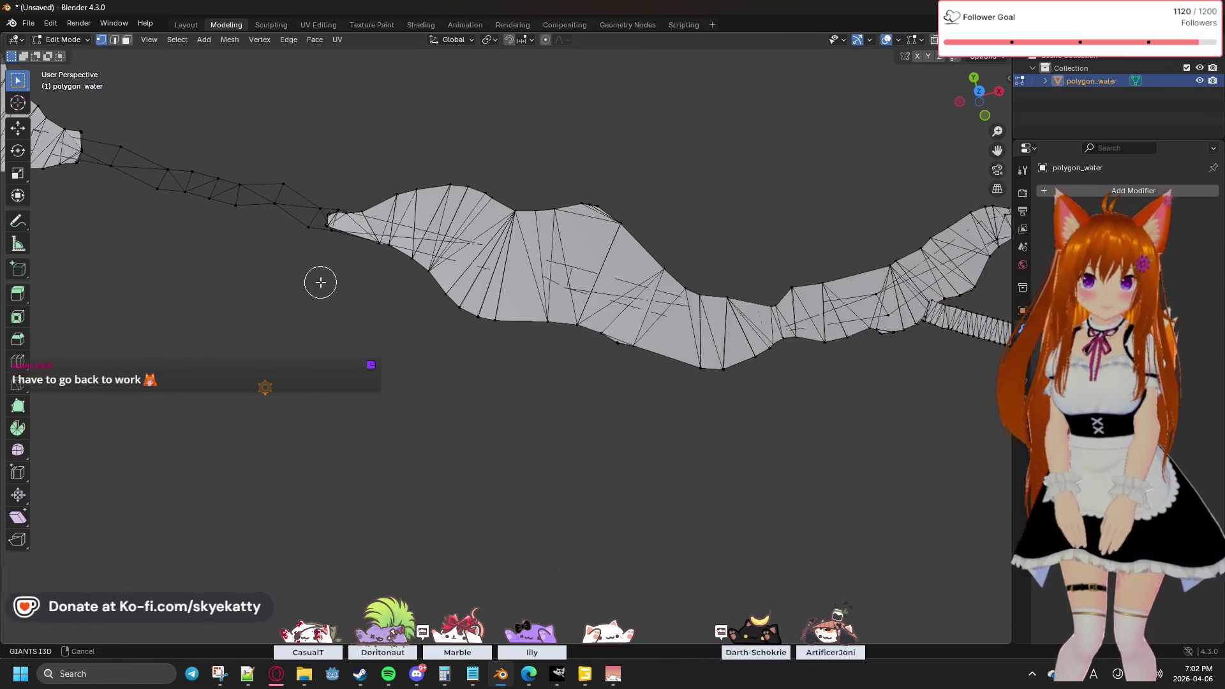
# Step: Pan and zoom to the river mesh tip and select its upper edge
pyautogui.moveTo(442, 308)
pyautogui.keyDown('shift'); pyautogui.mouseDown(button='middle')
pyautogui.moveTo(421, 367)
pyautogui.moveTo(590, 447)
pyautogui.mouseUp(button='middle'); pyautogui.keyUp('shift')
pyautogui.scroll(5, 412, 387)
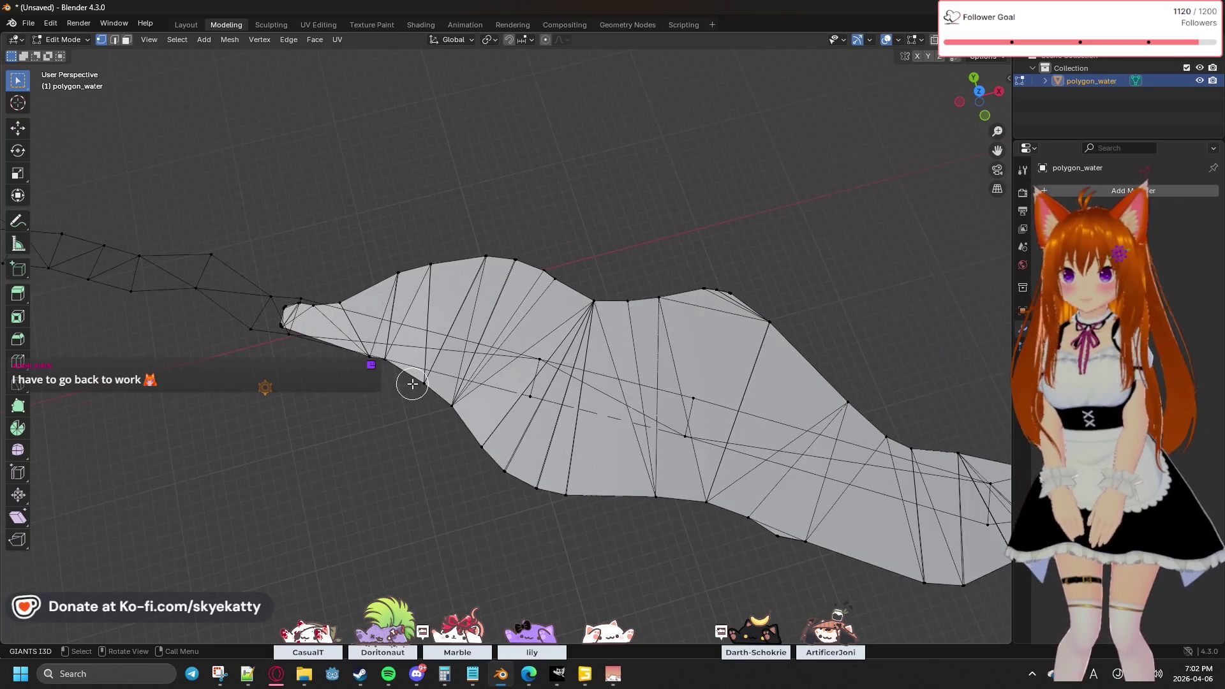
pyautogui.moveTo(322, 383)
pyautogui.keyDown('shift'); pyautogui.mouseDown(button='middle')
pyautogui.moveTo(388, 427)
pyautogui.moveTo(571, 440)
pyautogui.mouseUp(button='middle'); pyautogui.keyUp('shift')
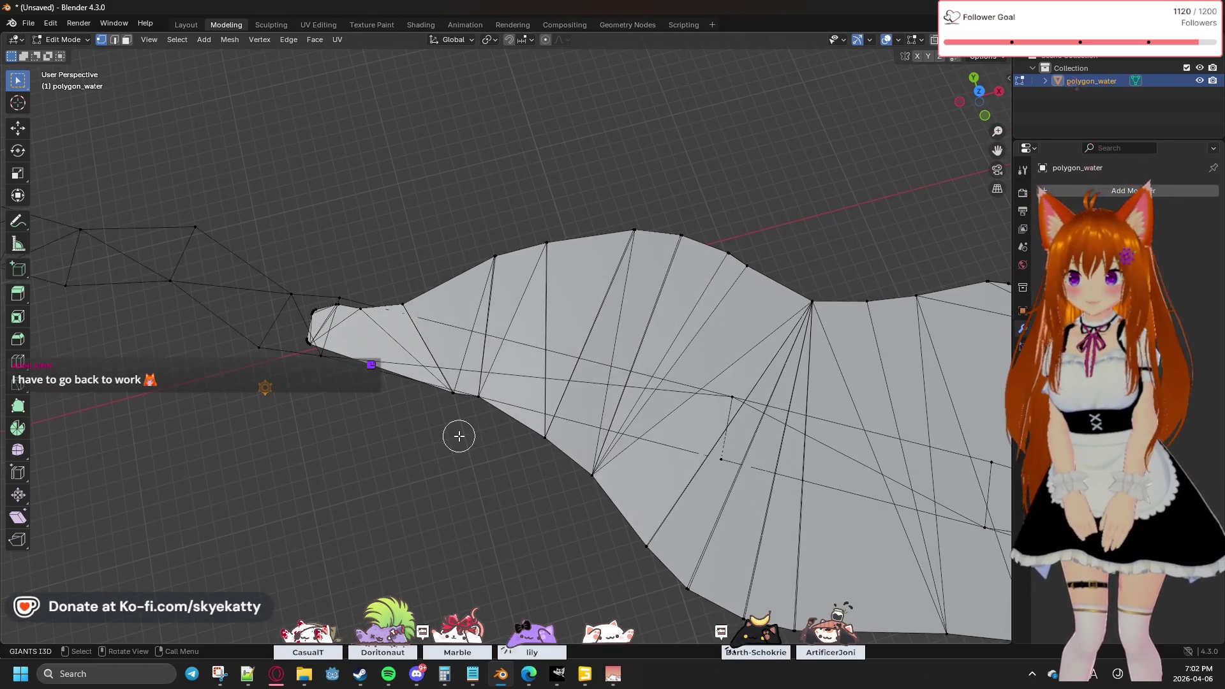
pyautogui.scroll(1, 459, 436)
pyautogui.scroll(1, 459, 436)
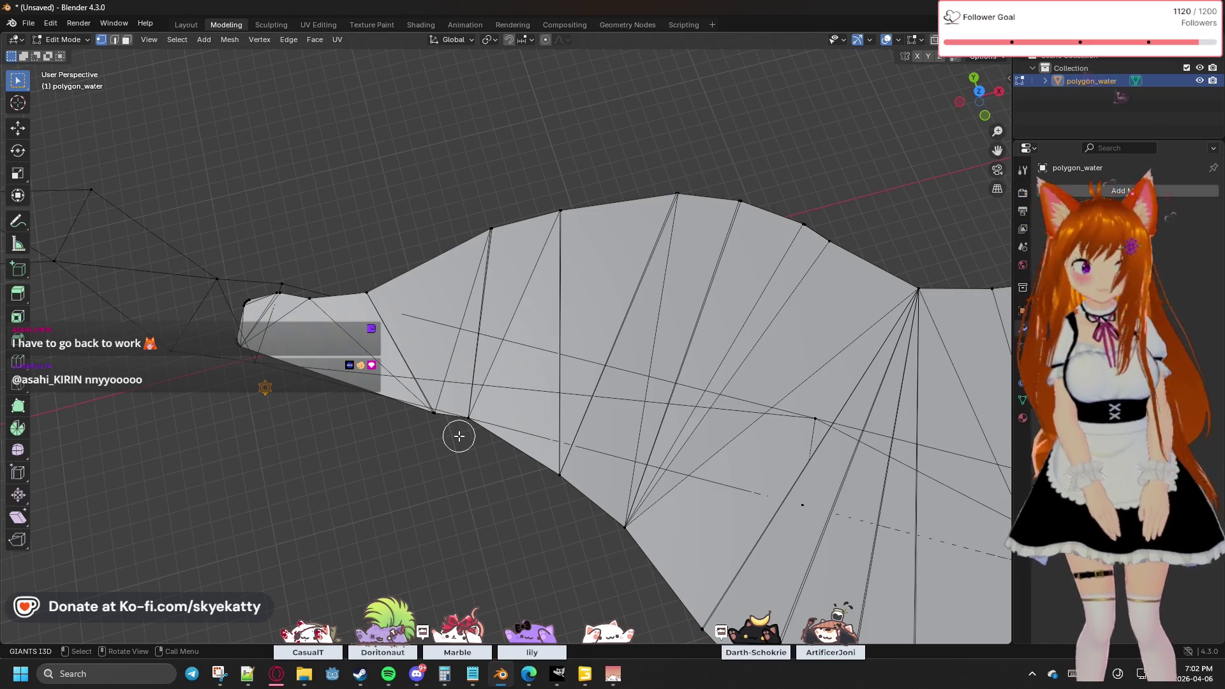
pyautogui.moveTo(383, 442)
pyautogui.mouseDown(button='middle')
pyautogui.moveTo(547, 451)
pyautogui.moveTo(416, 427)
pyautogui.moveTo(474, 434)
pyautogui.mouseUp(button='middle')
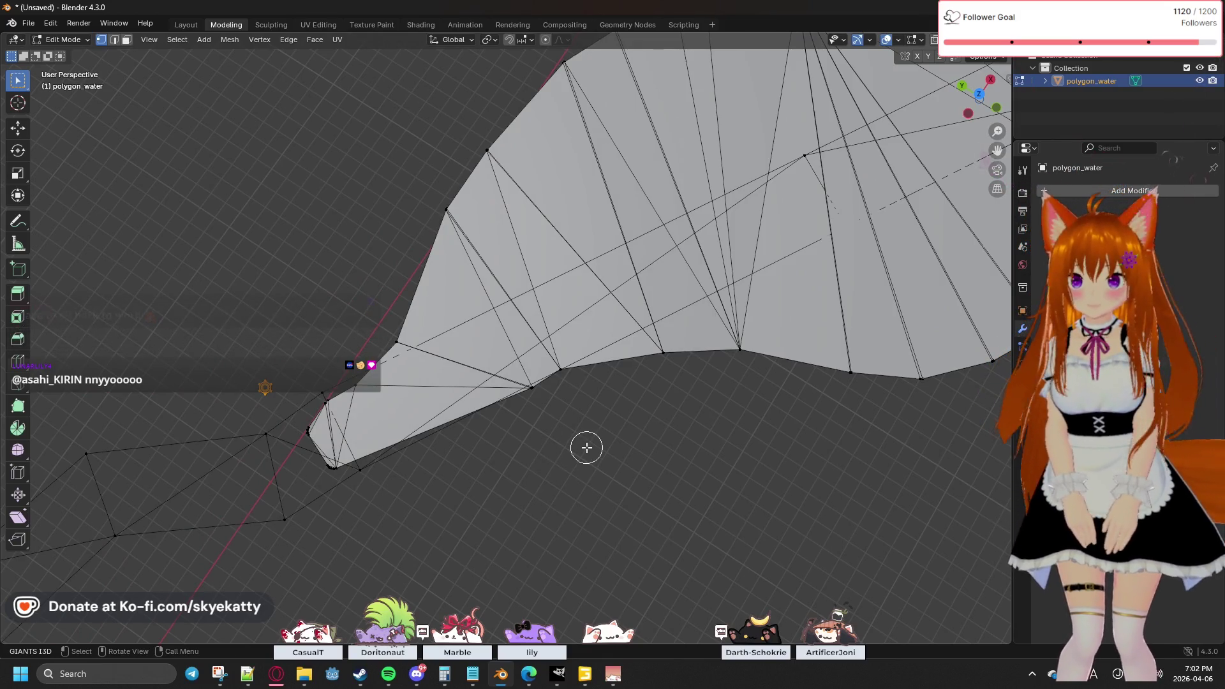
pyautogui.moveTo(586, 448)
pyautogui.keyDown('shift'); pyautogui.mouseDown(button='middle')
pyautogui.moveTo(574, 451)
pyautogui.moveTo(641, 355)
pyautogui.mouseUp(button='middle'); pyautogui.keyUp('shift')
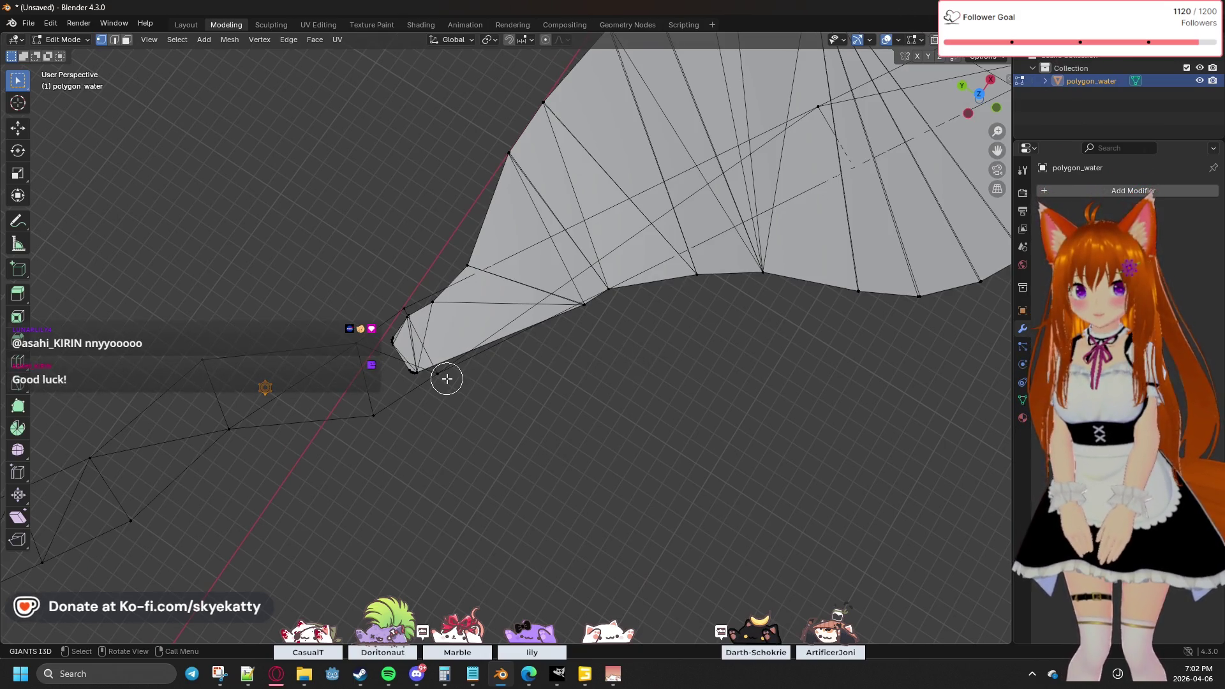
pyautogui.scroll(4, 447, 379)
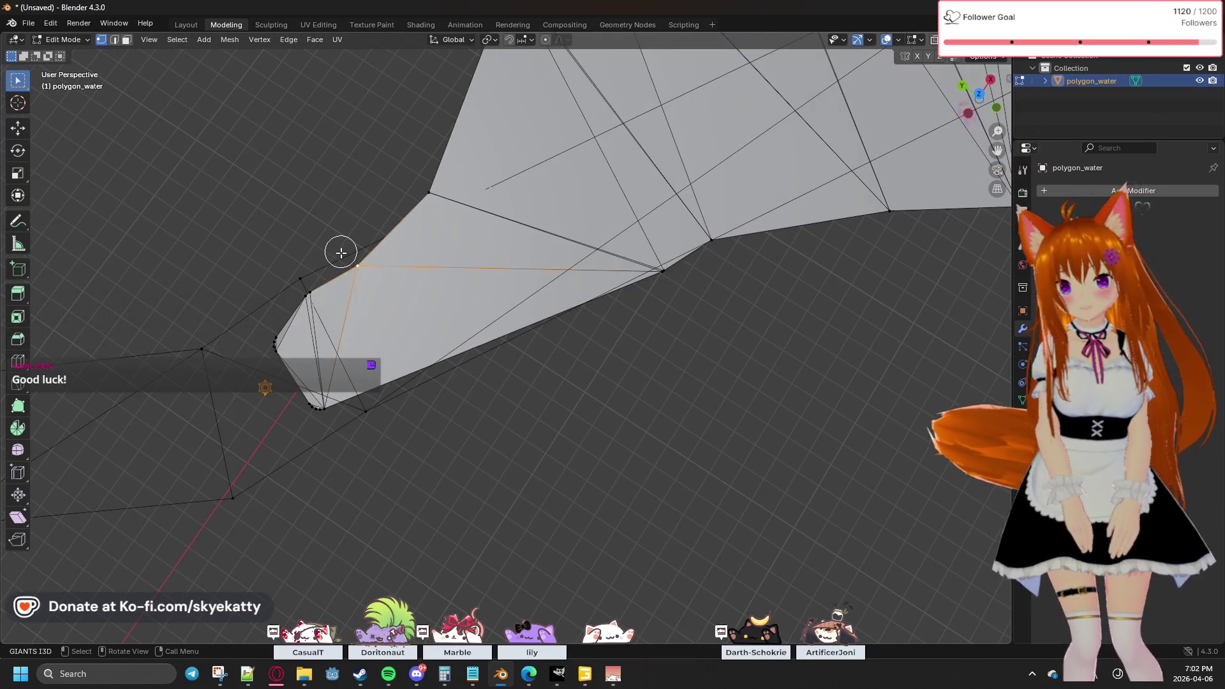
pyautogui.click(457, 205)
# Step: Select the stray vertex below the tip with its linked geometry, then the main surface's
pyautogui.moveTo(598, 350)
pyautogui.mouseDown(button='middle')
pyautogui.moveTo(599, 377)
pyautogui.moveTo(702, 347)
pyautogui.moveTo(582, 451)
pyautogui.moveTo(812, 297)
pyautogui.moveTo(344, 449)
pyautogui.moveTo(459, 431)
pyautogui.moveTo(498, 400)
pyautogui.moveTo(533, 325)
pyautogui.moveTo(536, 345)
pyautogui.moveTo(450, 421)
pyautogui.moveTo(366, 438)
pyautogui.mouseUp(button='middle')
pyautogui.scroll(-2, 366, 439)
pyautogui.moveTo(472, 453)
pyautogui.keyDown('shift'); pyautogui.mouseDown(button='middle')
pyautogui.moveTo(404, 396)
pyautogui.moveTo(470, 421)
pyautogui.moveTo(505, 417)
pyautogui.mouseUp(button='middle'); pyautogui.keyUp('shift')
pyautogui.click(630, 508)
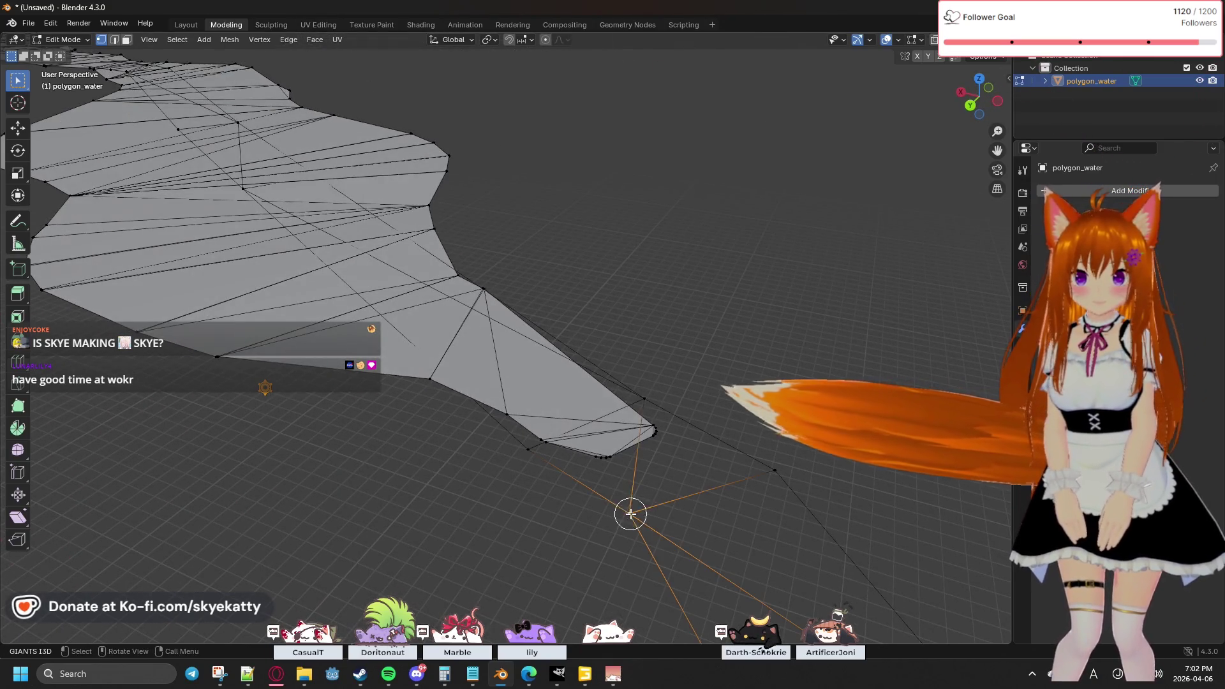
pyautogui.hotkey('ctrl', 'l')
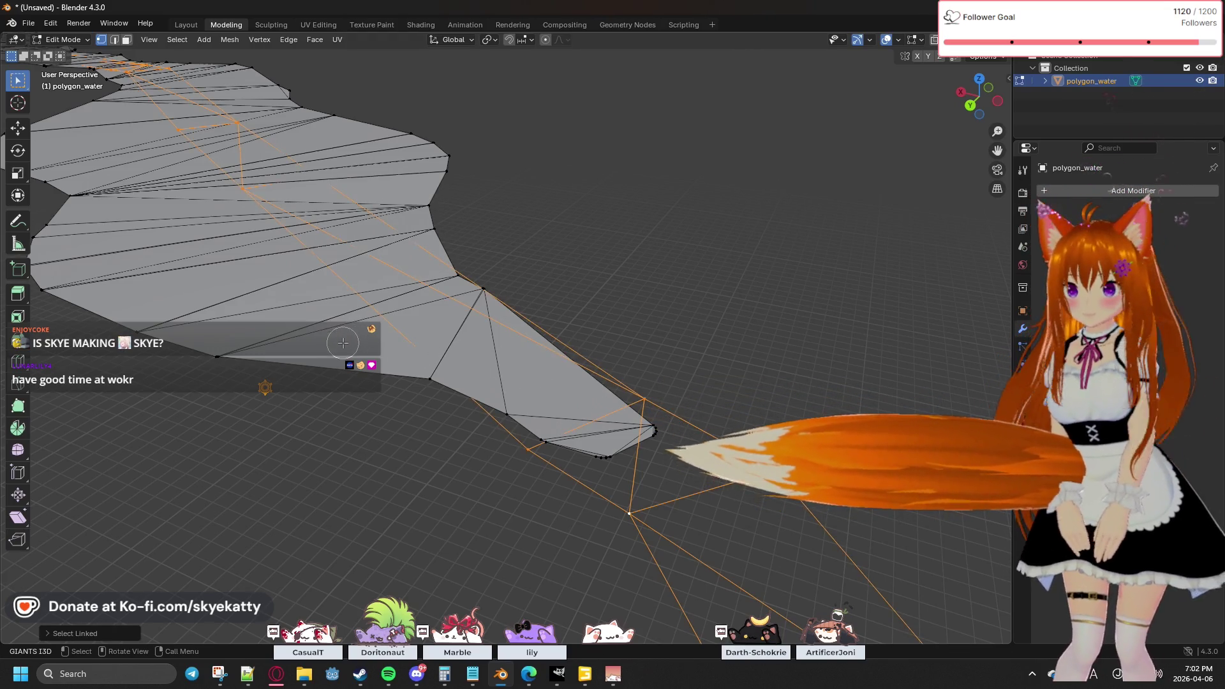
pyautogui.keyDown('shift'); pyautogui.click(217, 356); pyautogui.keyUp('shift')
pyautogui.hotkey('ctrl', 'l')
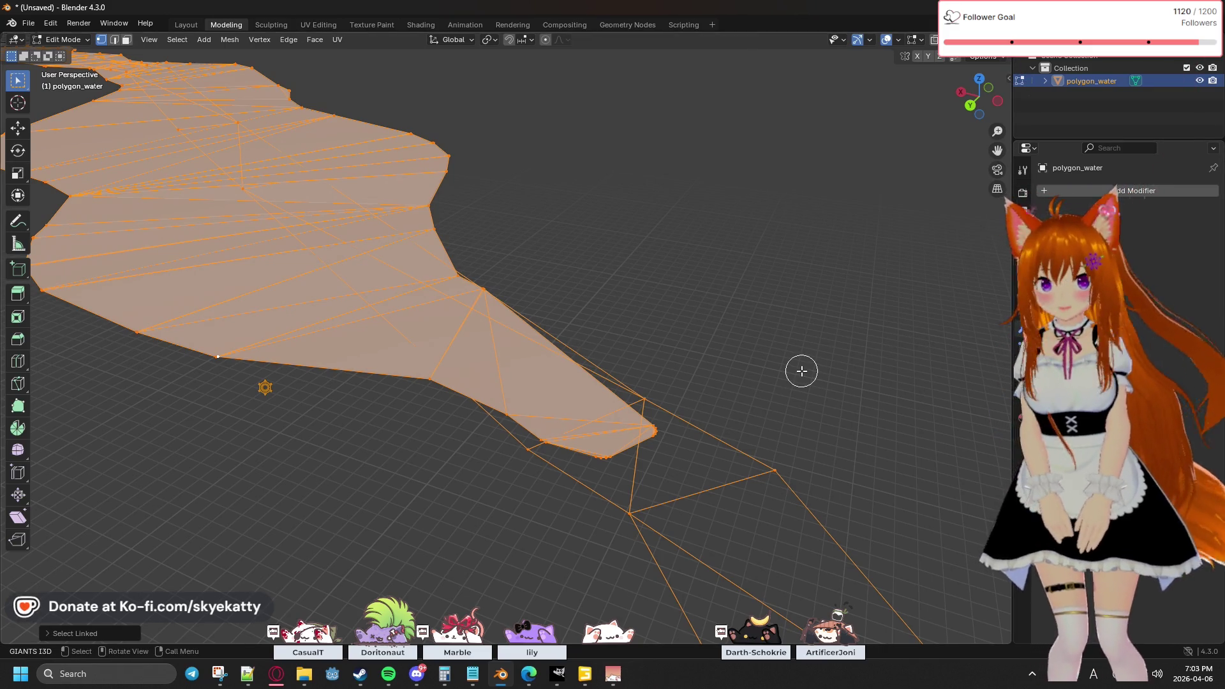
pyautogui.moveTo(794, 370)
pyautogui.mouseDown(button='middle')
pyautogui.moveTo(689, 393)
pyautogui.moveTo(709, 395)
pyautogui.mouseUp(button='middle')
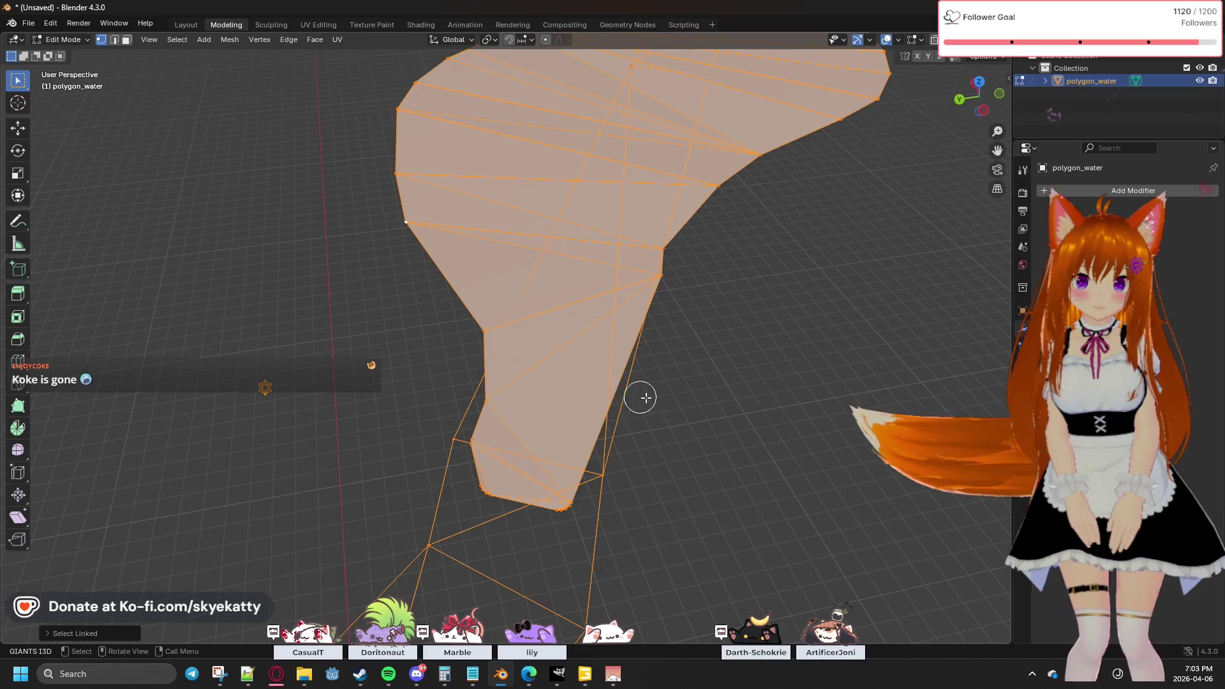
pyautogui.click(706, 409)
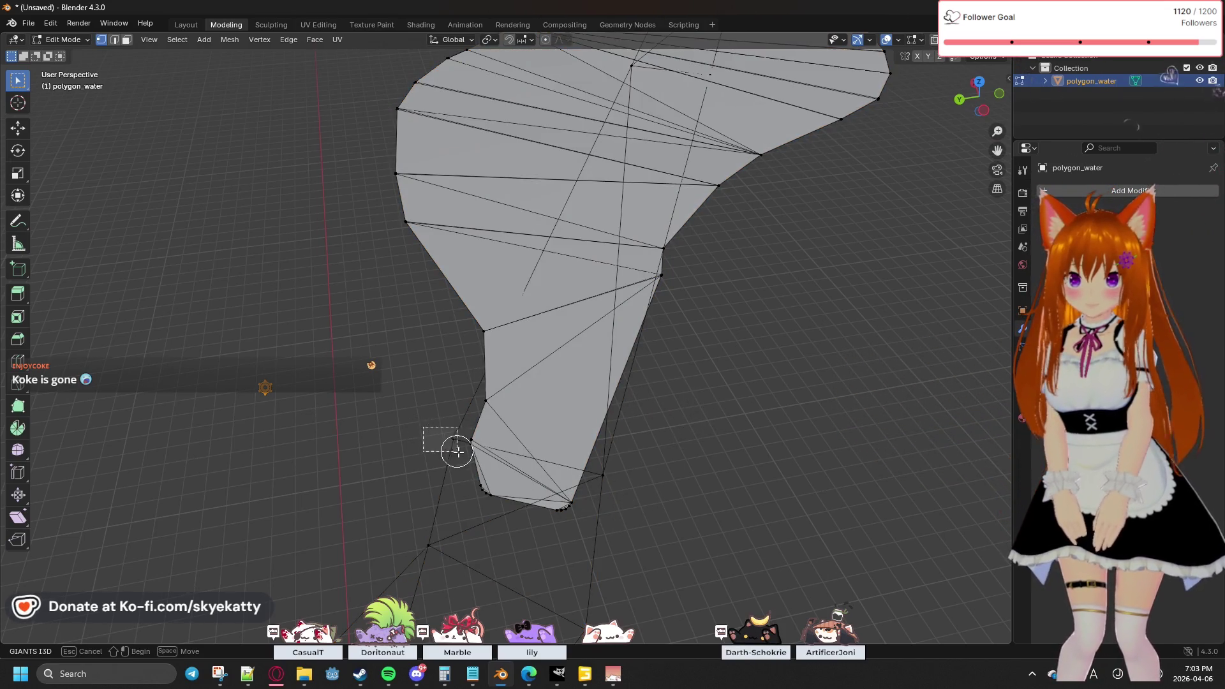
pyautogui.moveTo(457, 453)
pyautogui.mouseDown(button='middle')
pyautogui.moveTo(440, 446)
pyautogui.moveTo(406, 475)
pyautogui.moveTo(425, 468)
pyautogui.mouseUp(button='middle')
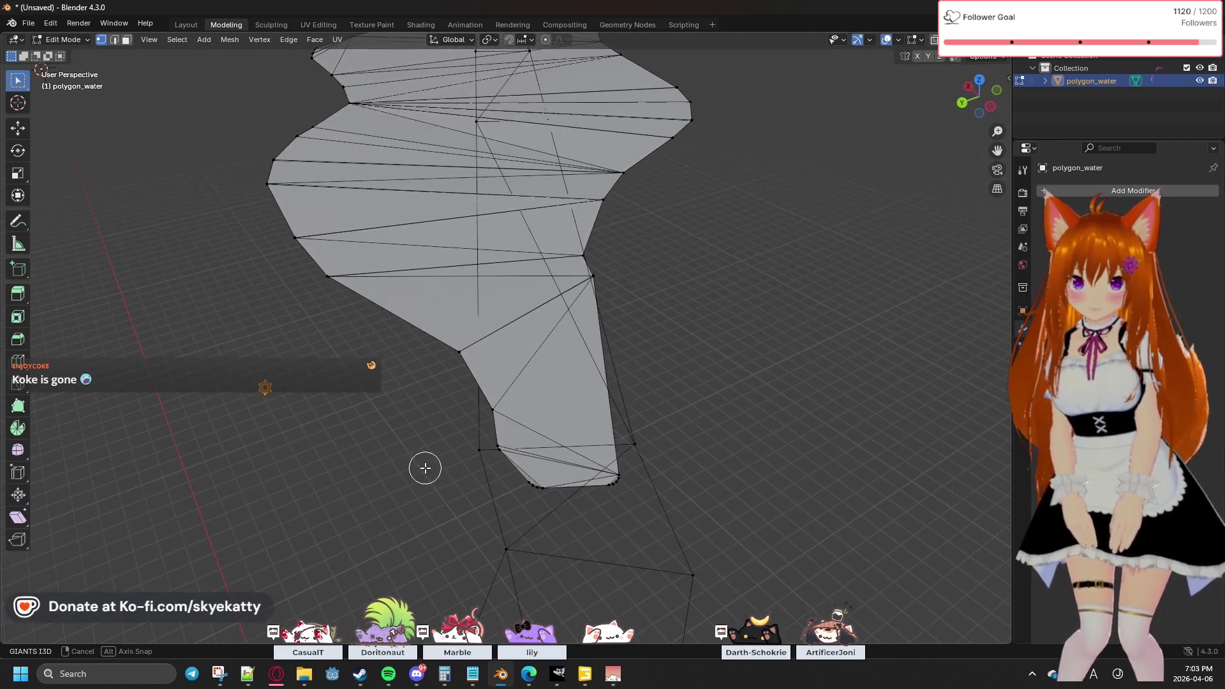
pyautogui.moveTo(442, 441); pyautogui.dragTo(511, 467)
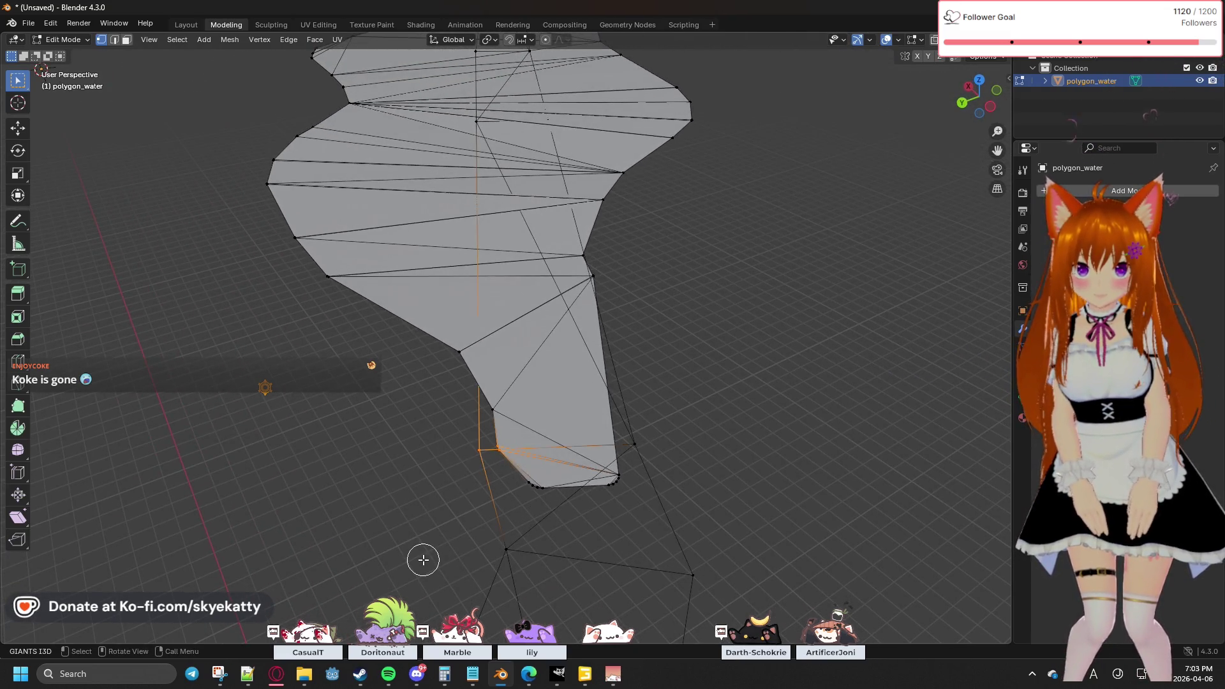
pyautogui.press('m')
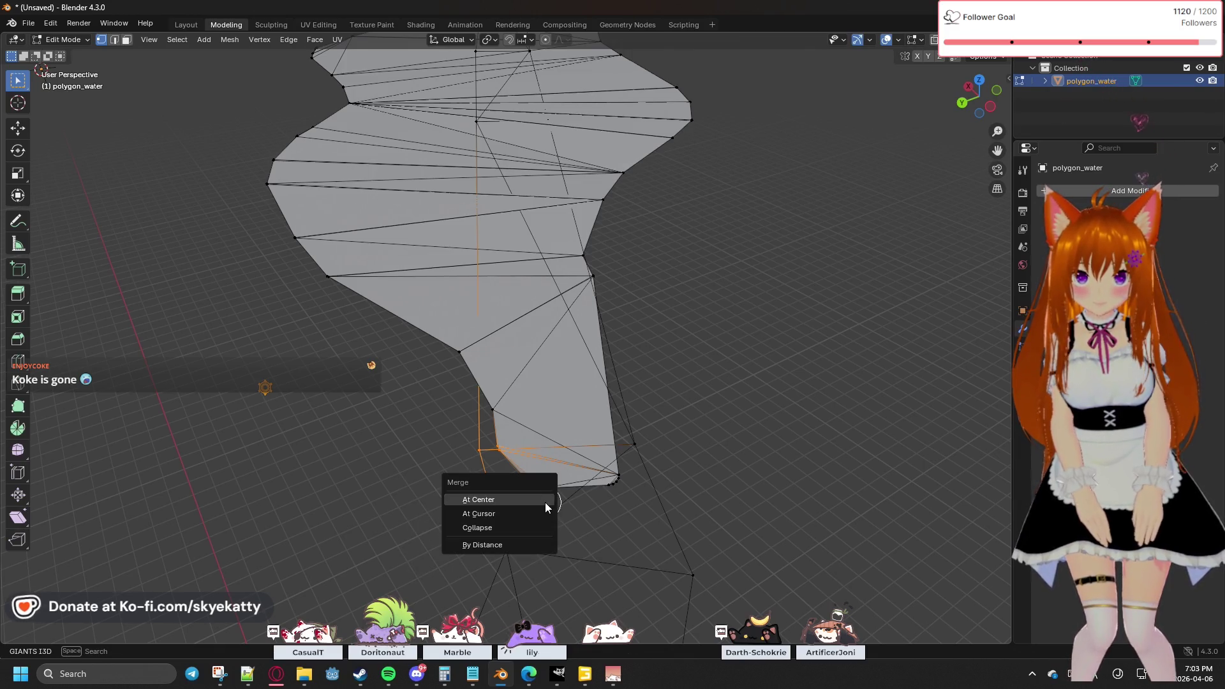
pyautogui.click(482, 513)
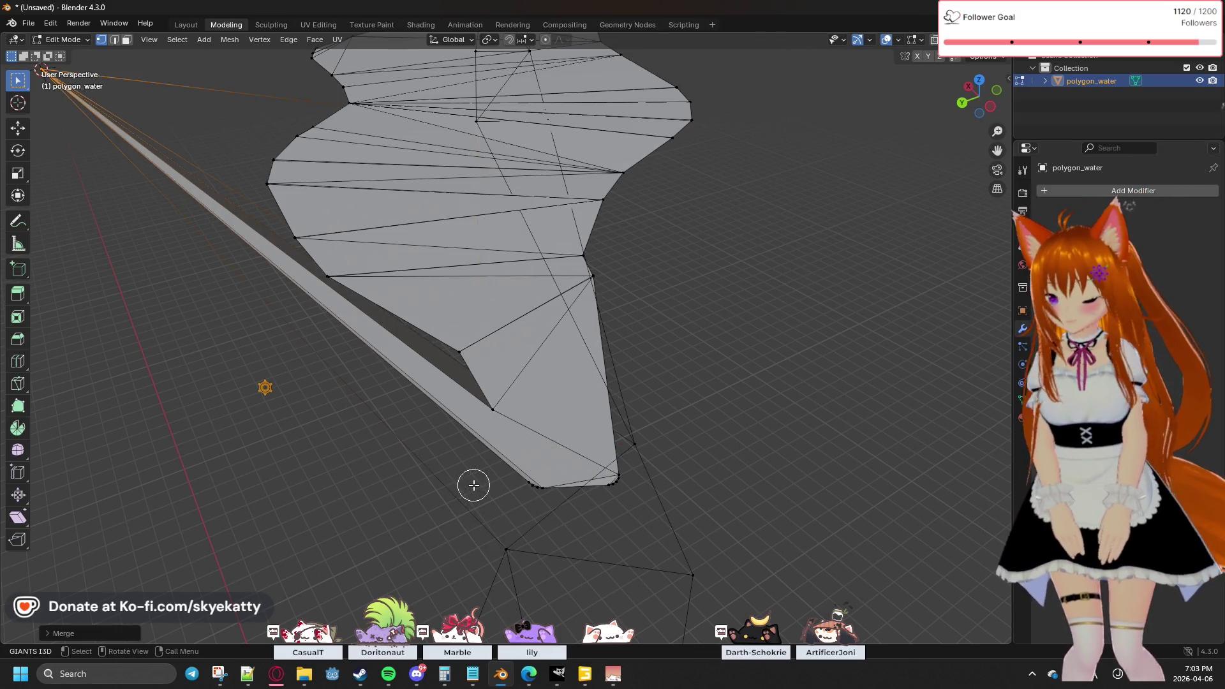
pyautogui.hotkey('ctrl', 'z')
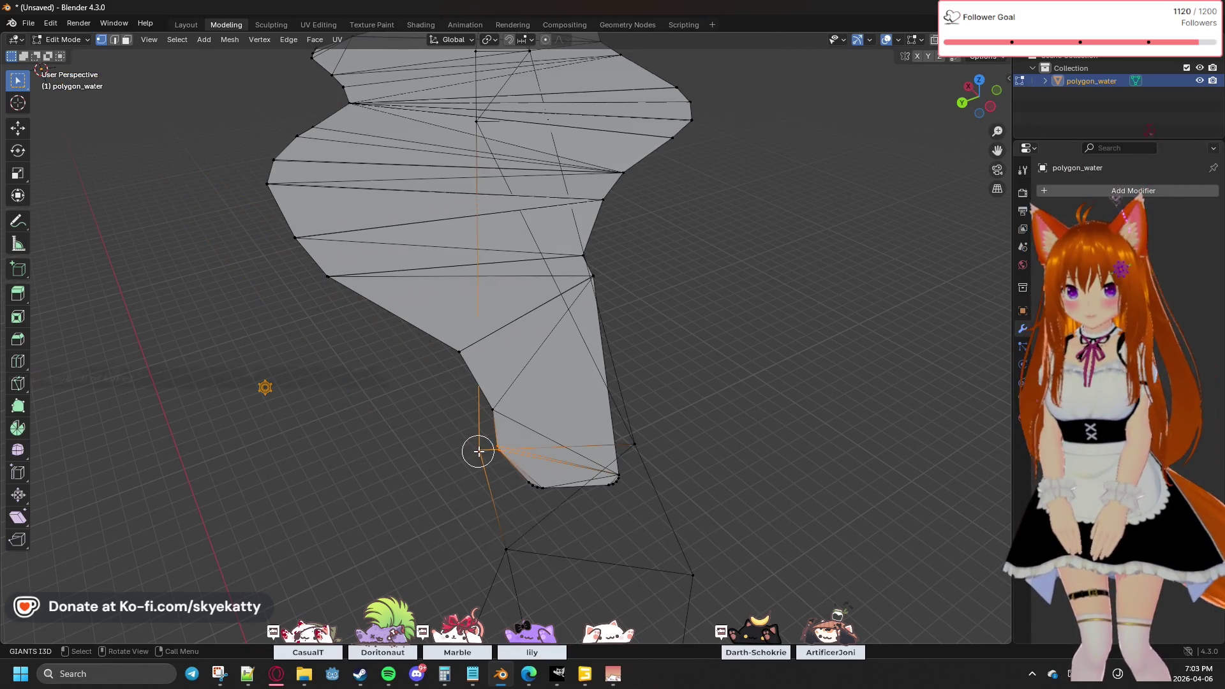
pyautogui.moveTo(479, 451); pyautogui.dragTo(480, 450, button='middle')
pyautogui.rightClick(478, 449)
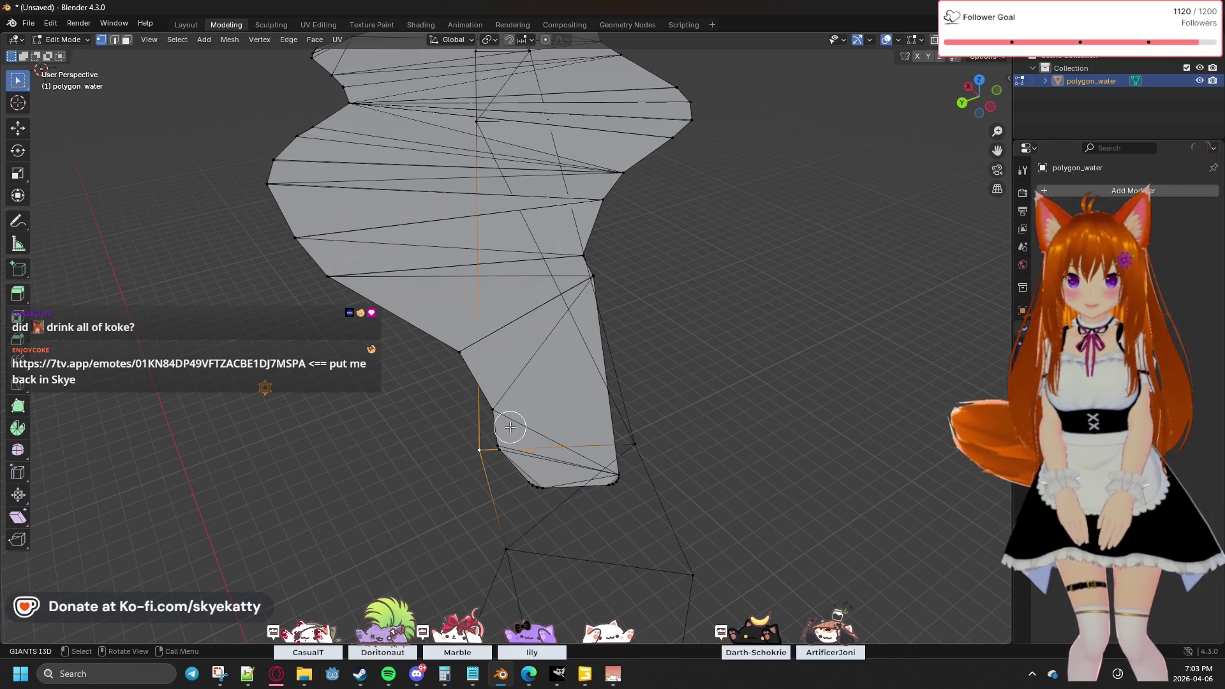
# Step: Merge the overlapping vertices at the tip corner at their centre
pyautogui.moveTo(455, 436); pyautogui.dragTo(488, 453)
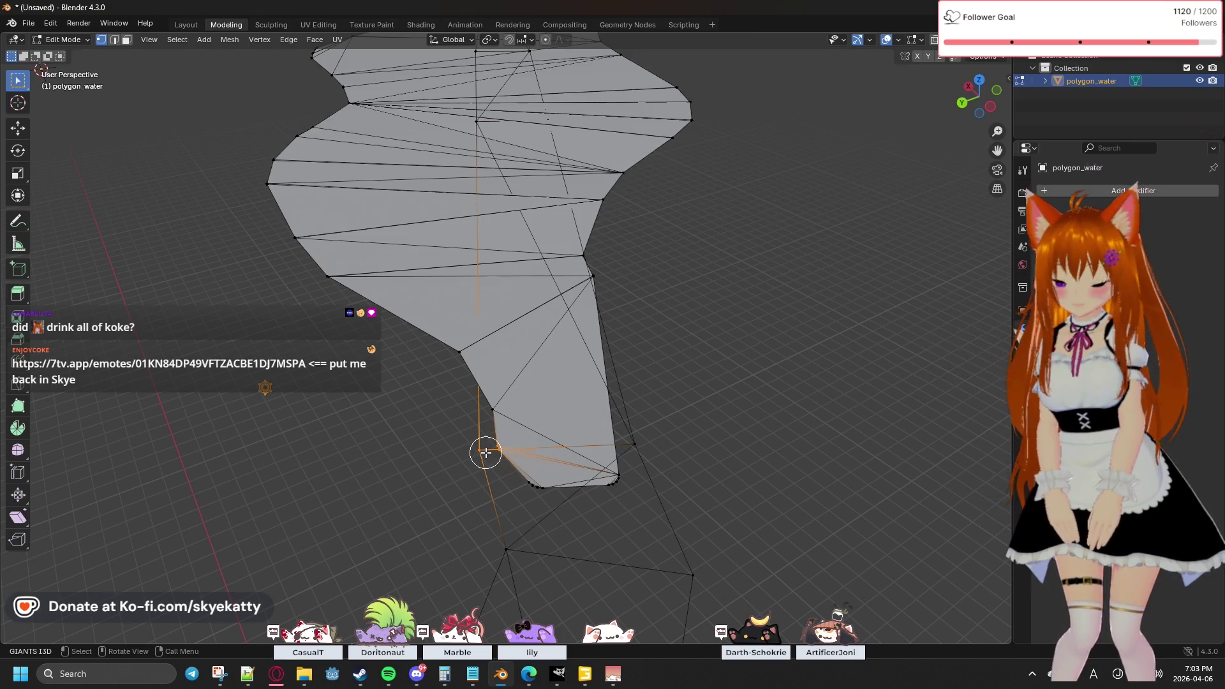
pyautogui.press('m')
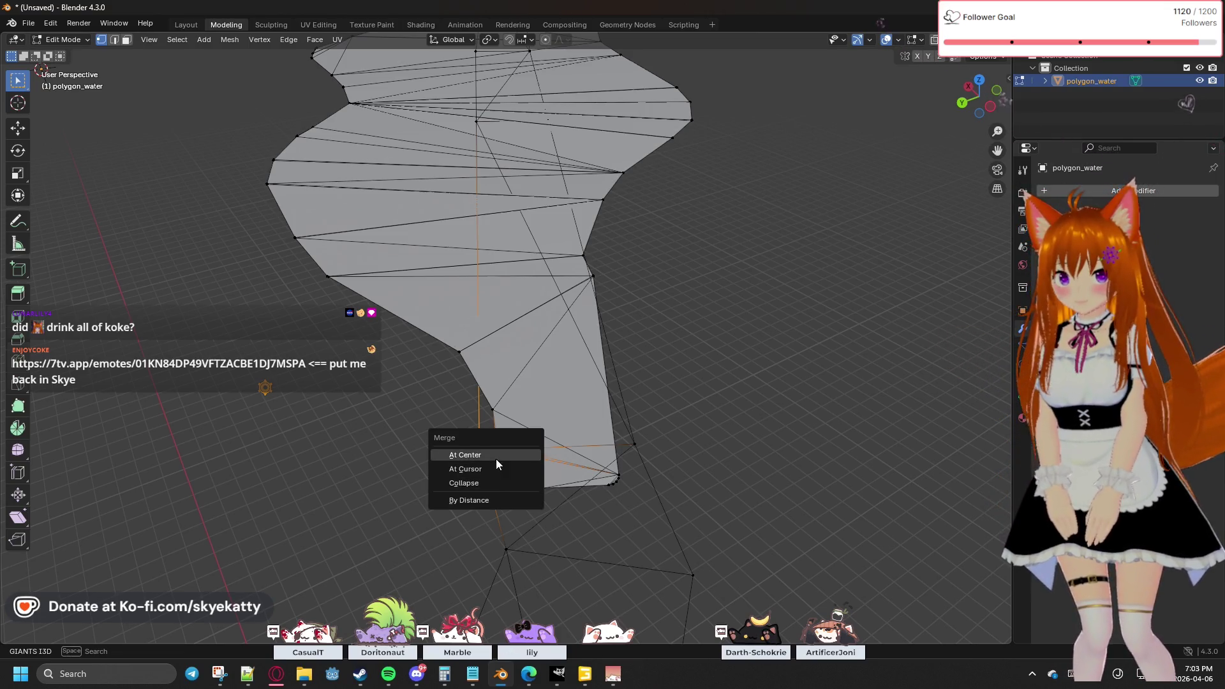
pyautogui.click(494, 459)
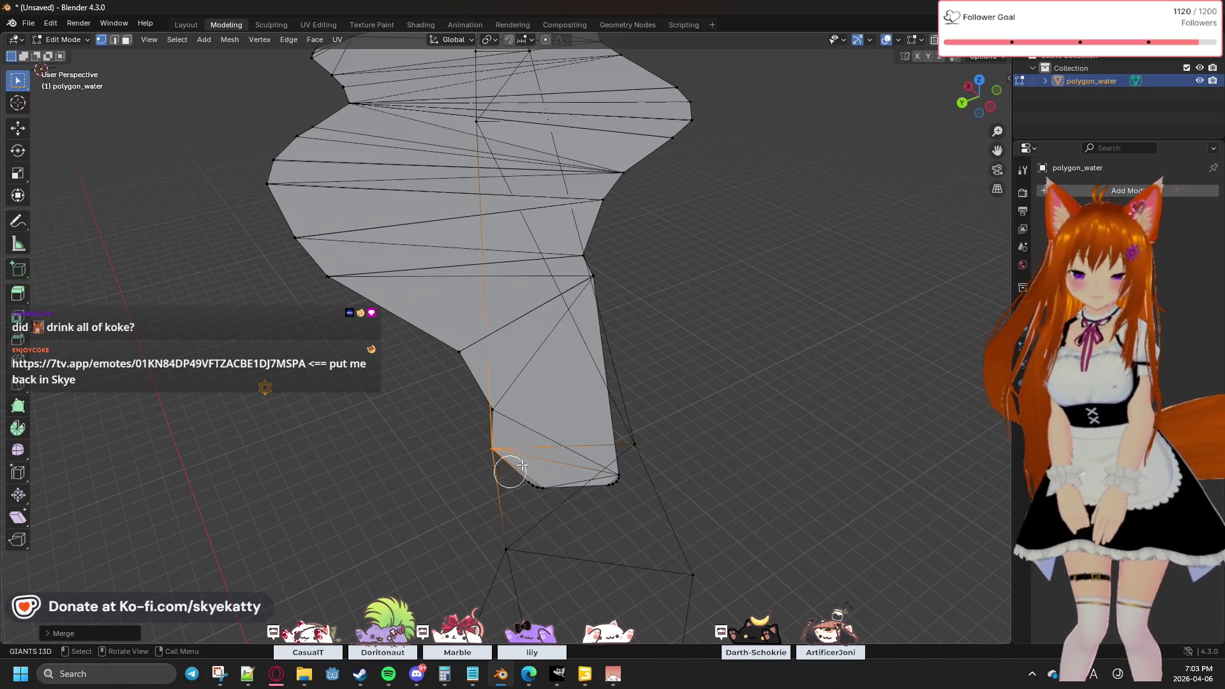
pyautogui.scroll(3, 664, 486)
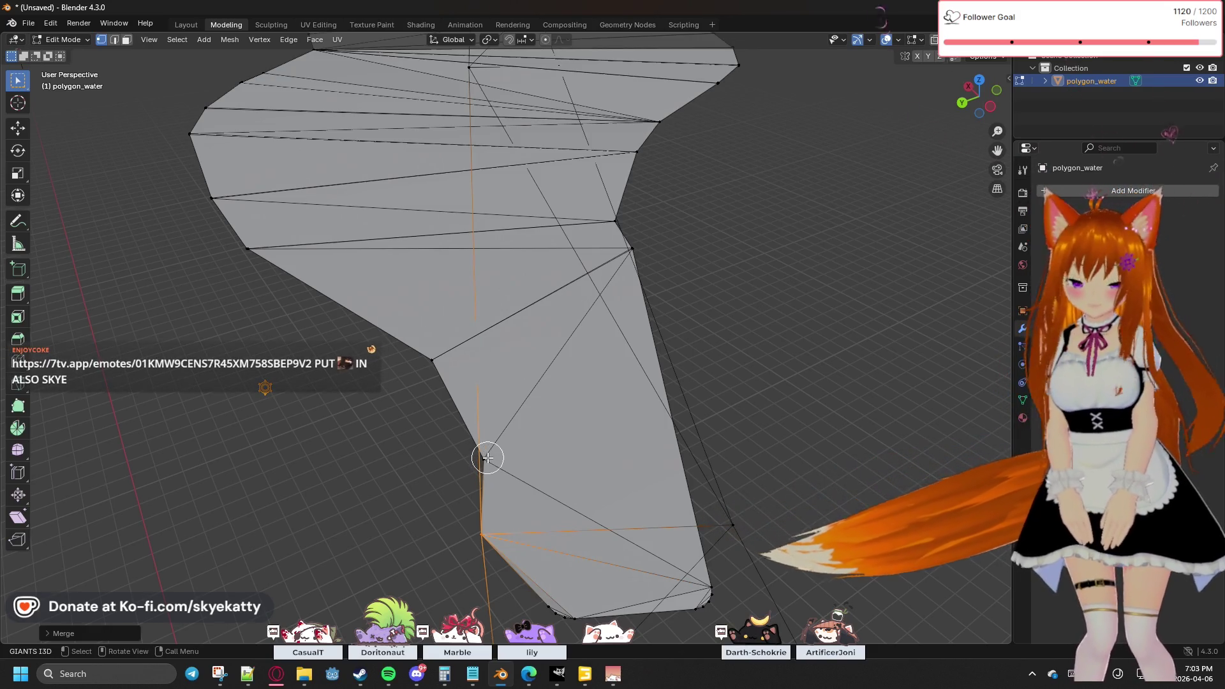
# Step: Select the outlying vertex beside the lower tip, then box-select the tip vertices
pyautogui.click(488, 457)
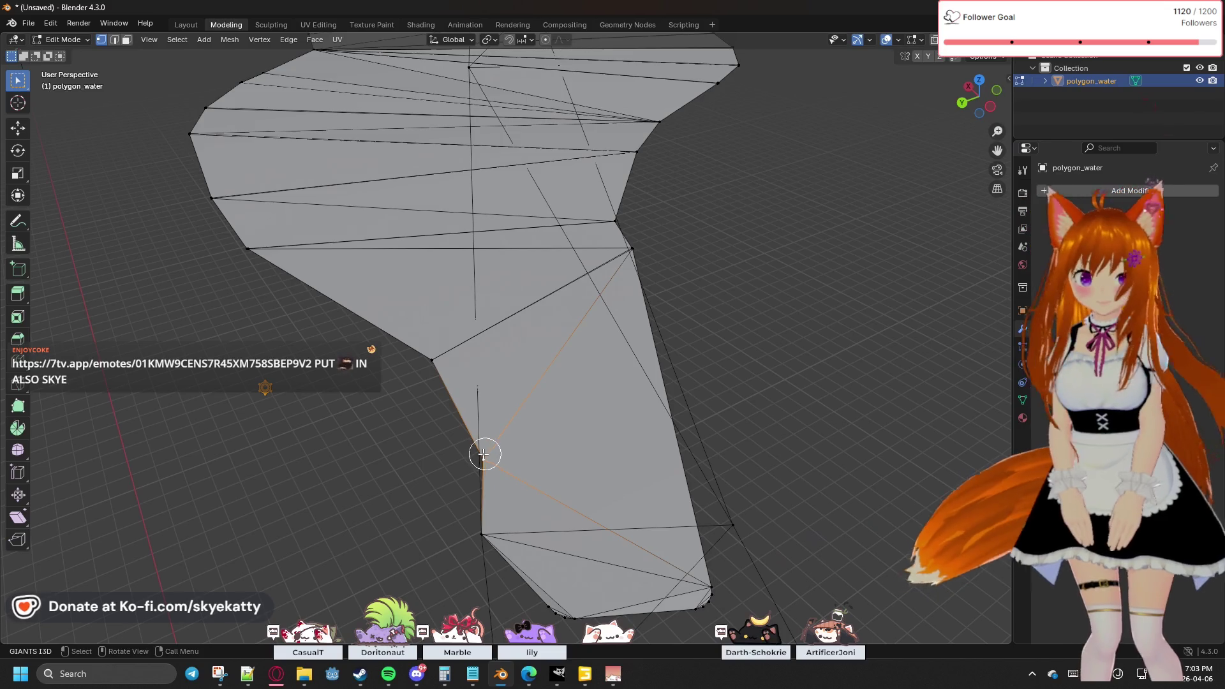
pyautogui.scroll(-2, 504, 462)
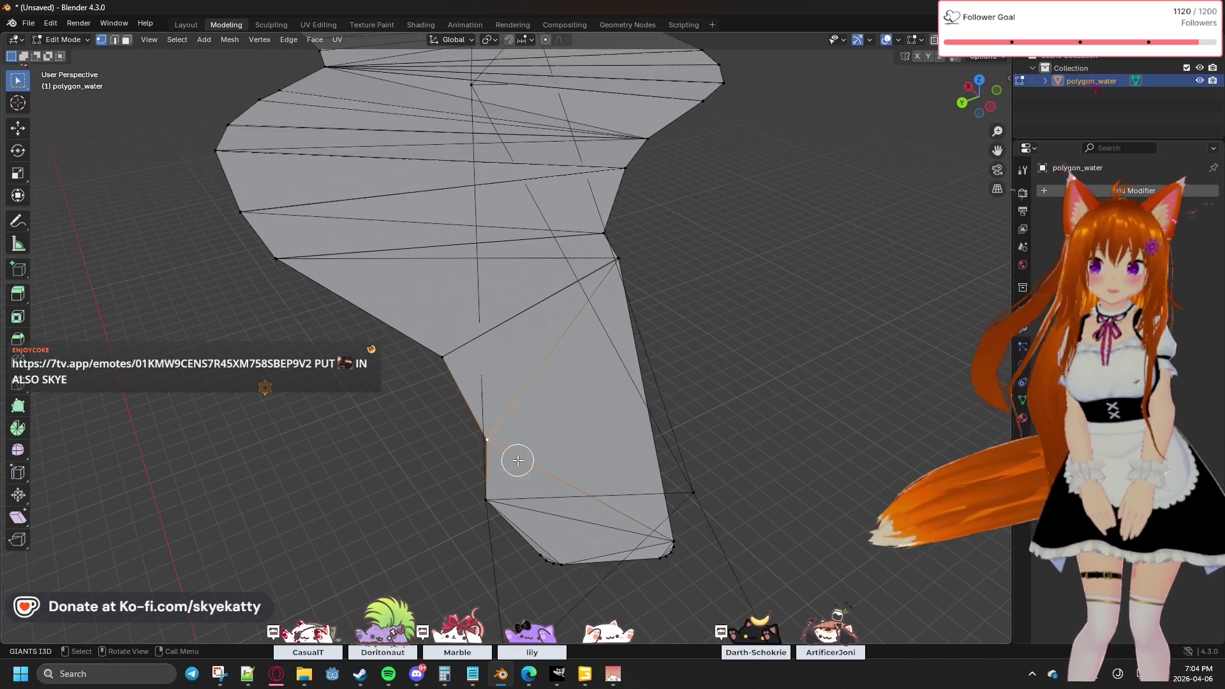
pyautogui.scroll(2, 517, 459)
pyautogui.scroll(-2, 518, 460)
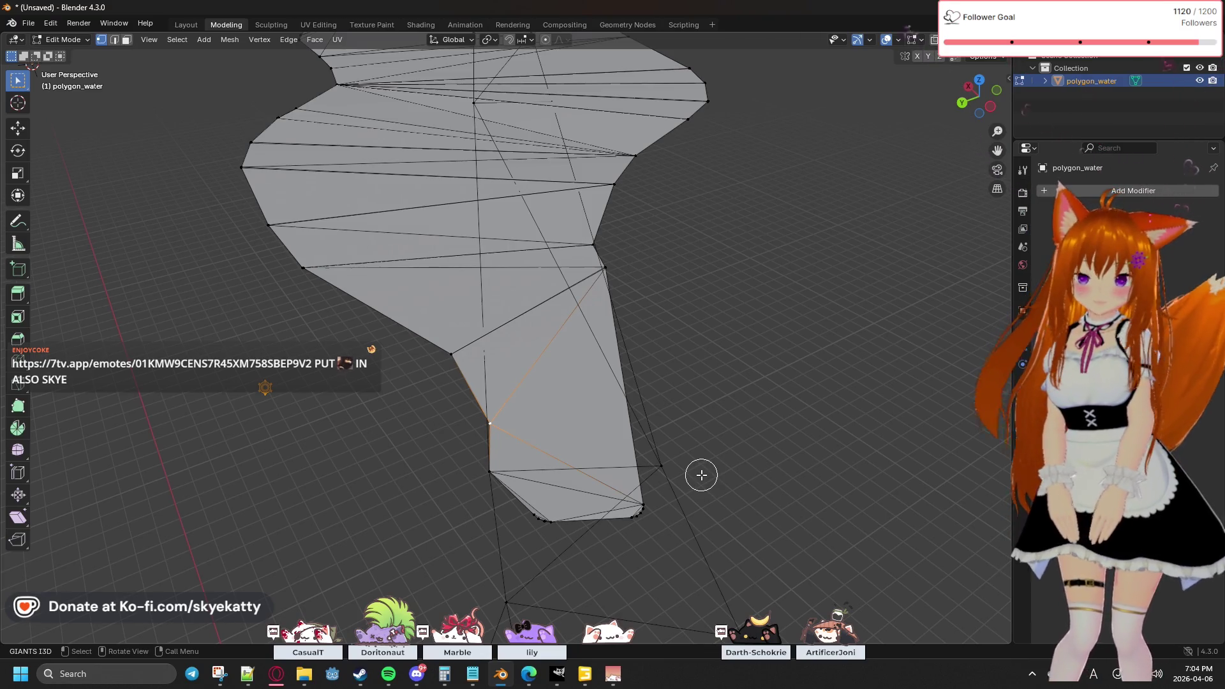
pyautogui.click(664, 466)
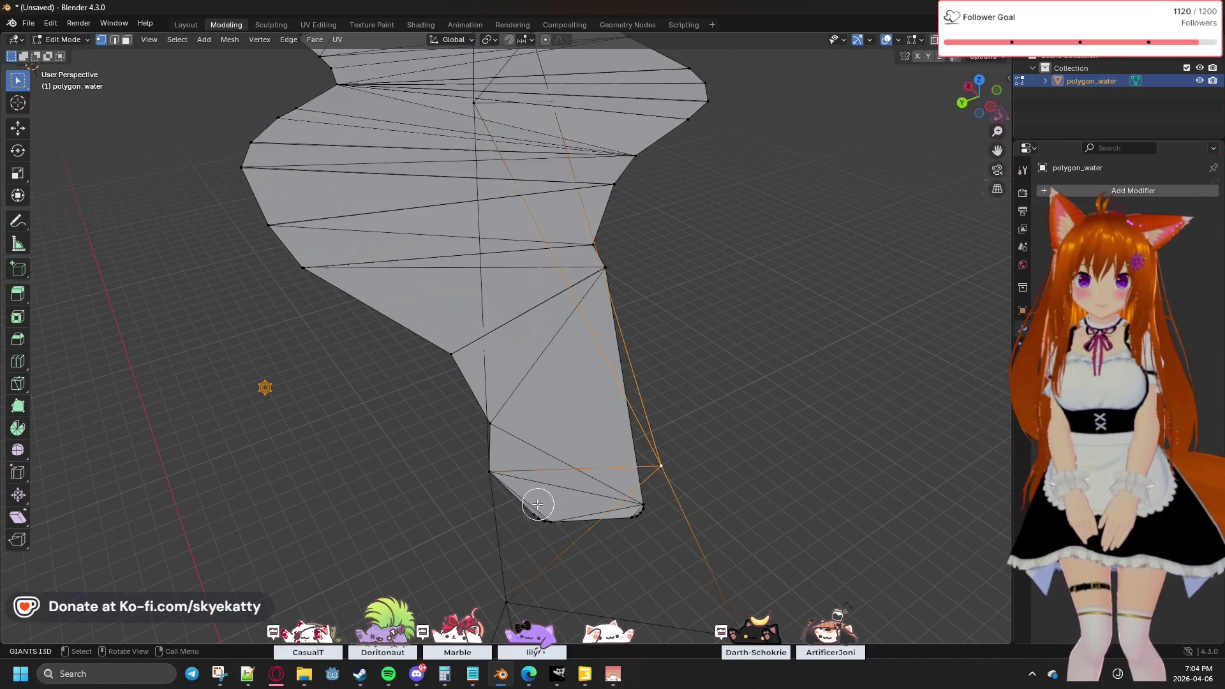
pyautogui.moveTo(525, 546); pyautogui.dragTo(682, 441)
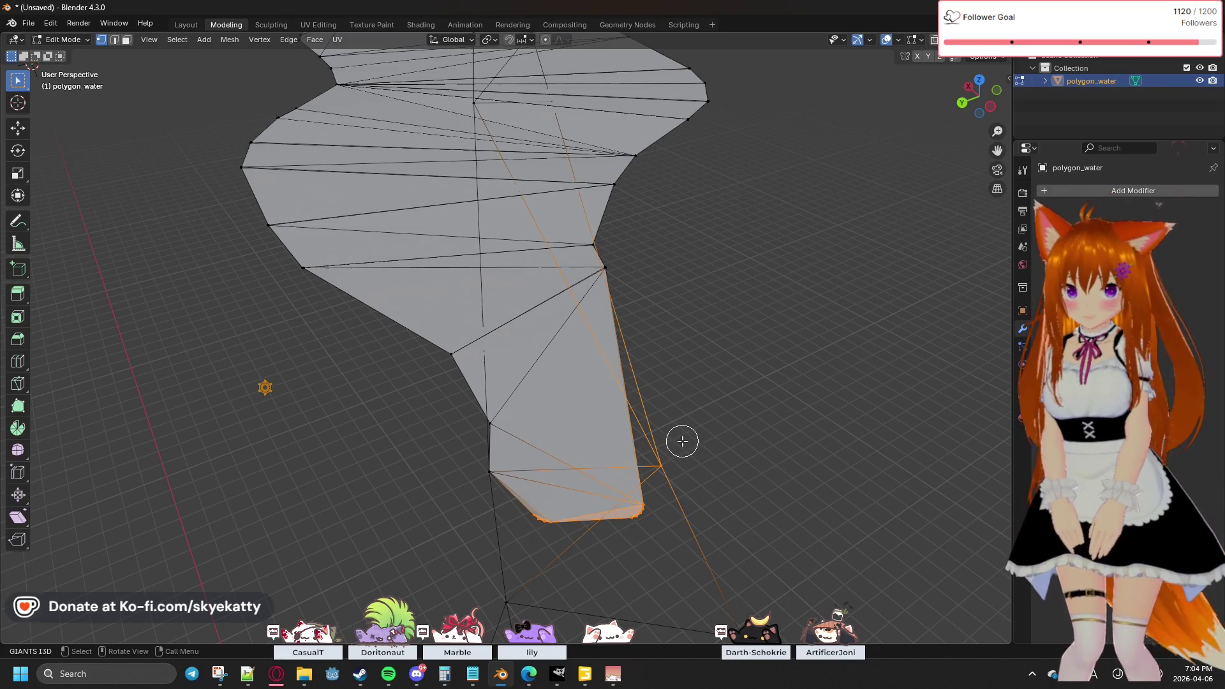
# Step: Merge the tip vertices at their centre, then undo the merge
pyautogui.press('m')
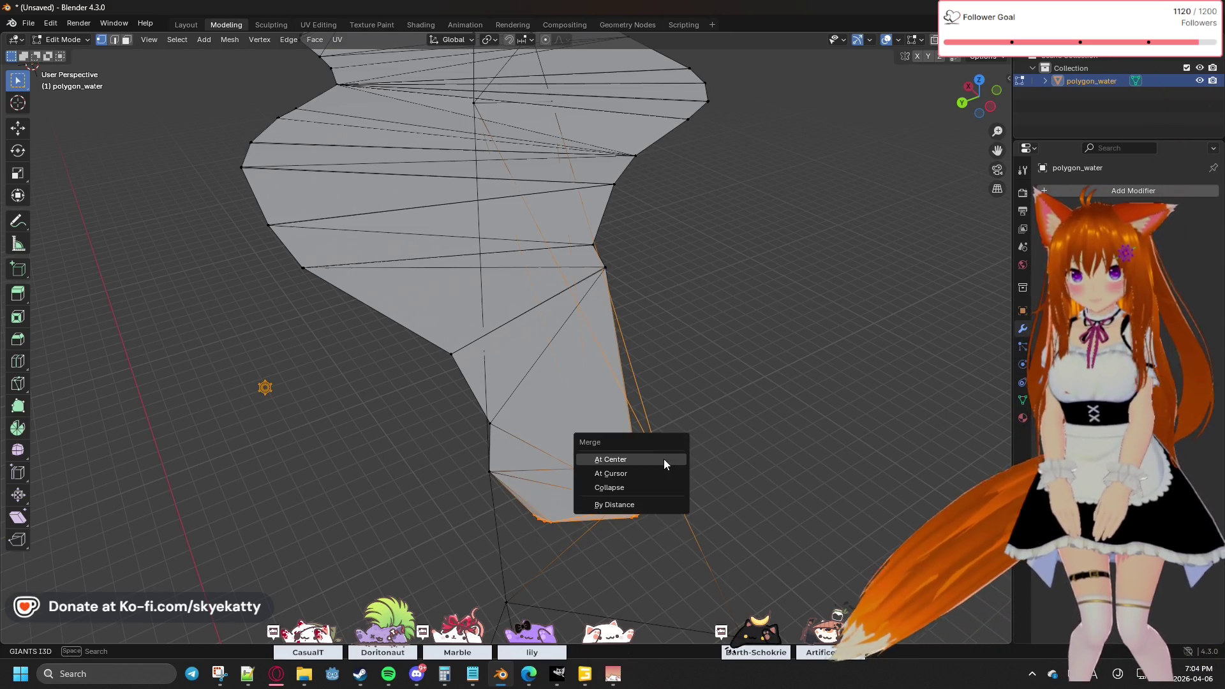
pyautogui.click(663, 458)
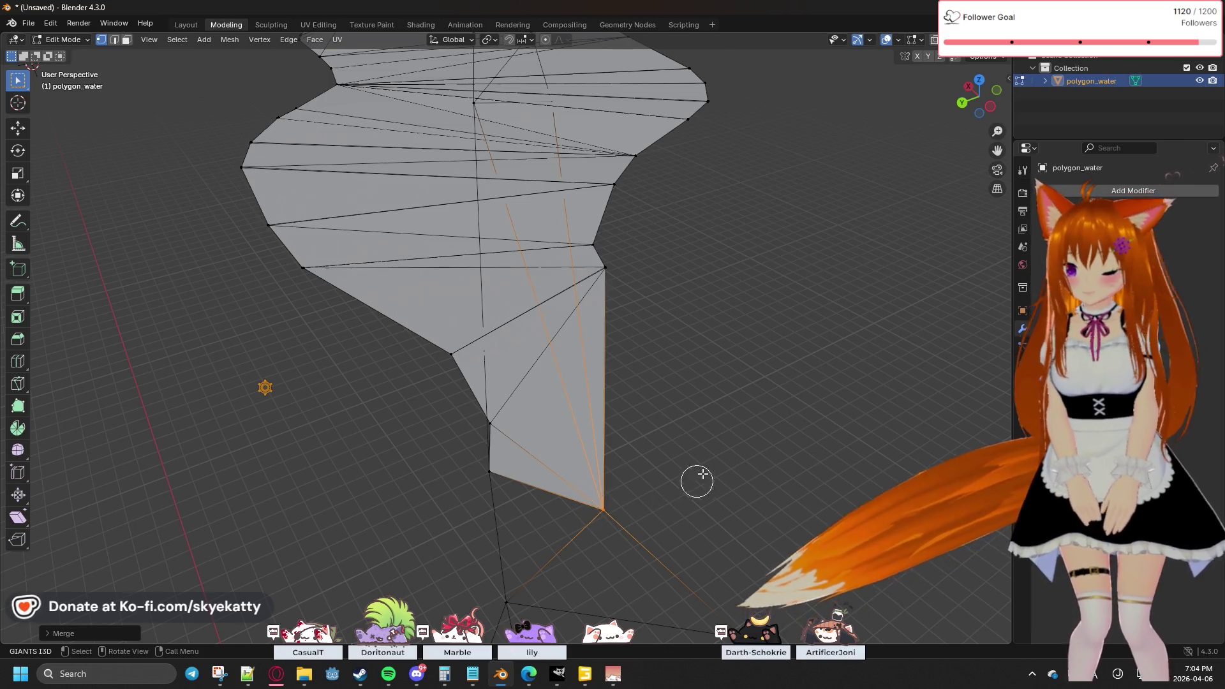
pyautogui.hotkey('ctrl', 'z')
pyautogui.hotkey('ctrl', 'z')
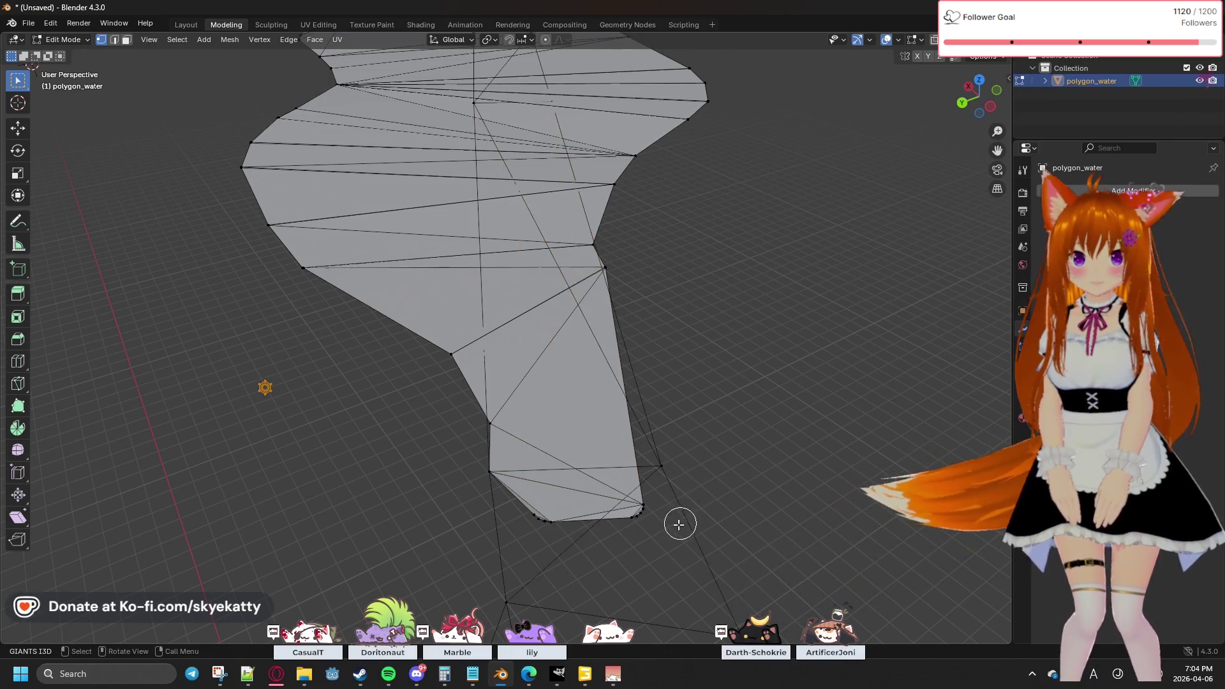
# Step: Select the outlying vertex below the tip and bring up its Vertex context menu
pyautogui.click(659, 466)
pyautogui.rightClick(660, 466)
pyautogui.click(750, 470)
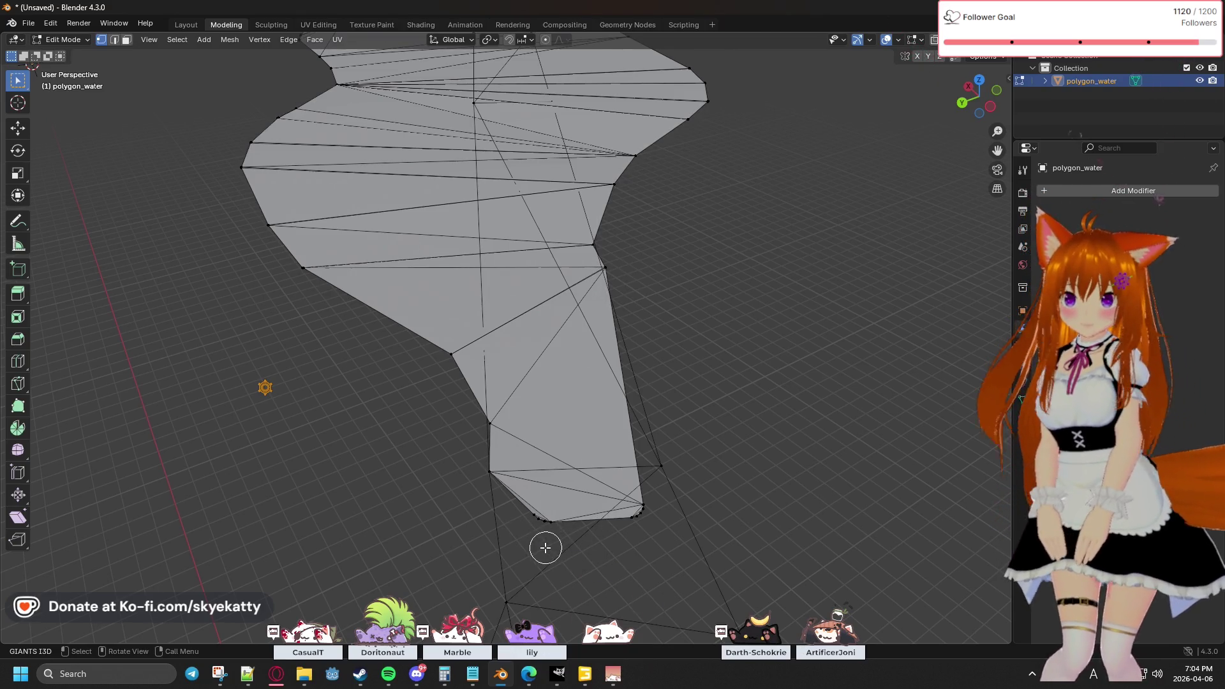
pyautogui.click(660, 467)
pyautogui.rightClick(660, 467)
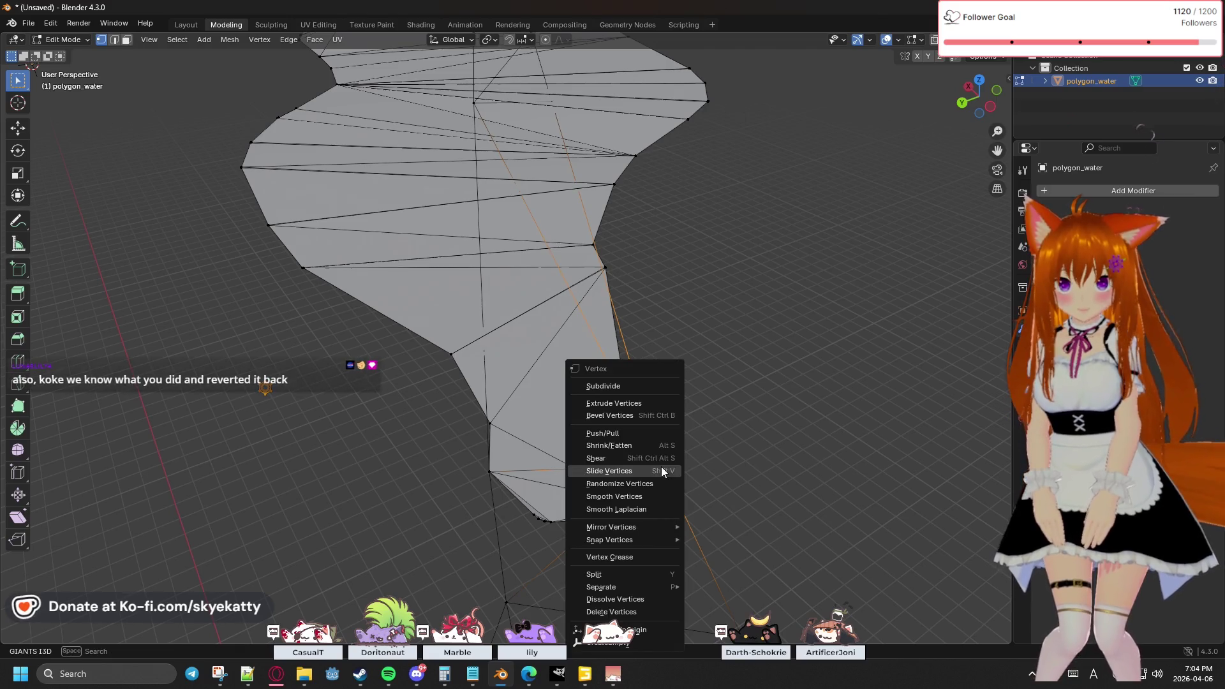
# Step: Zoom in on the outlying vertex beside the lower tip and snap the 3D cursor onto it
pyautogui.moveTo(758, 428)
pyautogui.mouseDown(button='middle')
pyautogui.moveTo(757, 462)
pyautogui.moveTo(708, 434)
pyautogui.moveTo(749, 281)
pyautogui.mouseUp(button='middle')
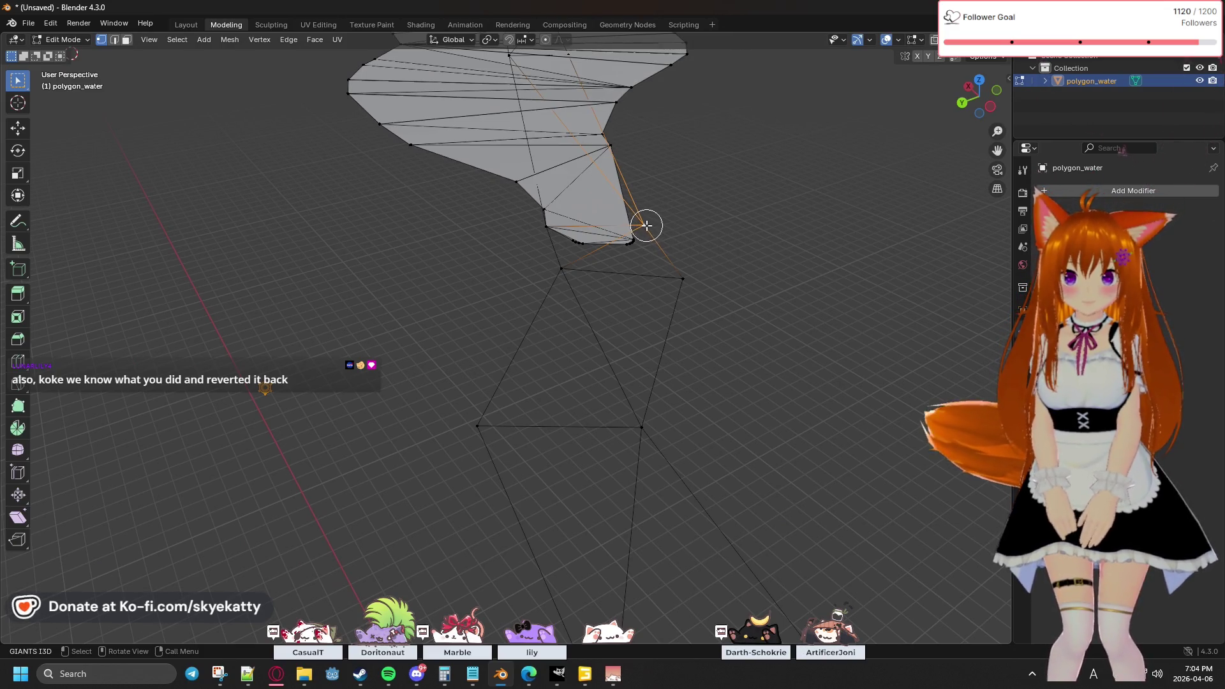
pyautogui.rightClick(645, 224)
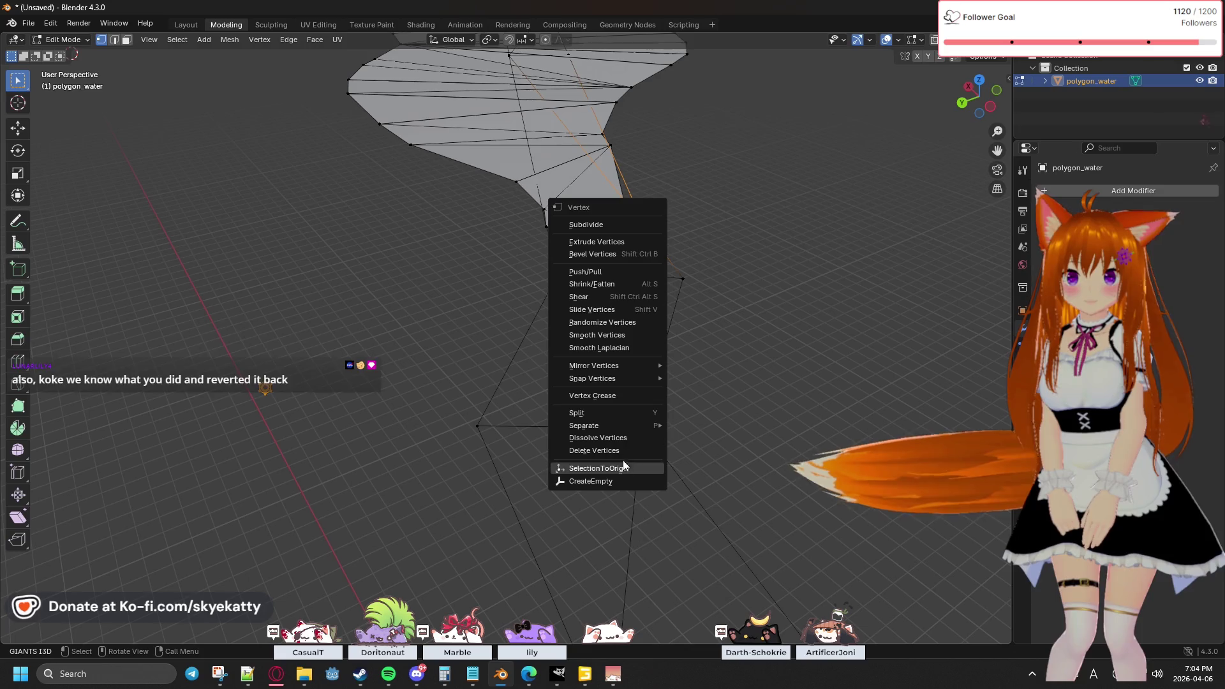
pyautogui.click(624, 228)
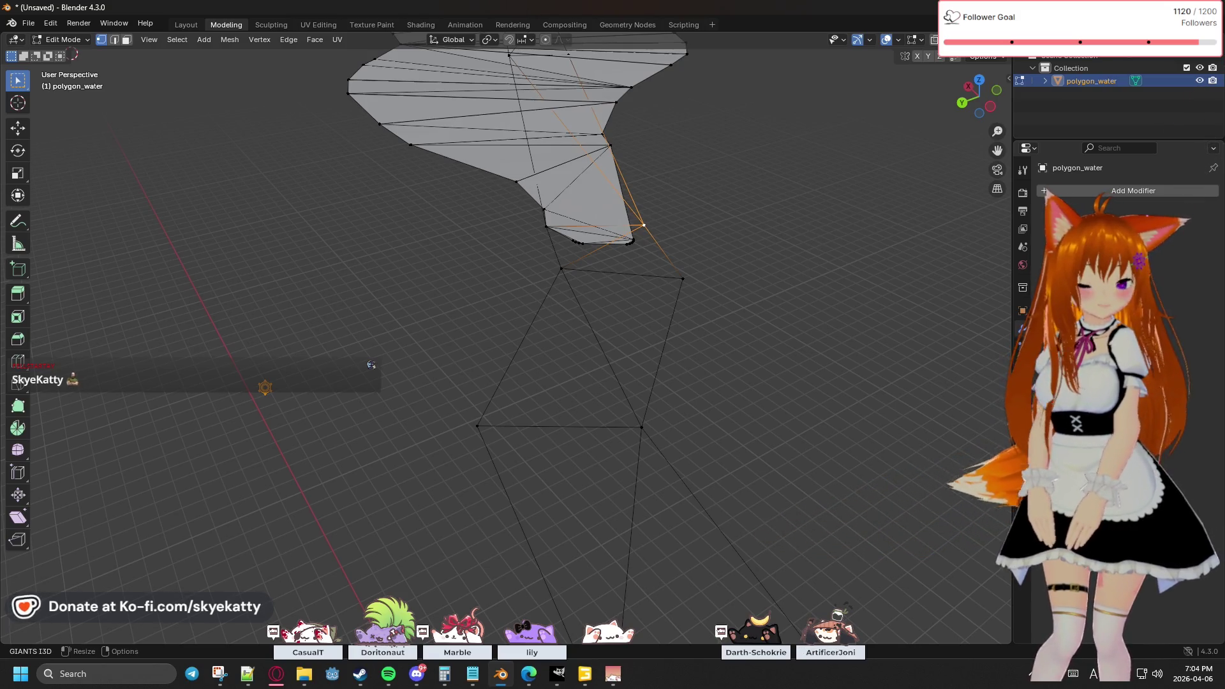
pyautogui.hotkey('alt', 'Tab')
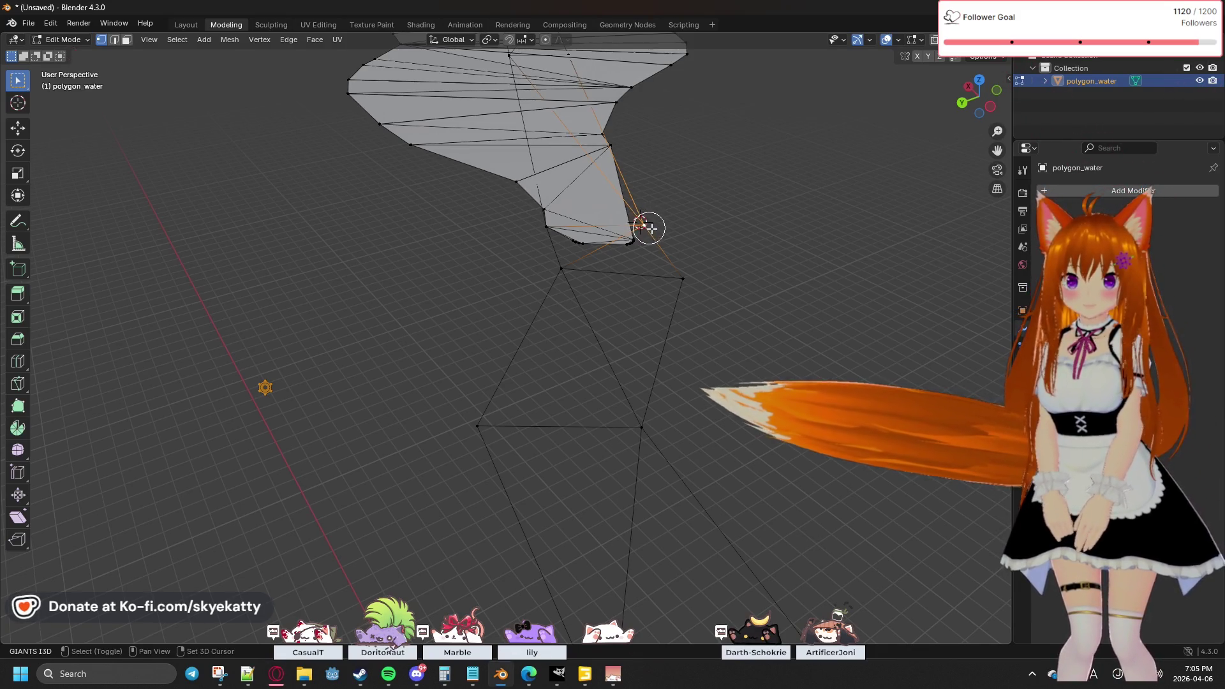
pyautogui.moveTo(678, 216)
pyautogui.keyDown('shift'); pyautogui.mouseDown(button='middle')
pyautogui.moveTo(768, 159)
pyautogui.moveTo(749, 194)
pyautogui.moveTo(601, 287)
pyautogui.moveTo(596, 331)
pyautogui.mouseUp(button='middle'); pyautogui.keyUp('shift')
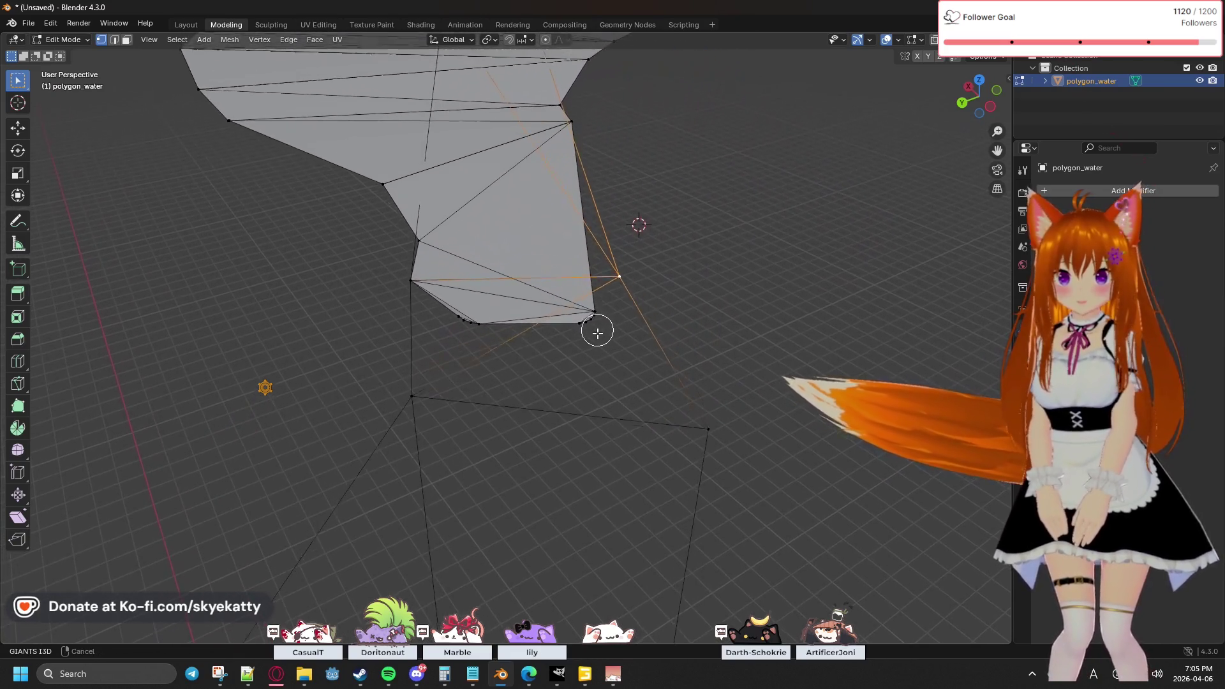
pyautogui.scroll(3, 615, 296)
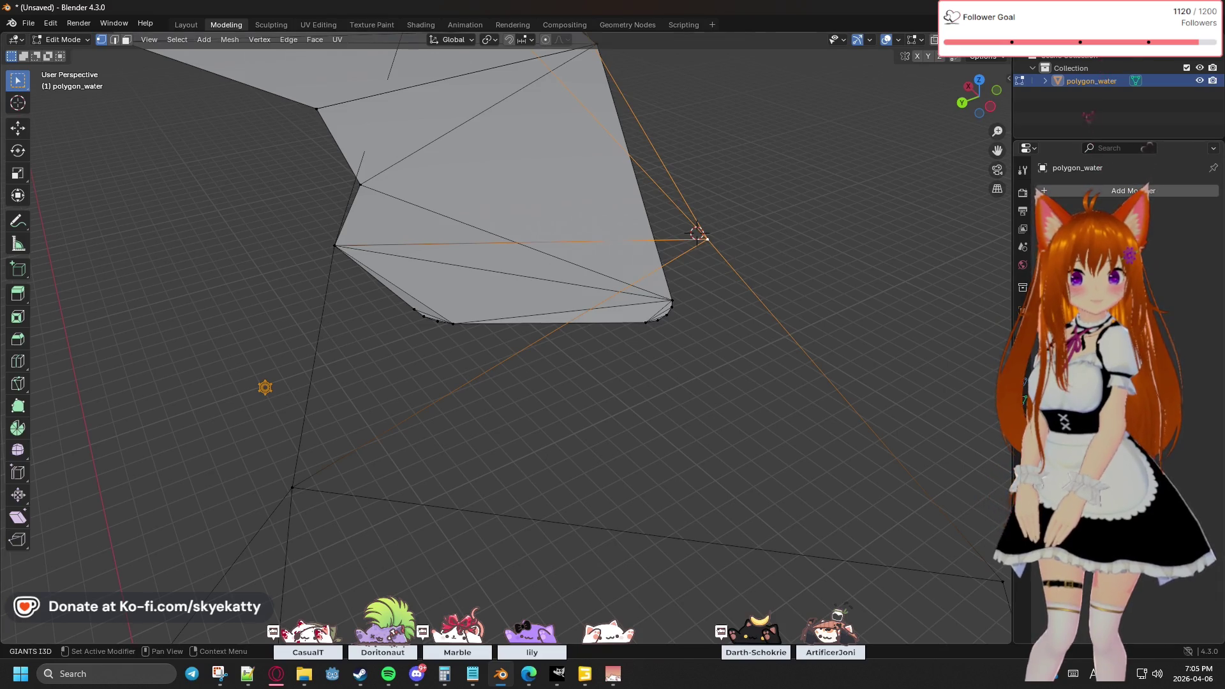
pyautogui.hotkey('alt', 'Tab')
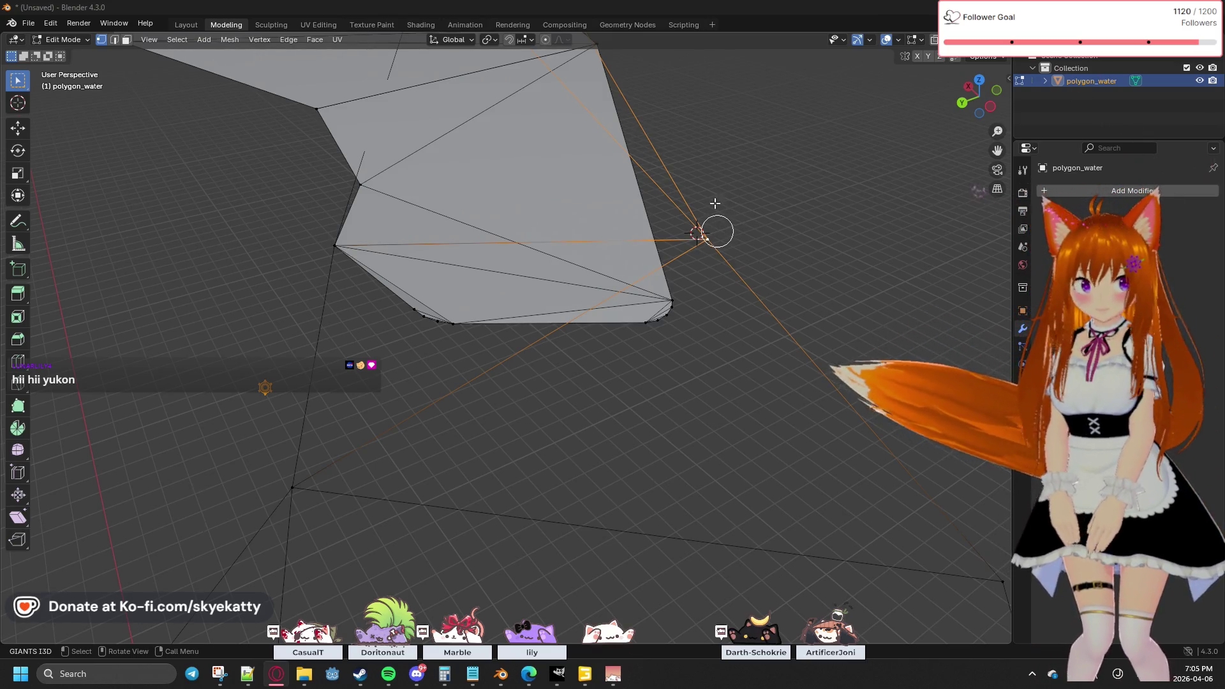
pyautogui.hotkey('shift', 's')
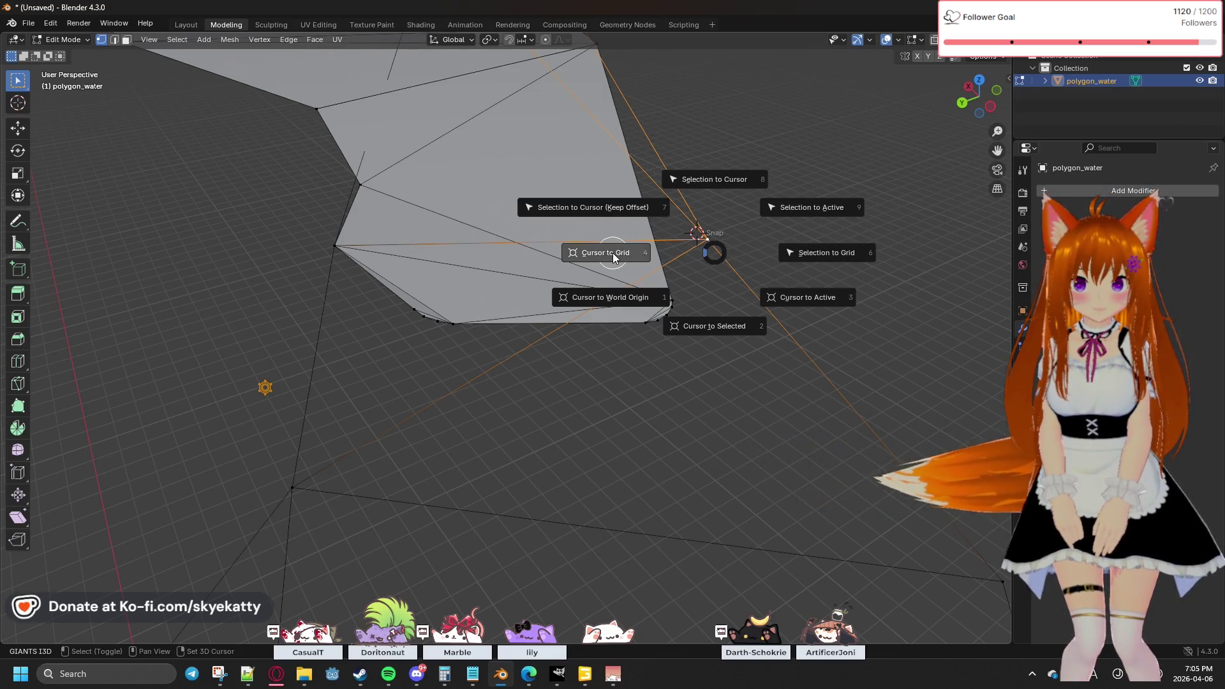
pyautogui.click(712, 328)
# Step: Box-select the lower tip vertices together with the outlying vertex
pyautogui.moveTo(711, 321)
pyautogui.mouseDown(button='middle')
pyautogui.moveTo(634, 267)
pyautogui.moveTo(689, 322)
pyautogui.moveTo(716, 314)
pyautogui.mouseUp(button='middle')
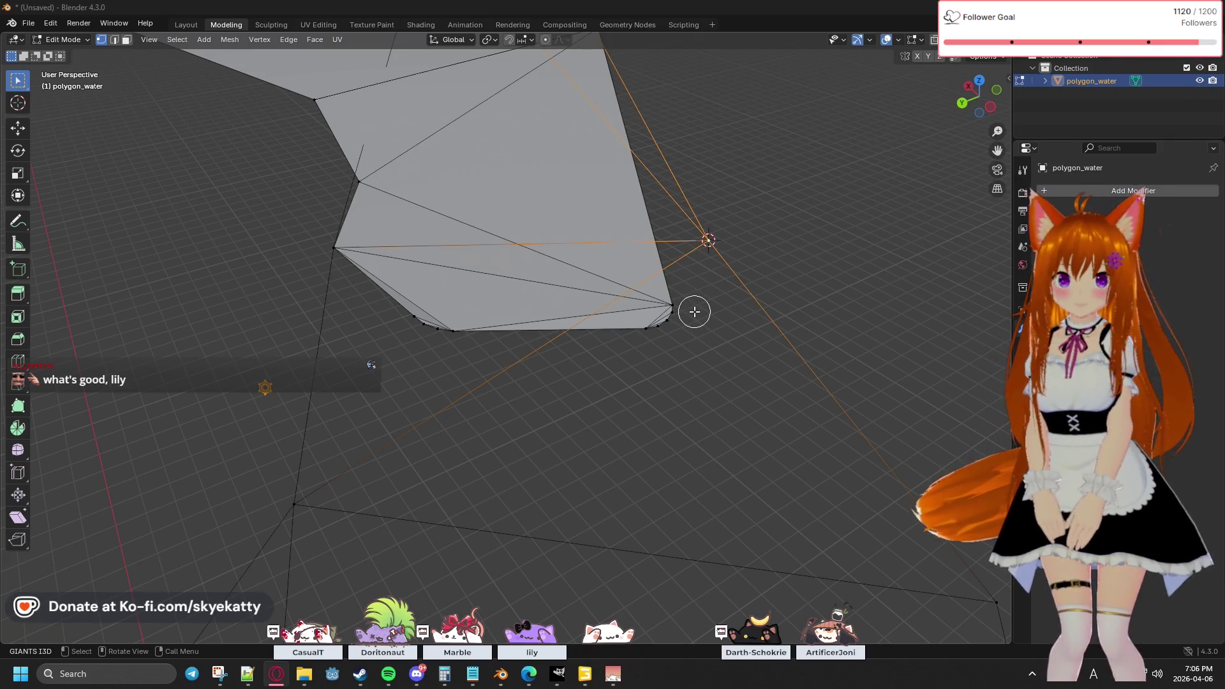
pyautogui.moveTo(488, 349)
pyautogui.mouseDown(button='middle')
pyautogui.moveTo(691, 328)
pyautogui.moveTo(692, 355)
pyautogui.mouseUp(button='middle')
pyautogui.moveTo(480, 360); pyautogui.dragTo(622, 284)
pyautogui.click(496, 375)
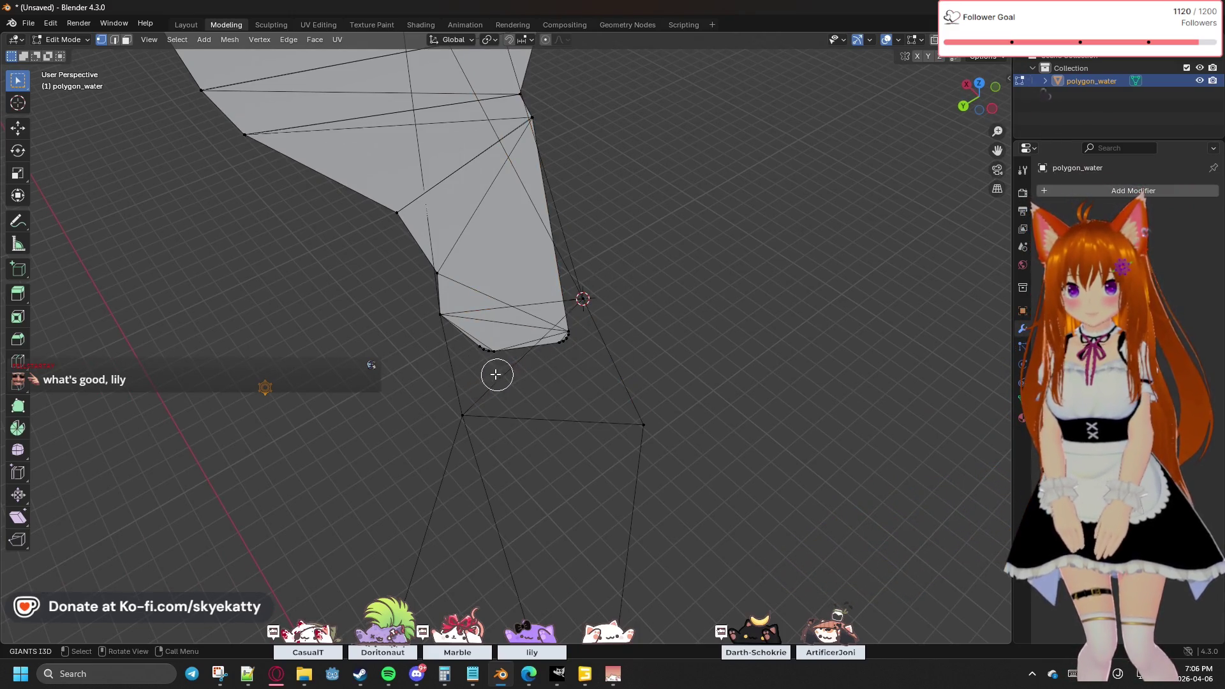
pyautogui.moveTo(465, 360); pyautogui.dragTo(654, 239)
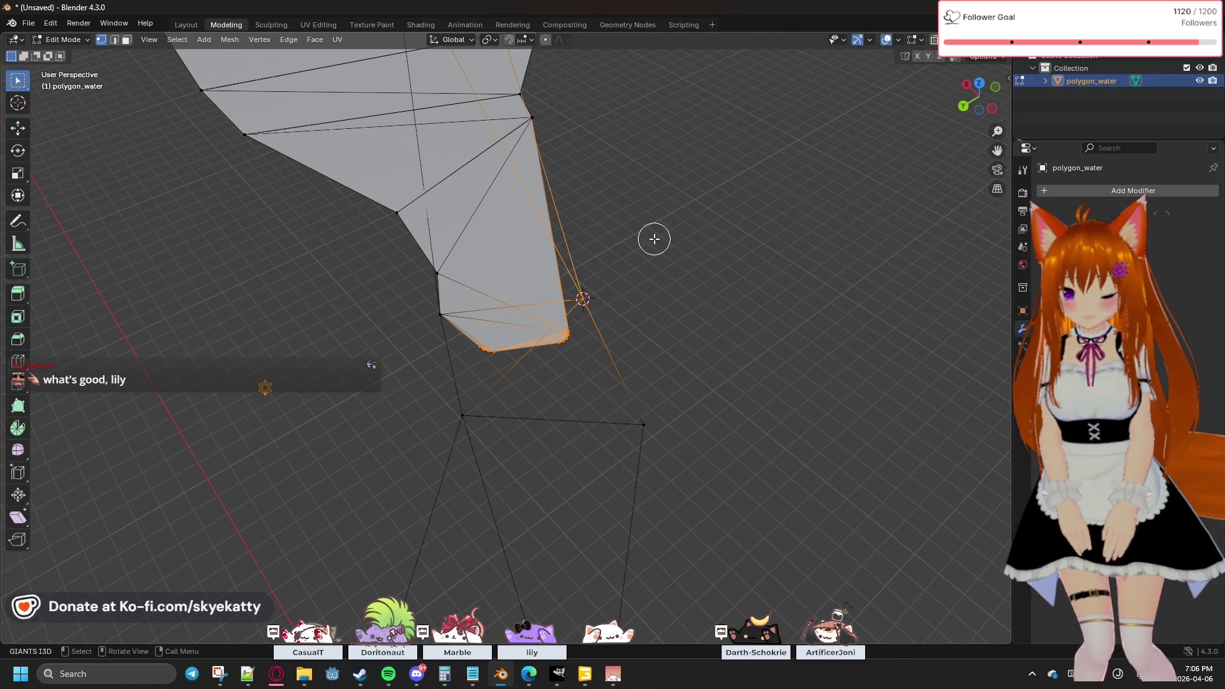
# Step: Merge the selected tip vertices at the 3D cursor so the tip comes to a point
pyautogui.moveTo(679, 233)
pyautogui.mouseDown(button='middle')
pyautogui.moveTo(583, 210)
pyautogui.moveTo(545, 227)
pyautogui.moveTo(650, 239)
pyautogui.moveTo(662, 219)
pyautogui.mouseUp(button='middle')
pyautogui.press(',')
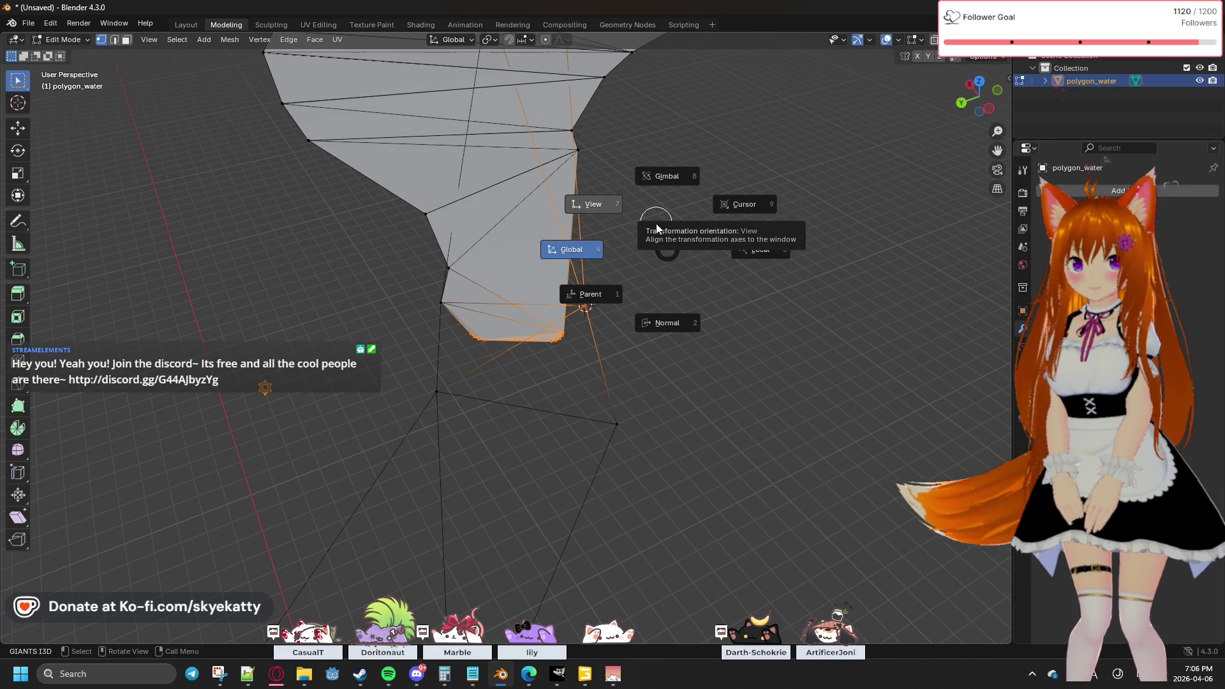
pyautogui.click(663, 252)
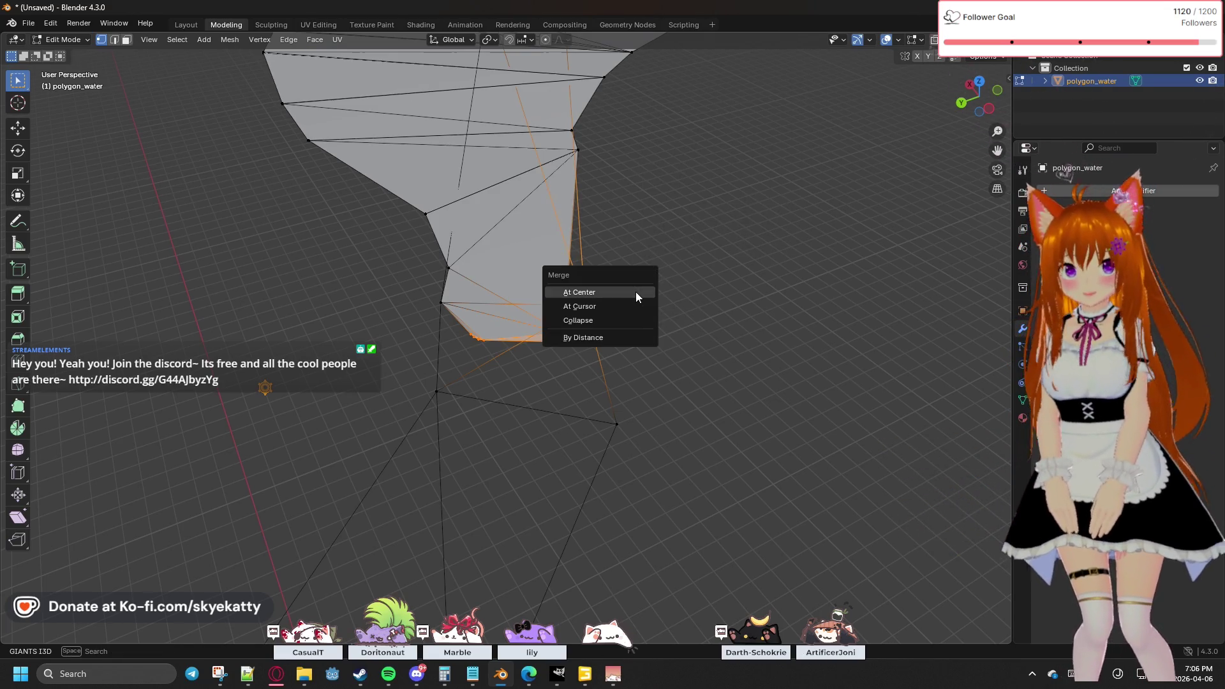
pyautogui.click(633, 308)
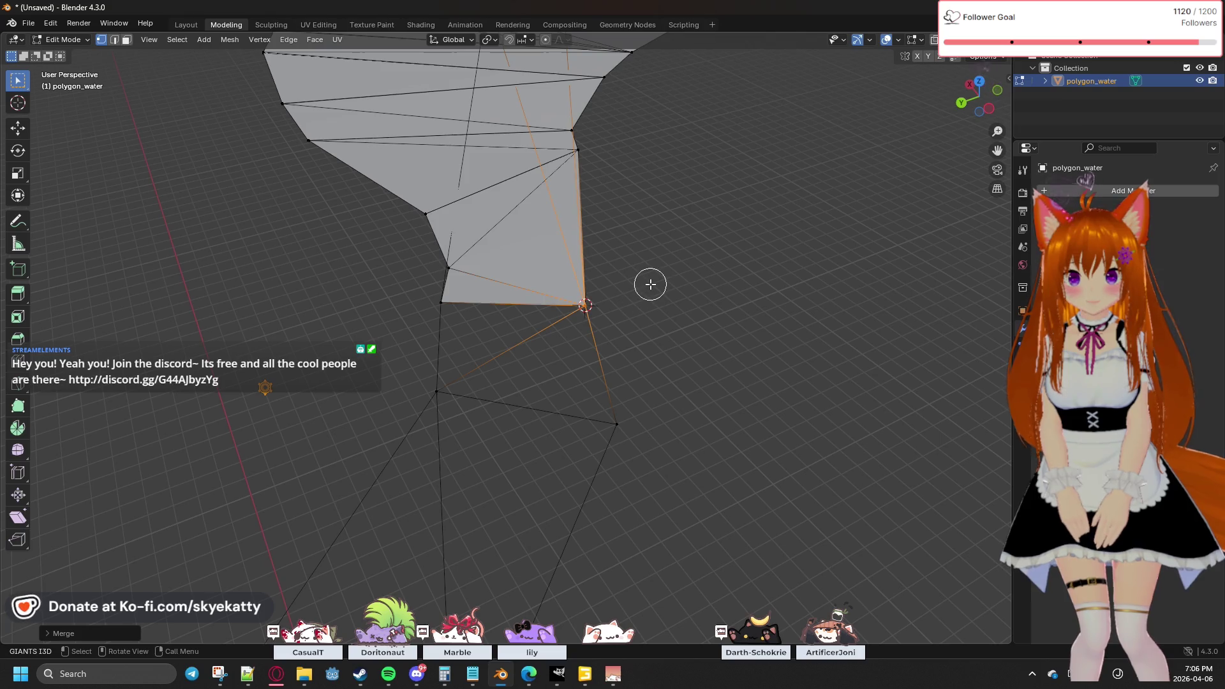
pyautogui.moveTo(676, 301)
pyautogui.mouseDown(button='middle')
pyautogui.moveTo(591, 320)
pyautogui.moveTo(735, 300)
pyautogui.moveTo(704, 320)
pyautogui.moveTo(657, 325)
pyautogui.moveTo(695, 320)
pyautogui.moveTo(730, 274)
pyautogui.moveTo(724, 290)
pyautogui.mouseUp(button='middle')
# Step: Select the stray vertex at the lower-left of the tip and bring up the Delete menu
pyautogui.moveTo(392, 313)
pyautogui.mouseDown(button='middle')
pyautogui.moveTo(336, 306)
pyautogui.moveTo(430, 309)
pyautogui.mouseUp(button='middle')
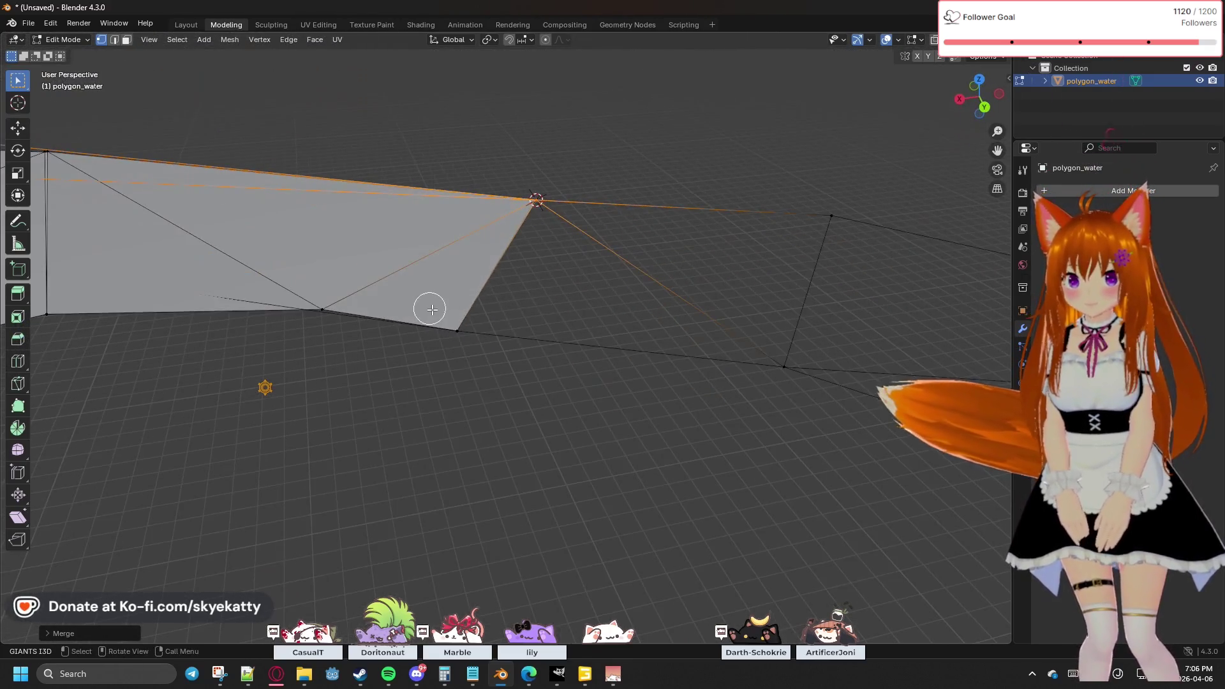
pyautogui.moveTo(588, 312)
pyautogui.mouseDown(button='middle')
pyautogui.moveTo(591, 326)
pyautogui.moveTo(527, 344)
pyautogui.mouseUp(button='middle')
pyautogui.moveTo(342, 293)
pyautogui.mouseDown(button='middle')
pyautogui.moveTo(276, 232)
pyautogui.moveTo(541, 384)
pyautogui.moveTo(580, 325)
pyautogui.moveTo(522, 331)
pyautogui.moveTo(667, 268)
pyautogui.moveTo(580, 217)
pyautogui.mouseUp(button='middle')
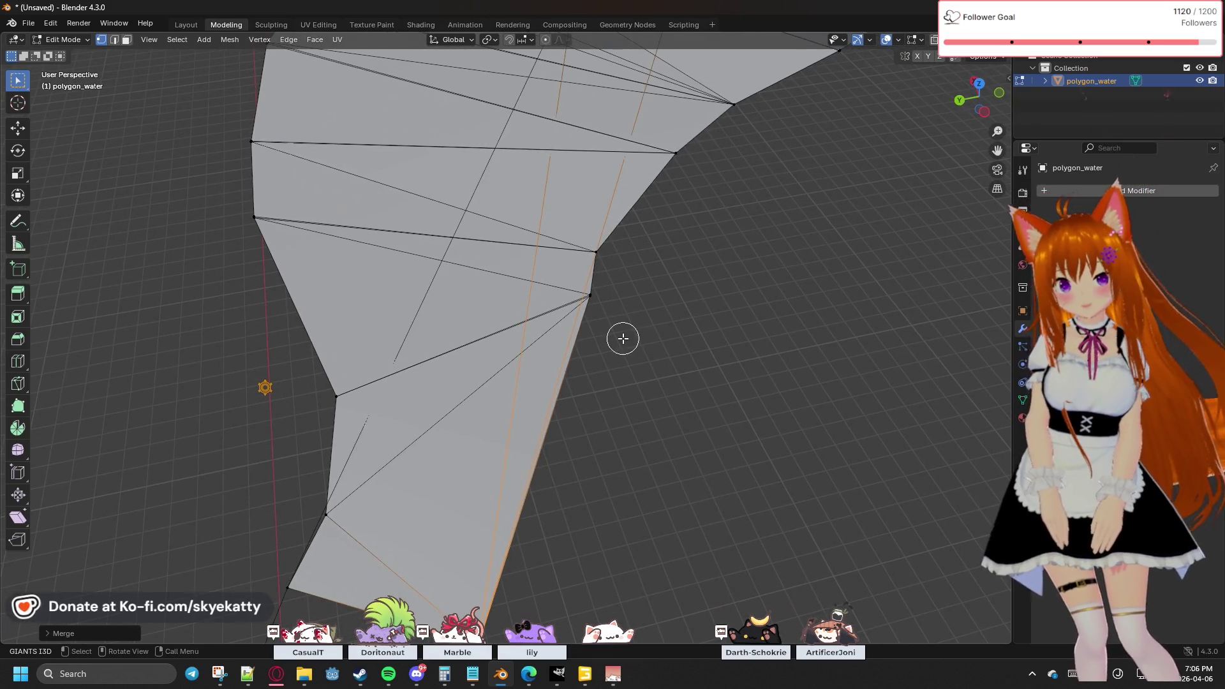
pyautogui.moveTo(646, 252)
pyautogui.keyDown('shift'); pyautogui.mouseDown(button='middle')
pyautogui.moveTo(631, 281)
pyautogui.moveTo(648, 185)
pyautogui.mouseUp(button='middle'); pyautogui.keyUp('shift')
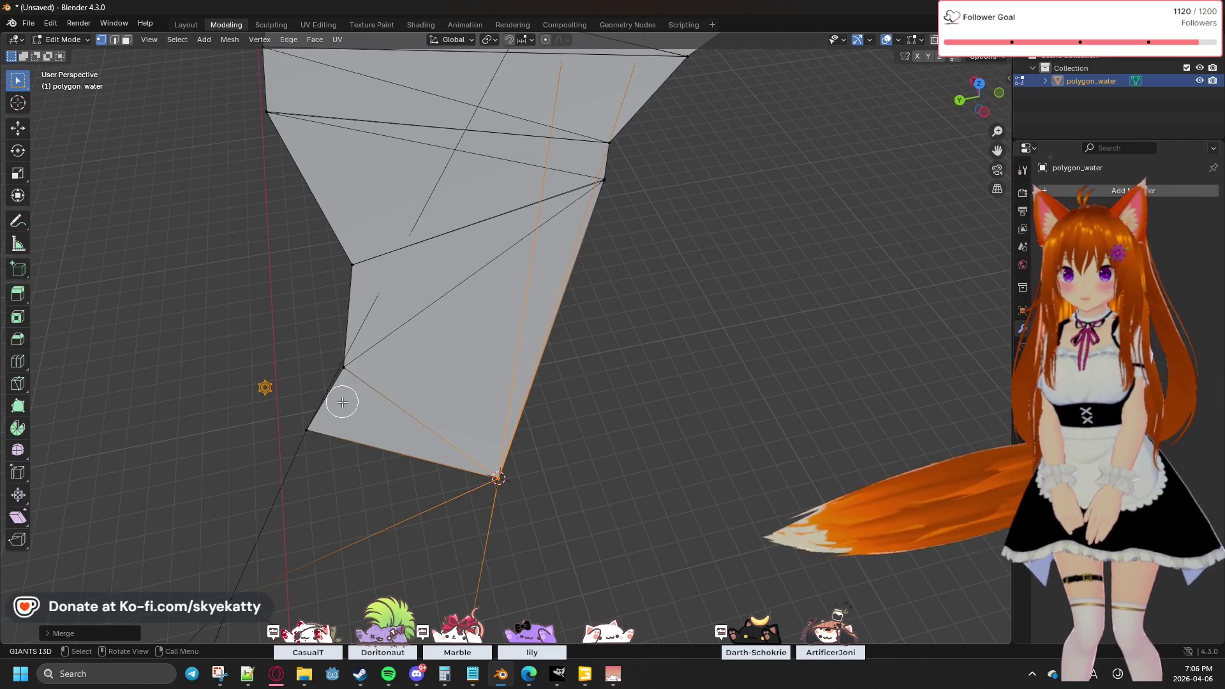
pyautogui.click(310, 426)
pyautogui.moveTo(331, 475); pyautogui.dragTo(445, 445, button='middle')
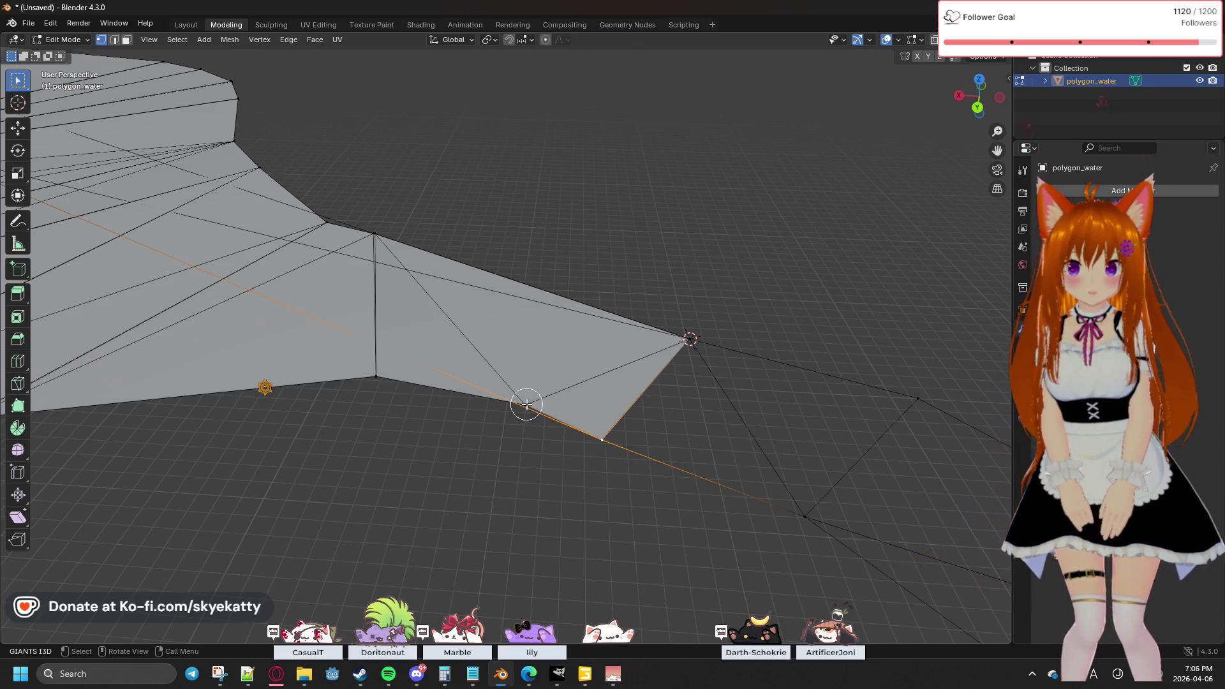
pyautogui.moveTo(437, 406)
pyautogui.mouseDown(button='middle')
pyautogui.moveTo(467, 424)
pyautogui.moveTo(409, 440)
pyautogui.mouseUp(button='middle')
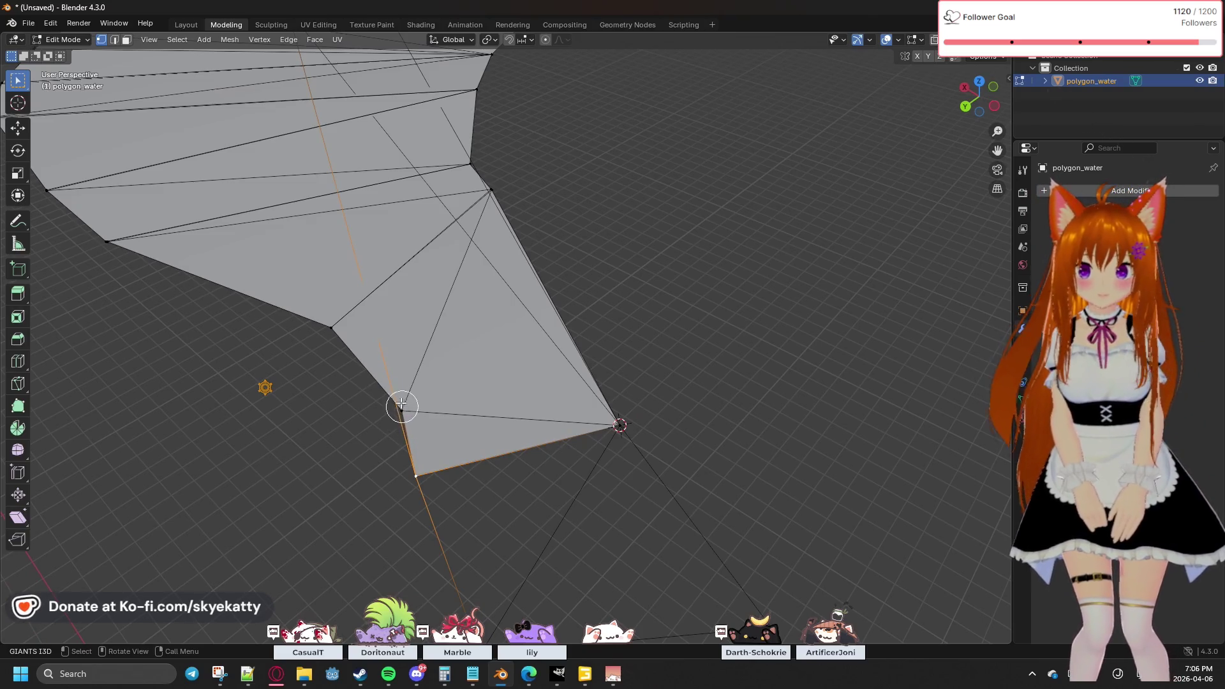
pyautogui.moveTo(310, 310); pyautogui.dragTo(316, 289, button='middle')
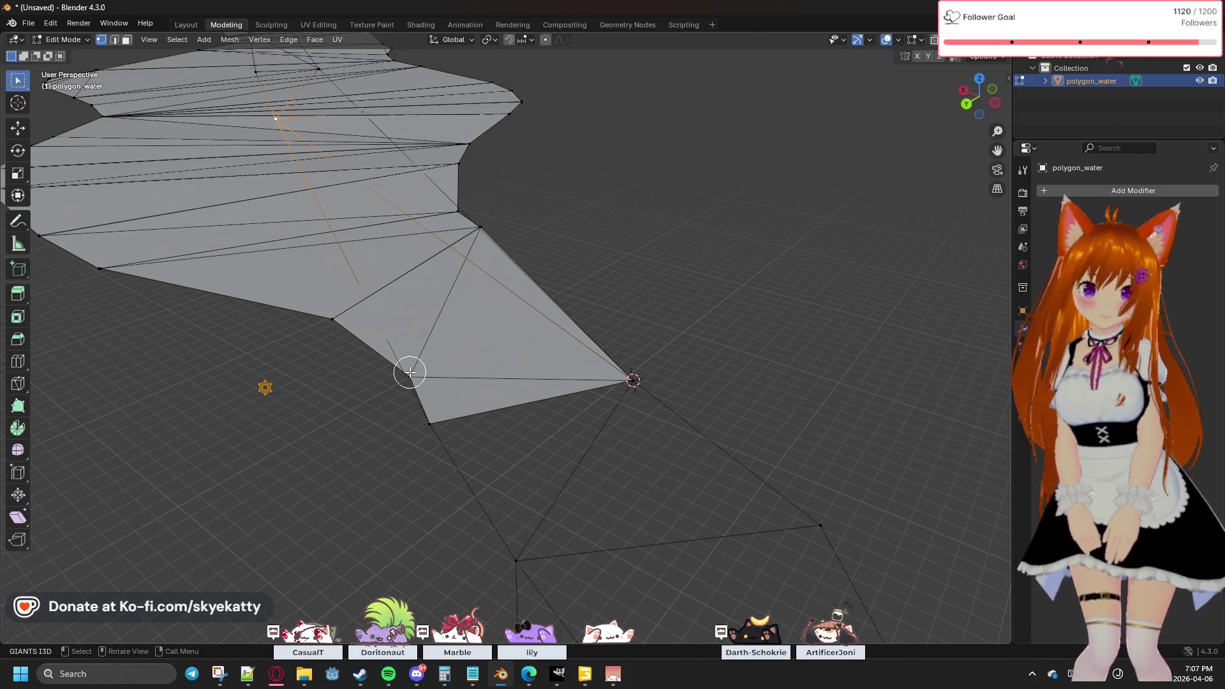
pyautogui.moveTo(429, 367)
pyautogui.mouseDown(button='middle')
pyautogui.moveTo(413, 374)
pyautogui.moveTo(424, 365)
pyautogui.mouseUp(button='middle')
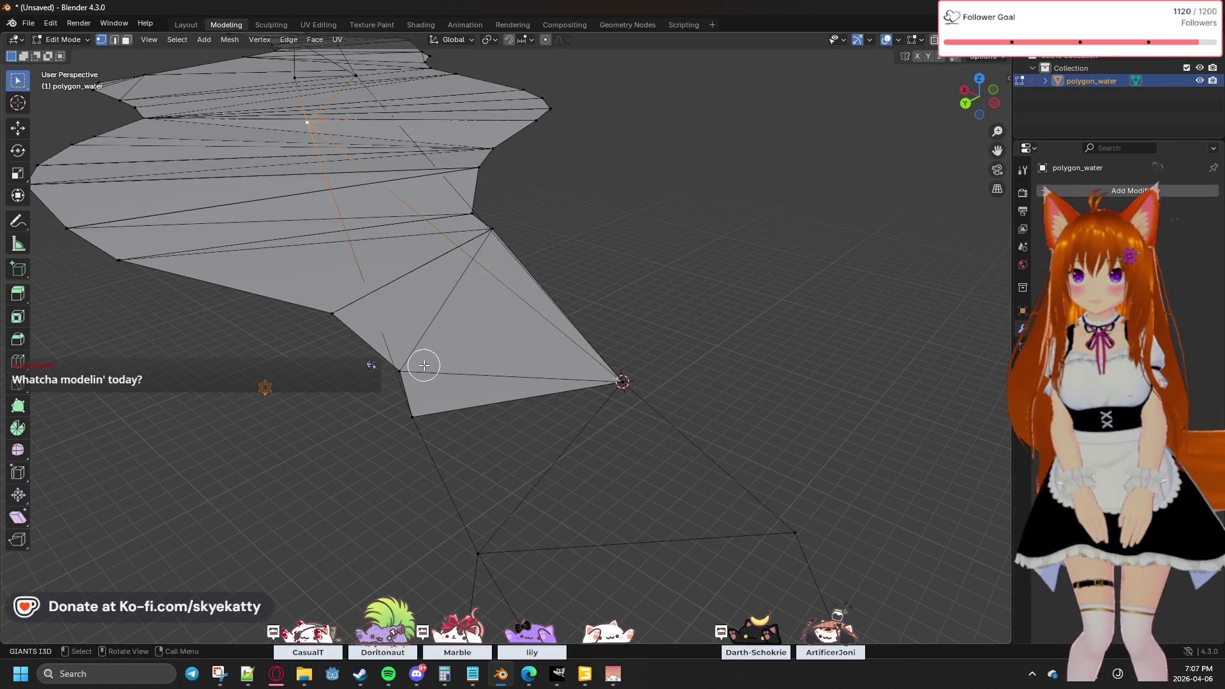
pyautogui.press('x')
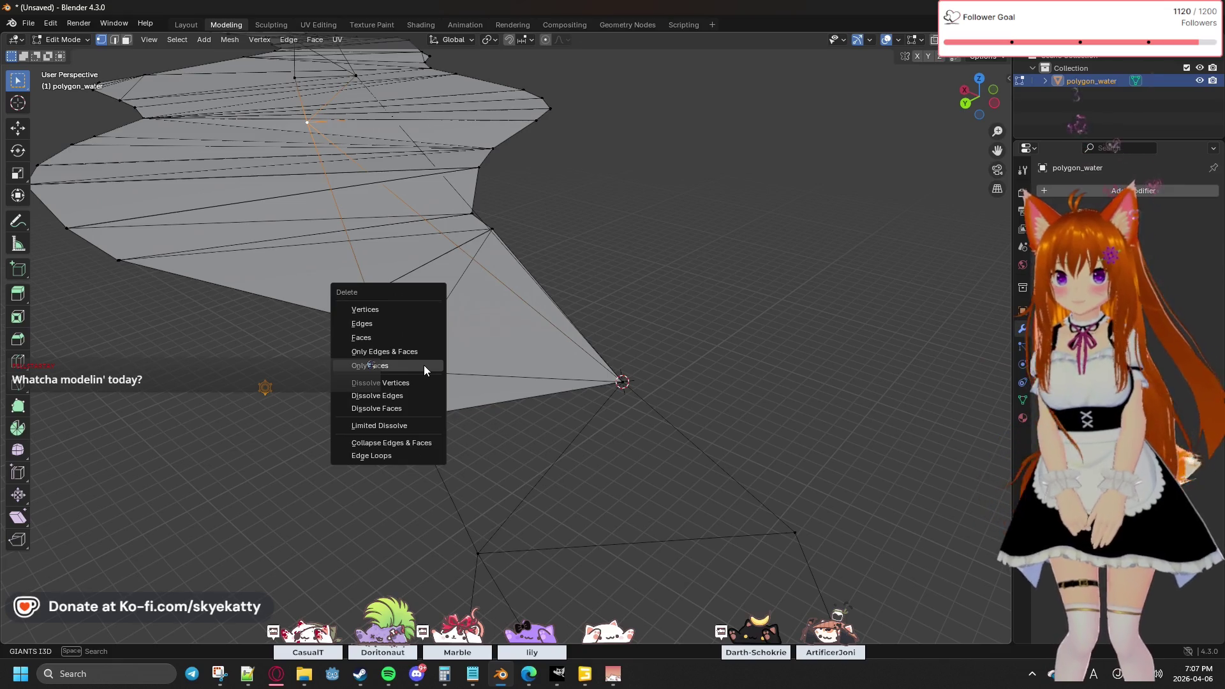
# Step: Delete the stray vertex as Vertices and zoom in to check the rebuilt faces
pyautogui.click(377, 310)
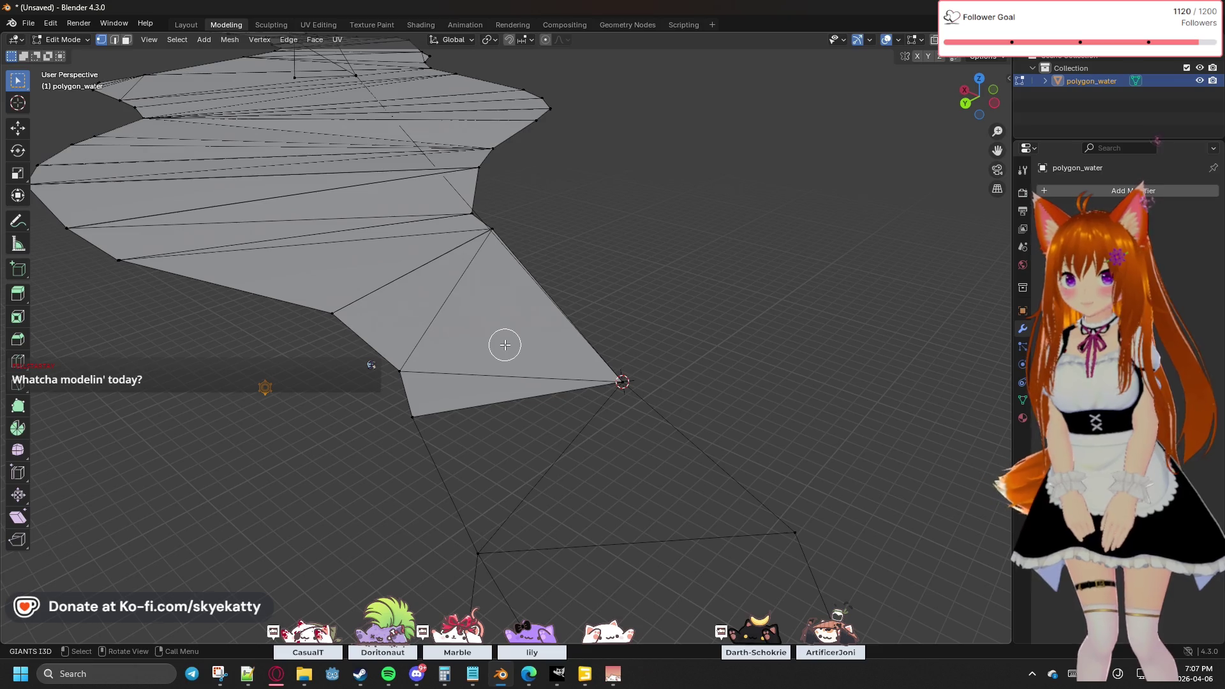
pyautogui.moveTo(514, 333)
pyautogui.mouseDown(button='middle')
pyautogui.moveTo(389, 331)
pyautogui.moveTo(514, 358)
pyautogui.moveTo(497, 323)
pyautogui.moveTo(574, 298)
pyautogui.moveTo(511, 325)
pyautogui.mouseUp(button='middle')
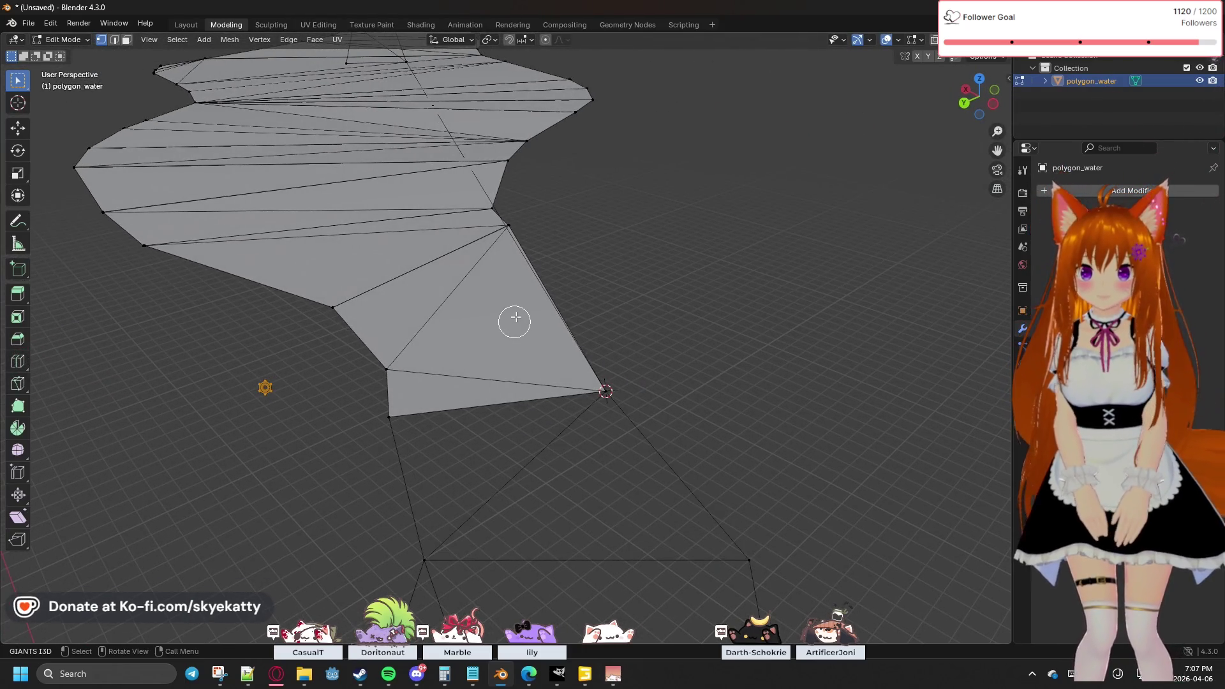
pyautogui.scroll(5, 503, 242)
# Step: Select a stray vertex in the middle of the water mesh and delete it
pyautogui.moveTo(634, 332)
pyautogui.mouseDown(button='middle')
pyautogui.moveTo(555, 331)
pyautogui.moveTo(676, 334)
pyautogui.moveTo(538, 305)
pyautogui.mouseUp(button='middle')
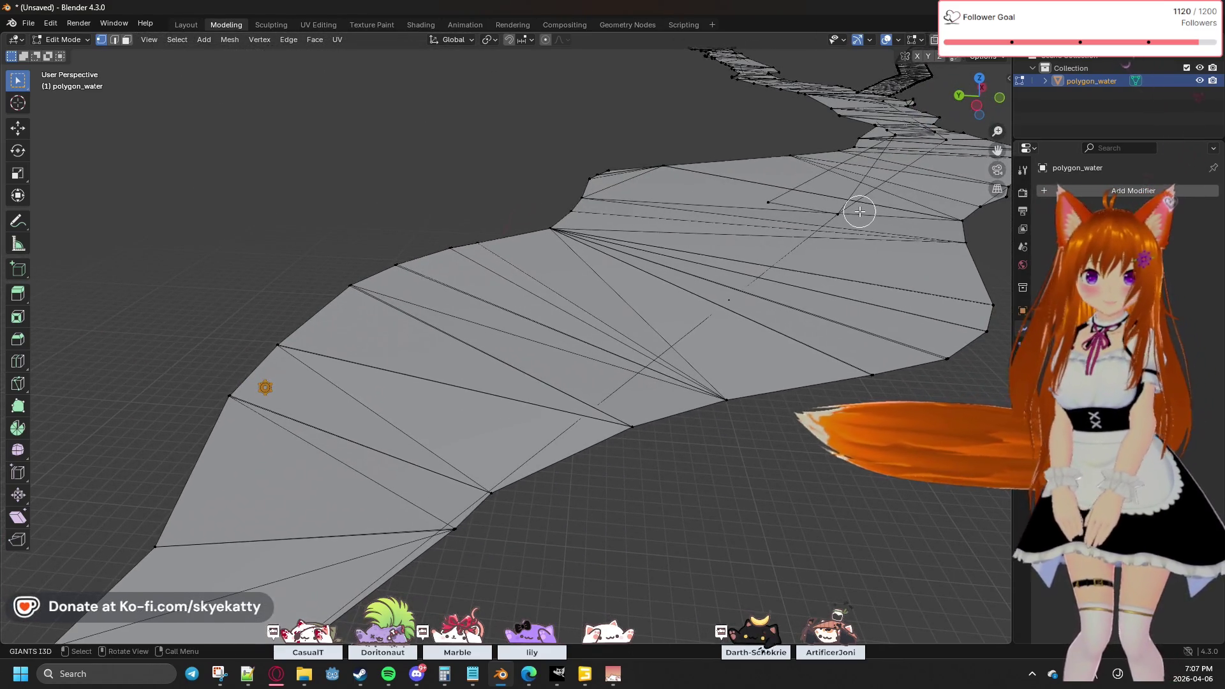
pyautogui.click(838, 212)
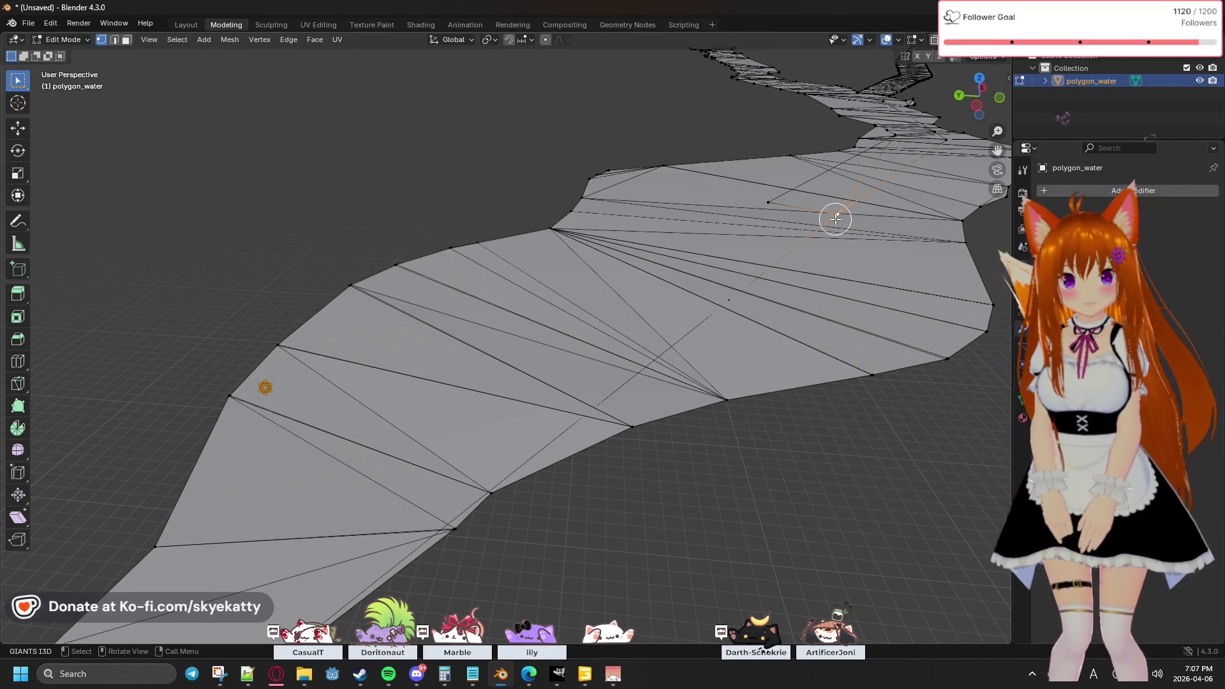
pyautogui.keyDown('shift'); pyautogui.moveTo(826, 236); pyautogui.dragTo(793, 268, button='middle'); pyautogui.keyUp('shift')
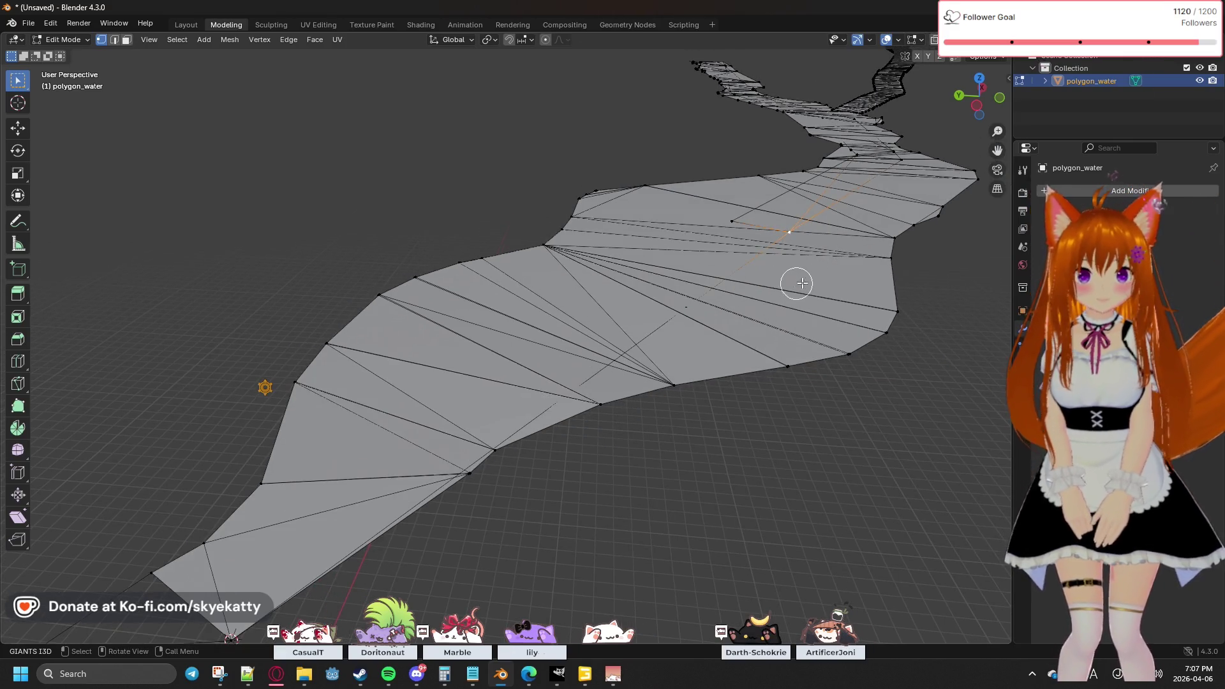
pyautogui.moveTo(705, 315)
pyautogui.keyDown('shift'); pyautogui.mouseDown(button='middle')
pyautogui.moveTo(856, 268)
pyautogui.moveTo(666, 375)
pyautogui.mouseUp(button='middle'); pyautogui.keyUp('shift')
pyautogui.moveTo(687, 417)
pyautogui.mouseDown(button='middle')
pyautogui.moveTo(695, 457)
pyautogui.moveTo(711, 443)
pyautogui.moveTo(659, 460)
pyautogui.moveTo(688, 455)
pyautogui.moveTo(580, 451)
pyautogui.moveTo(623, 465)
pyautogui.moveTo(643, 451)
pyautogui.moveTo(639, 471)
pyautogui.moveTo(657, 367)
pyautogui.moveTo(510, 370)
pyautogui.moveTo(621, 372)
pyautogui.mouseUp(button='middle')
pyautogui.moveTo(786, 258)
pyautogui.keyDown('shift'); pyautogui.mouseDown(button='middle')
pyautogui.moveTo(694, 358)
pyautogui.moveTo(774, 245)
pyautogui.mouseUp(button='middle'); pyautogui.keyUp('shift')
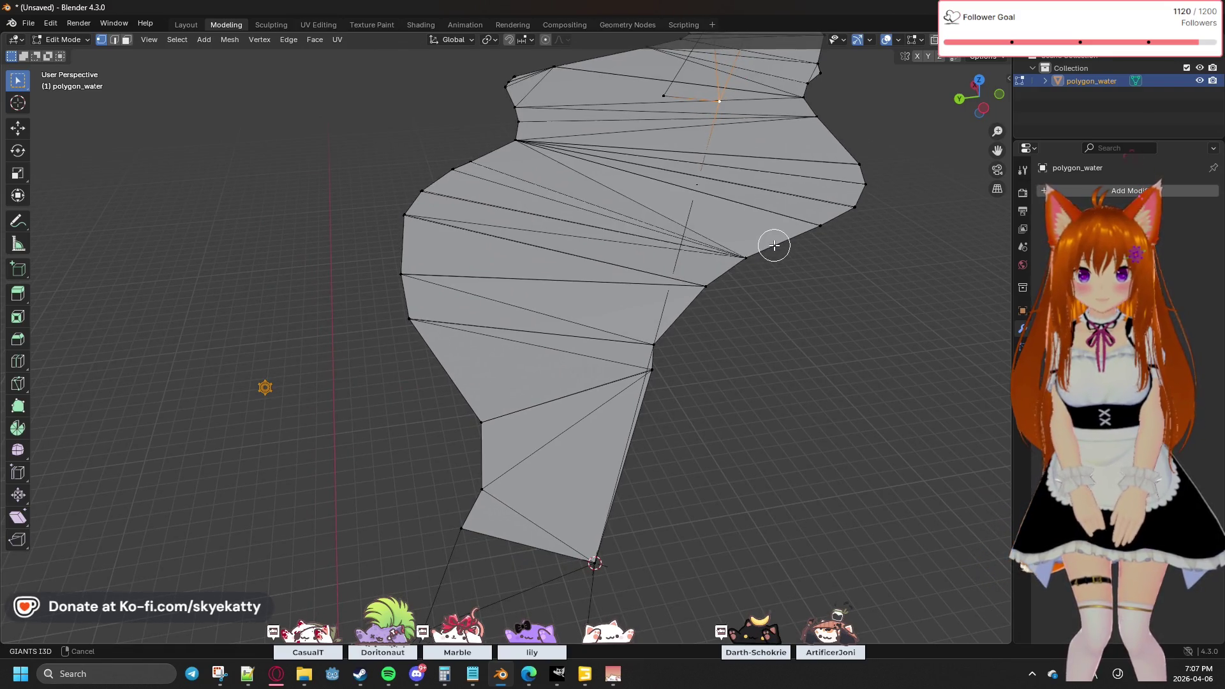
pyautogui.moveTo(707, 386)
pyautogui.mouseDown(button='middle')
pyautogui.moveTo(730, 368)
pyautogui.moveTo(572, 371)
pyautogui.mouseUp(button='middle')
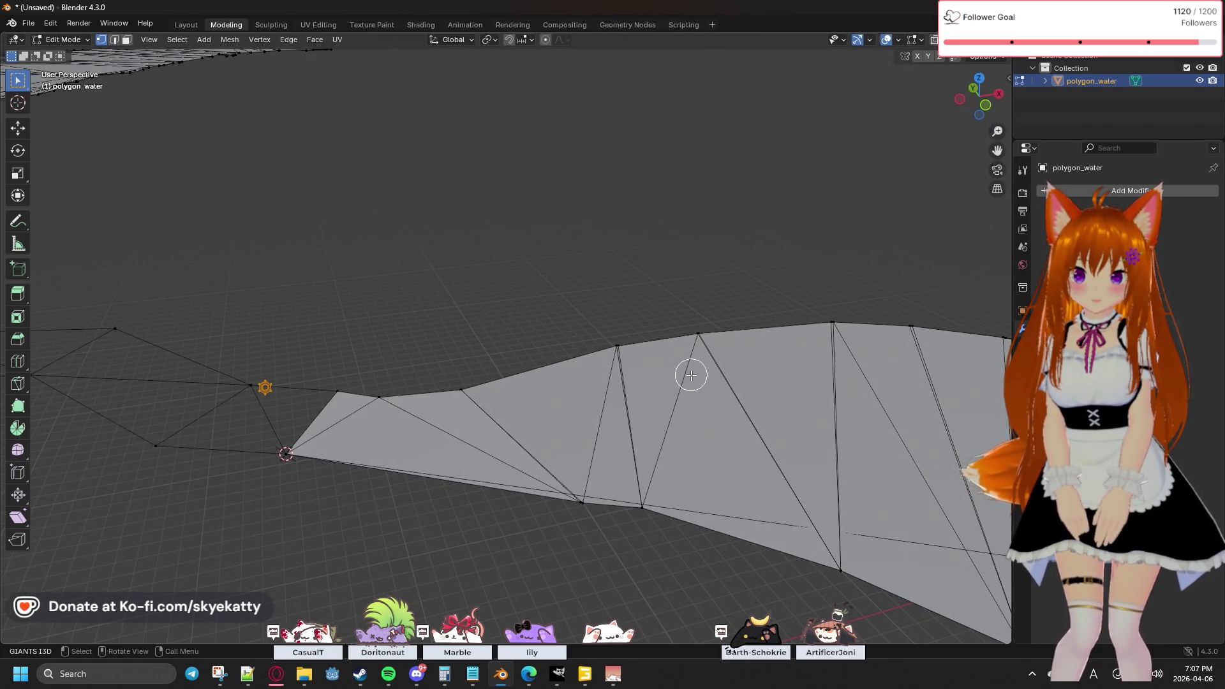
pyautogui.moveTo(693, 377)
pyautogui.keyDown('shift'); pyautogui.mouseDown(button='middle')
pyautogui.moveTo(738, 374)
pyautogui.moveTo(336, 304)
pyautogui.moveTo(696, 416)
pyautogui.mouseUp(button='middle'); pyautogui.keyUp('shift')
pyautogui.moveTo(761, 272)
pyautogui.mouseDown(button='middle')
pyautogui.moveTo(635, 465)
pyautogui.moveTo(669, 267)
pyautogui.moveTo(651, 313)
pyautogui.moveTo(535, 406)
pyautogui.mouseUp(button='middle')
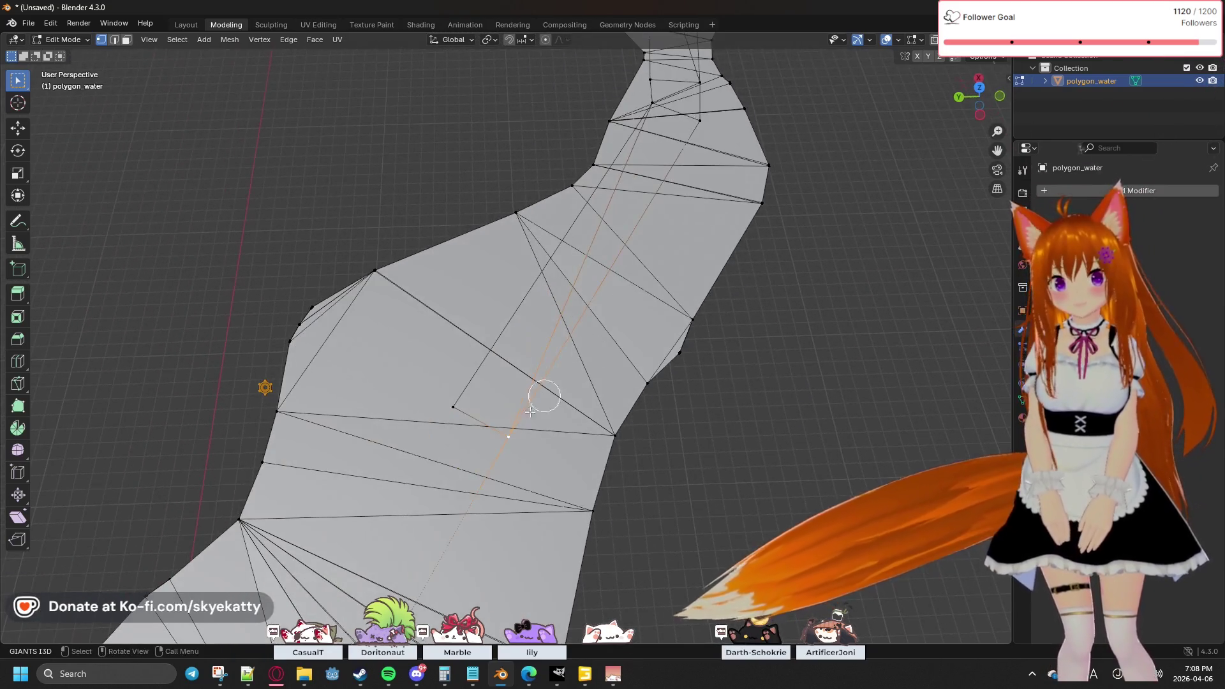
pyautogui.press('x')
pyautogui.click(496, 433)
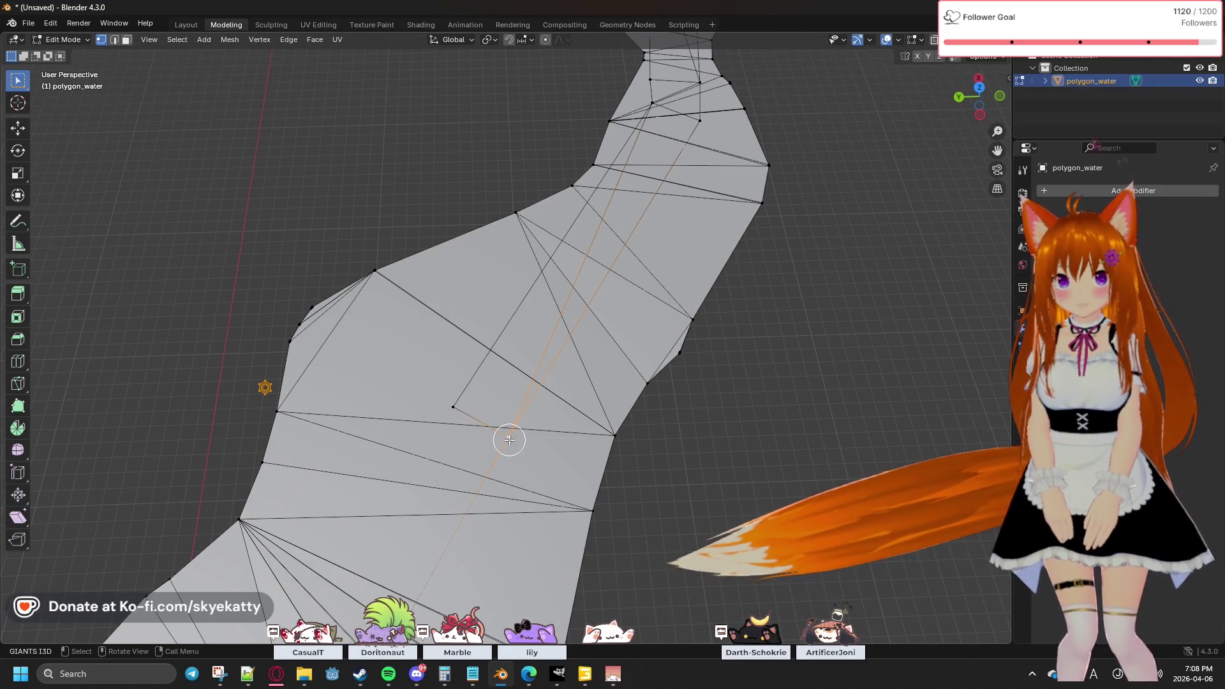
# Step: Select another stray vertex and pull back to view both water strips
pyautogui.moveTo(673, 269)
pyautogui.mouseDown(button='middle')
pyautogui.moveTo(555, 511)
pyautogui.moveTo(640, 317)
pyautogui.mouseUp(button='middle')
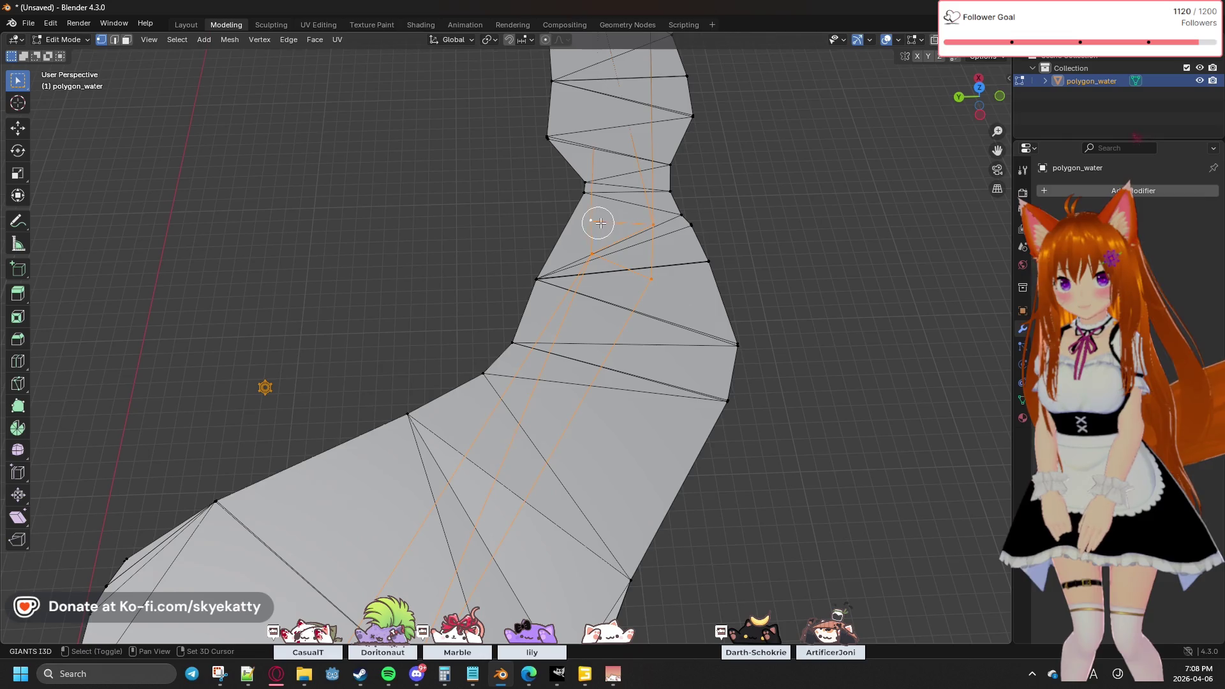
pyautogui.moveTo(739, 188)
pyautogui.mouseDown(button='middle')
pyautogui.moveTo(724, 273)
pyautogui.moveTo(645, 252)
pyautogui.moveTo(659, 386)
pyautogui.moveTo(623, 299)
pyautogui.mouseUp(button='middle')
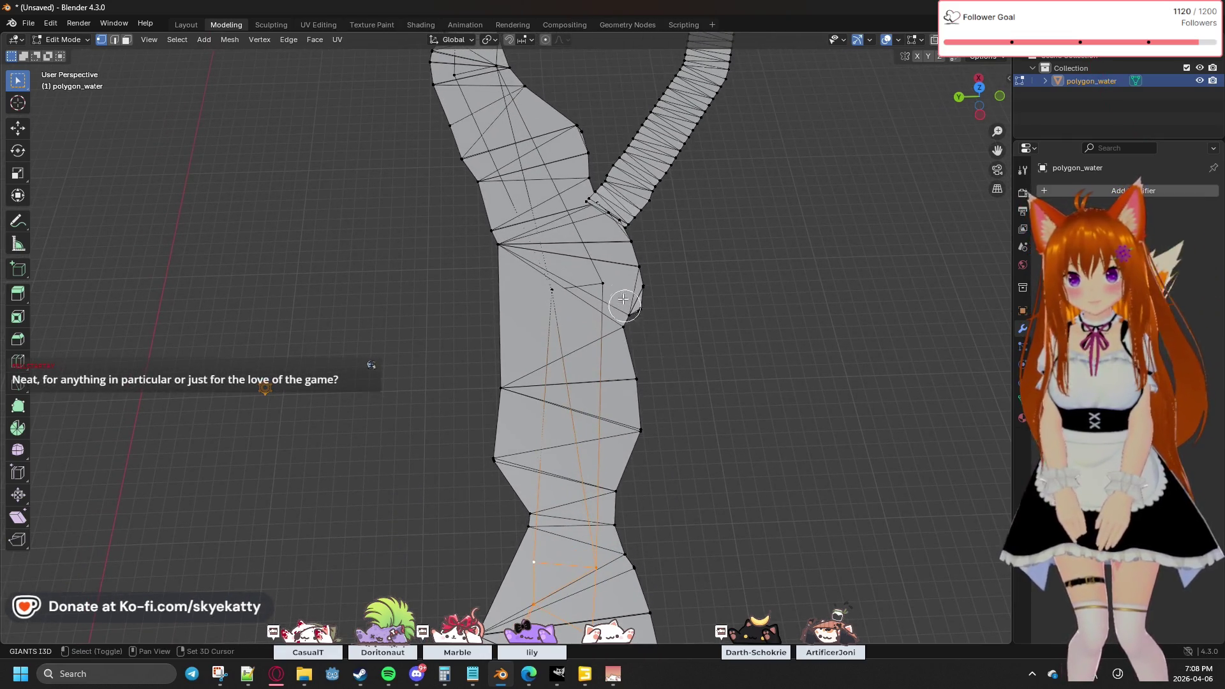
pyautogui.keyDown('shift'); pyautogui.click(552, 290); pyautogui.keyUp('shift')
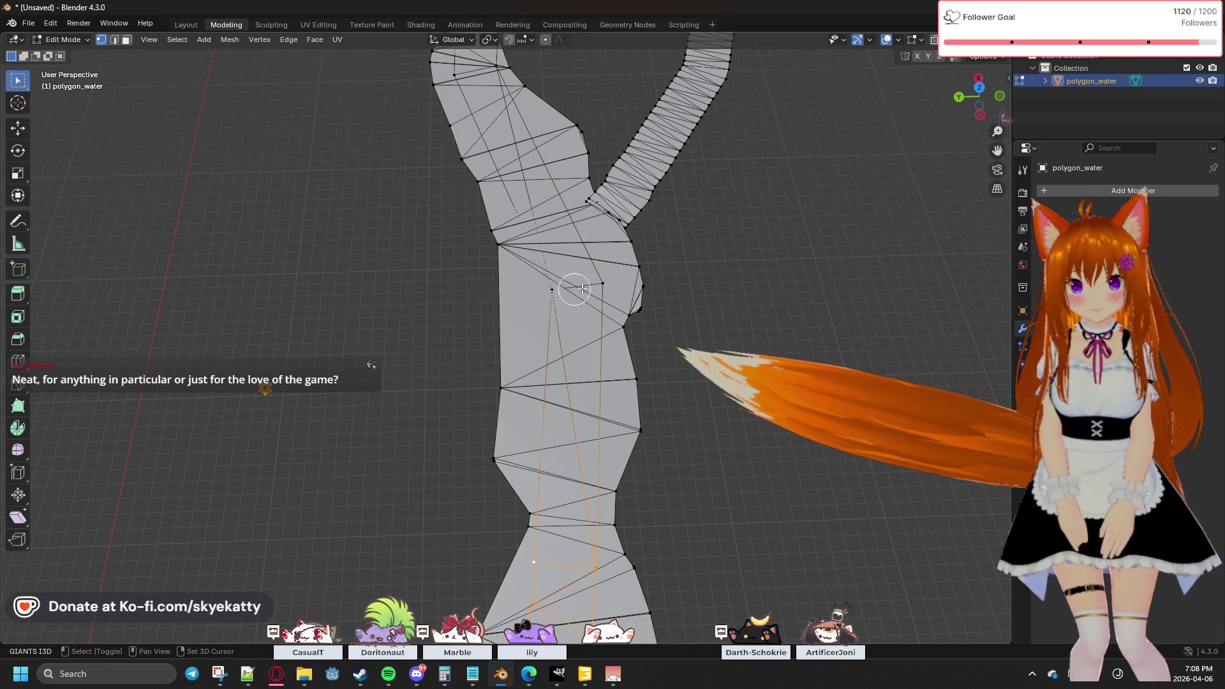
pyautogui.moveTo(555, 289)
pyautogui.mouseDown(button='middle')
pyautogui.moveTo(656, 322)
pyautogui.moveTo(606, 339)
pyautogui.moveTo(625, 350)
pyautogui.moveTo(475, 352)
pyautogui.moveTo(511, 361)
pyautogui.moveTo(419, 147)
pyautogui.moveTo(621, 350)
pyautogui.moveTo(407, 183)
pyautogui.moveTo(492, 306)
pyautogui.moveTo(664, 357)
pyautogui.moveTo(543, 402)
pyautogui.mouseUp(button='middle')
pyautogui.scroll(4, 543, 402)
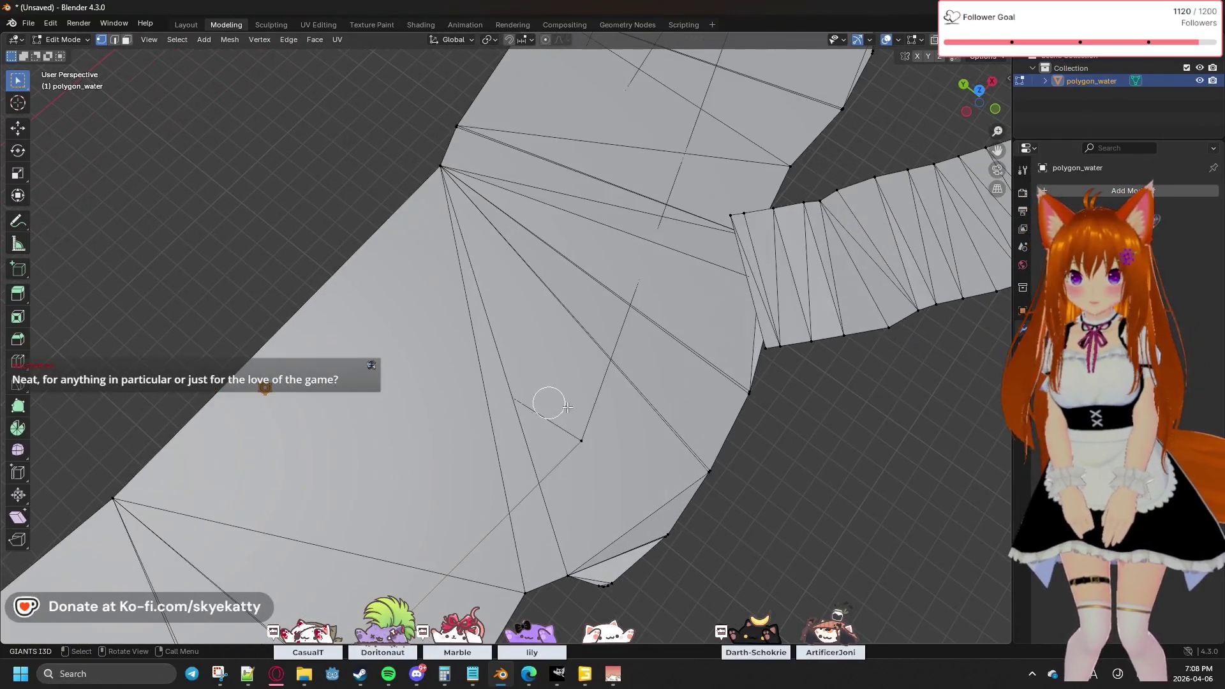
pyautogui.scroll(-8, 634, 411)
pyautogui.moveTo(633, 412); pyautogui.dragTo(678, 325, button='middle')
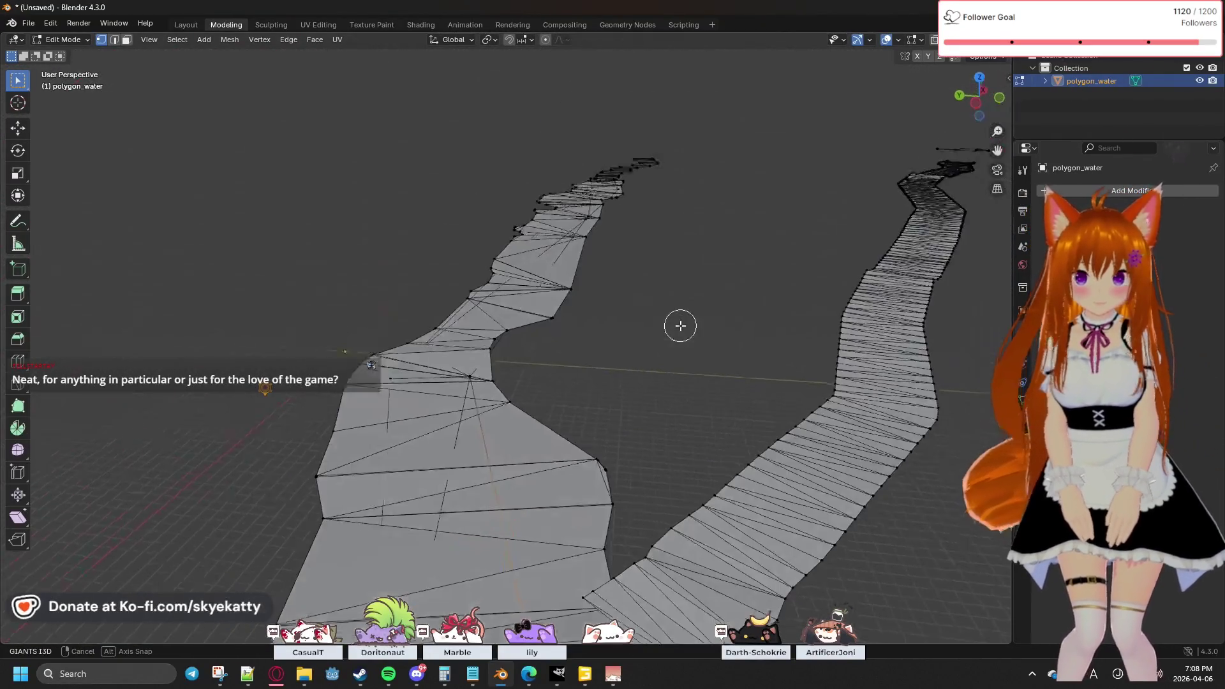
# Step: Move along the wide water strip and bring up delete options for a stray vertex there
pyautogui.moveTo(595, 356)
pyautogui.keyDown('ctrl'); pyautogui.mouseDown(button='middle')
pyautogui.moveTo(555, 421)
pyautogui.moveTo(558, 211)
pyautogui.moveTo(475, 275)
pyautogui.moveTo(553, 175)
pyautogui.mouseUp(button='middle'); pyautogui.keyUp('ctrl')
pyautogui.moveTo(522, 233)
pyautogui.mouseDown(button='middle')
pyautogui.moveTo(572, 155)
pyautogui.moveTo(621, 134)
pyautogui.moveTo(679, 127)
pyautogui.moveTo(803, 156)
pyautogui.moveTo(774, 167)
pyautogui.moveTo(533, 155)
pyautogui.mouseUp(button='middle')
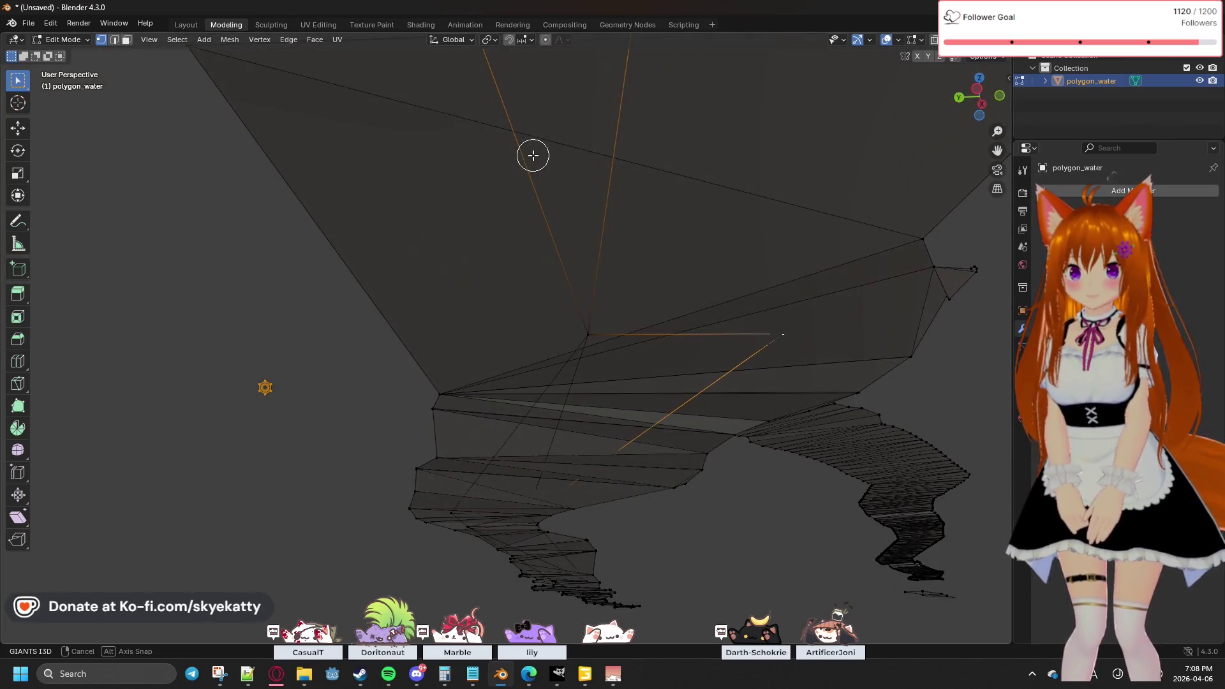
pyautogui.moveTo(437, 328)
pyautogui.keyDown('shift'); pyautogui.mouseDown(button='middle')
pyautogui.moveTo(498, 369)
pyautogui.moveTo(470, 315)
pyautogui.moveTo(241, 211)
pyautogui.moveTo(475, 350)
pyautogui.moveTo(426, 374)
pyautogui.moveTo(536, 193)
pyautogui.moveTo(439, 316)
pyautogui.moveTo(421, 306)
pyautogui.moveTo(415, 211)
pyautogui.moveTo(440, 242)
pyautogui.moveTo(466, 328)
pyautogui.mouseUp(button='middle'); pyautogui.keyUp('shift')
pyautogui.moveTo(411, 164)
pyautogui.keyDown('shift'); pyautogui.mouseDown(button='middle')
pyautogui.moveTo(404, 137)
pyautogui.moveTo(668, 473)
pyautogui.moveTo(540, 345)
pyautogui.moveTo(514, 292)
pyautogui.mouseUp(button='middle'); pyautogui.keyUp('shift')
pyautogui.scroll(-4, 514, 293)
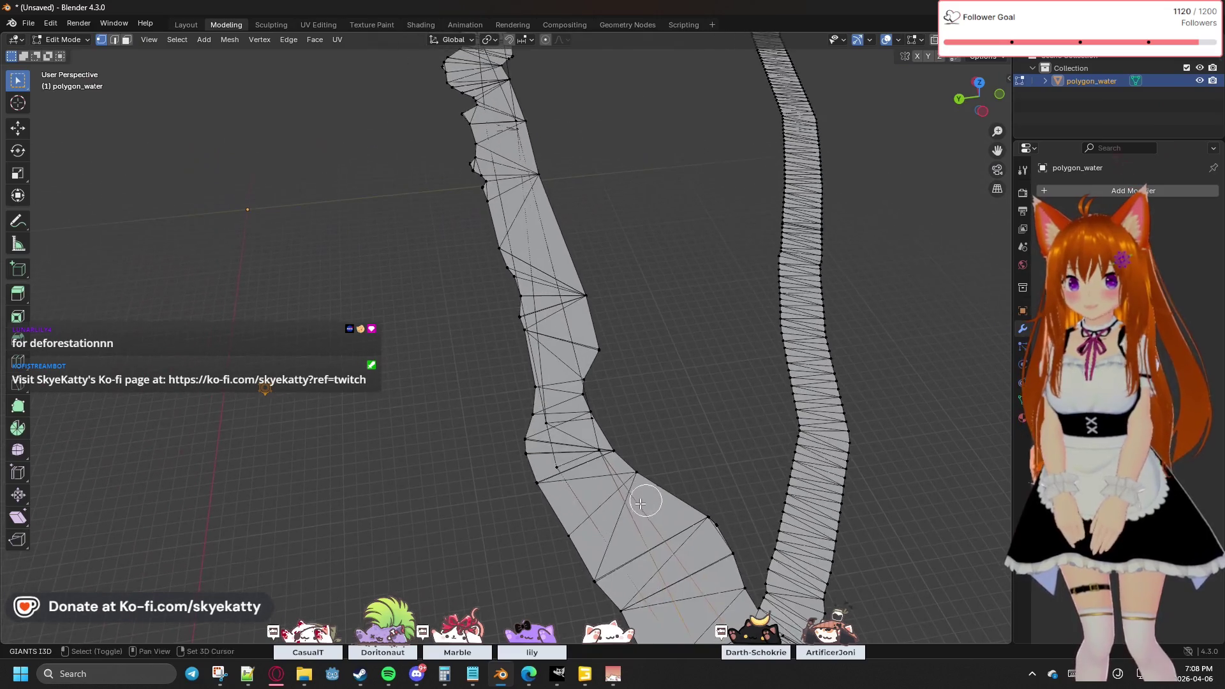
pyautogui.scroll(2, 644, 501)
pyautogui.scroll(2, 686, 448)
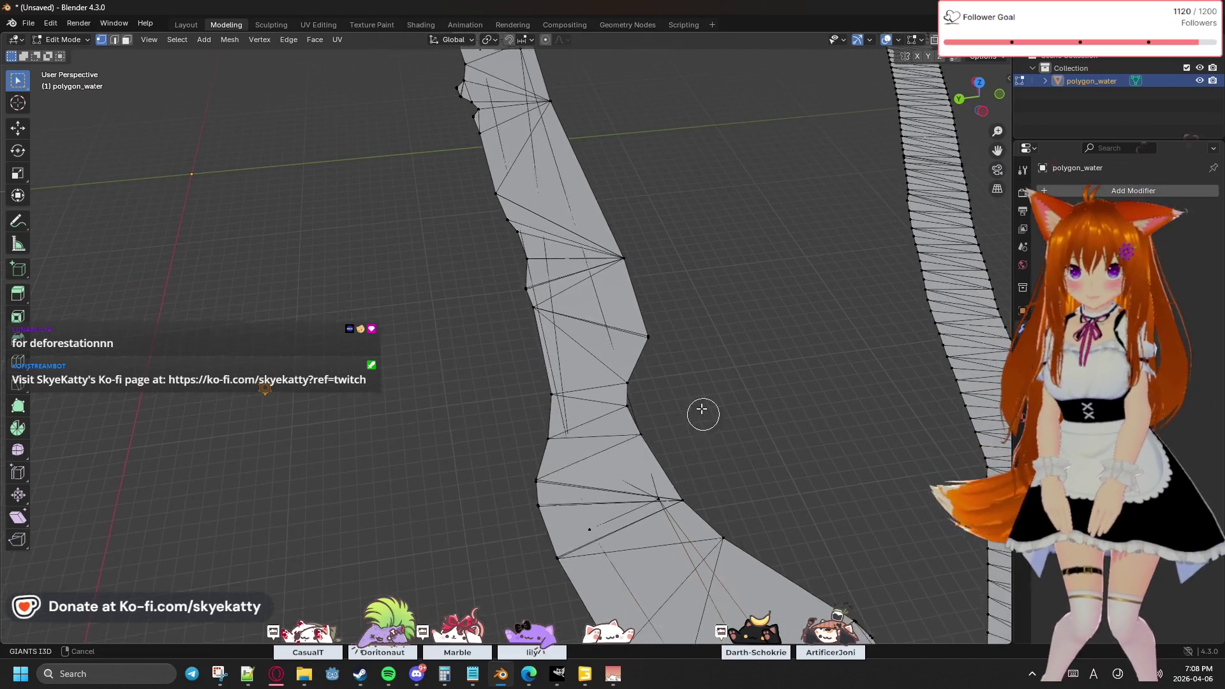
pyautogui.scroll(3, 678, 408)
pyautogui.keyDown('shift'); pyautogui.scroll(-1, 658, 501); pyautogui.keyUp('shift')
pyautogui.keyDown('shift'); pyautogui.scroll(-2, 624, 334); pyautogui.keyUp('shift')
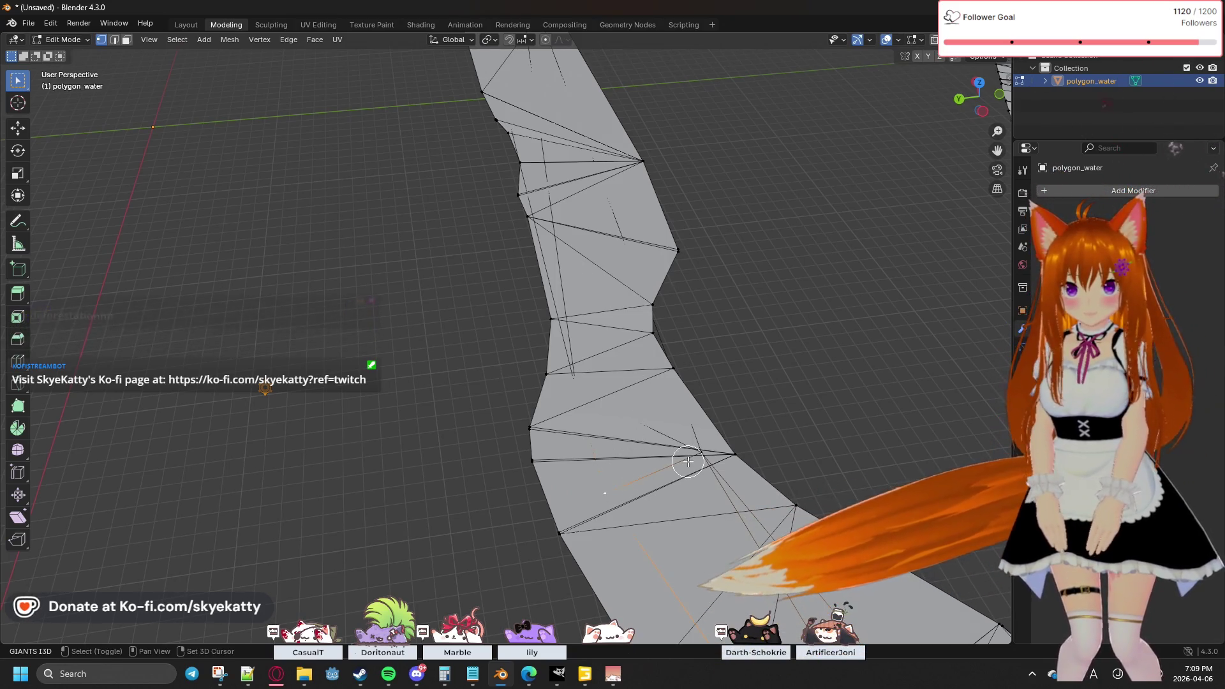
pyautogui.rightClick(773, 440)
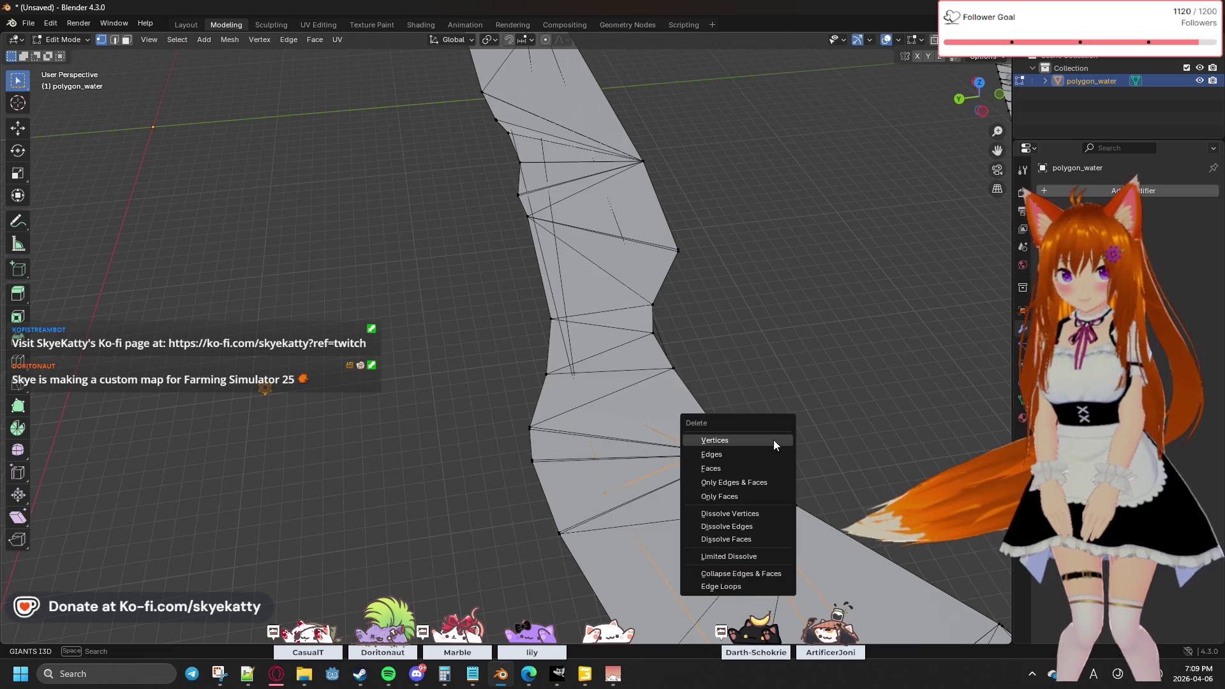
# Step: Delete the selected stray vertex from the wide water strip
pyautogui.click(773, 439)
pyautogui.moveTo(769, 432)
pyautogui.mouseDown(button='middle')
pyautogui.moveTo(662, 432)
pyautogui.moveTo(375, 345)
pyautogui.mouseUp(button='middle')
pyautogui.scroll(-2, 664, 411)
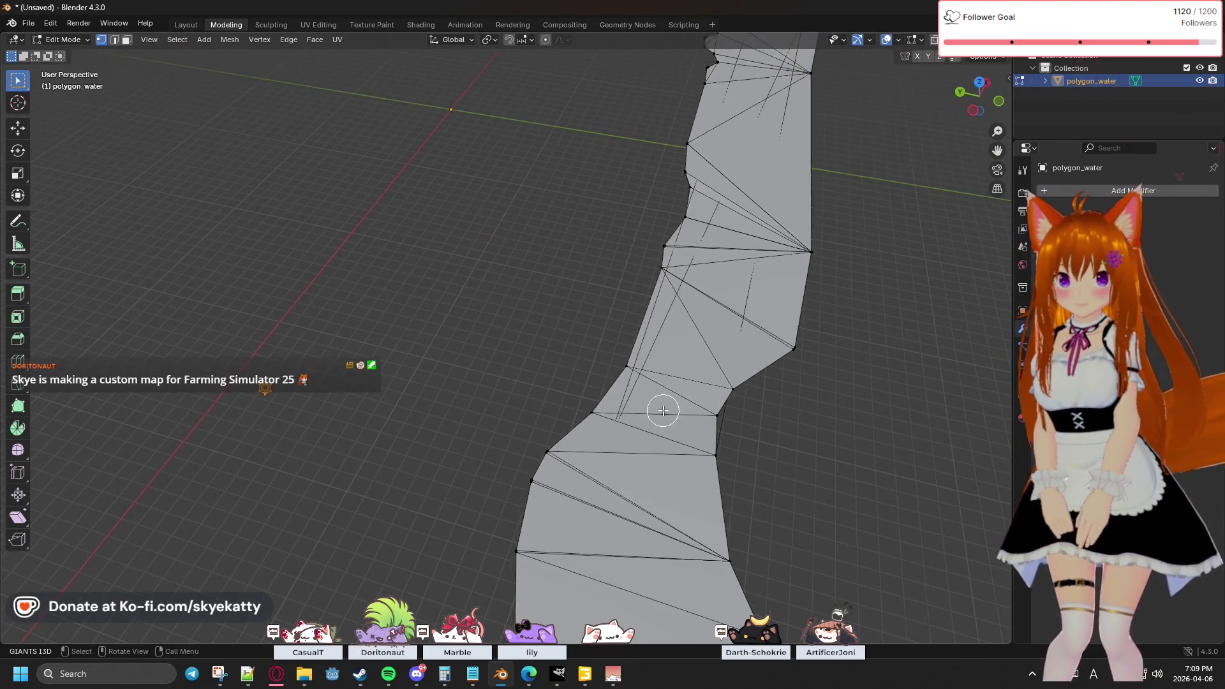
pyautogui.scroll(2, 664, 415)
pyautogui.scroll(4, 460, 396)
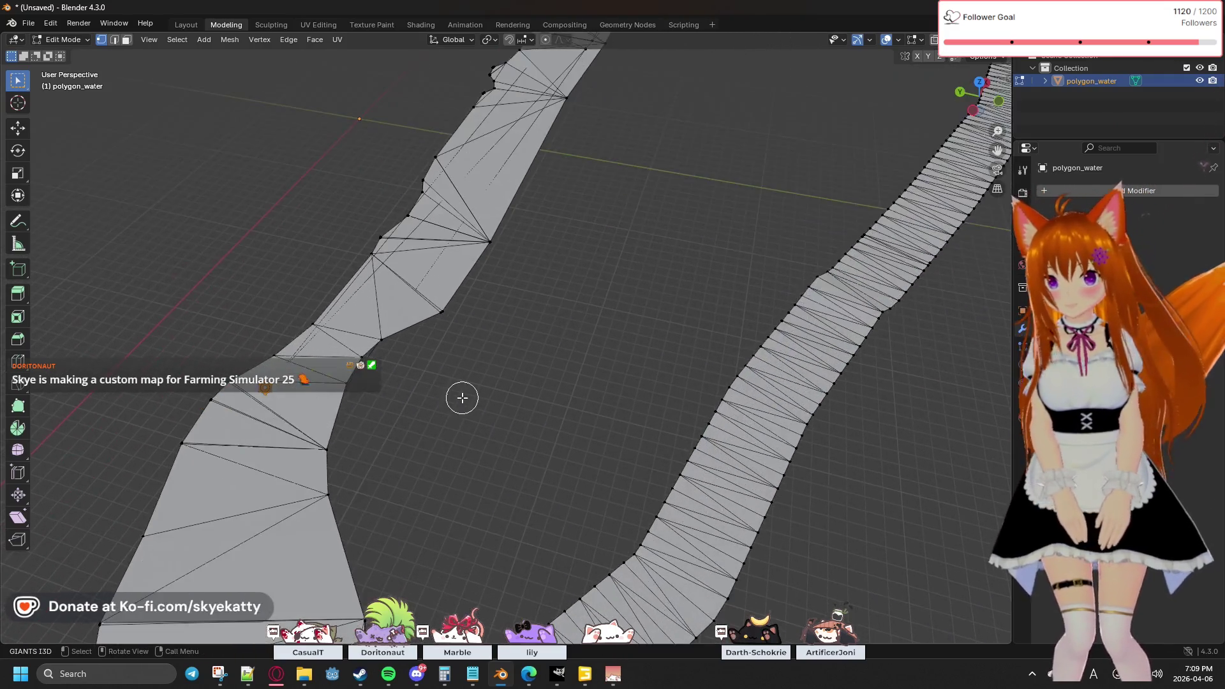
# Step: Orbit toward the narrow end of the strip and bring up the Delete menu
pyautogui.moveTo(336, 421)
pyautogui.mouseDown(button='middle')
pyautogui.moveTo(744, 337)
pyautogui.moveTo(621, 370)
pyautogui.moveTo(510, 377)
pyautogui.mouseUp(button='middle')
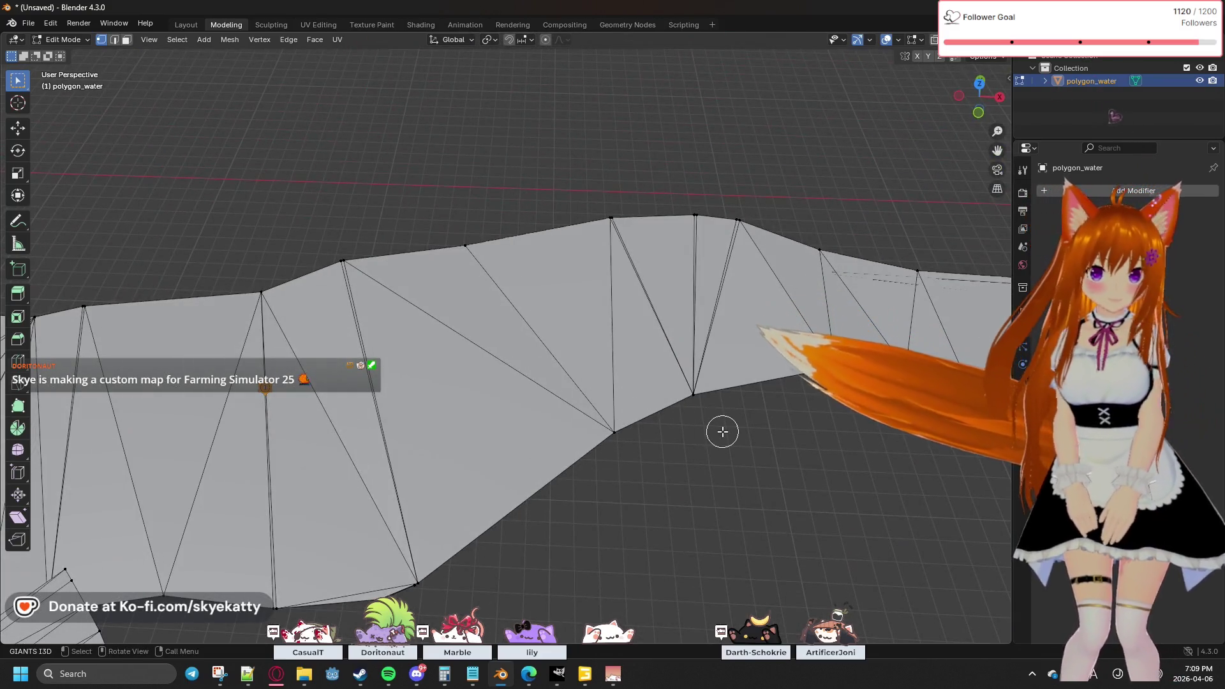
pyautogui.moveTo(710, 410)
pyautogui.mouseDown(button='middle')
pyautogui.moveTo(670, 389)
pyautogui.moveTo(524, 385)
pyautogui.moveTo(599, 358)
pyautogui.moveTo(657, 386)
pyautogui.moveTo(592, 377)
pyautogui.moveTo(544, 352)
pyautogui.moveTo(603, 438)
pyautogui.moveTo(555, 404)
pyautogui.moveTo(772, 636)
pyautogui.moveTo(486, 336)
pyautogui.moveTo(617, 507)
pyautogui.mouseUp(button='middle')
pyautogui.scroll(-3, 603, 438)
pyautogui.scroll(2, 617, 494)
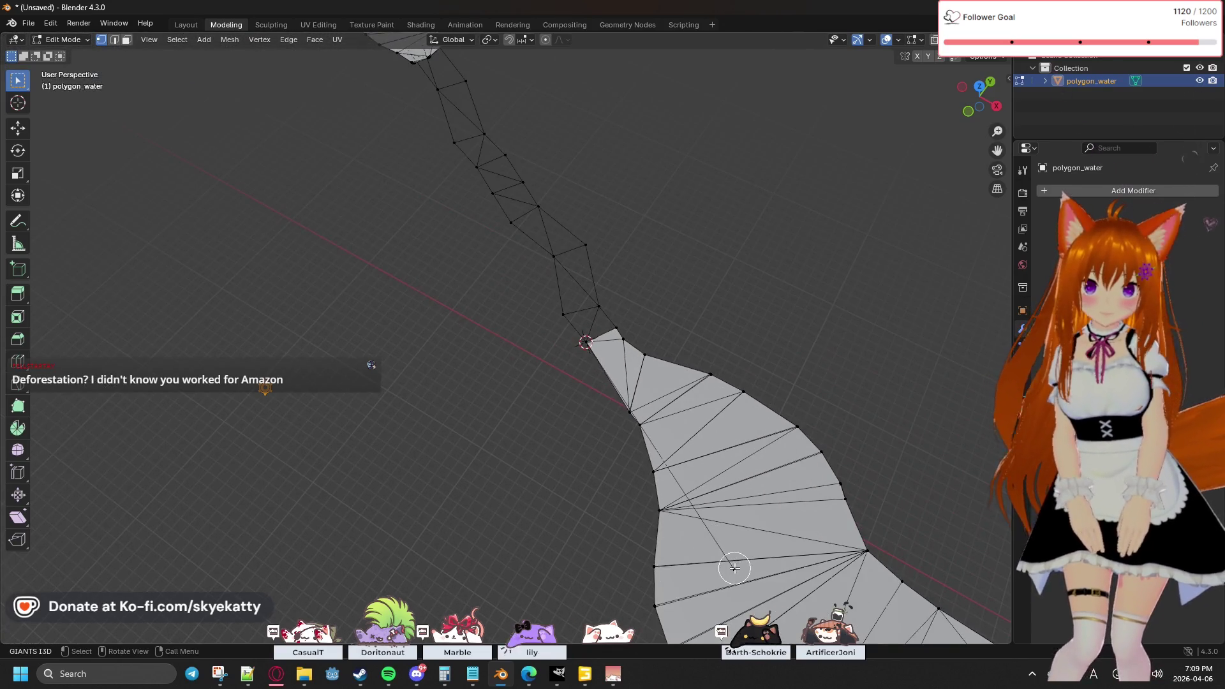
pyautogui.press('x')
pyautogui.click(680, 499)
pyautogui.moveTo(679, 499)
pyautogui.mouseDown(button='middle')
pyautogui.moveTo(574, 484)
pyautogui.moveTo(580, 472)
pyautogui.moveTo(451, 396)
pyautogui.moveTo(498, 399)
pyautogui.mouseUp(button='middle')
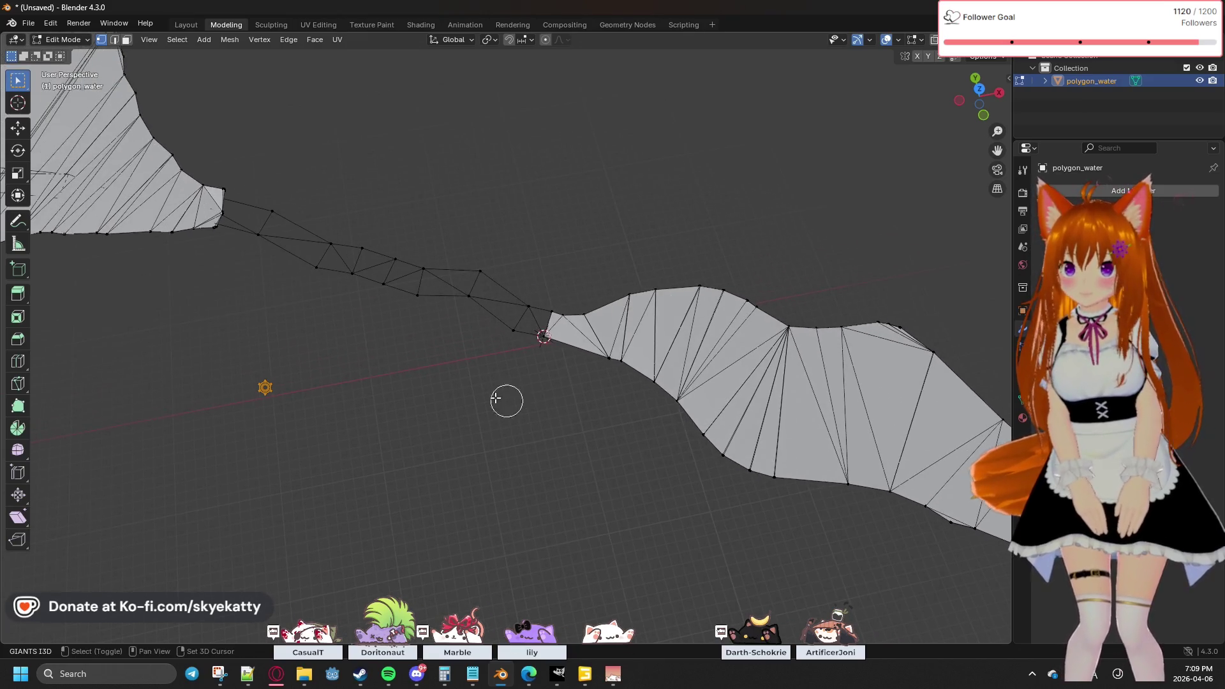
pyautogui.moveTo(355, 389)
pyautogui.mouseDown(button='middle')
pyautogui.moveTo(504, 429)
pyautogui.moveTo(336, 391)
pyautogui.moveTo(320, 370)
pyautogui.moveTo(734, 354)
pyautogui.mouseUp(button='middle')
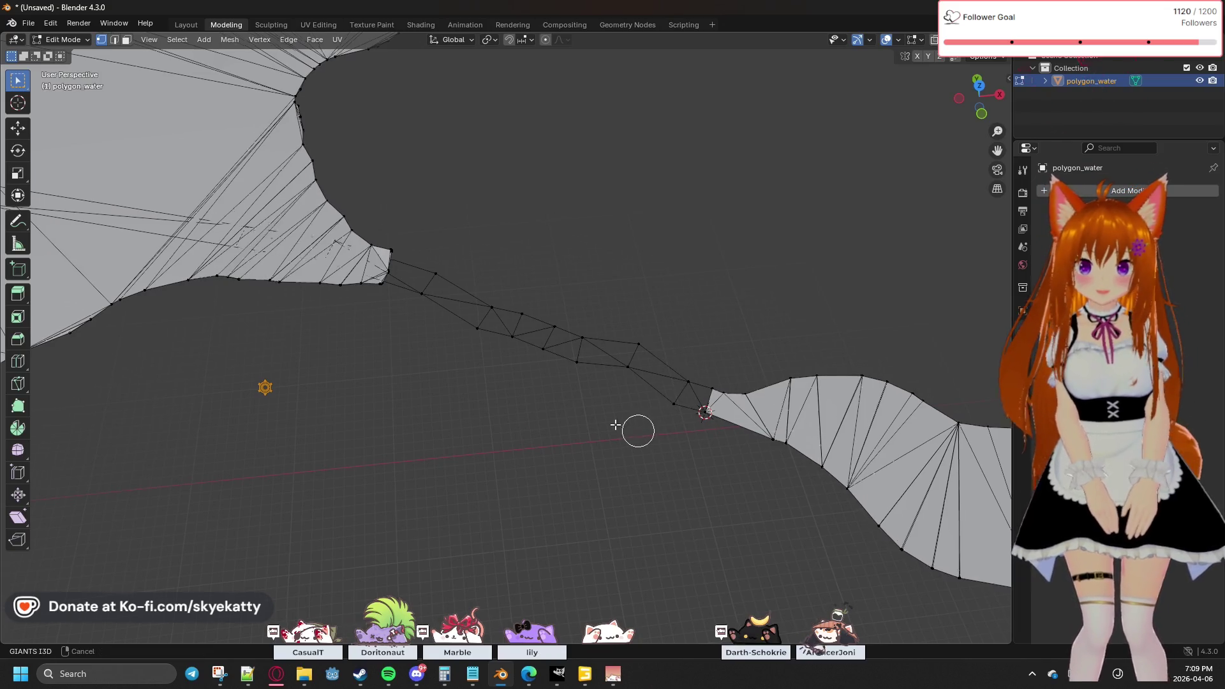
pyautogui.moveTo(626, 428); pyautogui.dragTo(368, 357, button='middle')
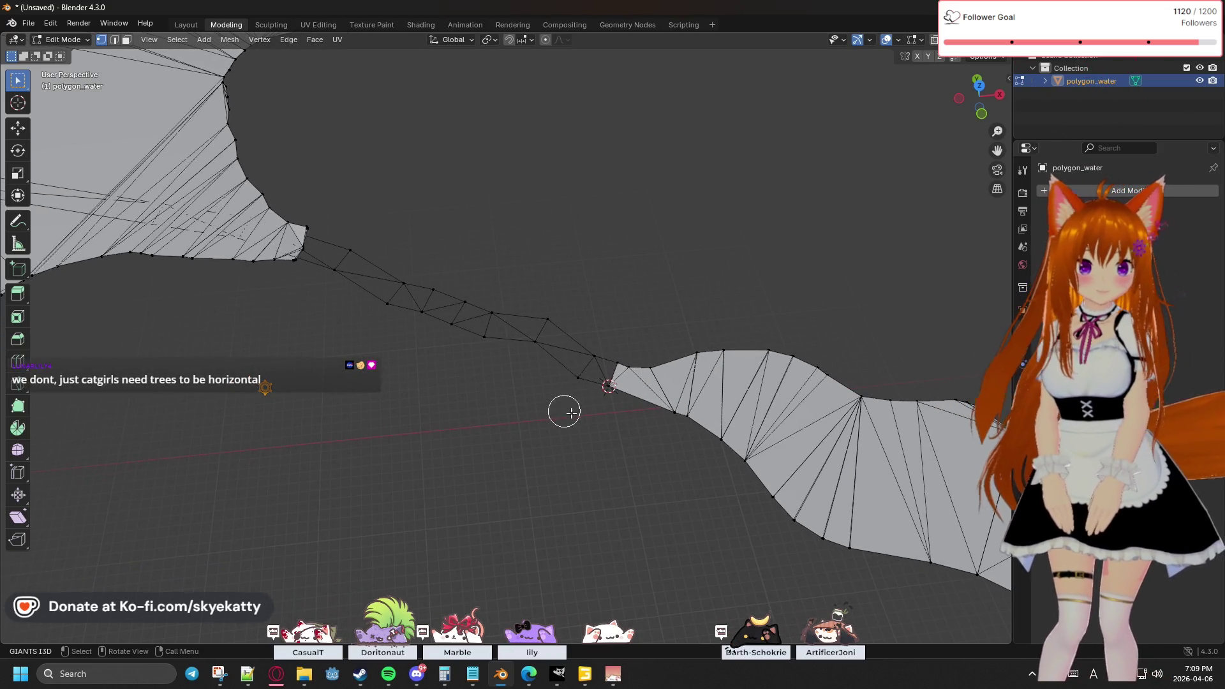
pyautogui.moveTo(724, 464)
pyautogui.mouseDown(button='middle')
pyautogui.moveTo(334, 243)
pyautogui.moveTo(336, 293)
pyautogui.moveTo(730, 463)
pyautogui.moveTo(533, 402)
pyautogui.moveTo(472, 423)
pyautogui.moveTo(503, 413)
pyautogui.moveTo(774, 460)
pyautogui.moveTo(795, 445)
pyautogui.mouseUp(button='middle')
pyautogui.moveTo(715, 479); pyautogui.dragTo(769, 464, button='middle')
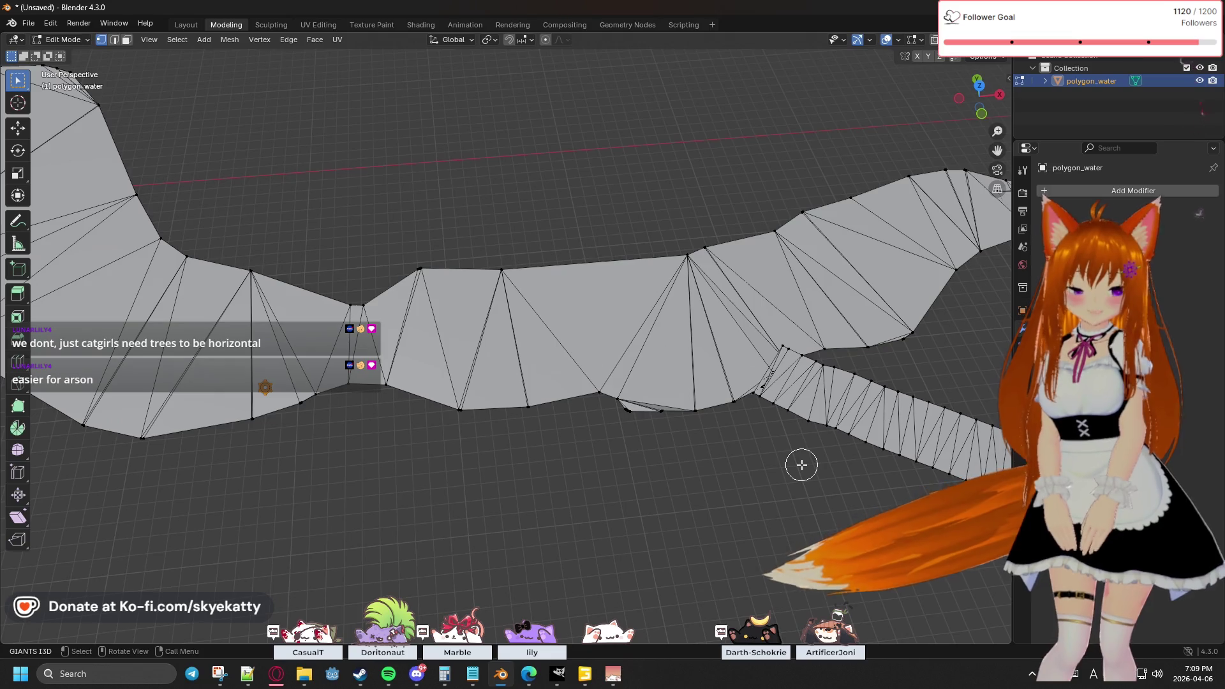
pyautogui.moveTo(802, 465)
pyautogui.mouseDown(button='middle')
pyautogui.moveTo(790, 440)
pyautogui.moveTo(728, 424)
pyautogui.mouseUp(button='middle')
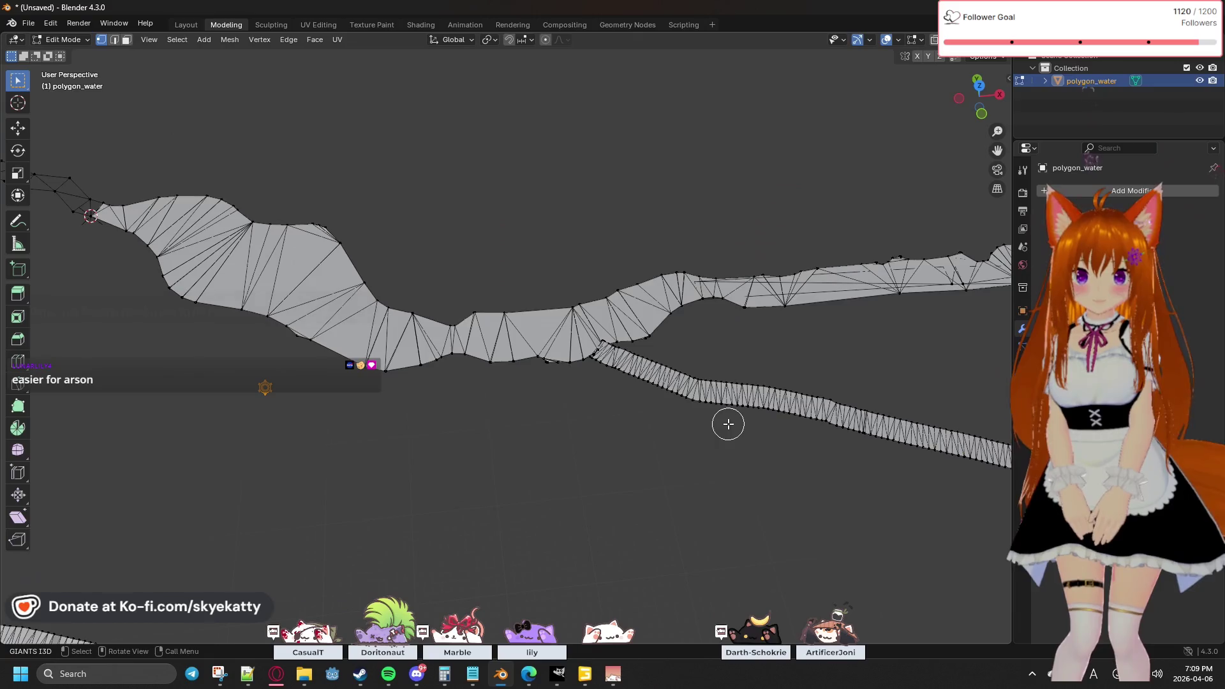
pyautogui.moveTo(641, 418)
pyautogui.mouseDown(button='middle')
pyautogui.moveTo(735, 385)
pyautogui.moveTo(538, 542)
pyautogui.moveTo(540, 526)
pyautogui.mouseUp(button='middle')
pyautogui.moveTo(730, 418)
pyautogui.mouseDown(button='middle')
pyautogui.moveTo(409, 407)
pyautogui.moveTo(689, 396)
pyautogui.moveTo(619, 406)
pyautogui.mouseUp(button='middle')
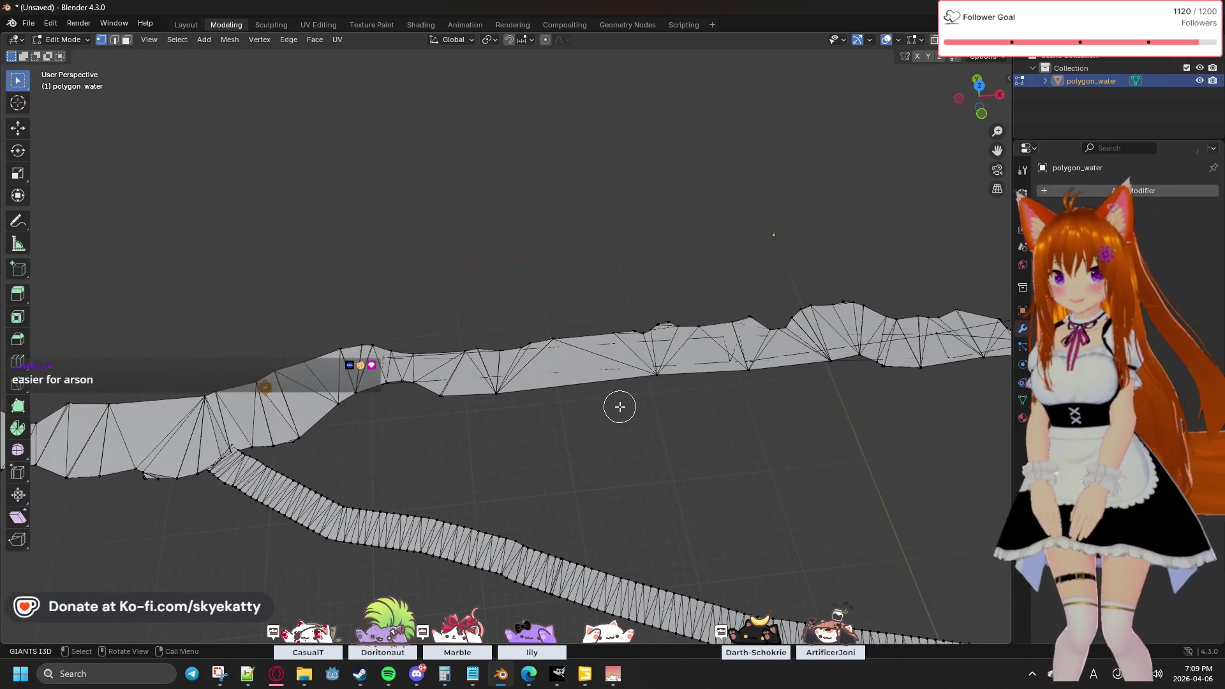
pyautogui.moveTo(468, 439)
pyautogui.mouseDown(button='middle')
pyautogui.moveTo(525, 429)
pyautogui.moveTo(591, 391)
pyautogui.moveTo(549, 347)
pyautogui.moveTo(638, 192)
pyautogui.moveTo(584, 288)
pyautogui.moveTo(566, 247)
pyautogui.moveTo(492, 322)
pyautogui.moveTo(582, 284)
pyautogui.mouseUp(button='middle')
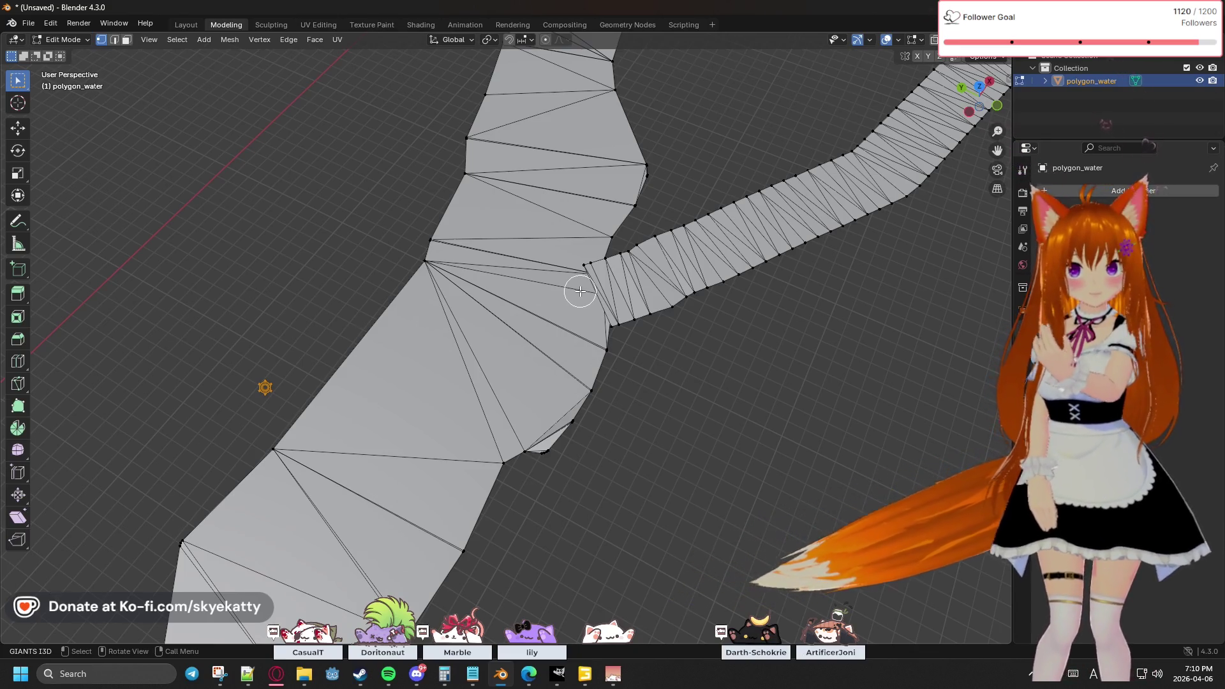
pyautogui.scroll(2, 634, 385)
pyautogui.scroll(-2, 634, 389)
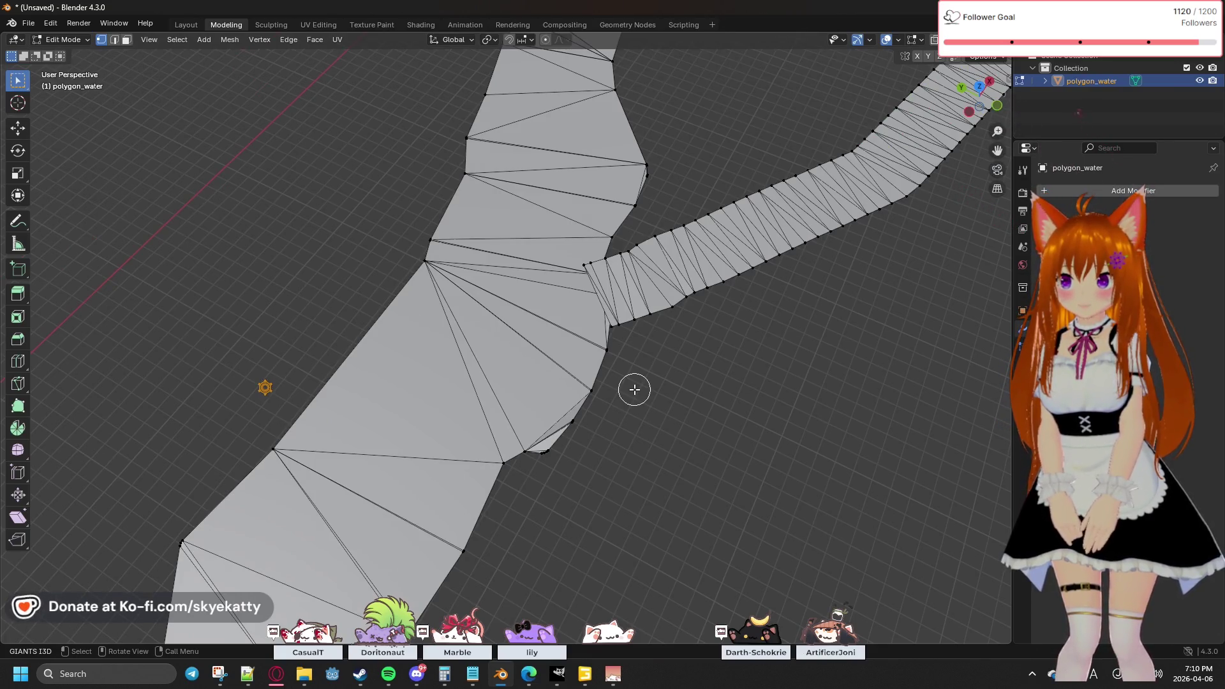
pyautogui.moveTo(655, 381)
pyautogui.mouseDown(button='middle')
pyautogui.moveTo(662, 370)
pyautogui.moveTo(653, 383)
pyautogui.mouseUp(button='middle')
pyautogui.moveTo(702, 209)
pyautogui.mouseDown(button='middle')
pyautogui.moveTo(648, 317)
pyautogui.moveTo(733, 164)
pyautogui.moveTo(705, 267)
pyautogui.moveTo(574, 219)
pyautogui.moveTo(613, 194)
pyautogui.moveTo(763, 188)
pyautogui.moveTo(656, 183)
pyautogui.moveTo(658, 207)
pyautogui.moveTo(664, 156)
pyautogui.moveTo(582, 600)
pyautogui.moveTo(601, 308)
pyautogui.moveTo(632, 112)
pyautogui.moveTo(631, 180)
pyautogui.moveTo(683, 261)
pyautogui.moveTo(793, 251)
pyautogui.moveTo(708, 178)
pyautogui.moveTo(689, 426)
pyautogui.mouseUp(button='middle')
pyautogui.rightClick(673, 265)
pyautogui.moveTo(635, 376)
pyautogui.keyDown('shift'); pyautogui.mouseDown(button='middle')
pyautogui.moveTo(619, 386)
pyautogui.moveTo(673, 276)
pyautogui.moveTo(733, 220)
pyautogui.moveTo(705, 270)
pyautogui.moveTo(716, 293)
pyautogui.moveTo(658, 334)
pyautogui.moveTo(683, 219)
pyautogui.moveTo(694, 254)
pyautogui.moveTo(664, 478)
pyautogui.moveTo(654, 333)
pyautogui.moveTo(689, 308)
pyautogui.moveTo(712, 239)
pyautogui.moveTo(730, 285)
pyautogui.moveTo(670, 455)
pyautogui.moveTo(670, 515)
pyautogui.moveTo(645, 552)
pyautogui.moveTo(695, 476)
pyautogui.moveTo(820, 350)
pyautogui.moveTo(887, 204)
pyautogui.moveTo(843, 233)
pyautogui.mouseUp(button='middle'); pyautogui.keyUp('shift')
pyautogui.scroll(2, 657, 334)
# Step: Orbit in search of the mesh, then switch to the top orthographic view
pyautogui.moveTo(796, 319)
pyautogui.mouseDown(button='middle')
pyautogui.moveTo(795, 334)
pyautogui.moveTo(815, 295)
pyautogui.moveTo(767, 631)
pyautogui.mouseUp(button='middle')
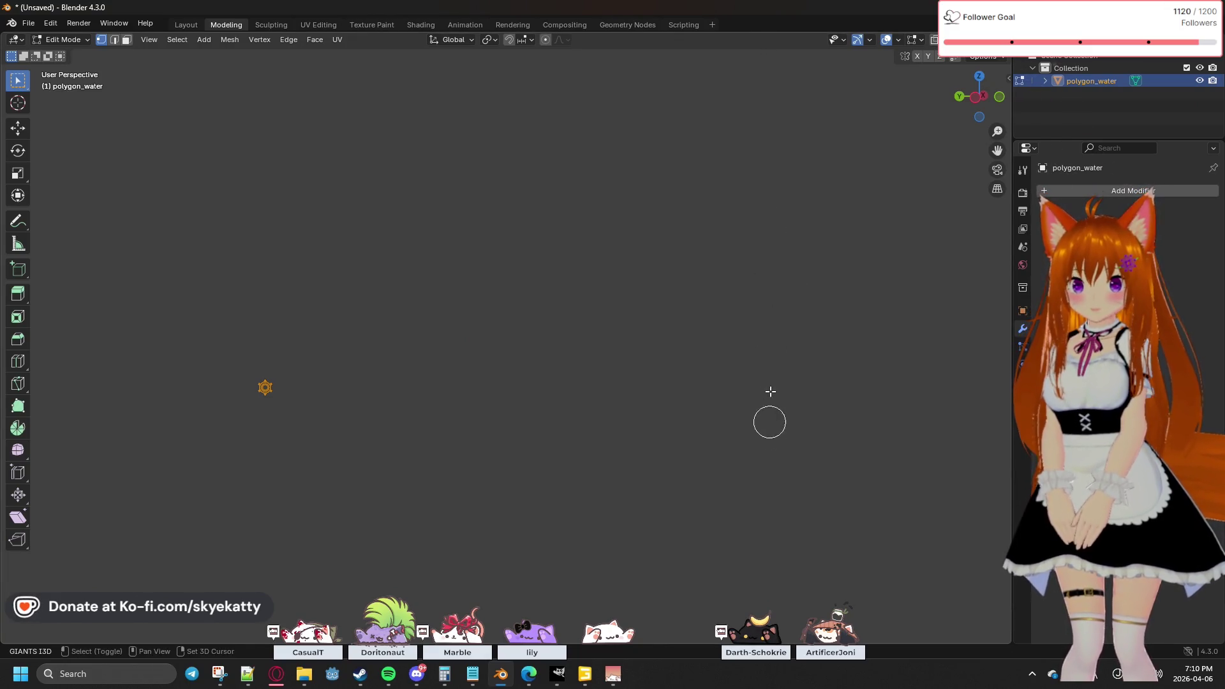
pyautogui.moveTo(793, 350); pyautogui.dragTo(786, 406, button='middle')
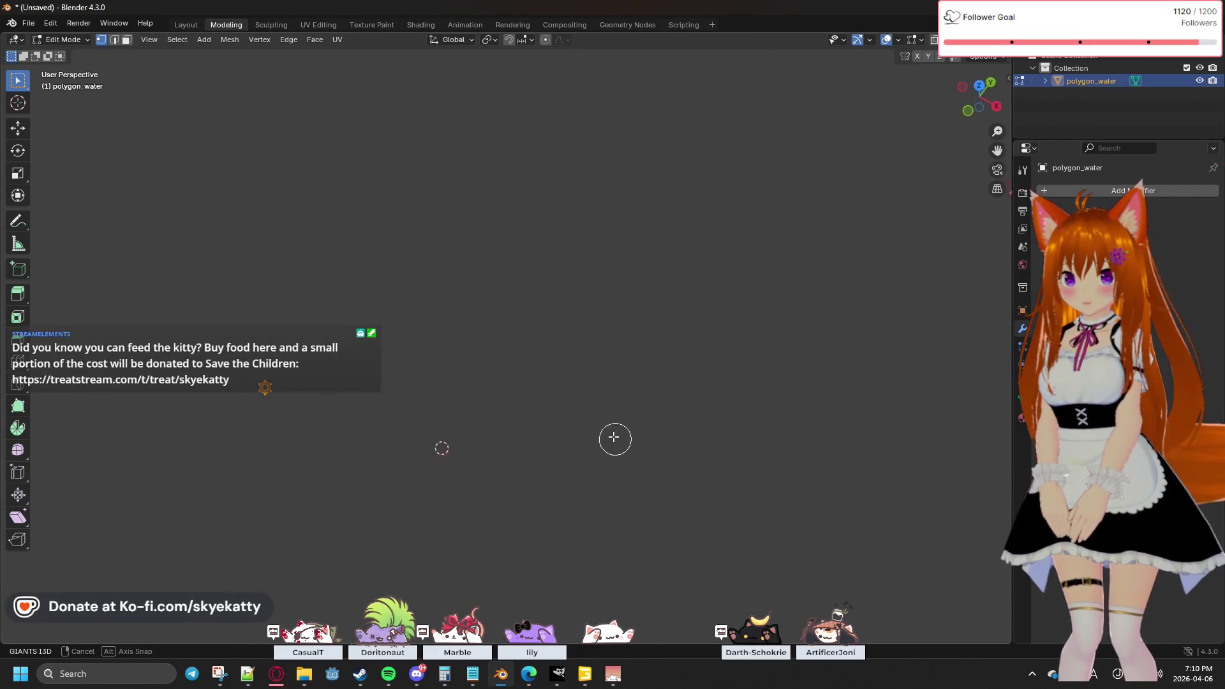
pyautogui.moveTo(436, 471); pyautogui.dragTo(570, 538, button='middle')
pyautogui.moveTo(611, 576); pyautogui.dragTo(670, 350, button='middle')
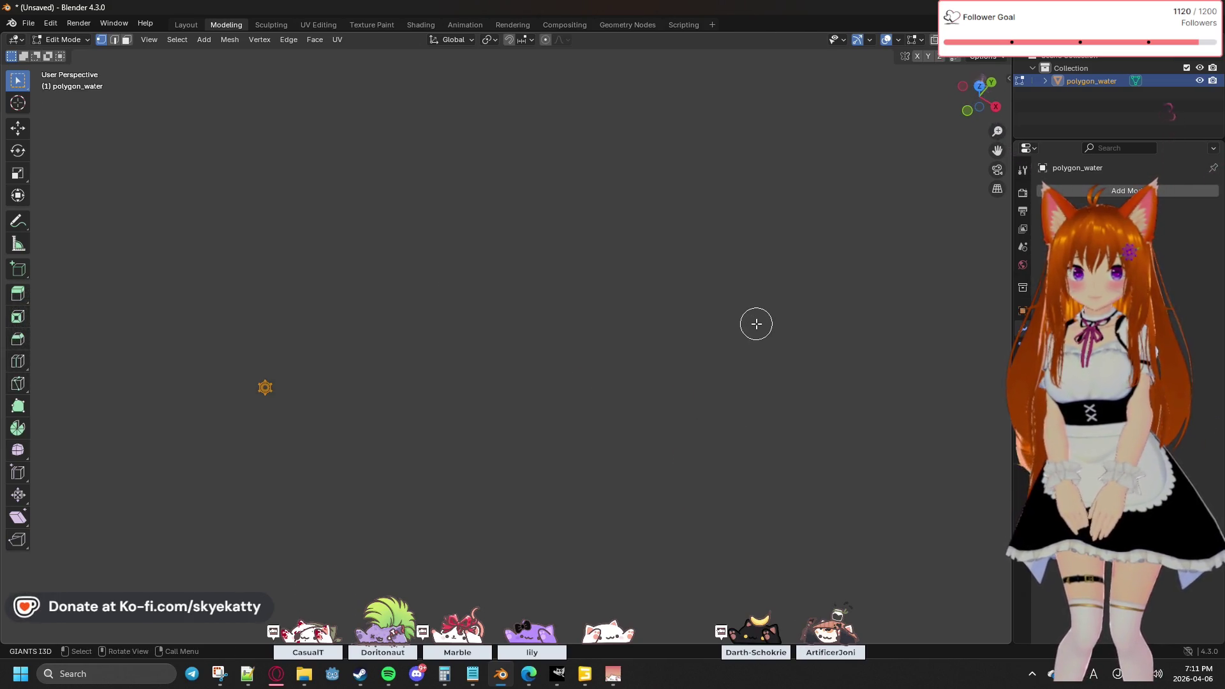
pyautogui.click(978, 88)
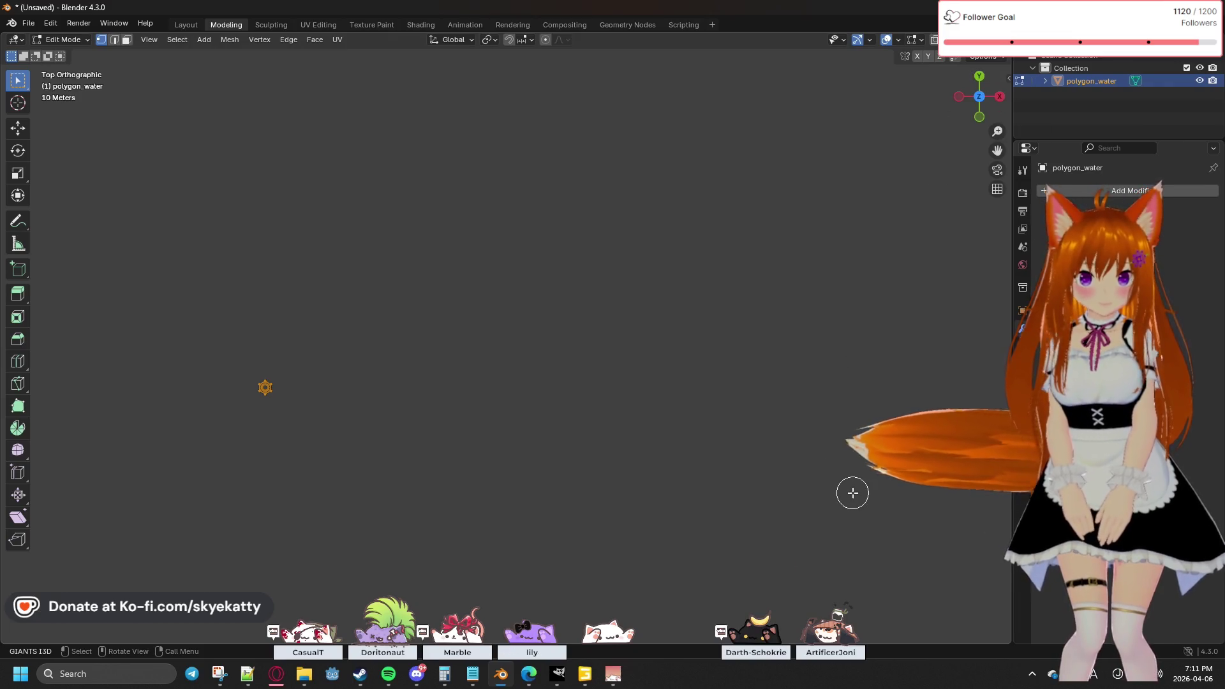
# Step: Drag the 3D cursor to a new spot in empty space
pyautogui.keyDown('shift'); pyautogui.rightClick(616, 323); pyautogui.keyUp('shift')
pyautogui.keyDown('shift'); pyautogui.moveTo(672, 414); pyautogui.dragTo(731, 376, button='right'); pyautogui.keyUp('shift')
pyautogui.moveTo(856, 344)
pyautogui.keyDown('shift'); pyautogui.mouseDown(button='right')
pyautogui.moveTo(546, 358)
pyautogui.moveTo(601, 361)
pyautogui.moveTo(713, 328)
pyautogui.moveTo(794, 234)
pyautogui.moveTo(567, 427)
pyautogui.moveTo(601, 443)
pyautogui.moveTo(604, 396)
pyautogui.moveTo(638, 463)
pyautogui.moveTo(659, 265)
pyautogui.moveTo(787, 372)
pyautogui.moveTo(472, 353)
pyautogui.moveTo(671, 350)
pyautogui.mouseUp(button='right'); pyautogui.keyUp('shift')
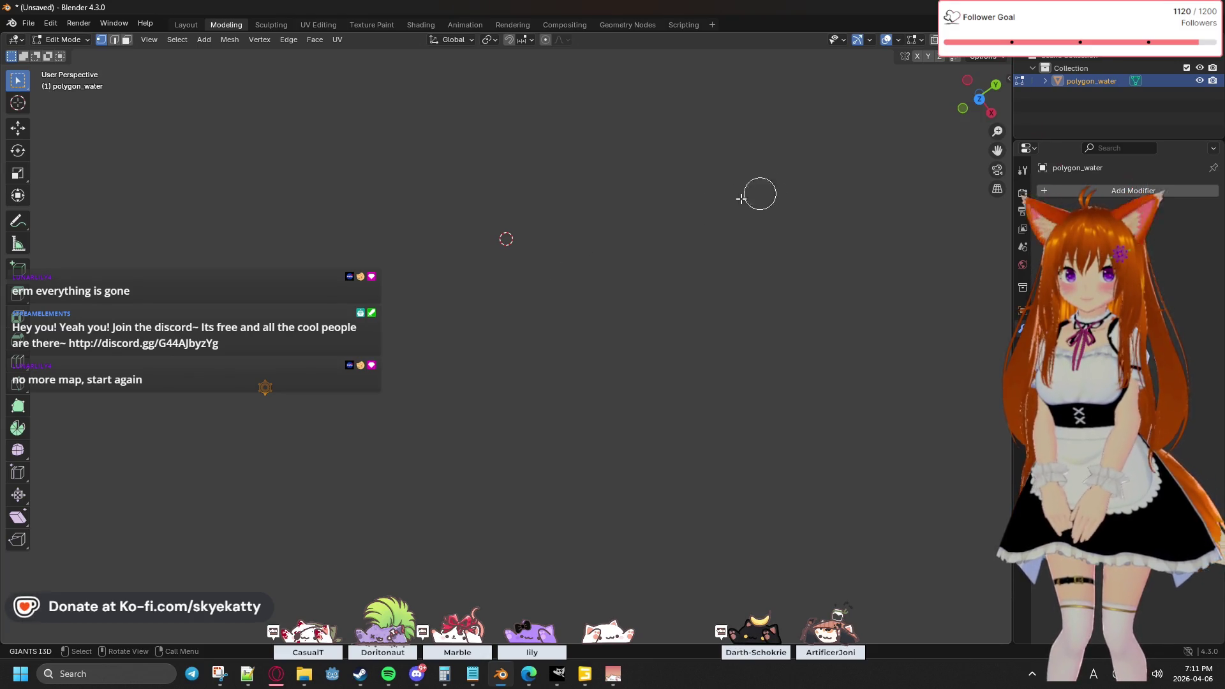
pyautogui.rightClick(1078, 80)
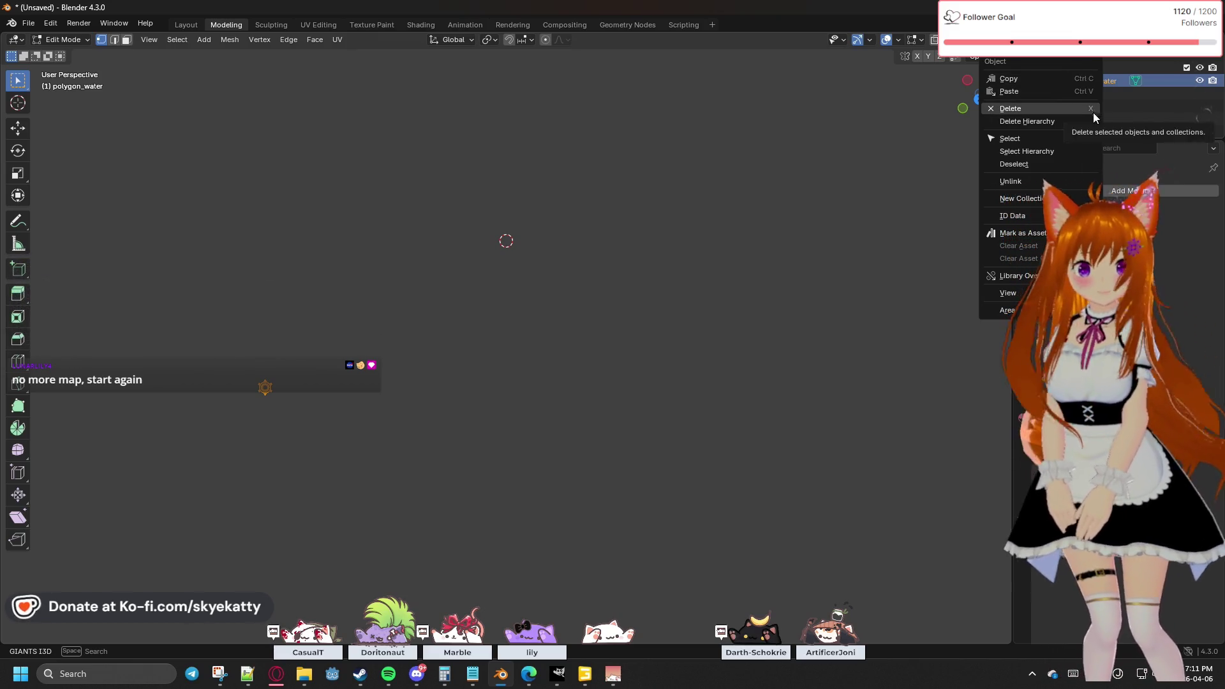
# Step: Take polygon_water out of Edit Mode and back into Object Mode with Tab
pyautogui.moveTo(1052, 293)
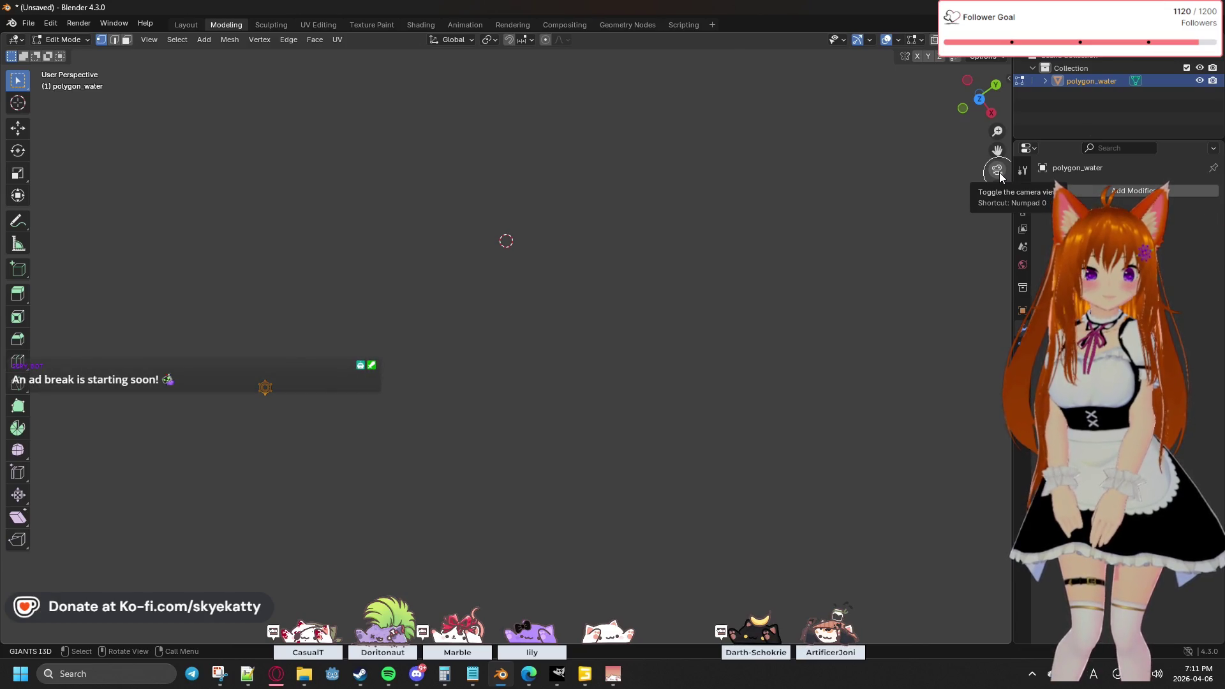
pyautogui.press('c')
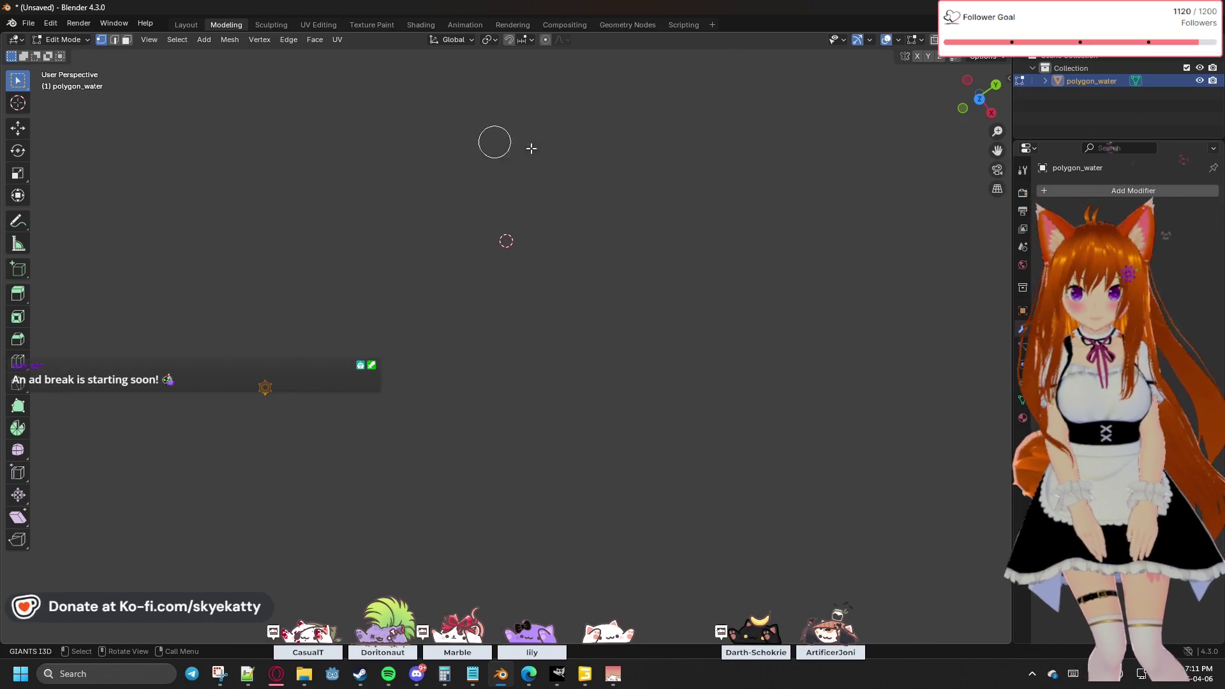
pyautogui.moveTo(639, 230)
pyautogui.mouseDown(button='middle')
pyautogui.moveTo(331, 260)
pyautogui.moveTo(342, 399)
pyautogui.moveTo(701, 152)
pyautogui.moveTo(820, 219)
pyautogui.moveTo(593, 383)
pyautogui.moveTo(429, 260)
pyautogui.moveTo(697, 145)
pyautogui.moveTo(855, 227)
pyautogui.moveTo(868, 108)
pyautogui.mouseUp(button='middle')
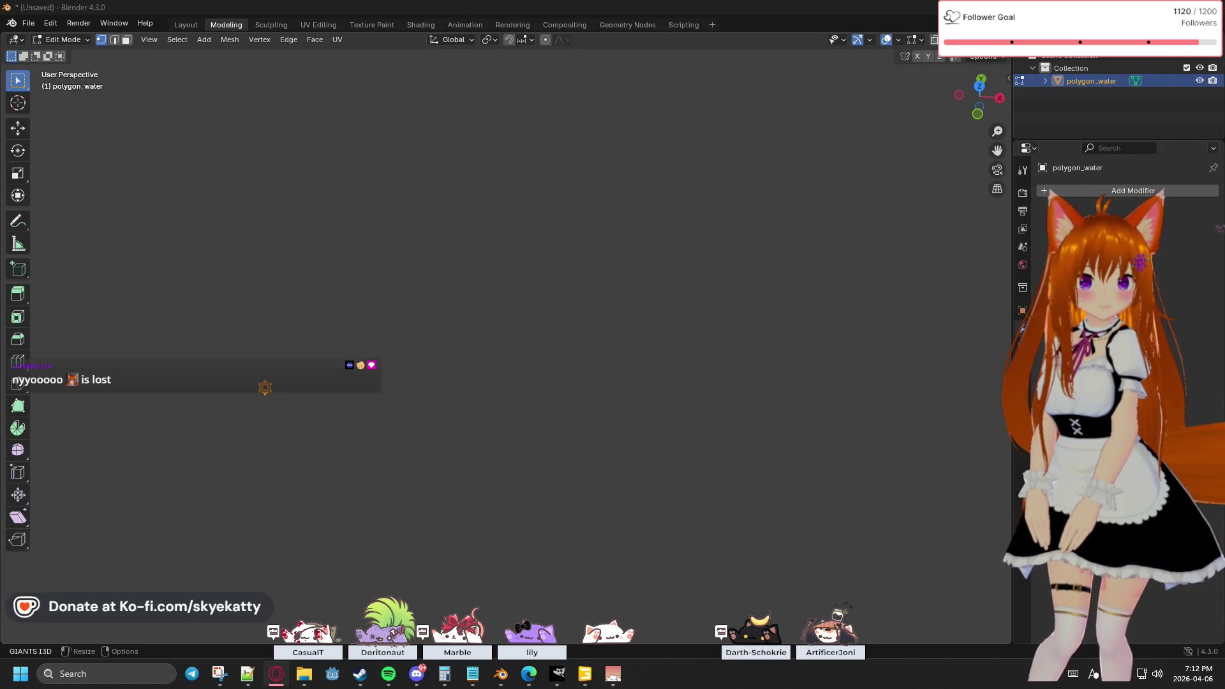
pyautogui.rightClick(1074, 79)
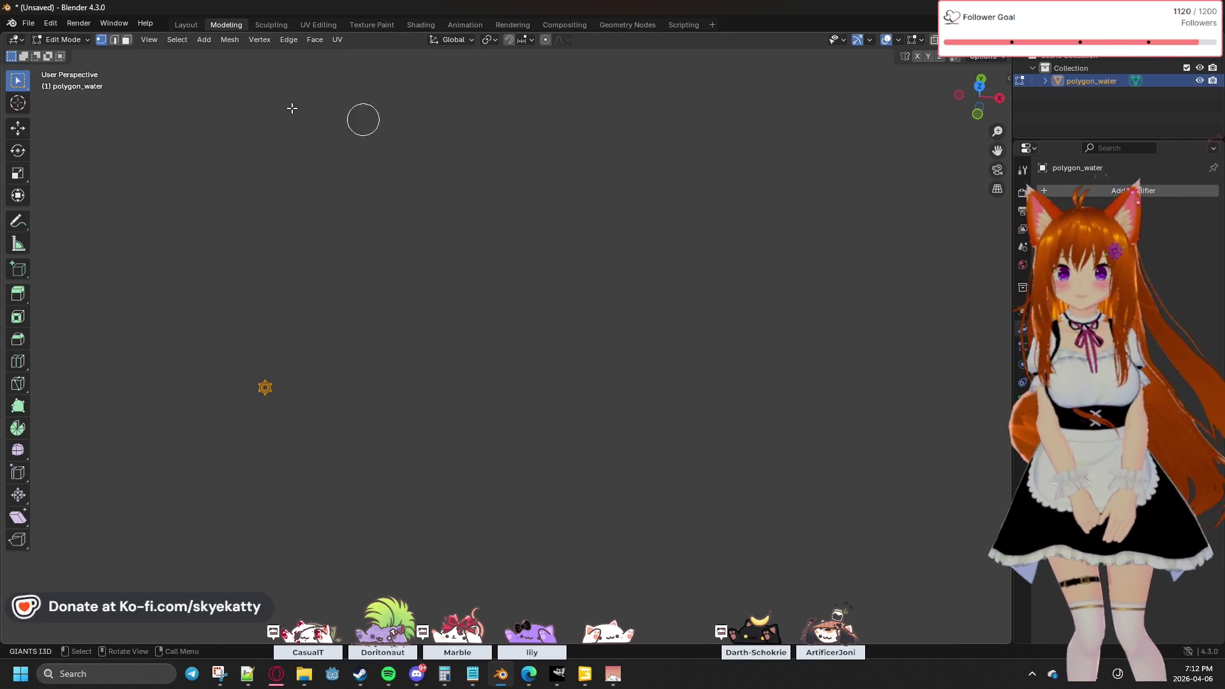
pyautogui.press('Tab')
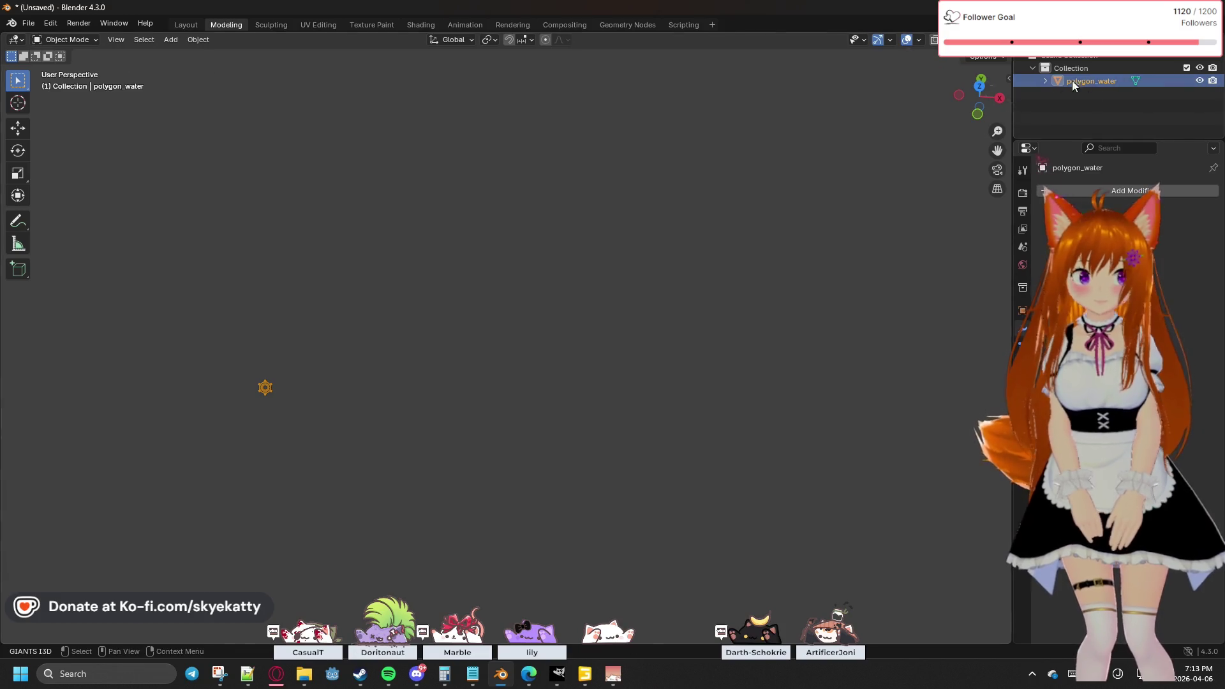
# Step: Expand polygon_water in the Outliner to show polygon_water.002, then reselect the polygon_water object
pyautogui.rightClick(1054, 81)
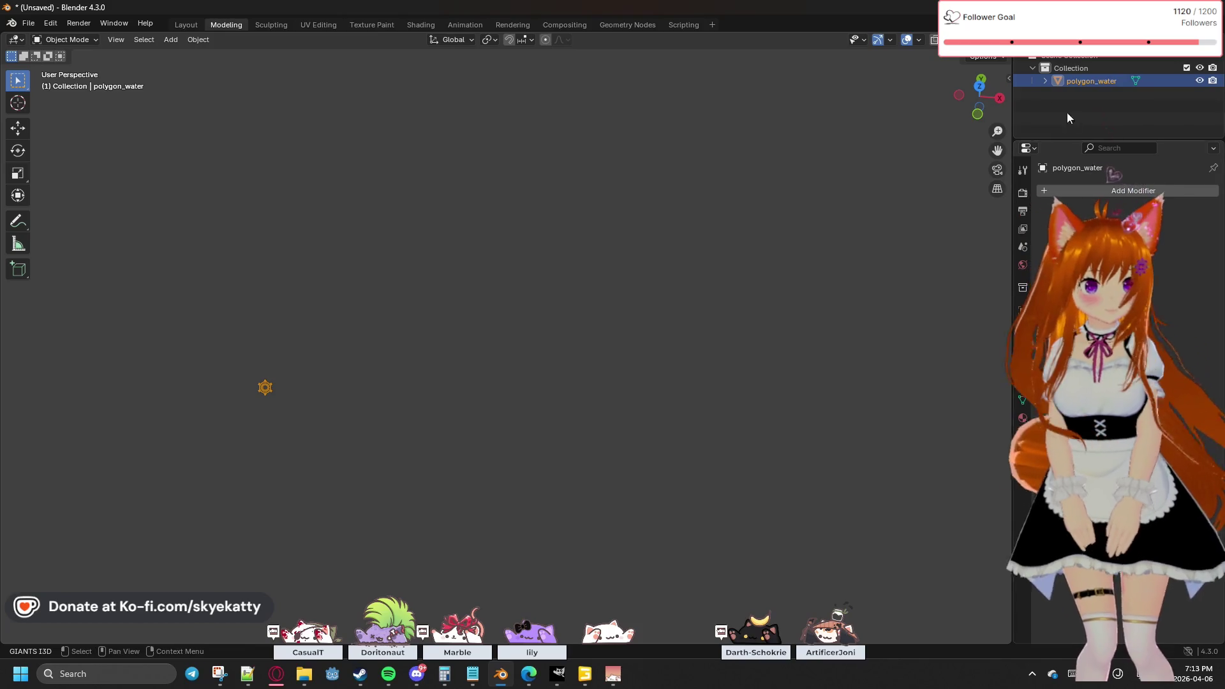
pyautogui.click(1045, 81)
pyautogui.click(1097, 94)
pyautogui.rightClick(1097, 95)
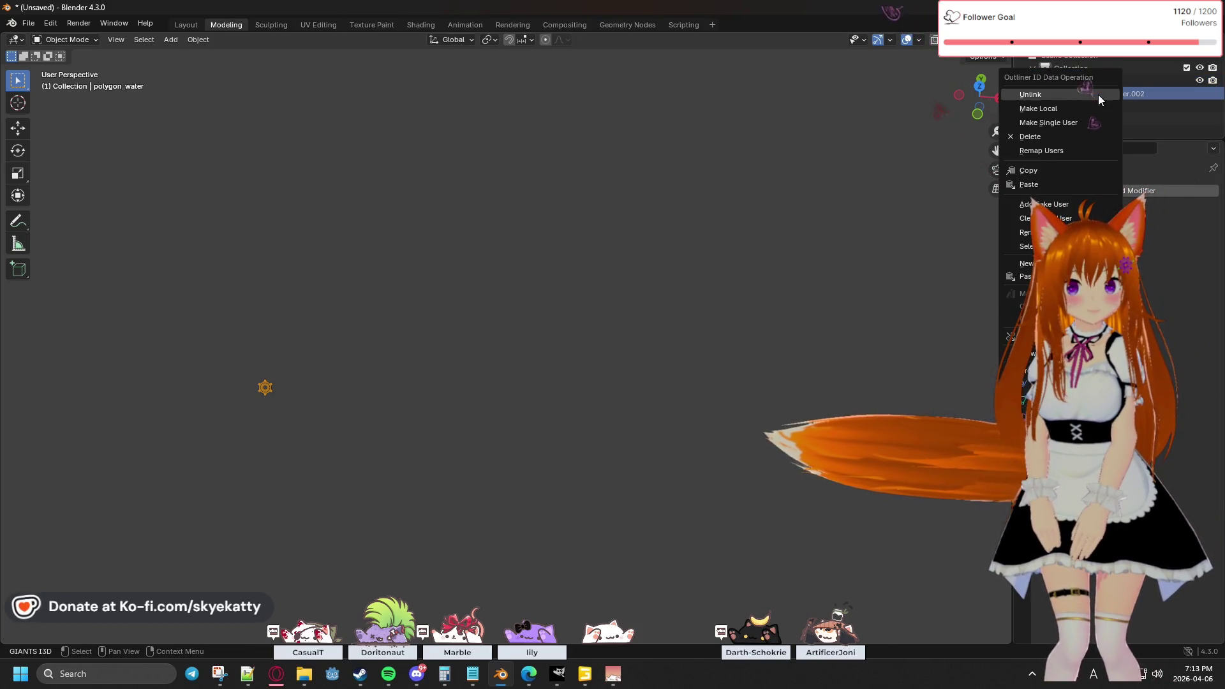
pyautogui.moveTo(1020, 353)
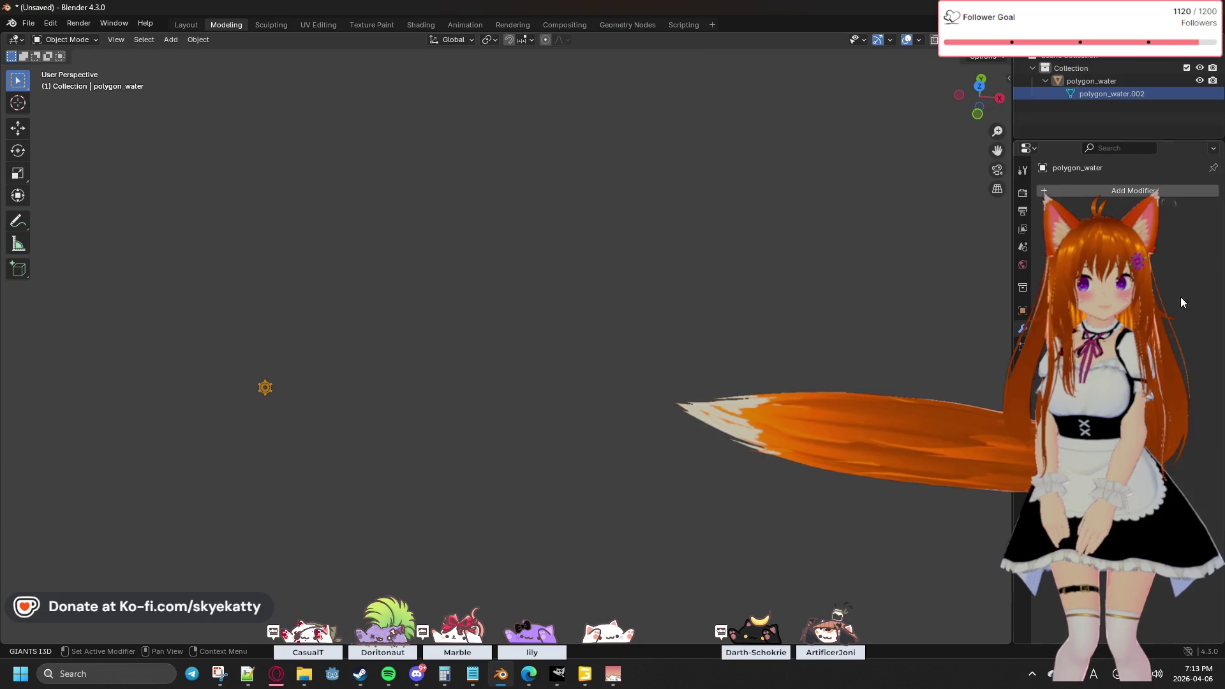
pyautogui.click(1100, 82)
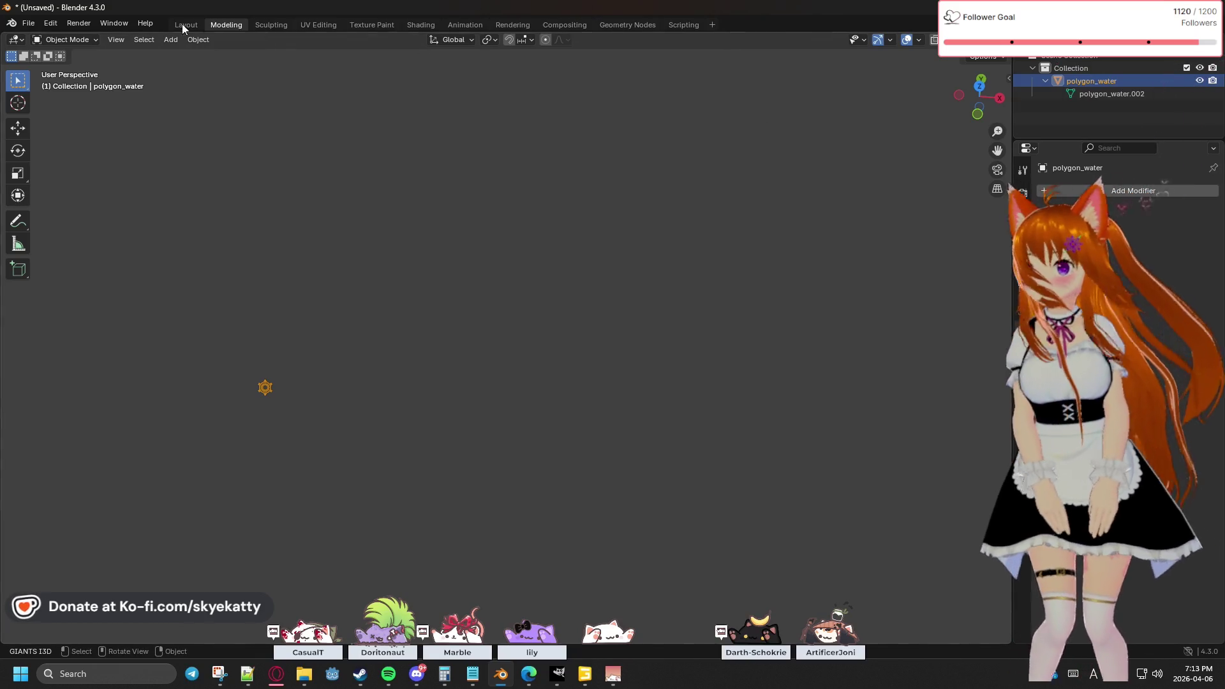
# Step: Frame the selected polygon_water with View > Frame Selected and pan it to centre
pyautogui.click(125, 38)
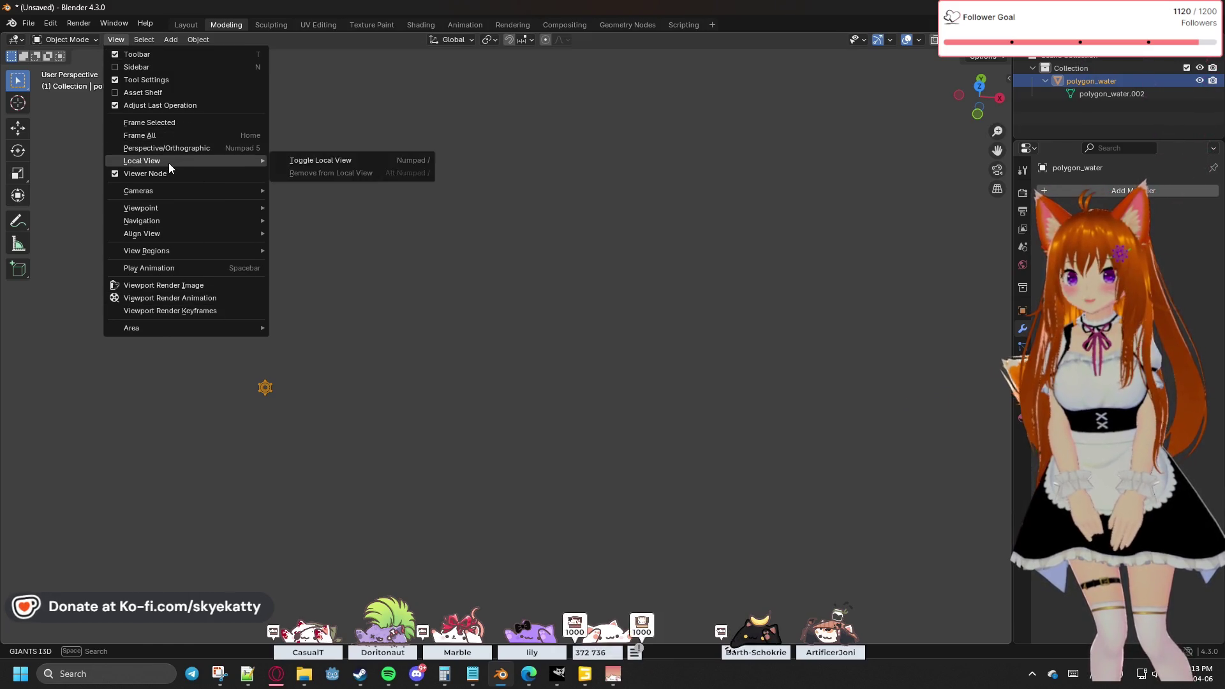
pyautogui.click(175, 126)
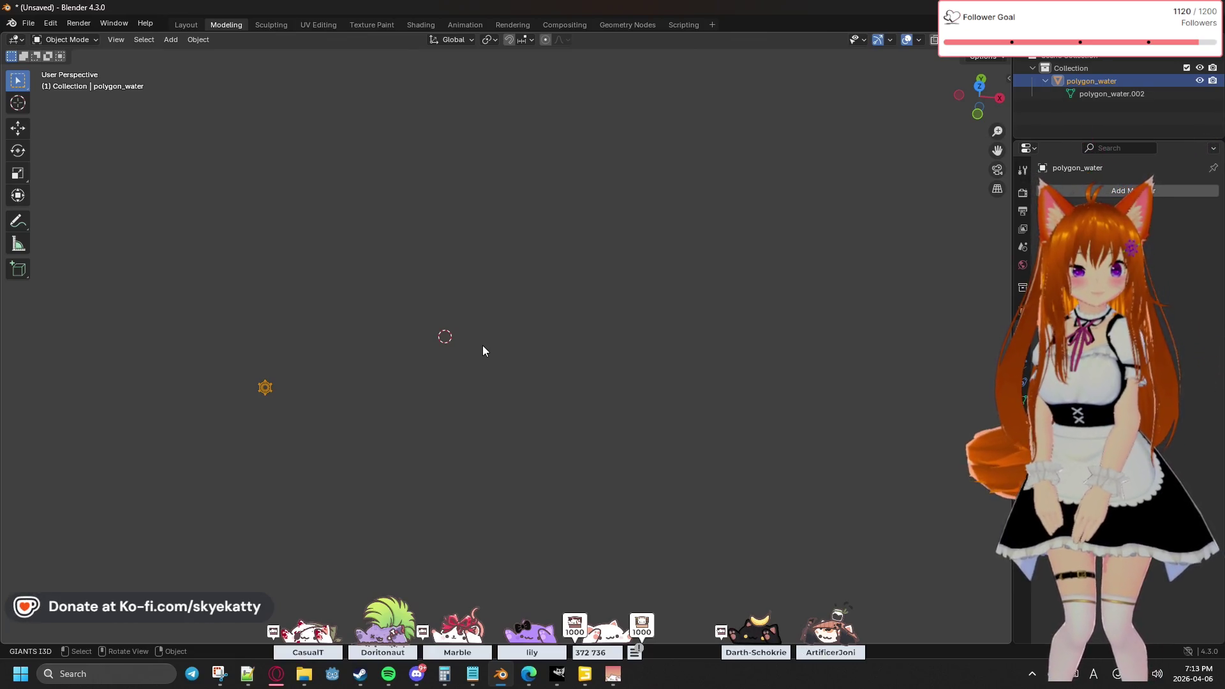
pyautogui.scroll(3, 479, 348)
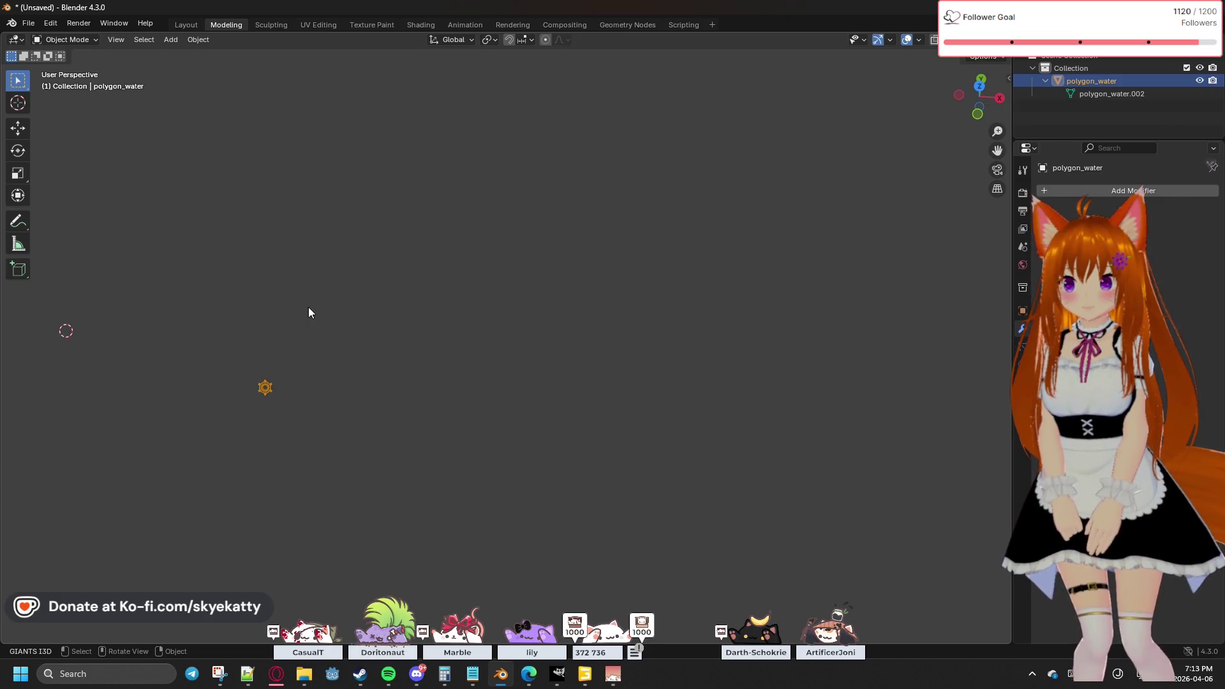
pyautogui.moveTo(435, 332)
pyautogui.keyDown('shift'); pyautogui.mouseDown(button='middle')
pyautogui.moveTo(470, 324)
pyautogui.moveTo(541, 117)
pyautogui.moveTo(546, 146)
pyautogui.mouseUp(button='middle'); pyautogui.keyUp('shift')
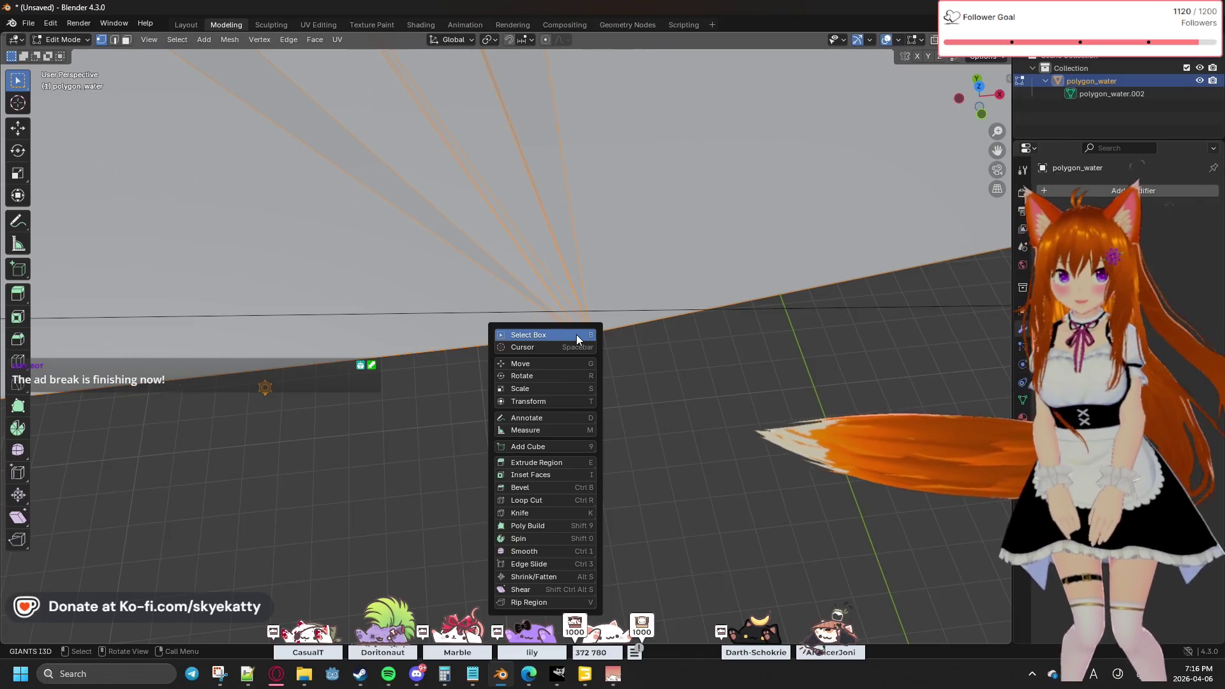
# Step: Back in Edit Mode, measure the 0.200419 m gap between two close vertices on the river mesh
pyautogui.press('Escape')
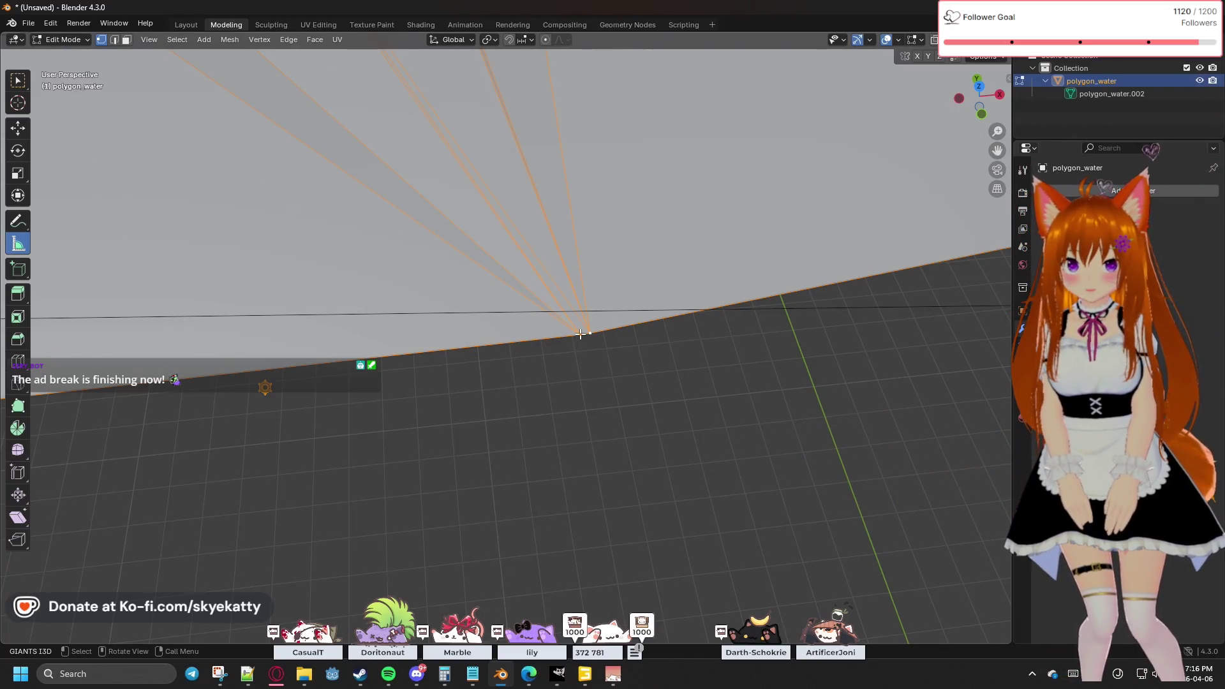
pyautogui.keyDown('ctrl'); pyautogui.moveTo(579, 334); pyautogui.dragTo(589, 333); pyautogui.keyUp('ctrl')
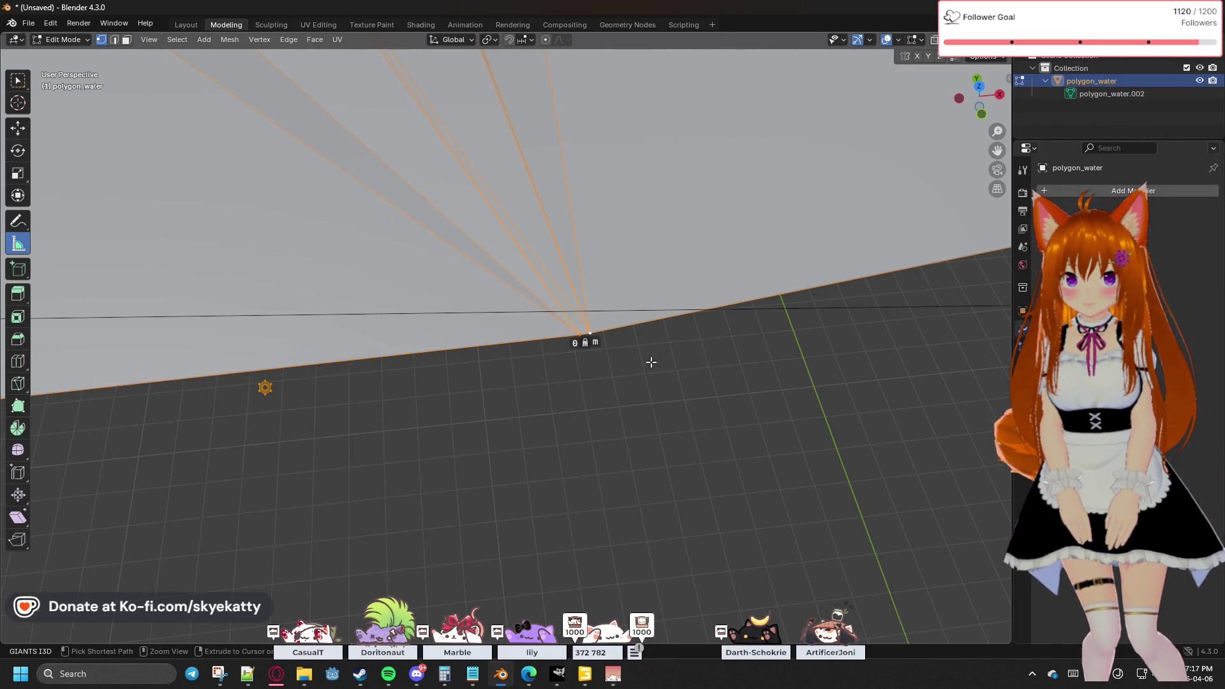
pyautogui.hotkey('ctrl', 'z')
pyautogui.hotkey('ctrl', 'z')
pyautogui.hotkey('ctrl', 'shift', 'z')
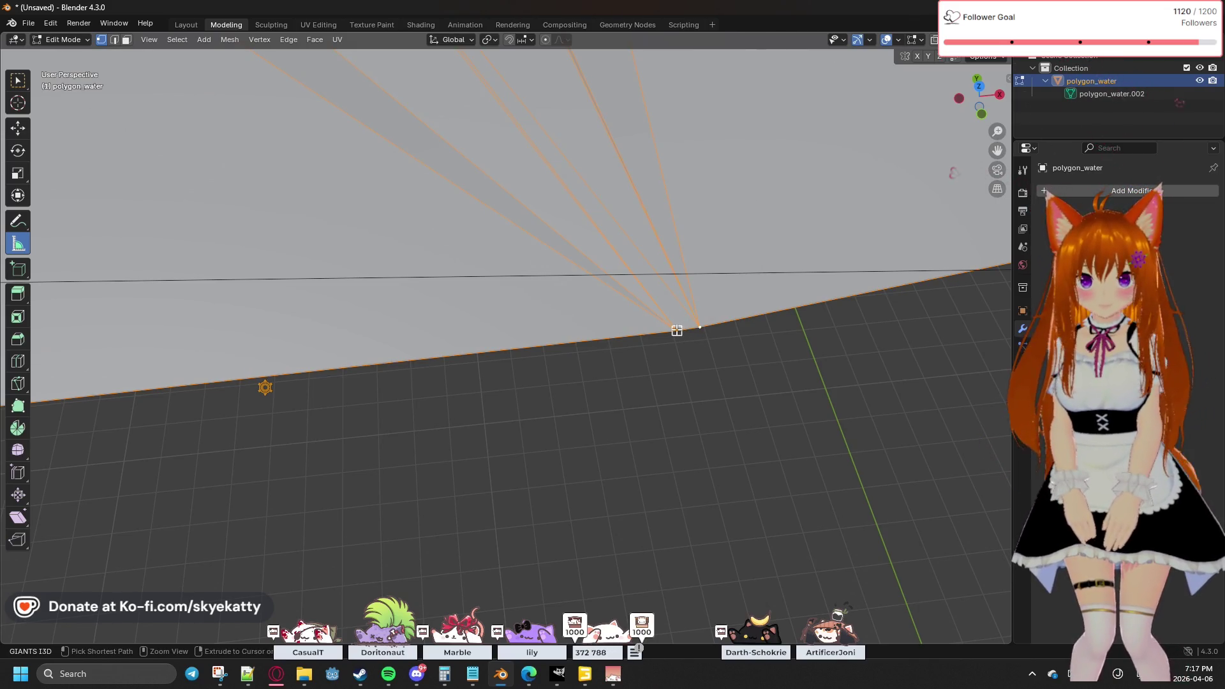
pyautogui.moveTo(676, 331); pyautogui.dragTo(699, 327)
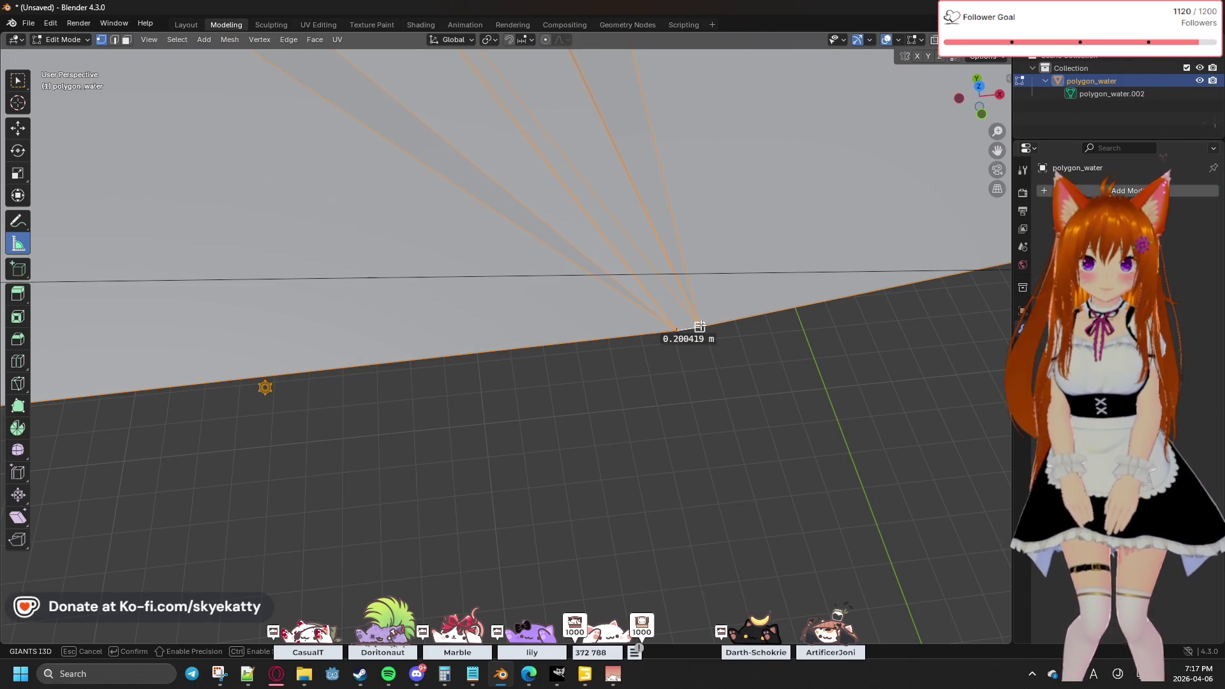
pyautogui.moveTo(699, 326); pyautogui.dragTo(700, 325)
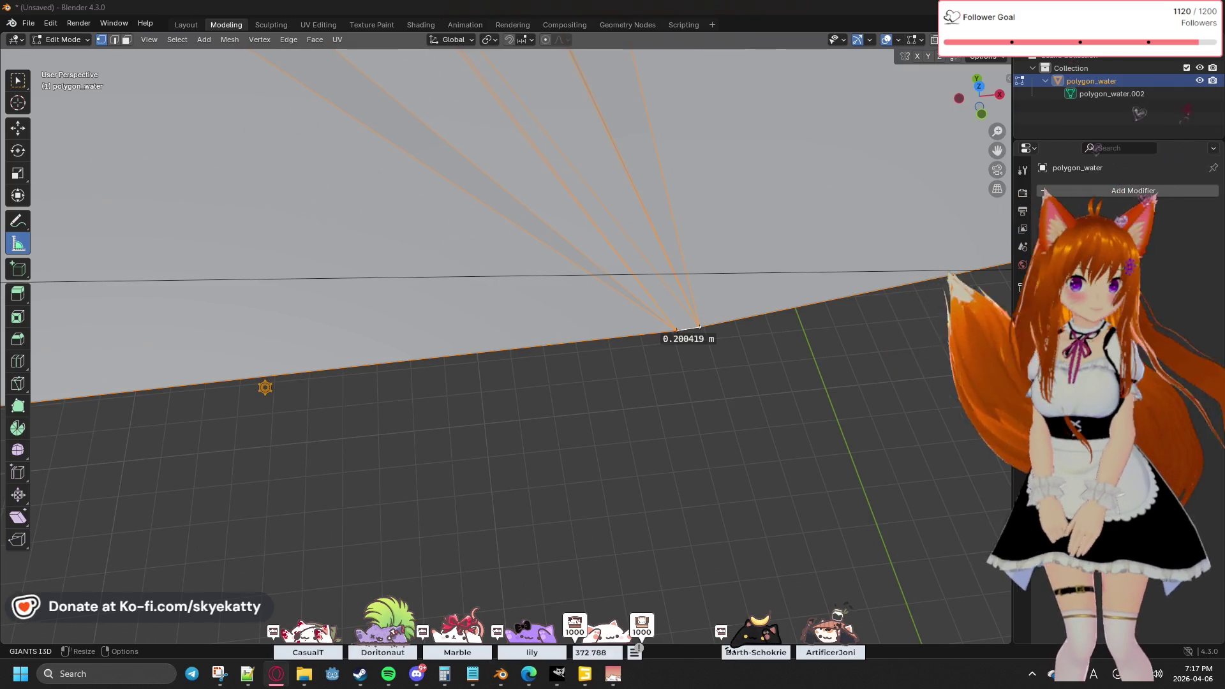
# Step: Zoom out over the river and select every vertex of polygon_water
pyautogui.scroll(-4, 575, 325)
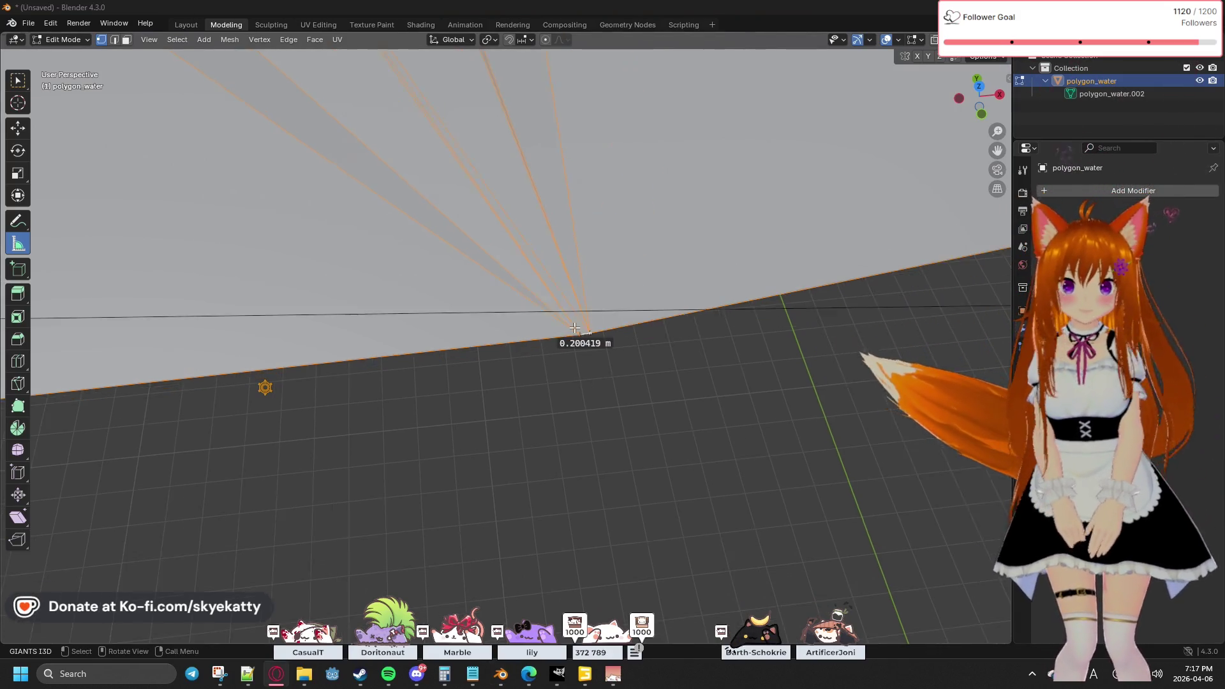
pyautogui.scroll(-3, 574, 324)
pyautogui.scroll(2, 574, 323)
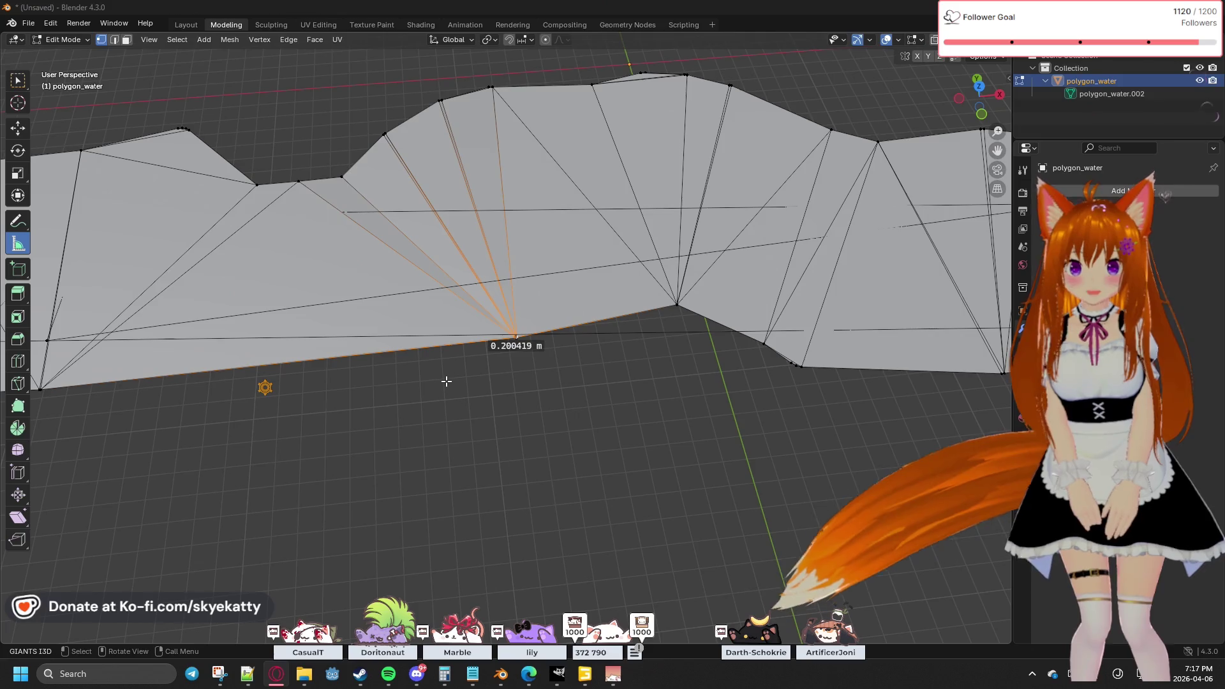
pyautogui.hotkey('alt', 'a')
pyautogui.press('a')
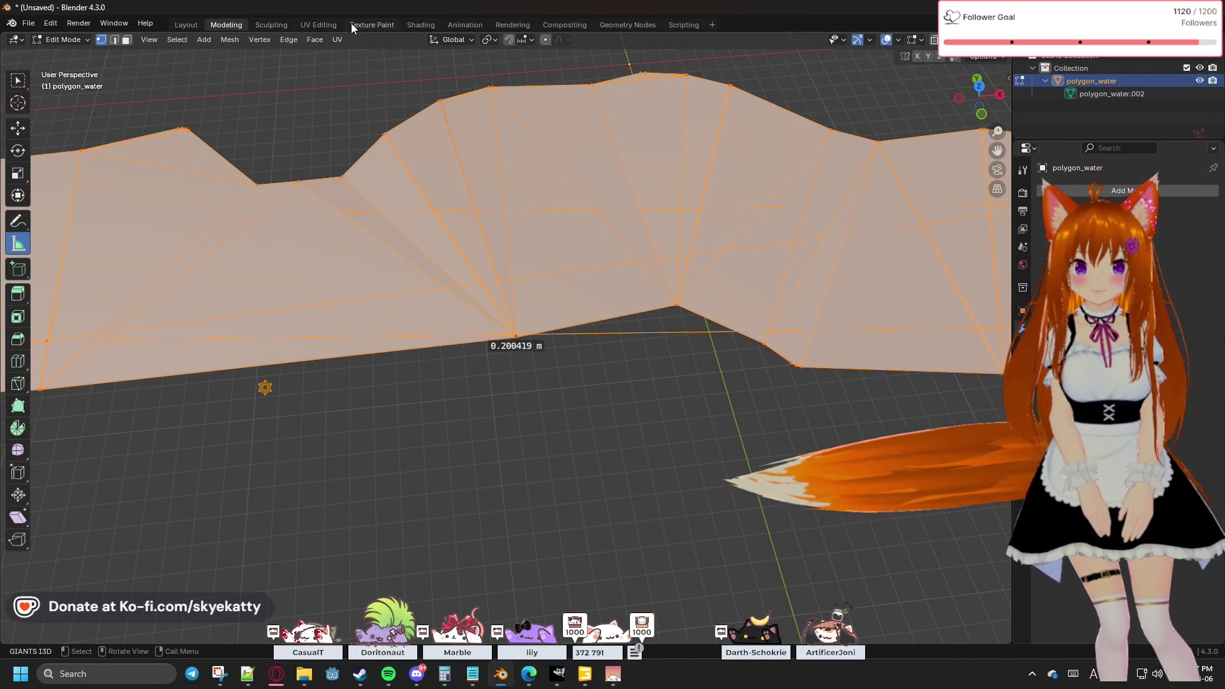
# Step: Run Merge by Distance on the whole mesh with Sharp Edges off and Merge Distance about 0.67 m, then deselect
pyautogui.click(229, 40)
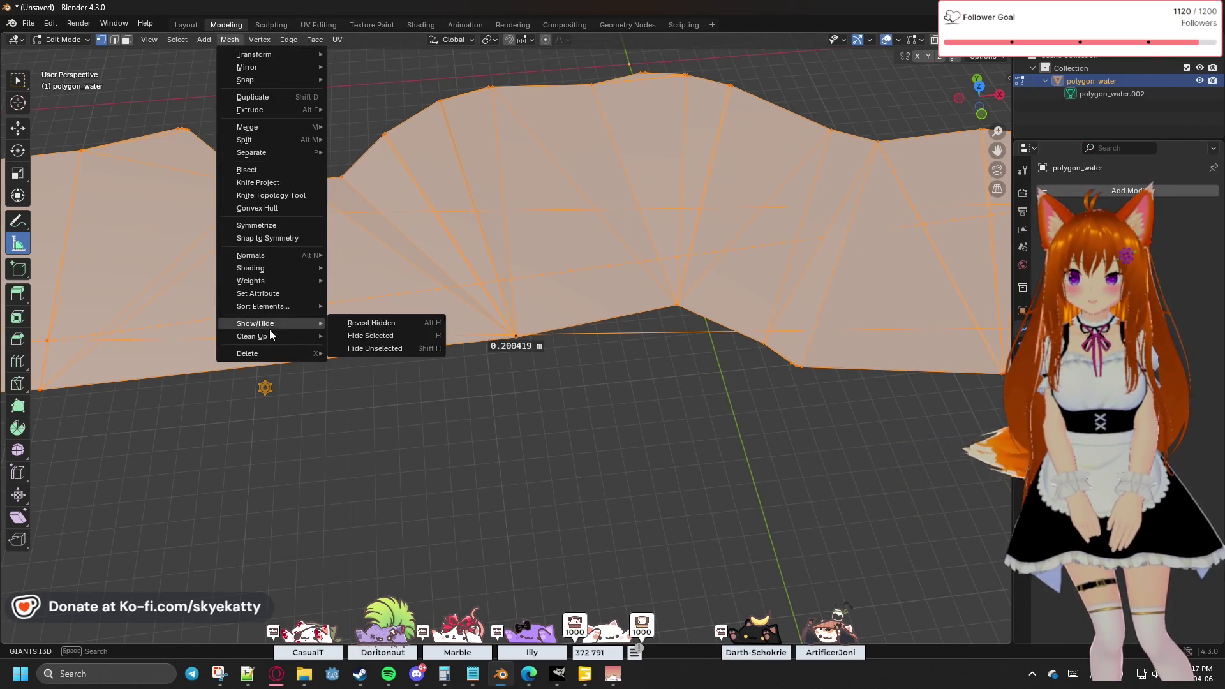
pyautogui.moveTo(314, 338)
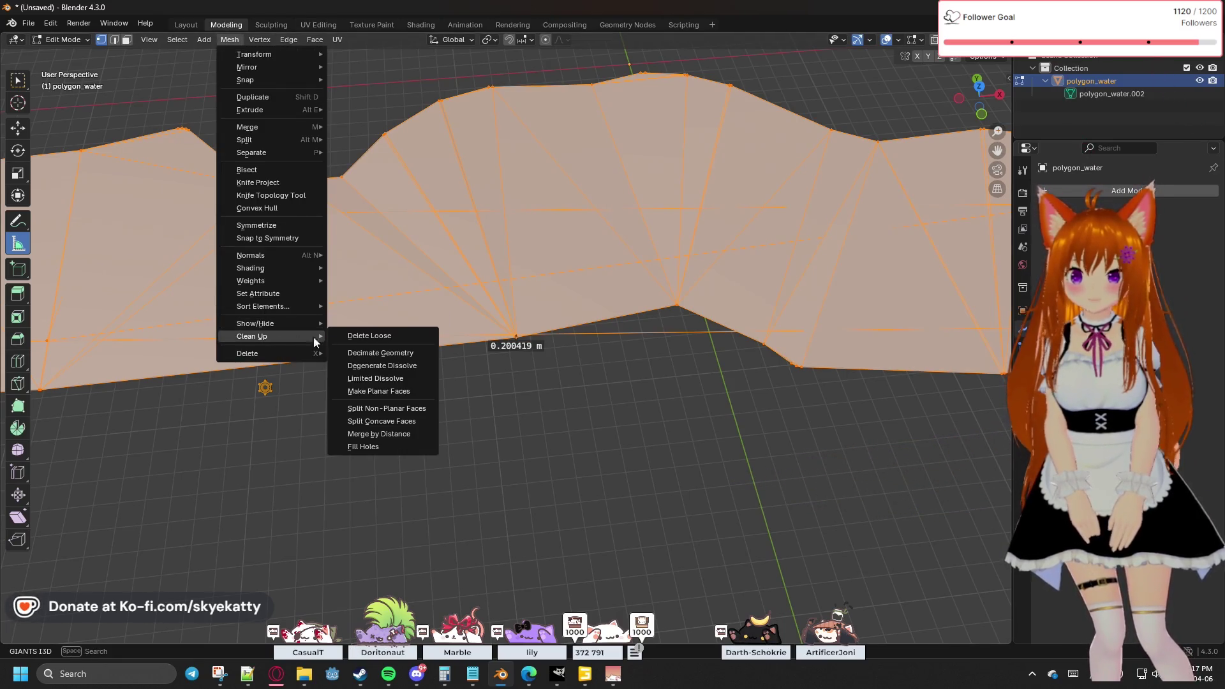
pyautogui.click(395, 434)
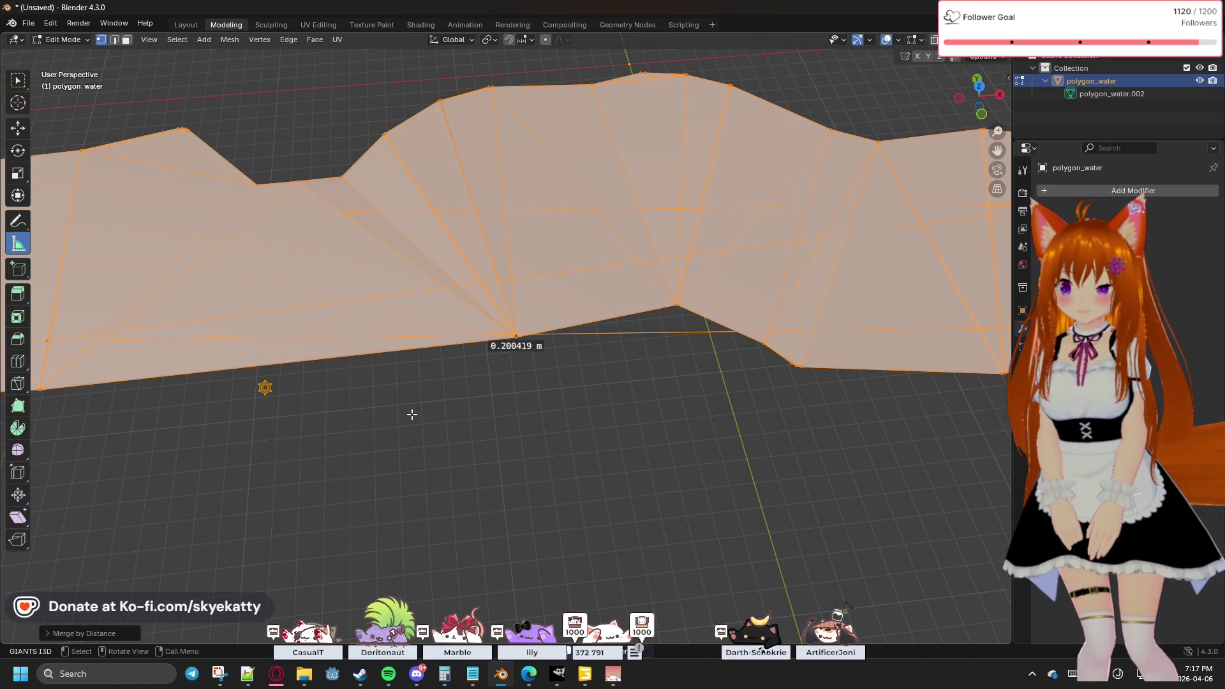
pyautogui.click(109, 633)
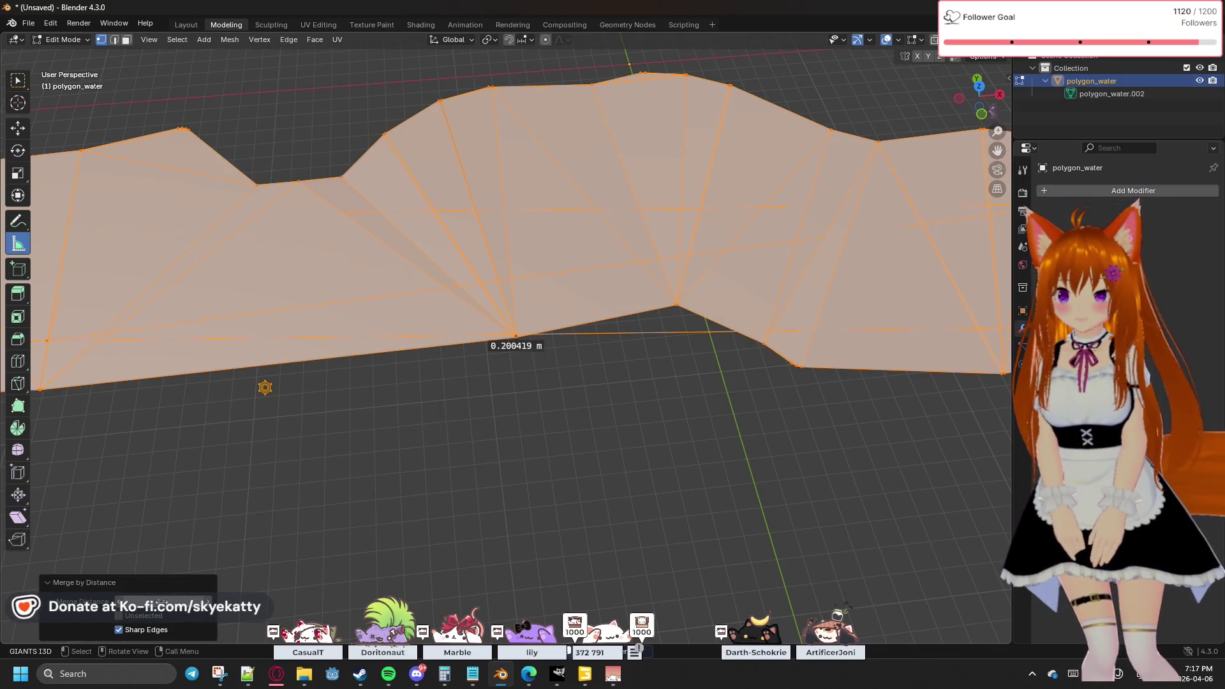
pyautogui.click(239, 41)
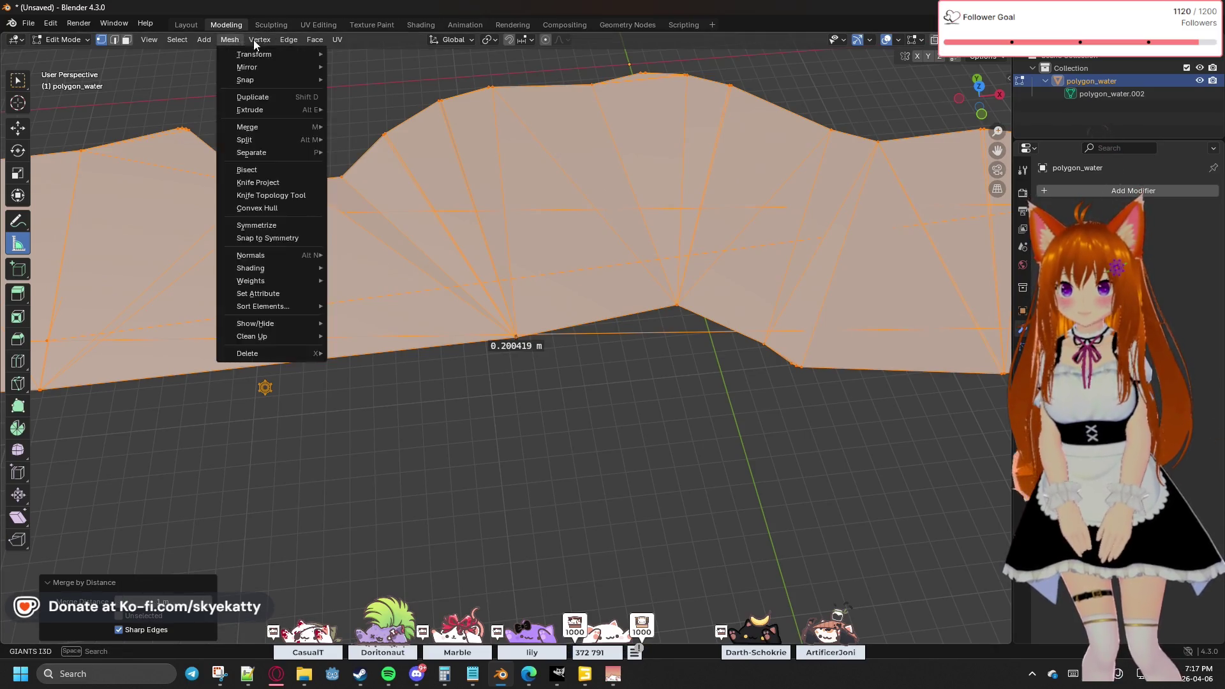
pyautogui.click(263, 37)
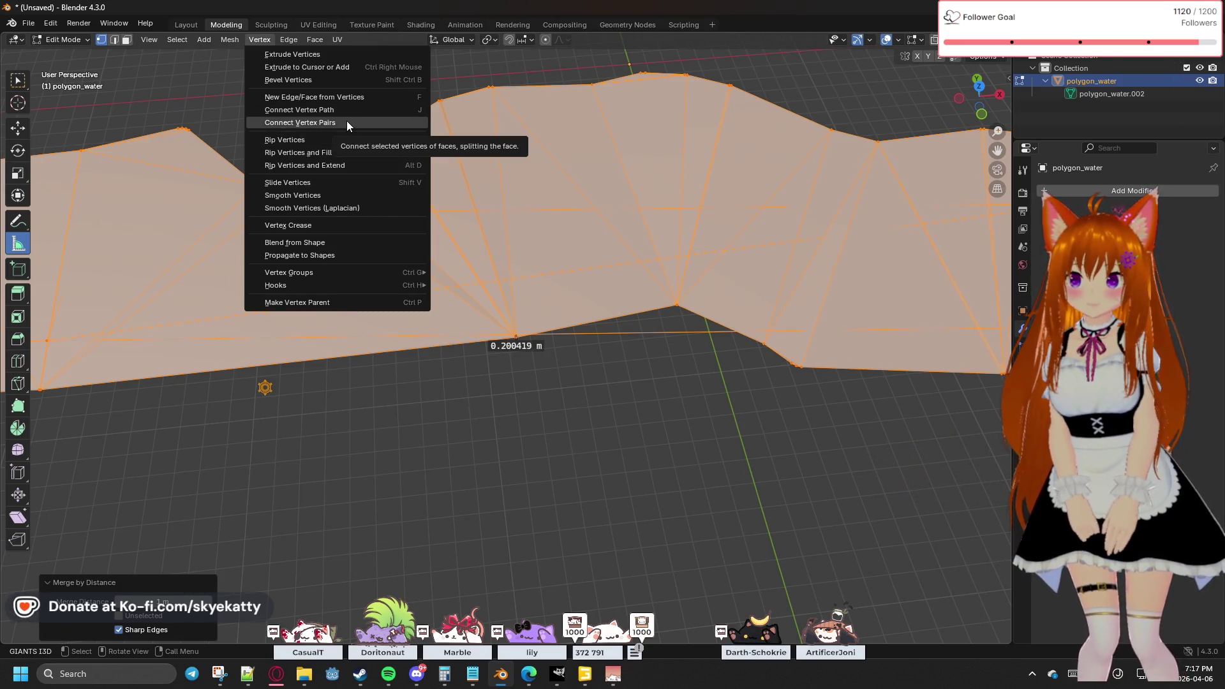
pyautogui.click(259, 39)
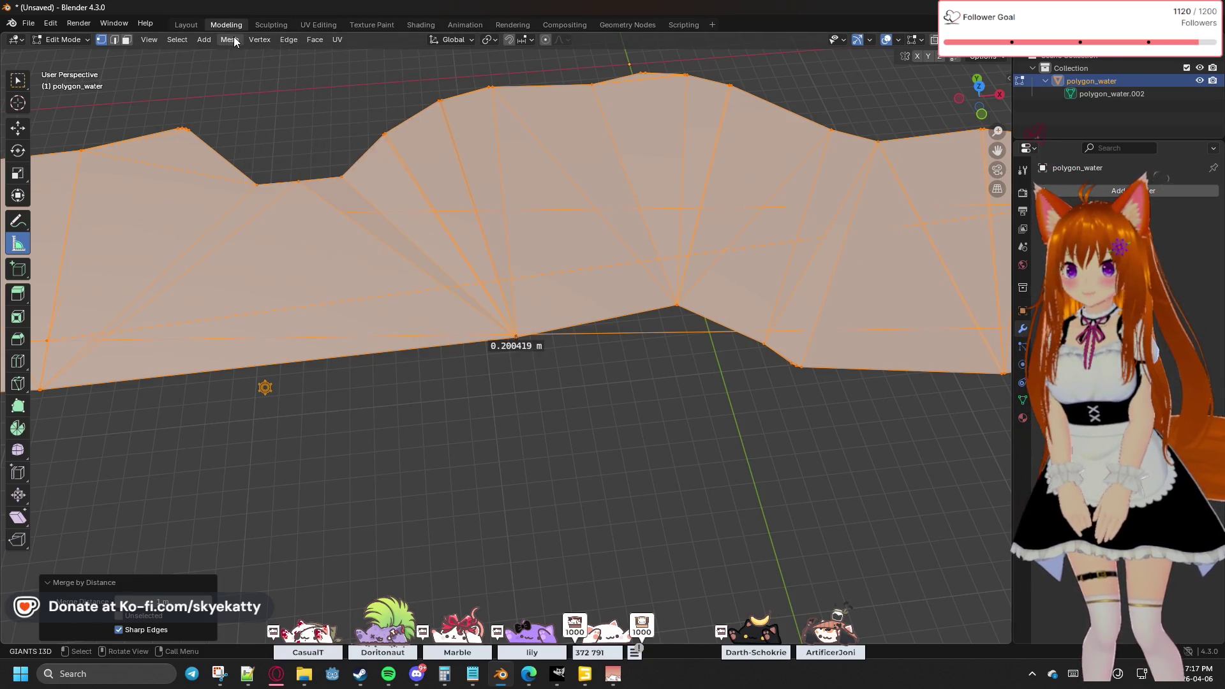
pyautogui.click(230, 40)
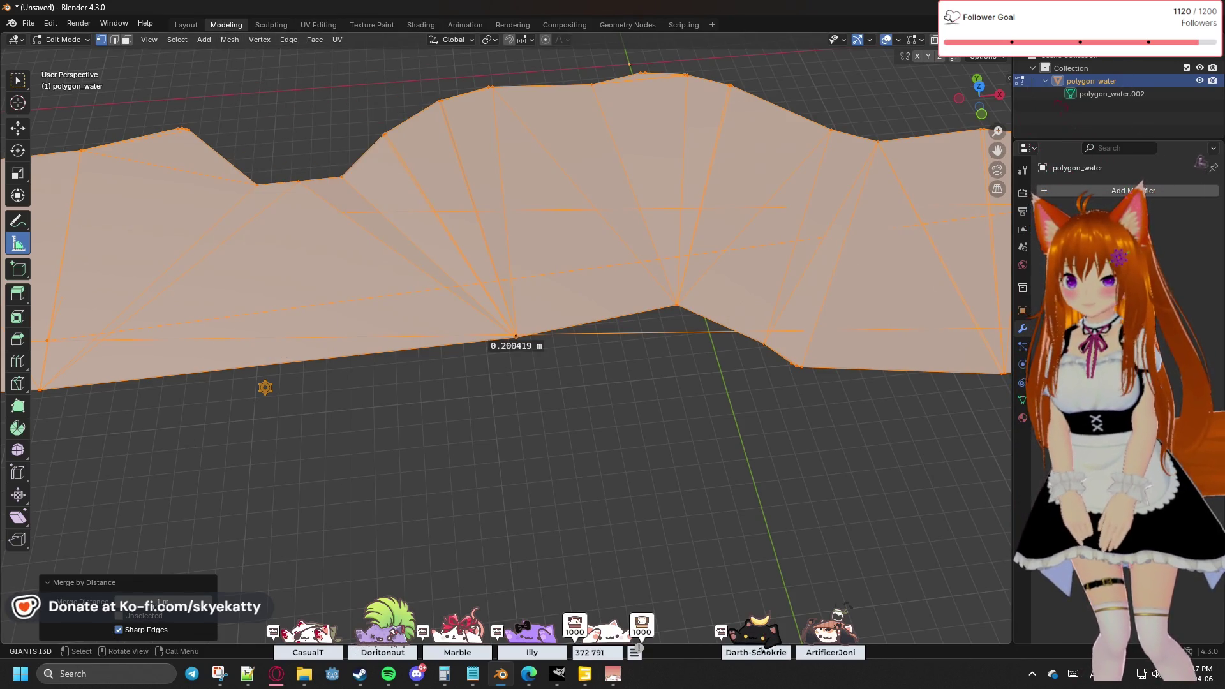
pyautogui.click(146, 630)
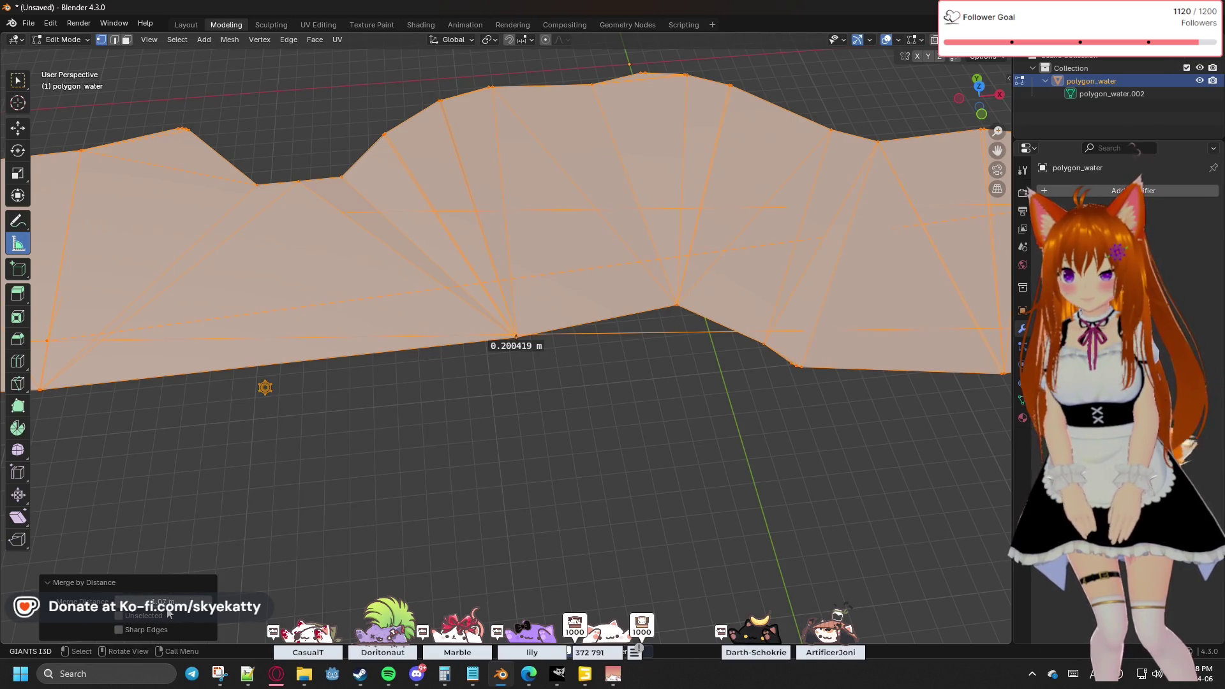
pyautogui.moveTo(163, 602); pyautogui.dragTo(172, 602)
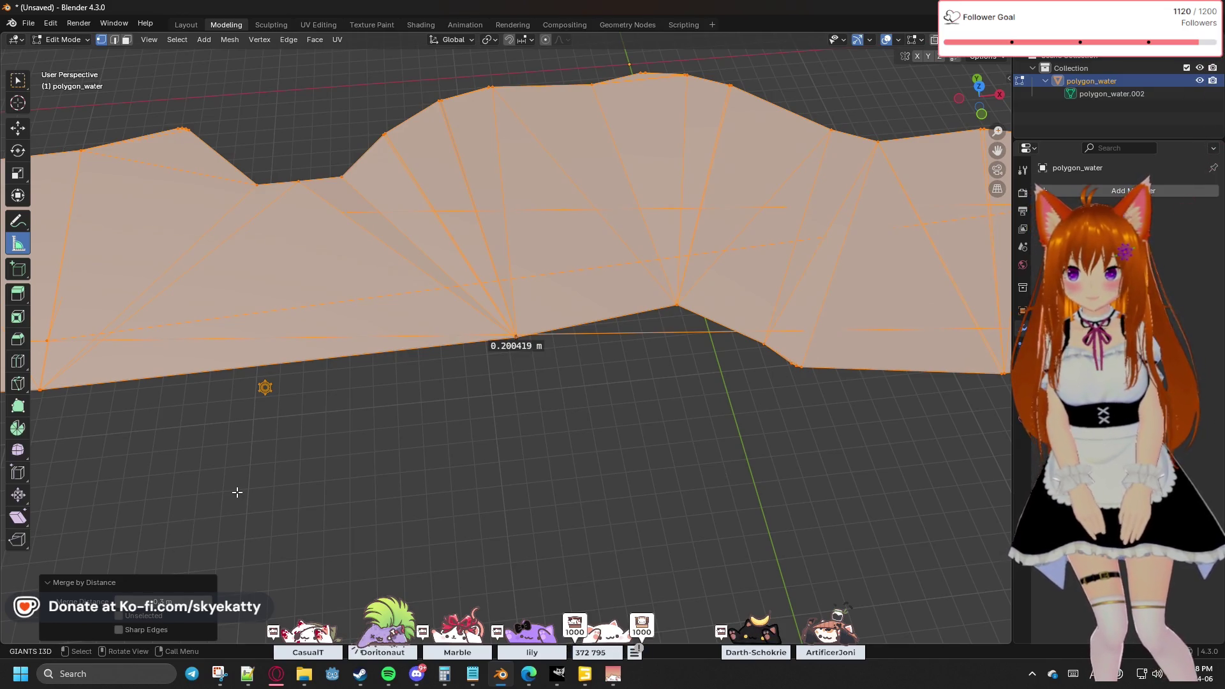
pyautogui.hotkey('alt', 'a')
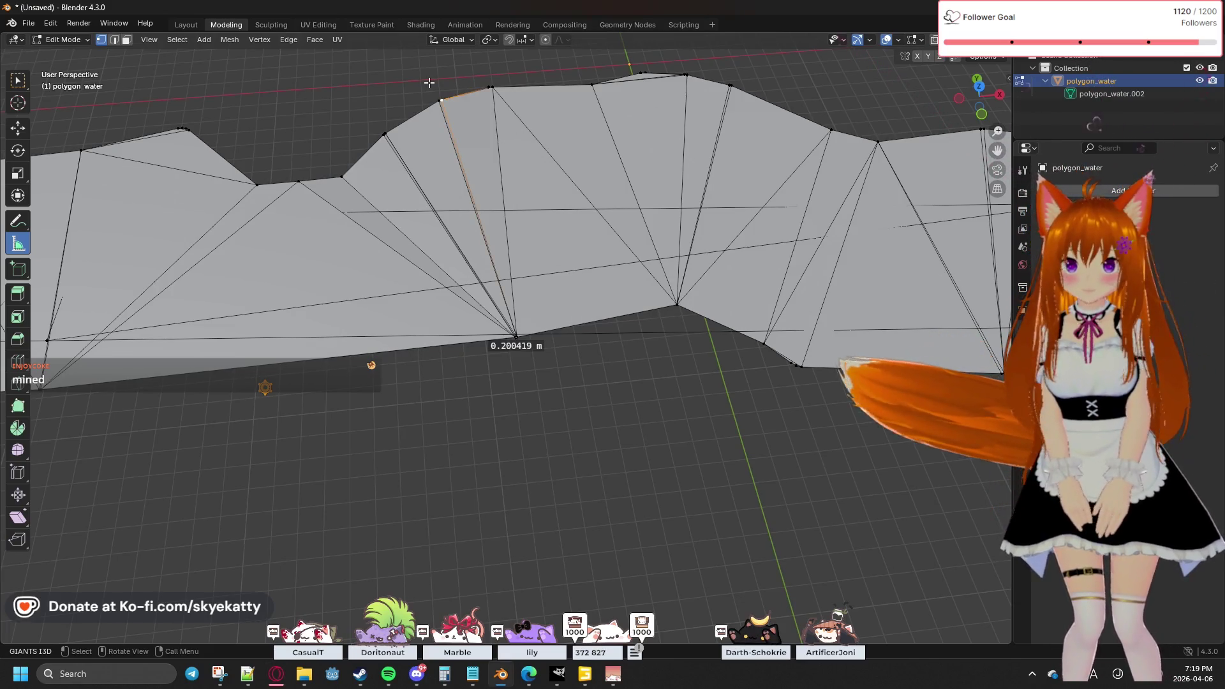
# Step: Select all of polygon_water, merge its vertices by distance, then deselect
pyautogui.press('a')
pyautogui.press('m')
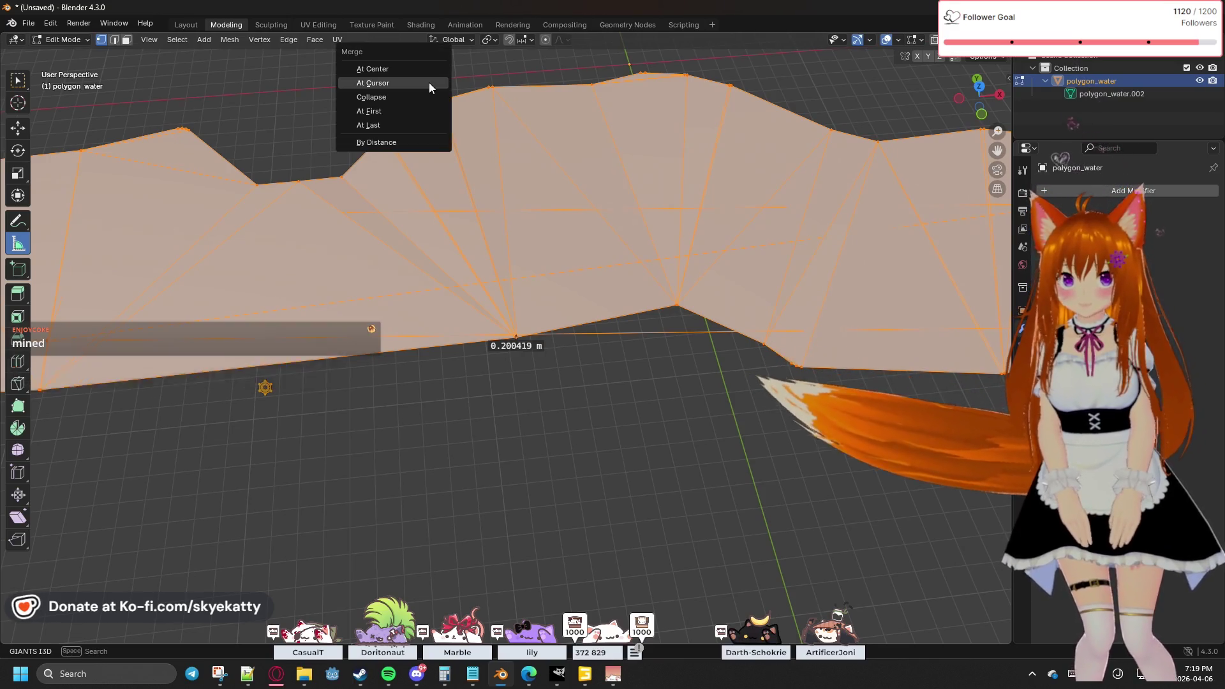
pyautogui.click(402, 141)
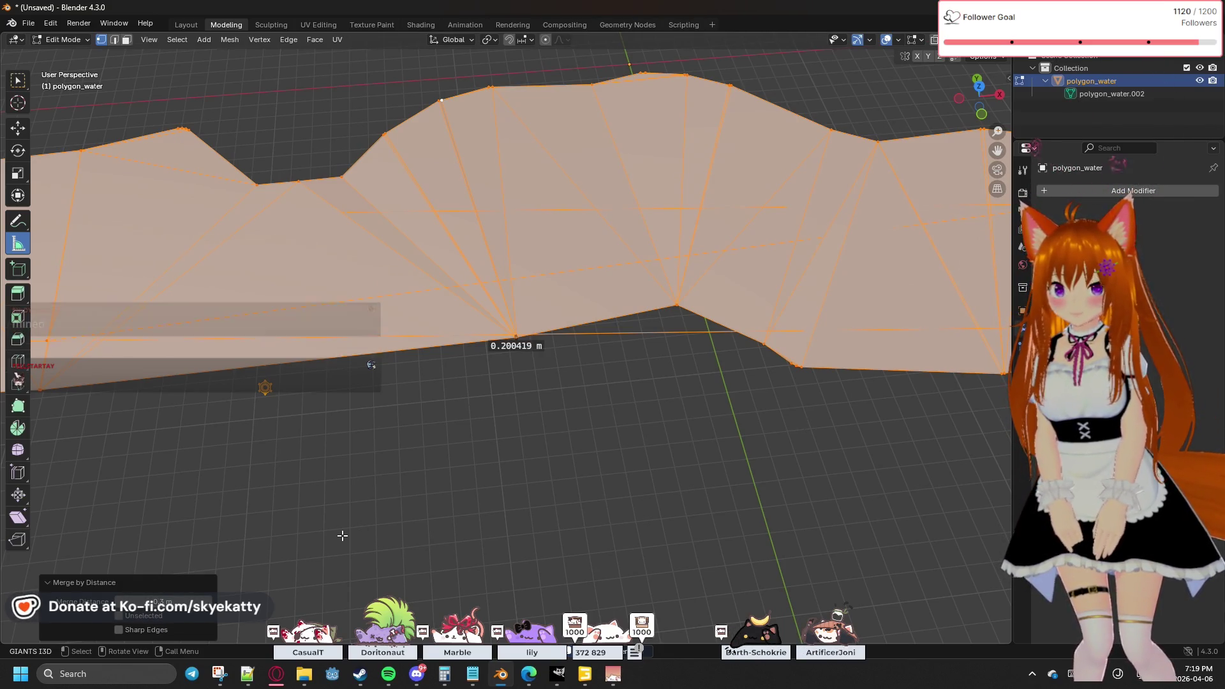
pyautogui.hotkey('alt', 'a')
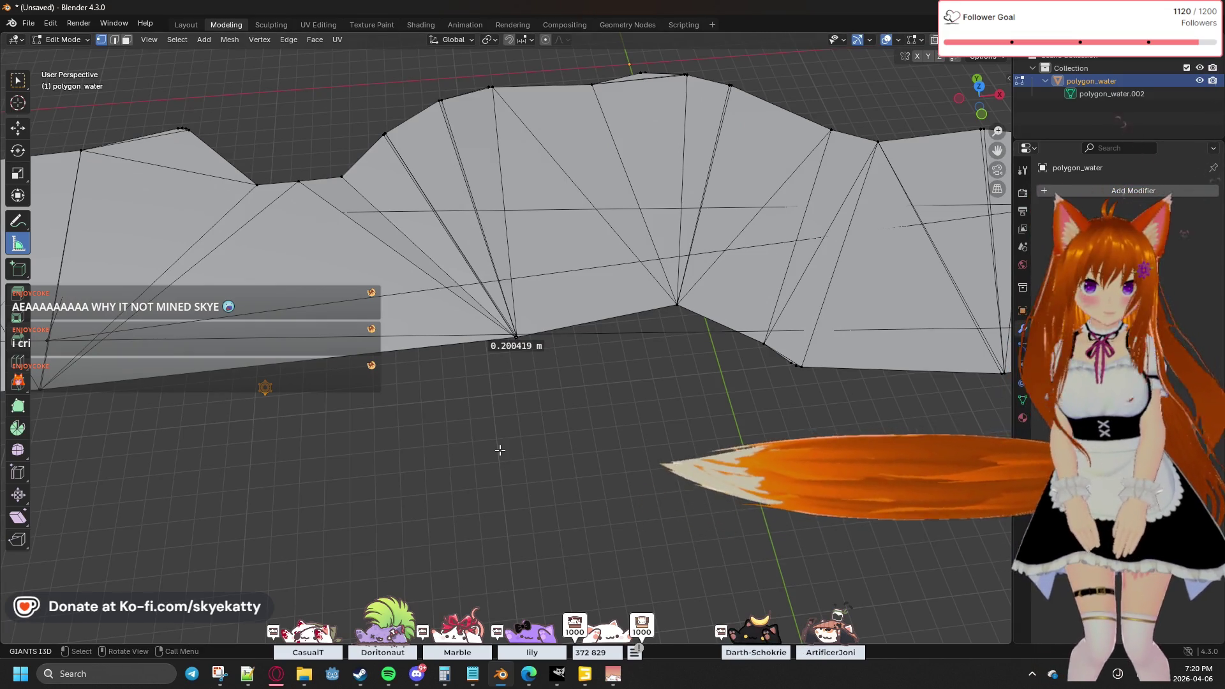
# Step: Merge the whole mesh by distance again, undoing and redoing to compare before and after
pyautogui.press('m')
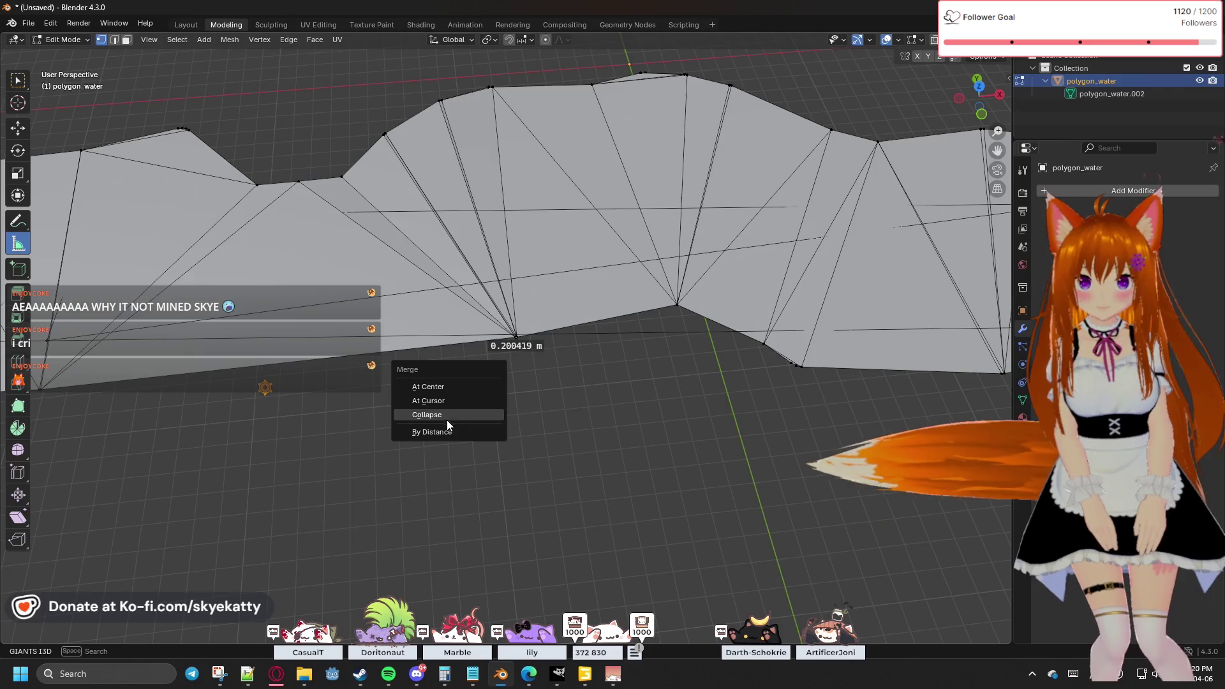
pyautogui.click(445, 430)
pyautogui.press('a')
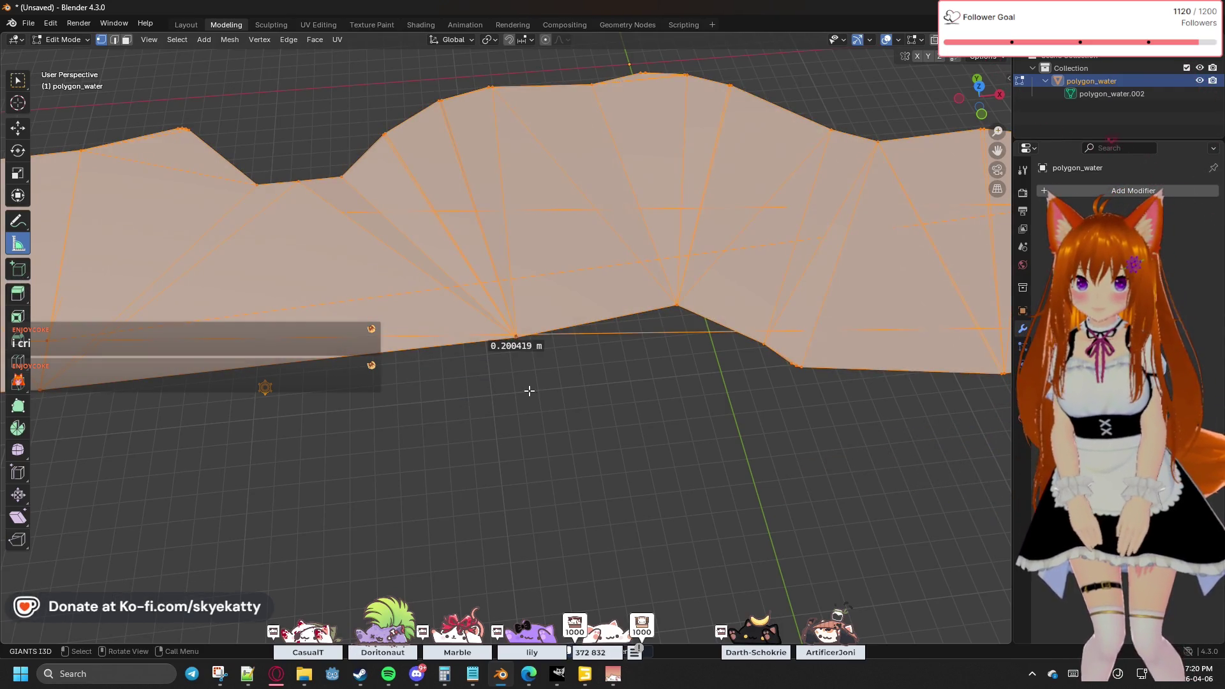
pyautogui.scroll(5, 529, 391)
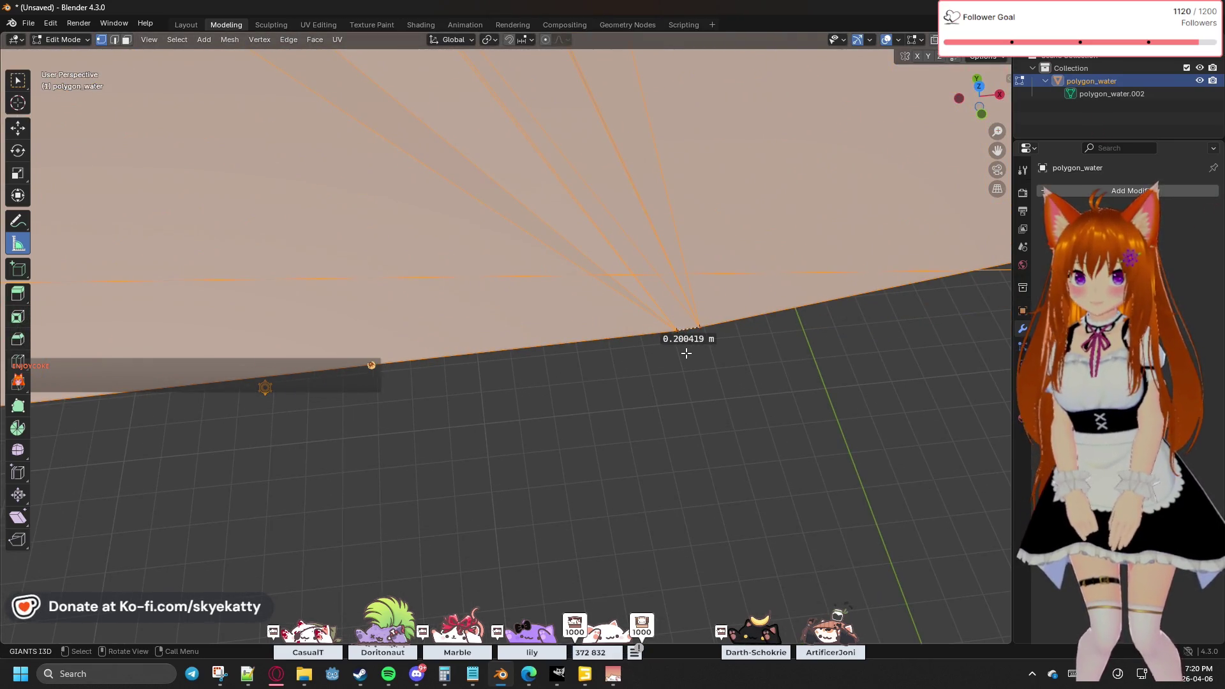
pyautogui.scroll(-3, 685, 352)
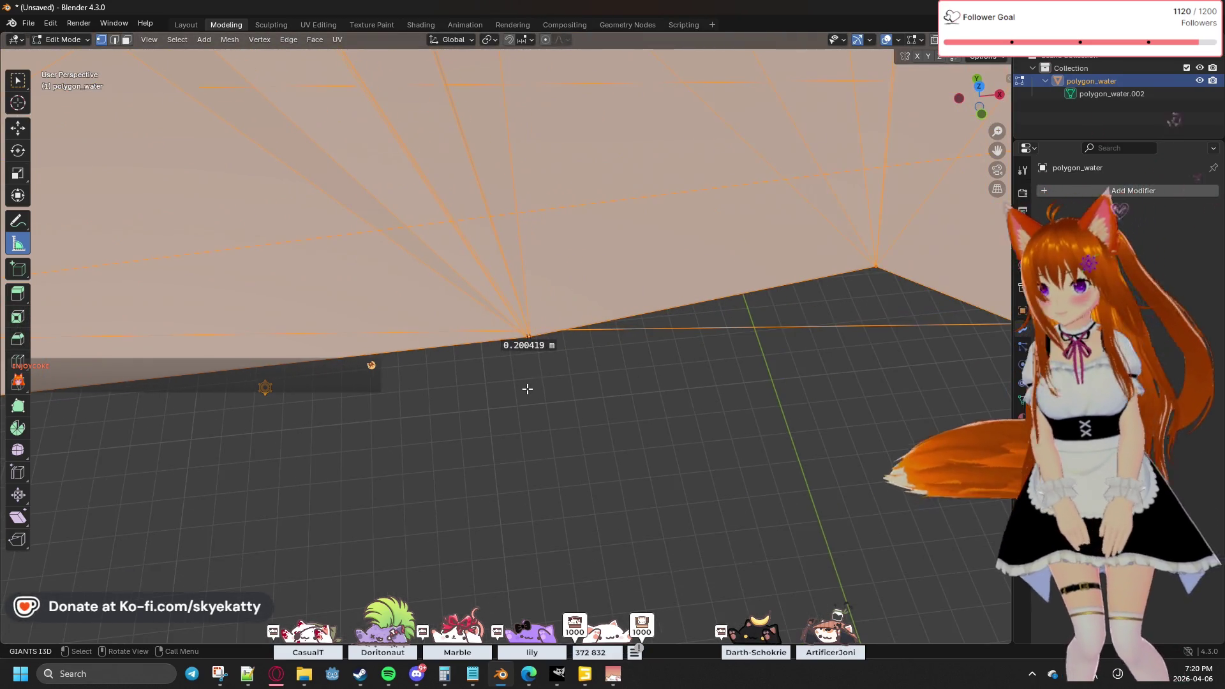
pyautogui.press('m')
pyautogui.click(478, 389)
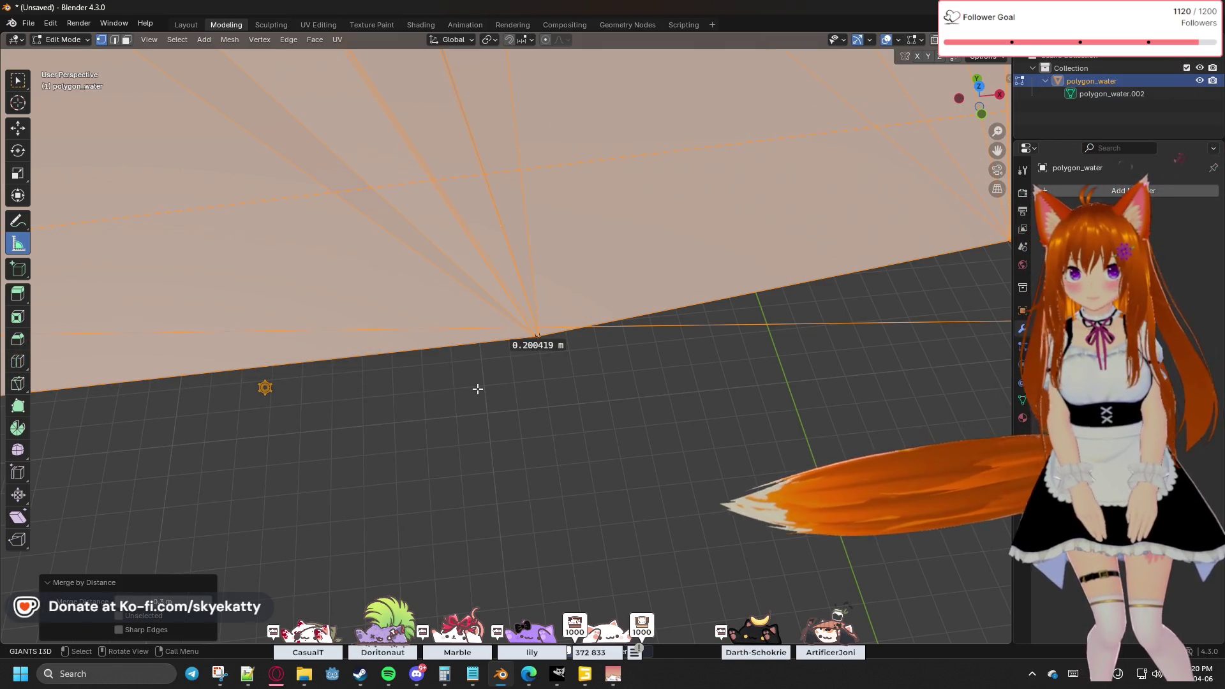
pyautogui.hotkey('ctrl', 'z')
pyautogui.hotkey('ctrl', 'shift', 'z')
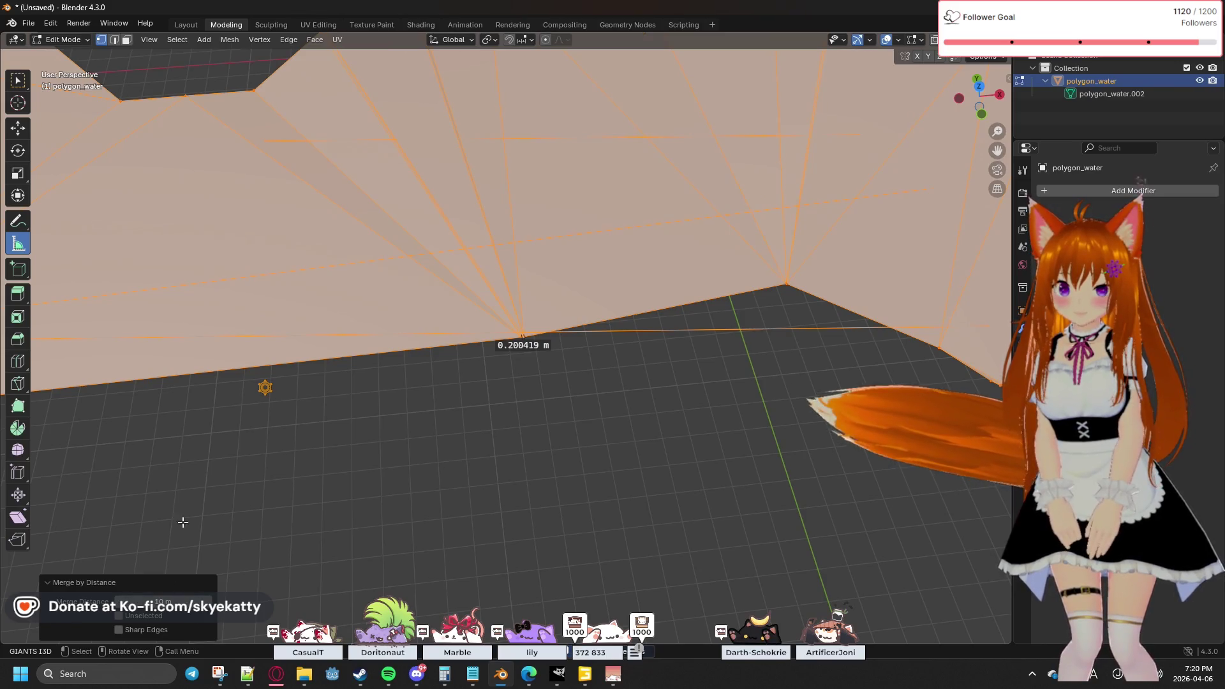
# Step: Deselect, zoom around the merged triangulated river strip, then select all of polygon_water again
pyautogui.hotkey('alt', 'a')
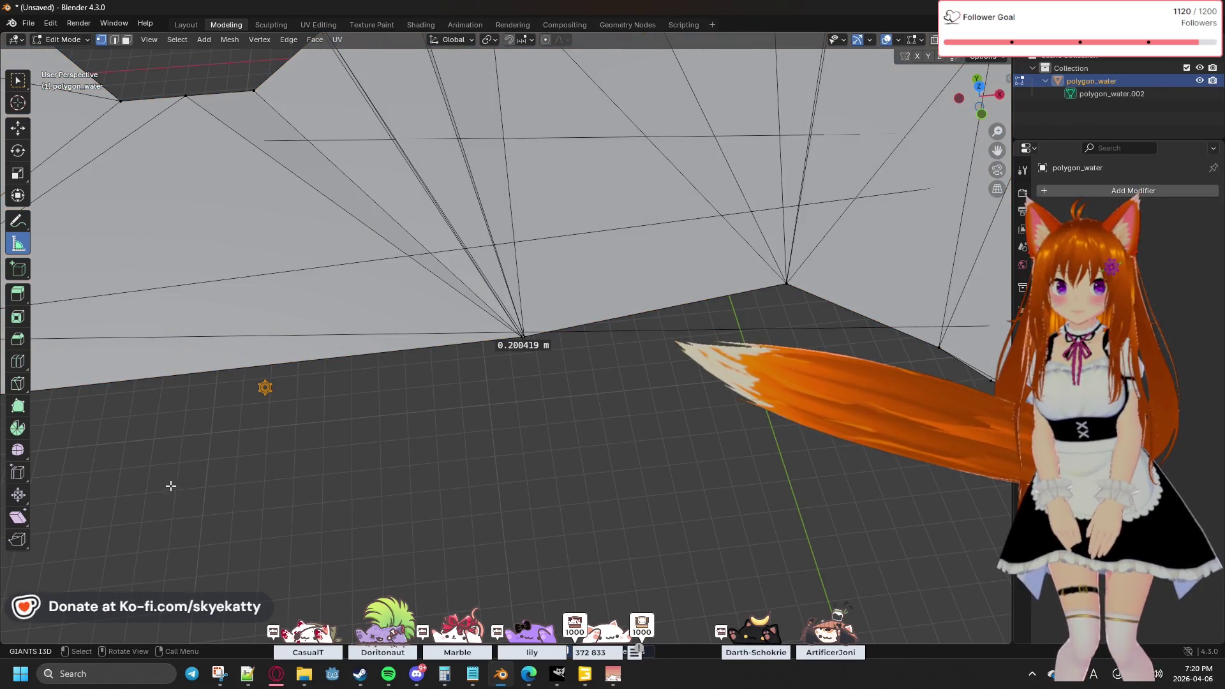
pyautogui.scroll(5, 459, 375)
pyautogui.scroll(-5, 497, 370)
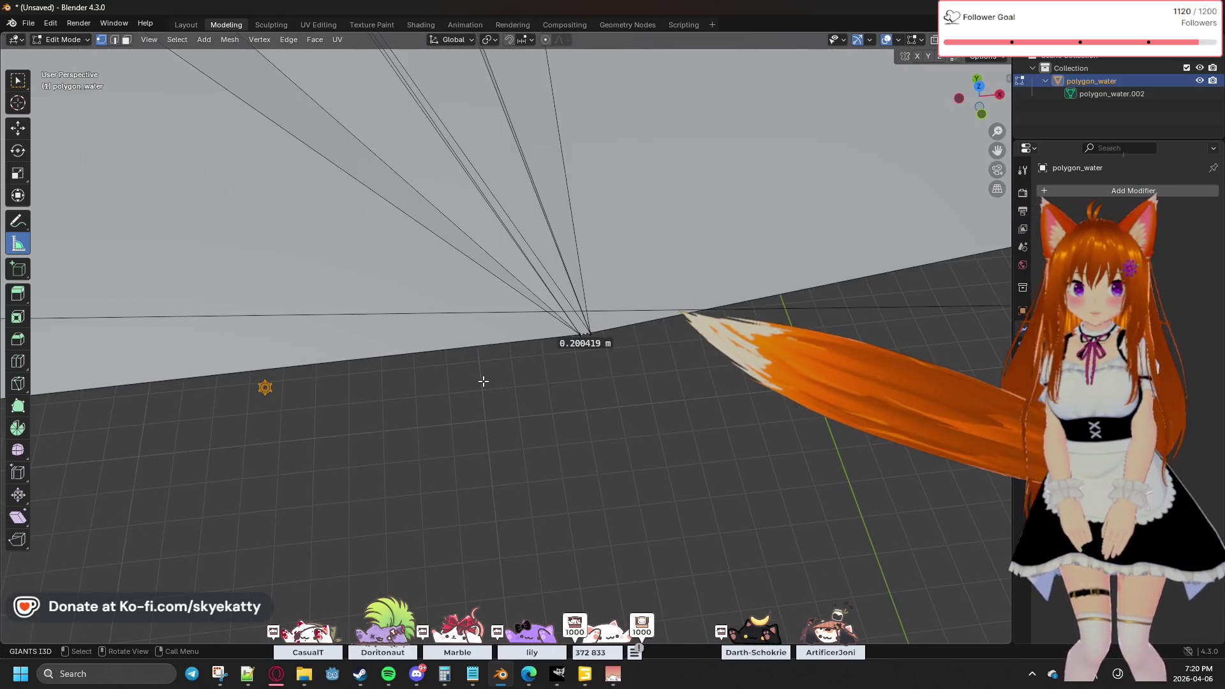
pyautogui.scroll(-3, 416, 405)
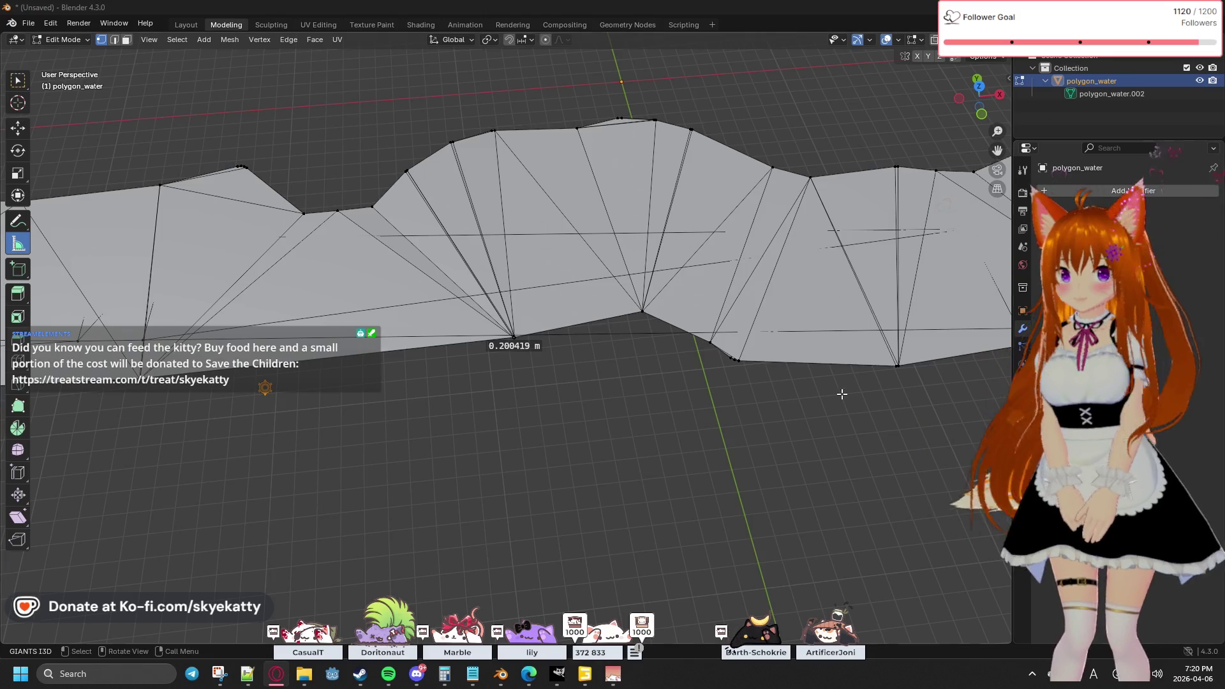
pyautogui.scroll(8, 620, 398)
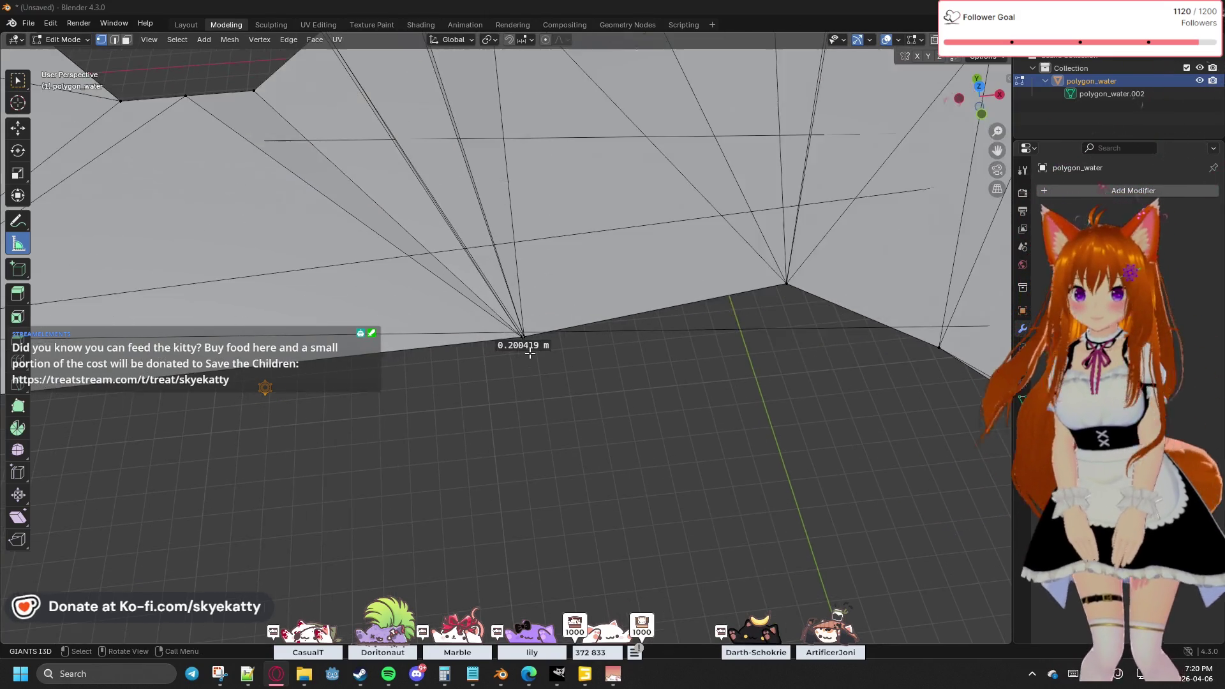
pyautogui.scroll(-5, 852, 378)
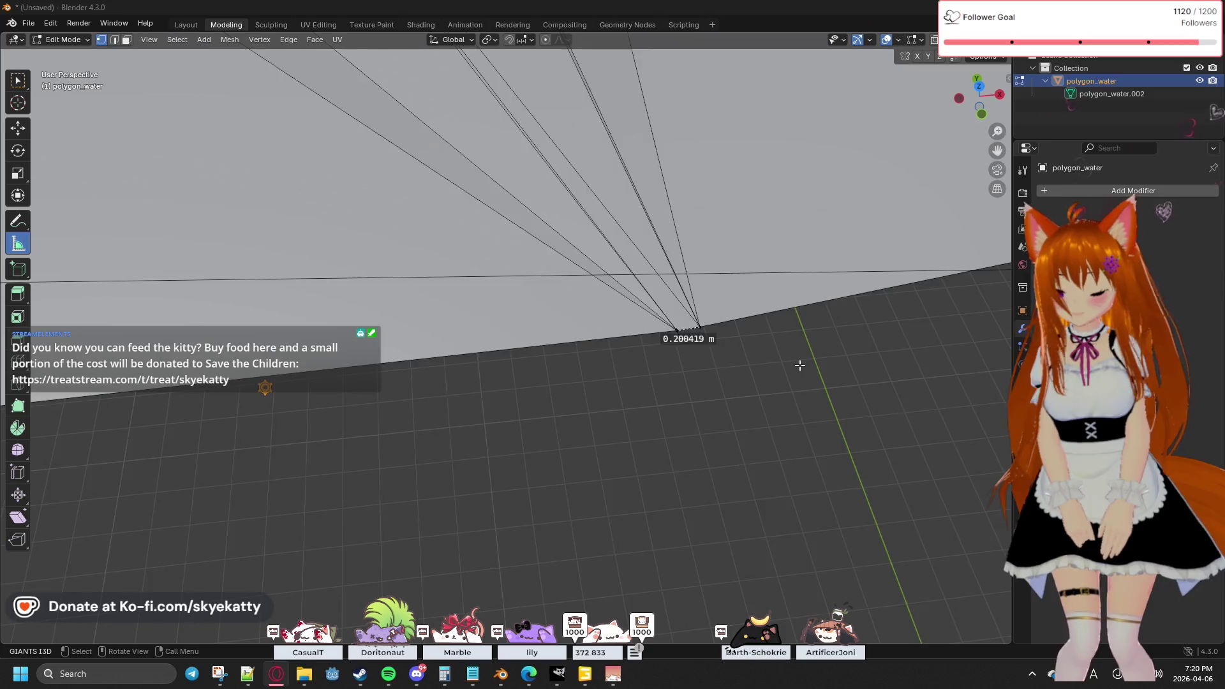
pyautogui.scroll(-2, 798, 364)
pyautogui.scroll(-2, 562, 362)
pyautogui.scroll(-3, 574, 362)
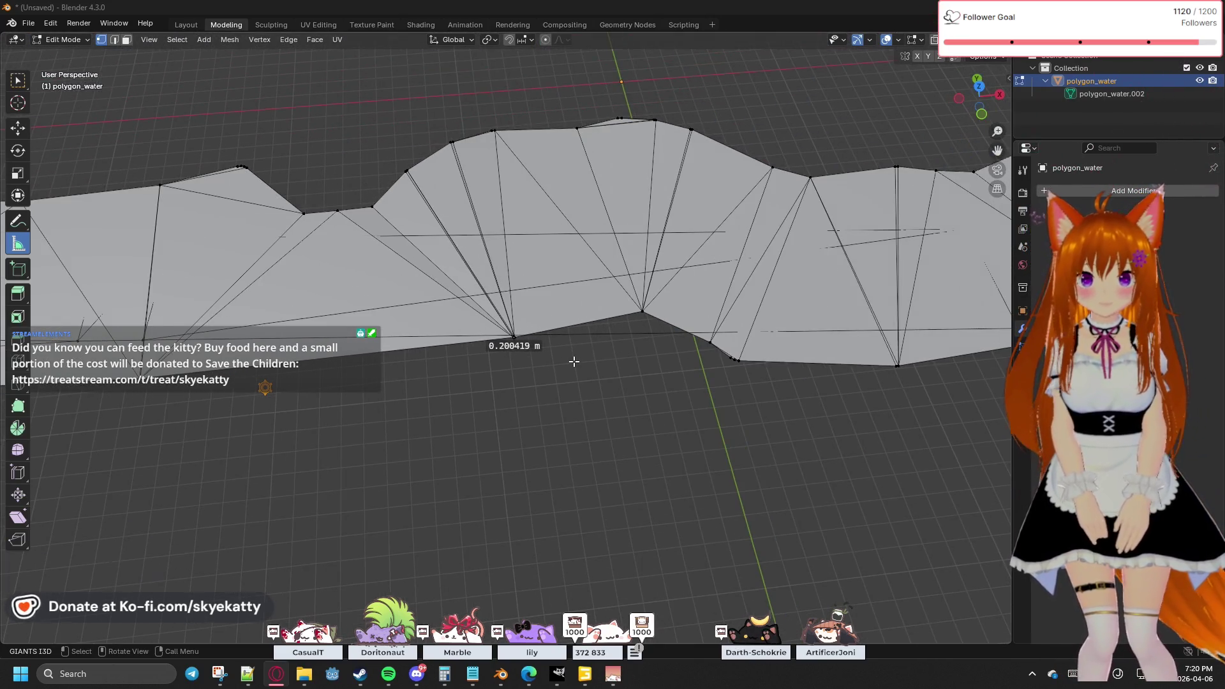
pyautogui.scroll(-1, 574, 362)
pyautogui.scroll(5, 573, 361)
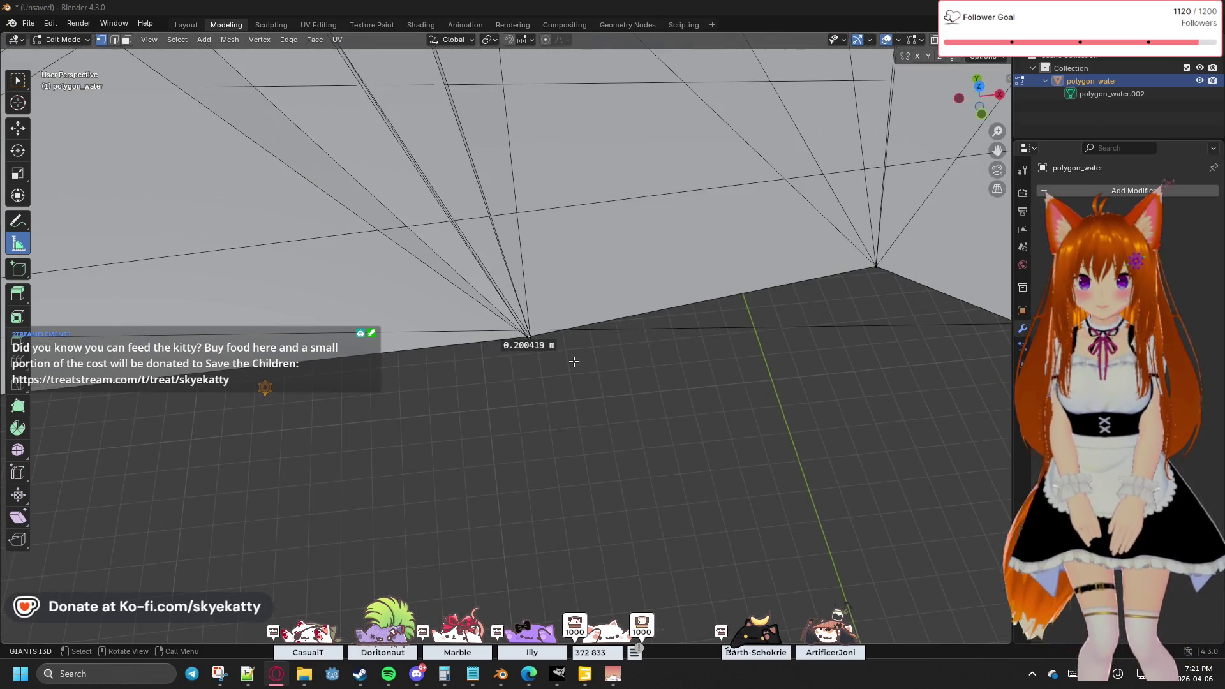
pyautogui.scroll(-2, 573, 361)
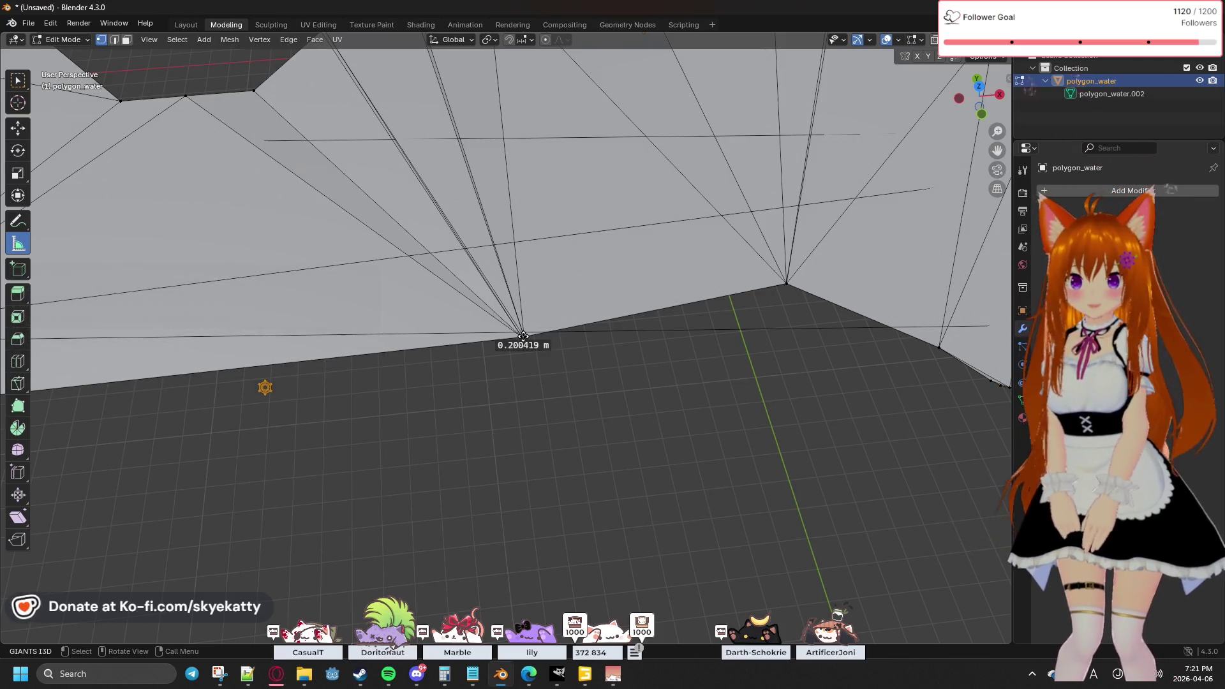
pyautogui.press('a')
pyautogui.scroll(2, 552, 399)
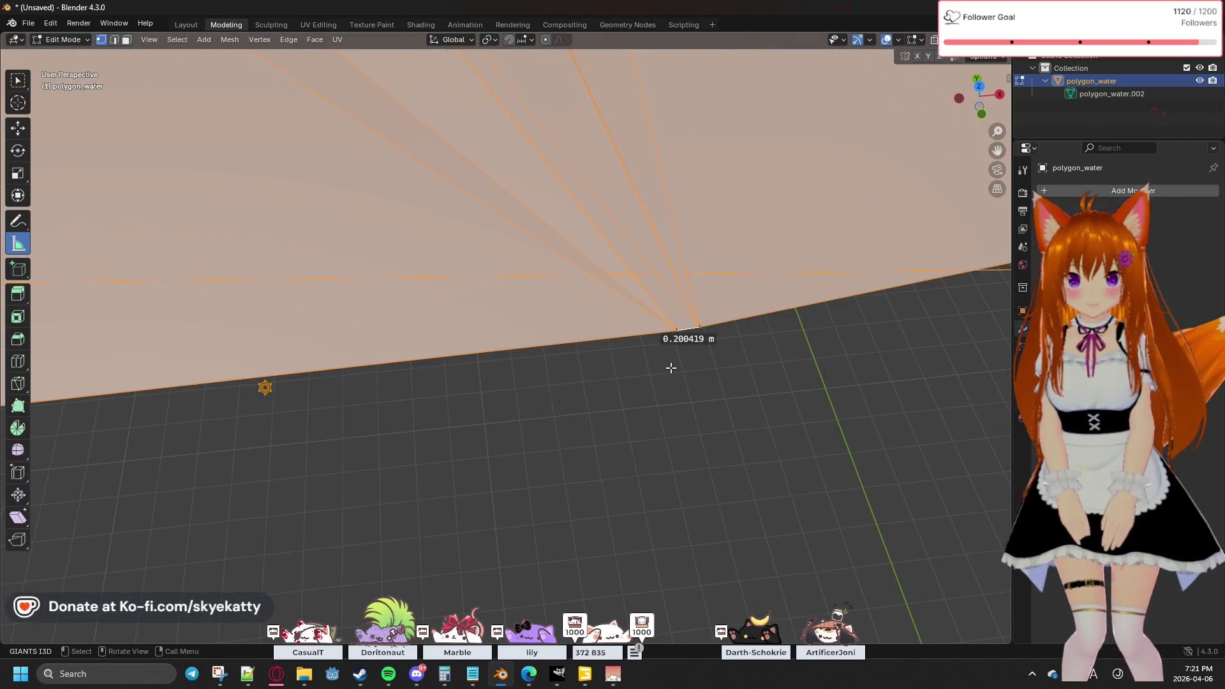
pyautogui.scroll(-5, 670, 368)
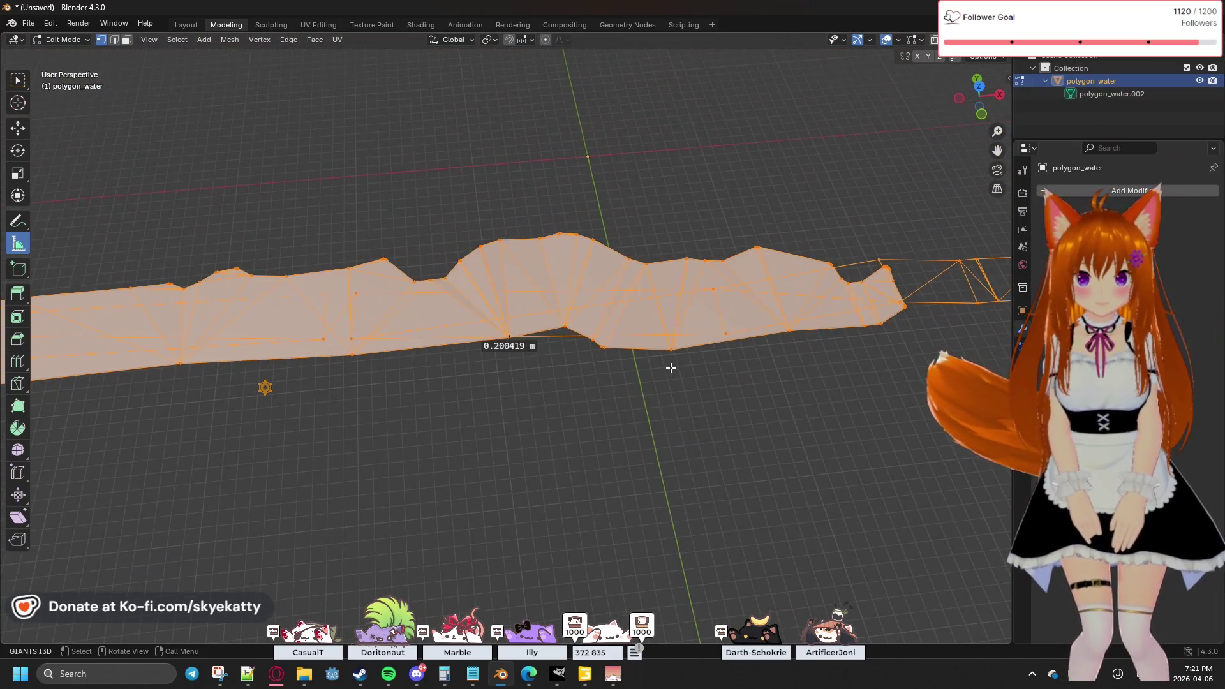
pyautogui.scroll(3, 670, 367)
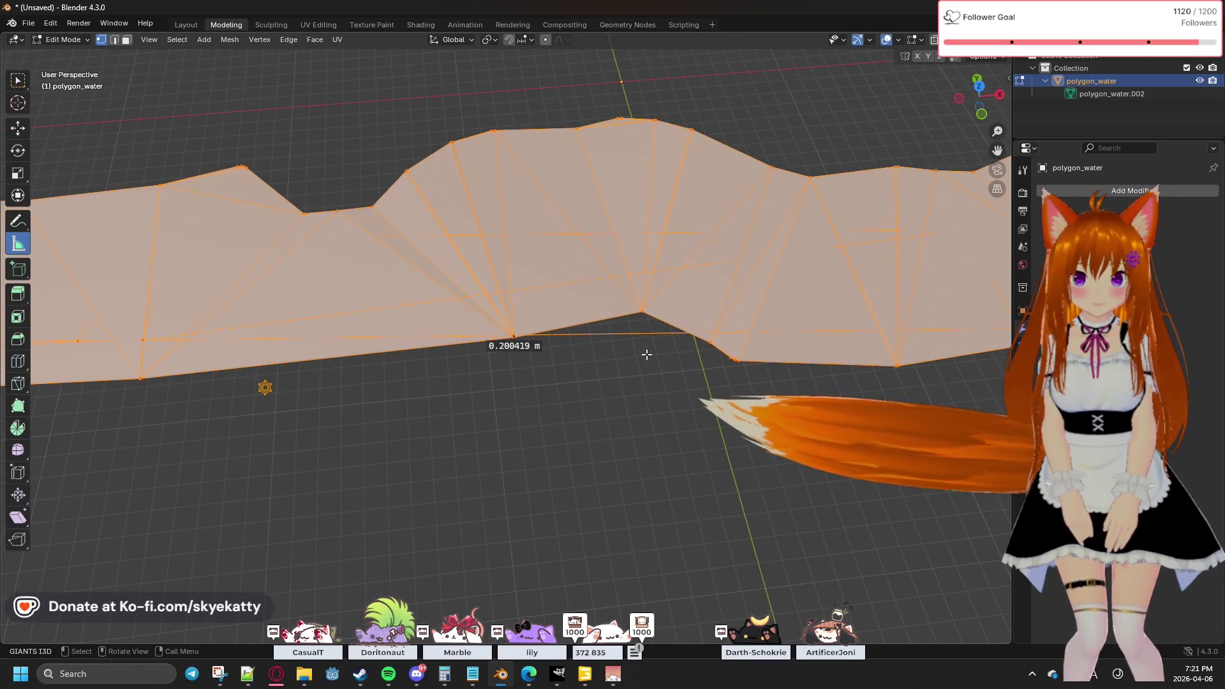
# Step: Merge polygon_water's vertices By Distance, deselect, and drag out a 45.013 m ruler beside the mesh
pyautogui.press('m')
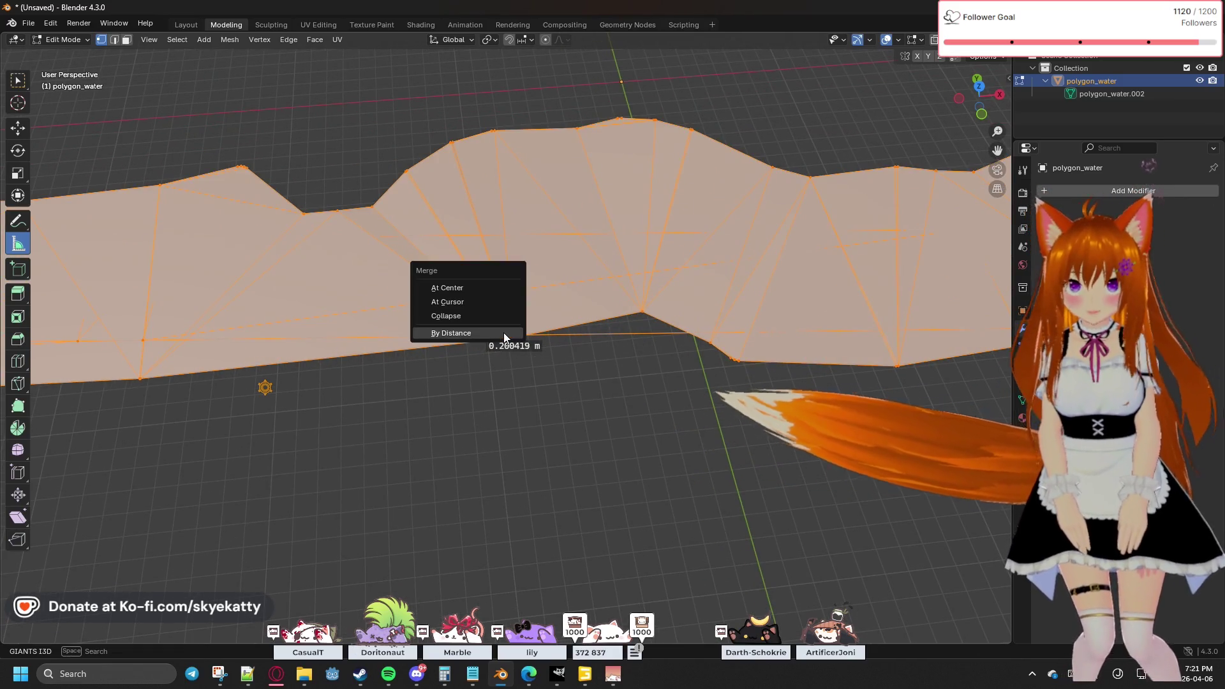
pyautogui.click(491, 332)
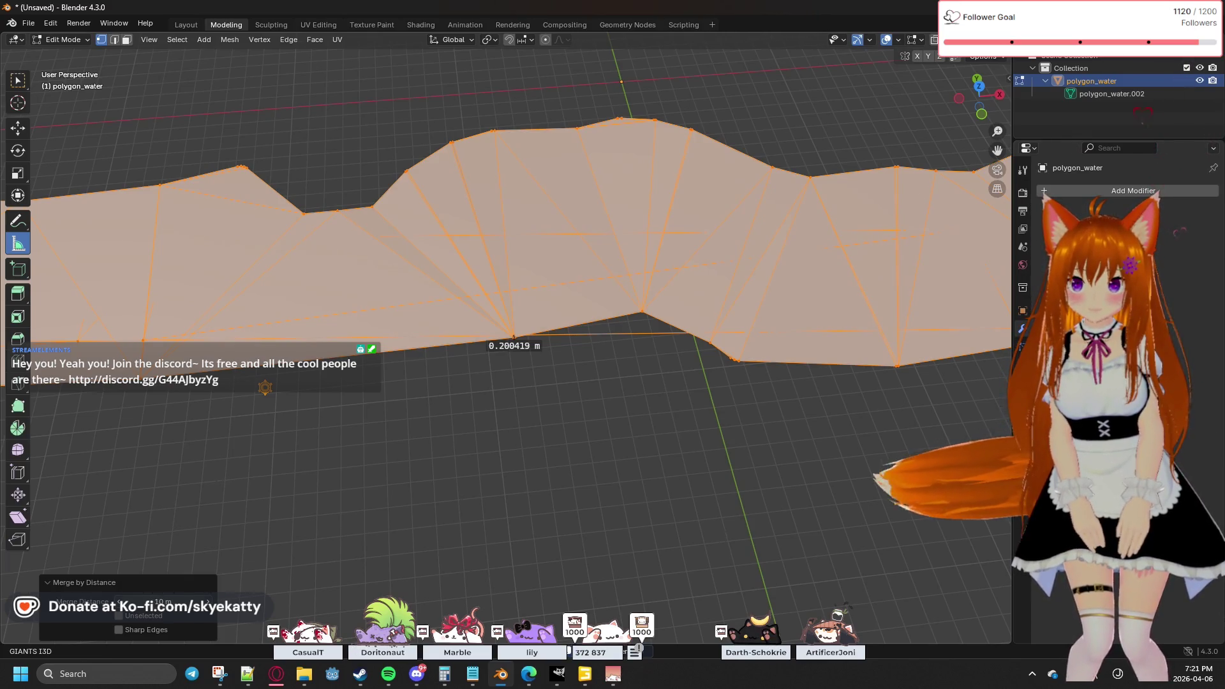
pyautogui.rightClick(208, 491)
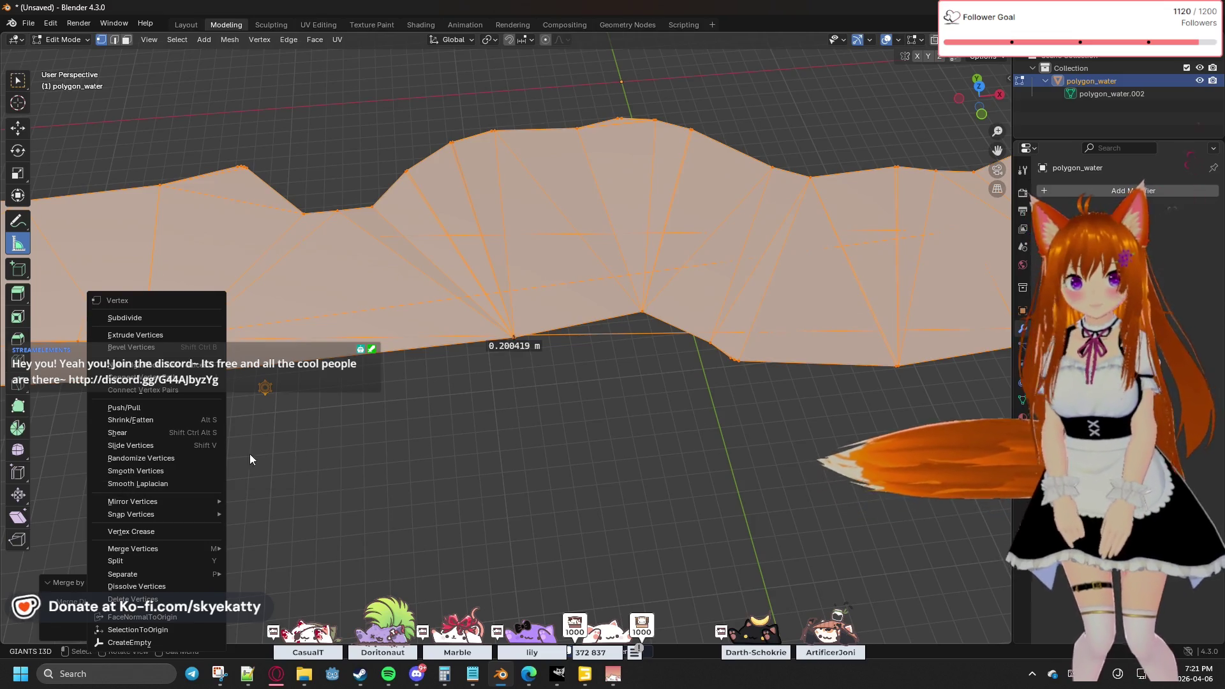
pyautogui.click(424, 423)
pyautogui.moveTo(516, 428); pyautogui.dragTo(445, 426)
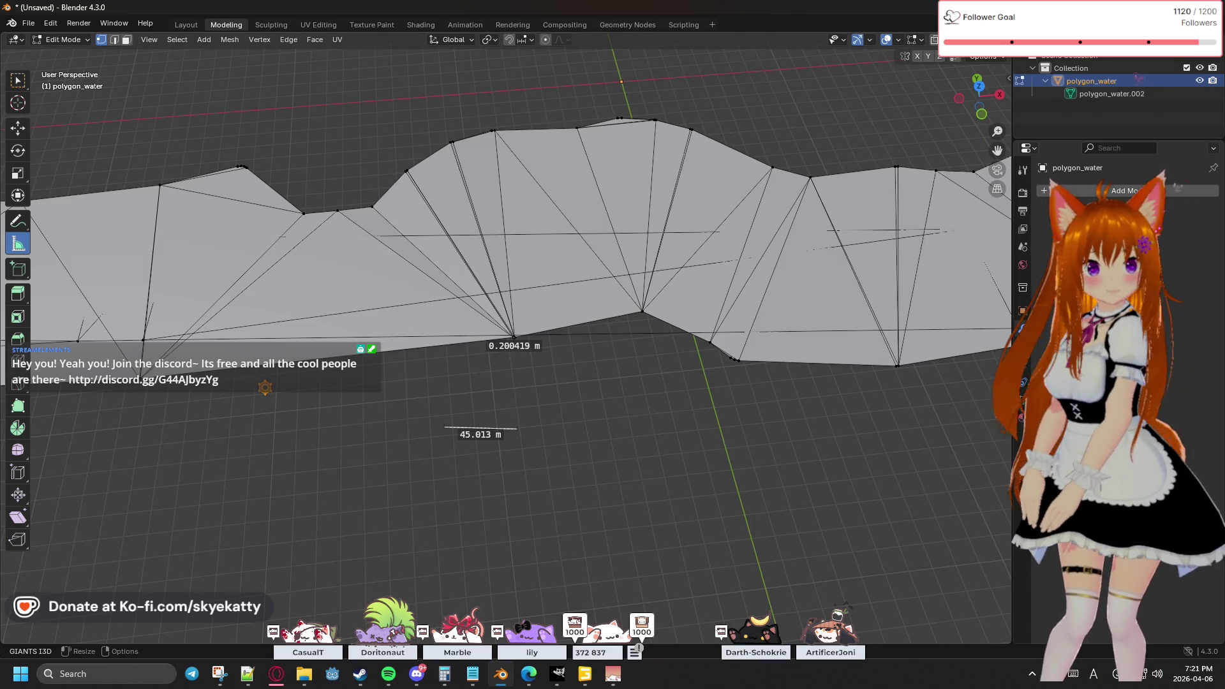
pyautogui.hotkey('alt', 'Tab')
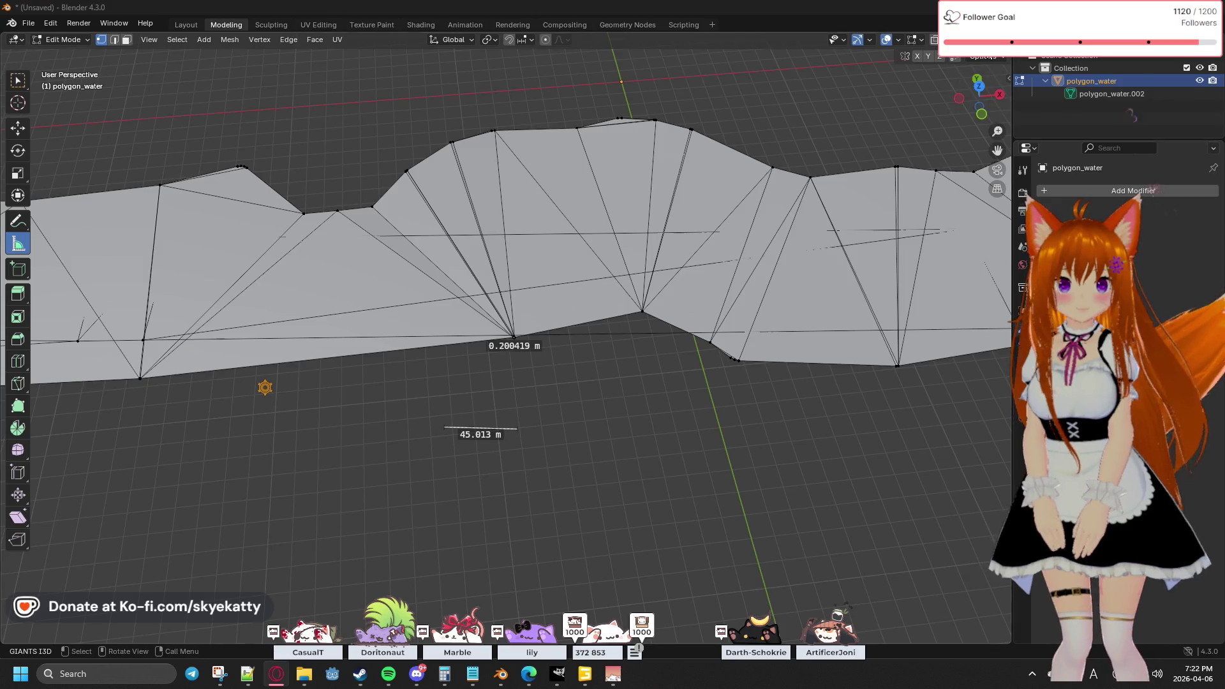
pyautogui.click(978, 86)
# Step: Switch to Top Orthographic view and pan across the river meshes
pyautogui.scroll(-15, 756, 325)
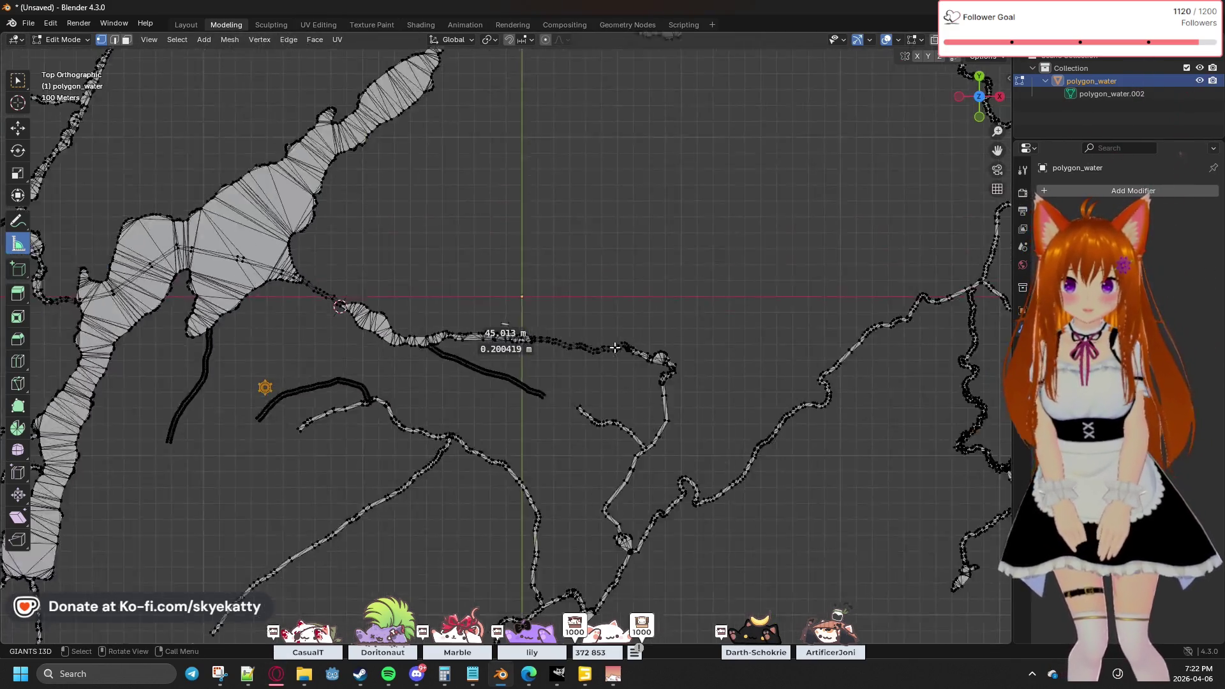
pyautogui.scroll(4, 500, 379)
pyautogui.moveTo(500, 379)
pyautogui.mouseDown(button='middle')
pyautogui.moveTo(399, 446)
pyautogui.moveTo(449, 438)
pyautogui.mouseUp(button='middle')
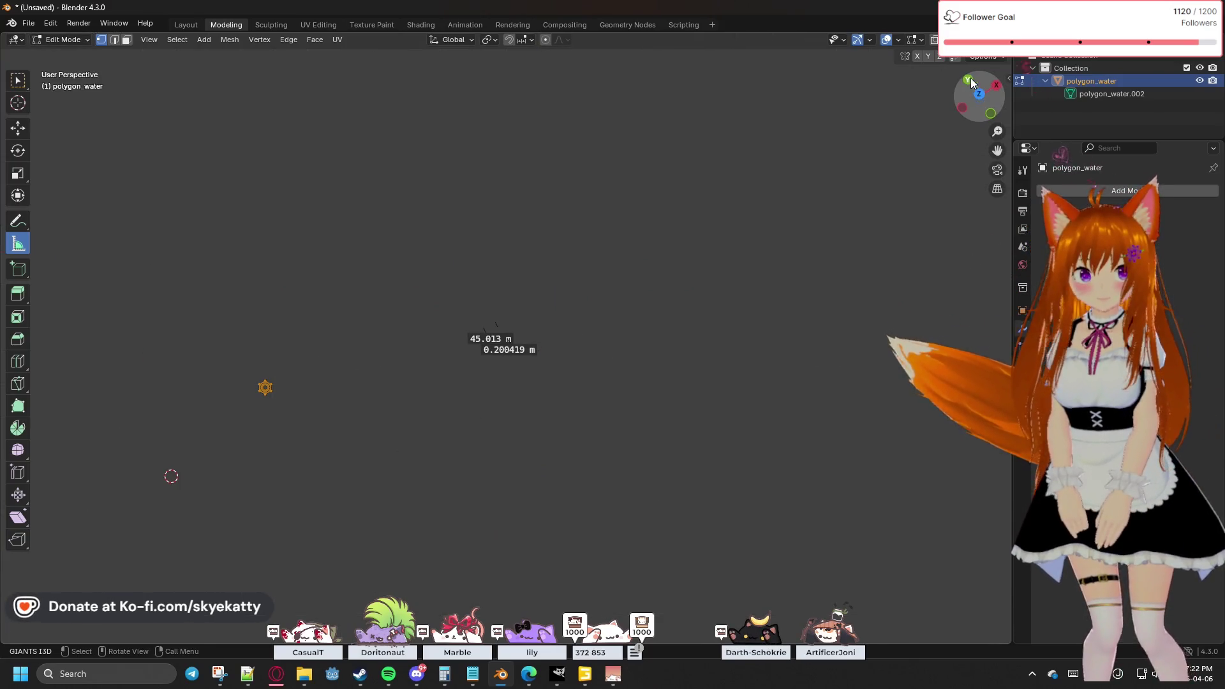
pyautogui.click(978, 91)
pyautogui.keyDown('shift'); pyautogui.moveTo(452, 286); pyautogui.dragTo(795, 252, button='middle'); pyautogui.keyUp('shift')
pyautogui.moveTo(502, 270)
pyautogui.keyDown('shift'); pyautogui.mouseDown(button='middle')
pyautogui.moveTo(758, 271)
pyautogui.moveTo(614, 282)
pyautogui.mouseUp(button='middle'); pyautogui.keyUp('shift')
pyautogui.scroll(-2, 614, 283)
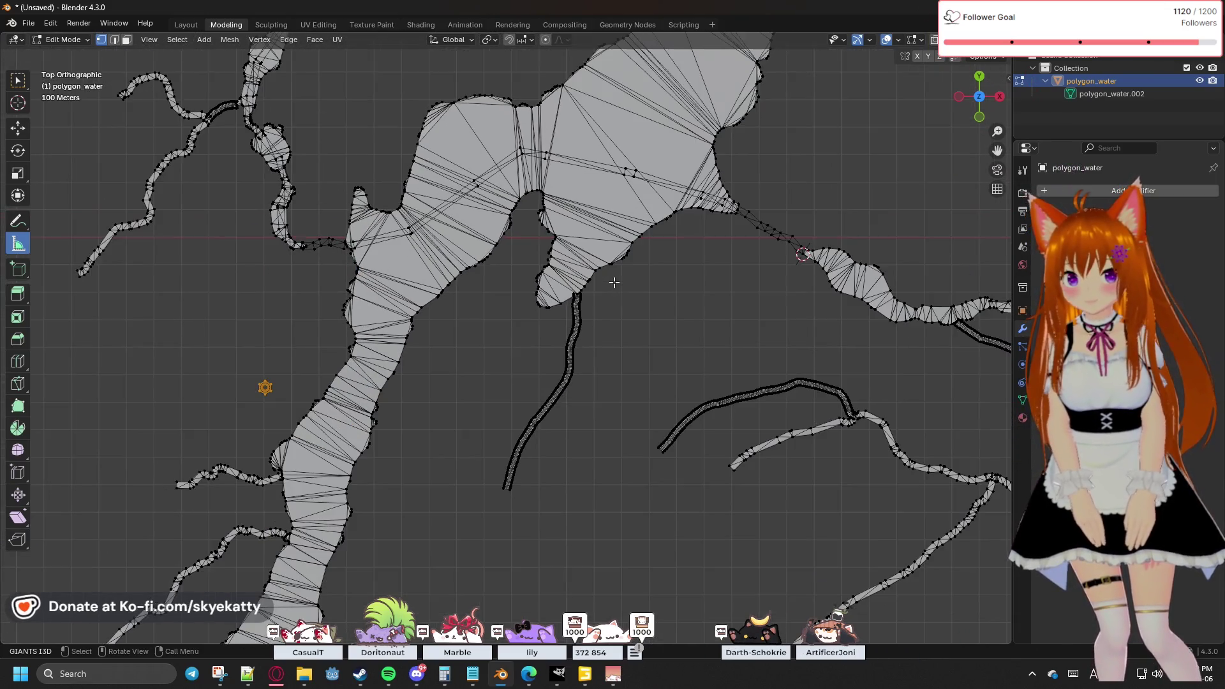
pyautogui.scroll(-2, 537, 292)
pyautogui.scroll(2, 562, 287)
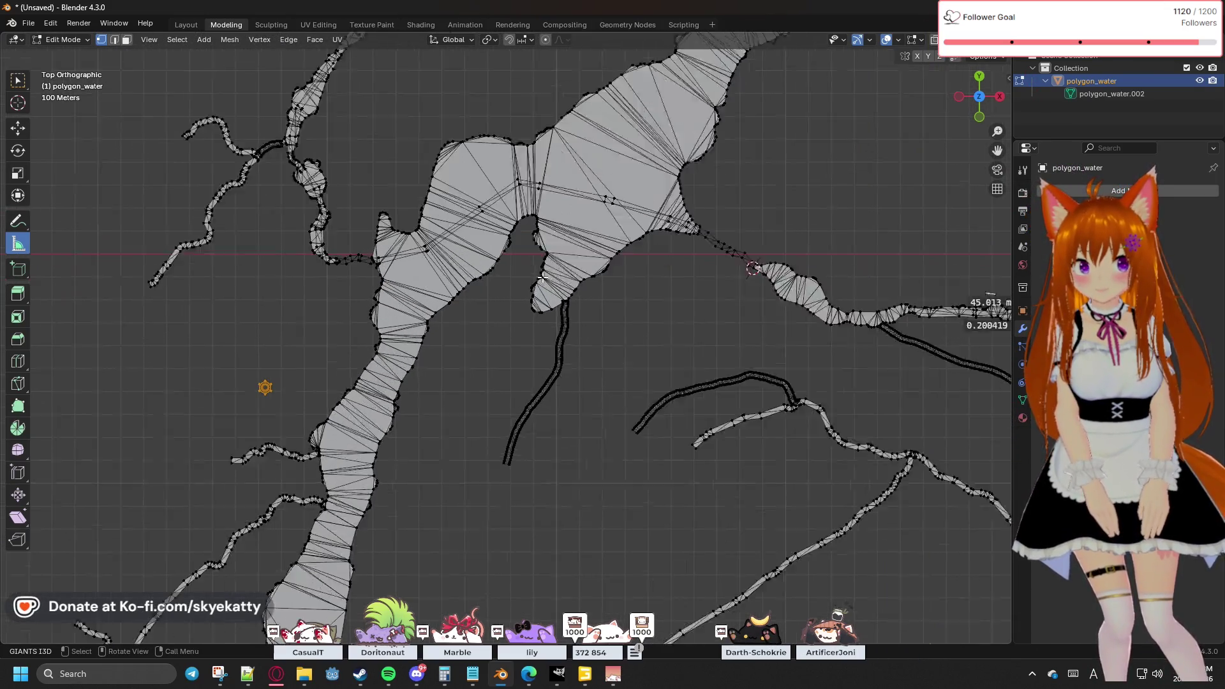
pyautogui.scroll(-4, 599, 280)
pyautogui.scroll(10, 606, 284)
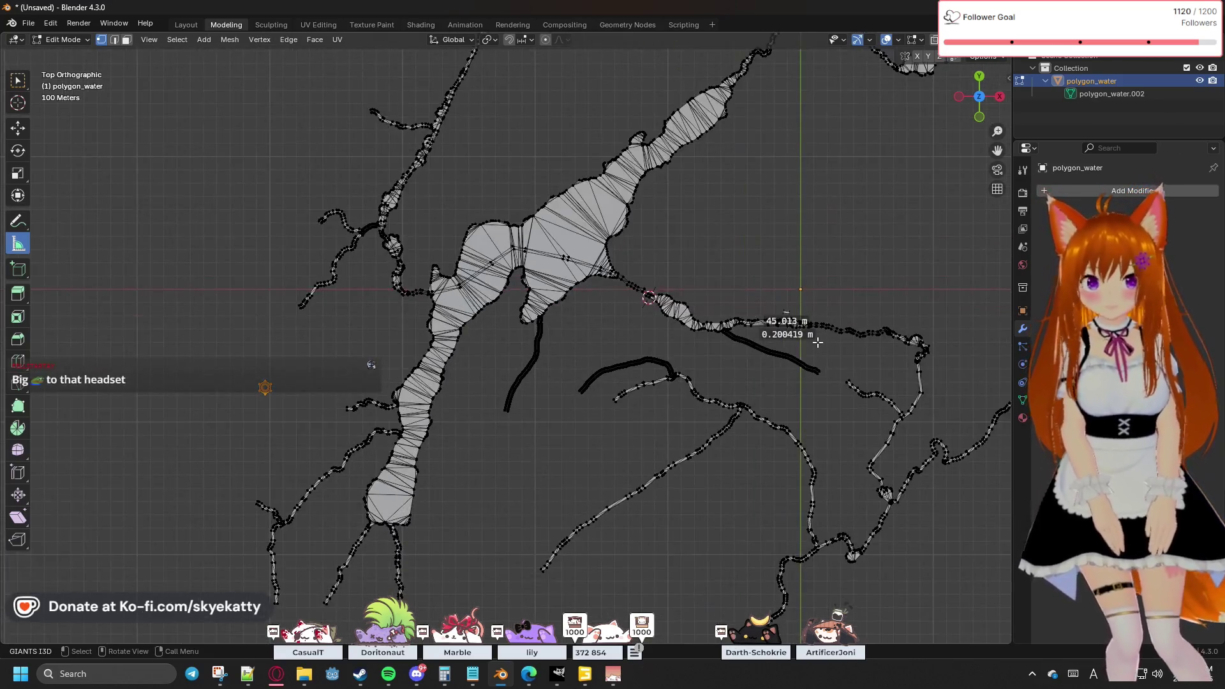
pyautogui.moveTo(812, 339)
pyautogui.keyDown('shift'); pyautogui.mouseDown(button='middle')
pyautogui.moveTo(664, 320)
pyautogui.moveTo(711, 309)
pyautogui.moveTo(720, 294)
pyautogui.moveTo(457, 394)
pyautogui.mouseUp(button='middle'); pyautogui.keyUp('shift')
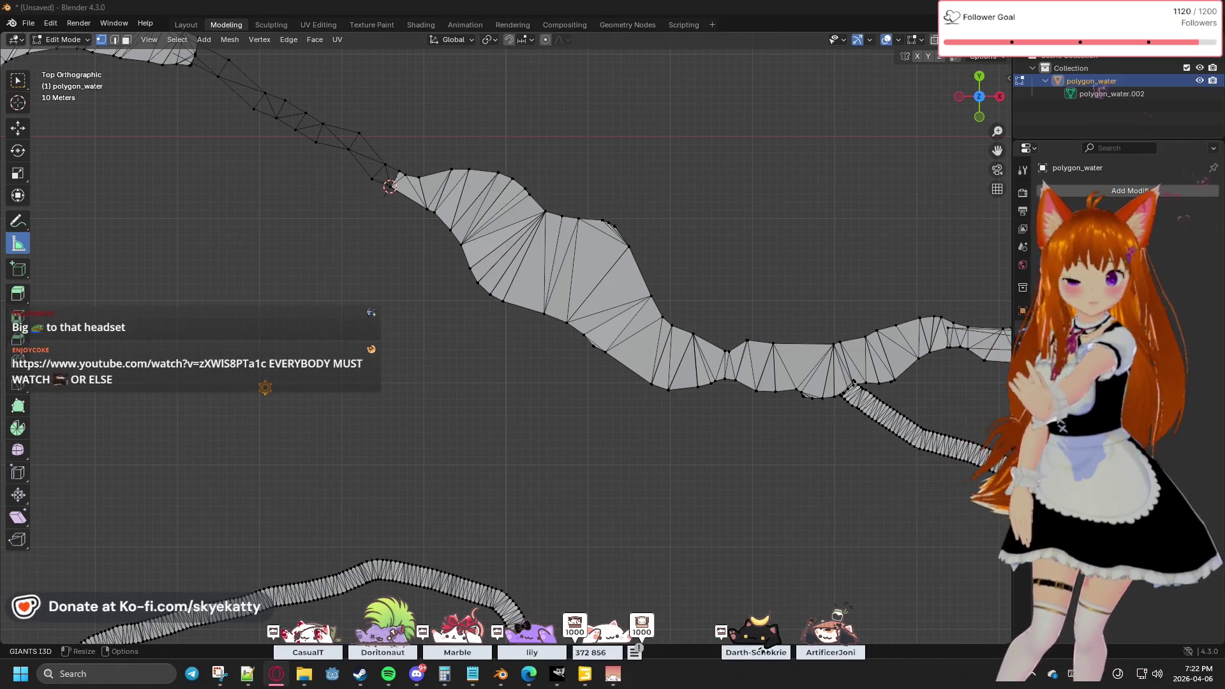
# Step: Follow the narrow mesh band from above and zoom in on the vertex at the 0.200419 m ruler
pyautogui.keyDown('shift'); pyautogui.moveTo(684, 212); pyautogui.dragTo(818, 260, button='middle'); pyautogui.keyUp('shift')
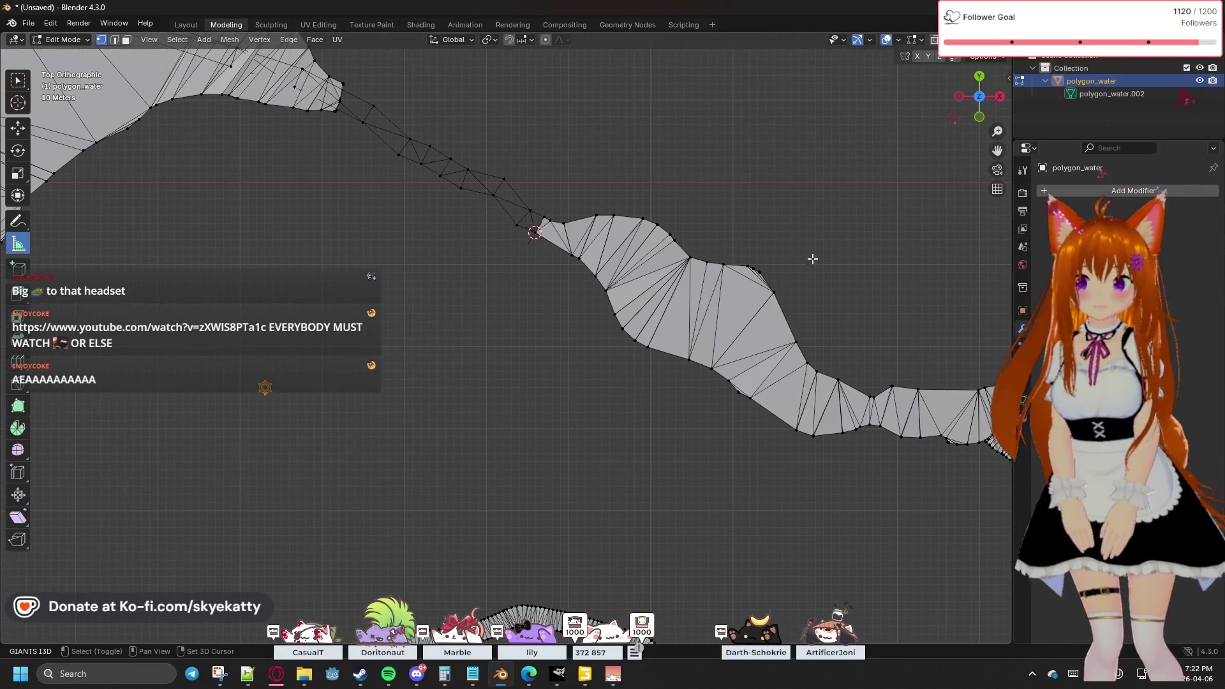
pyautogui.scroll(5, 638, 249)
pyautogui.moveTo(705, 232)
pyautogui.mouseDown(button='middle')
pyautogui.moveTo(708, 205)
pyautogui.moveTo(705, 300)
pyautogui.moveTo(672, 350)
pyautogui.moveTo(645, 338)
pyautogui.mouseUp(button='middle')
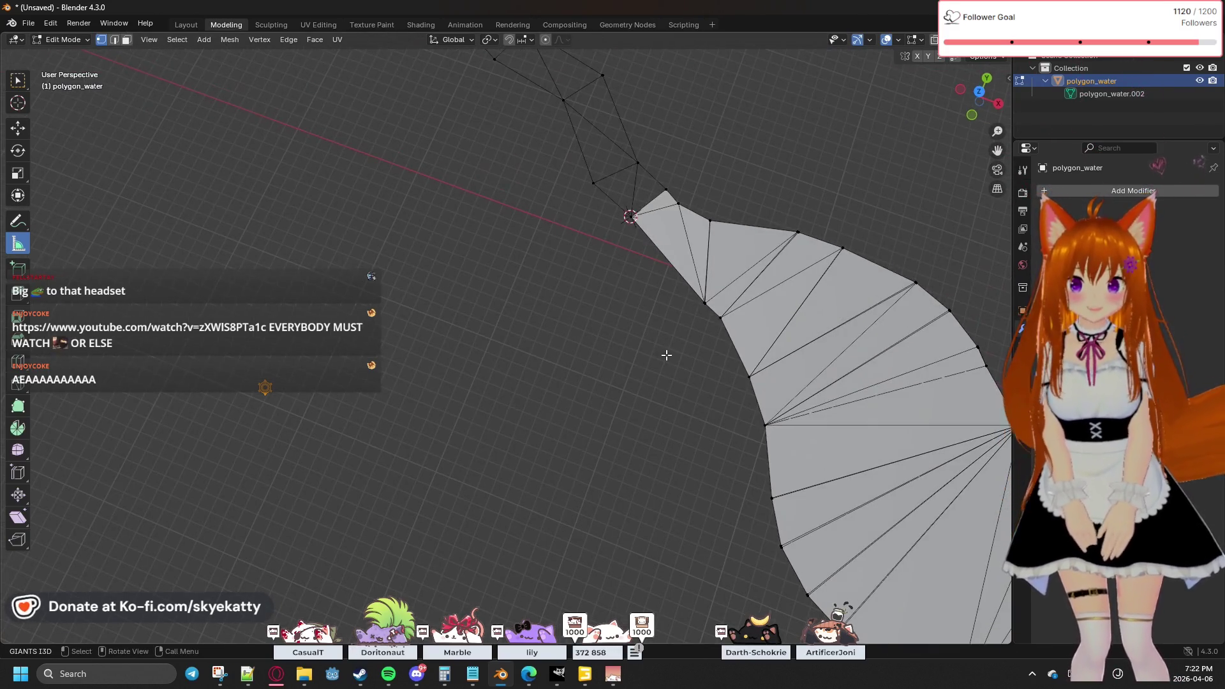
pyautogui.click(979, 91)
pyautogui.moveTo(841, 223)
pyautogui.keyDown('shift'); pyautogui.mouseDown(button='middle')
pyautogui.moveTo(792, 326)
pyautogui.moveTo(456, 214)
pyautogui.moveTo(634, 273)
pyautogui.moveTo(522, 261)
pyautogui.moveTo(448, 341)
pyautogui.mouseUp(button='middle'); pyautogui.keyUp('shift')
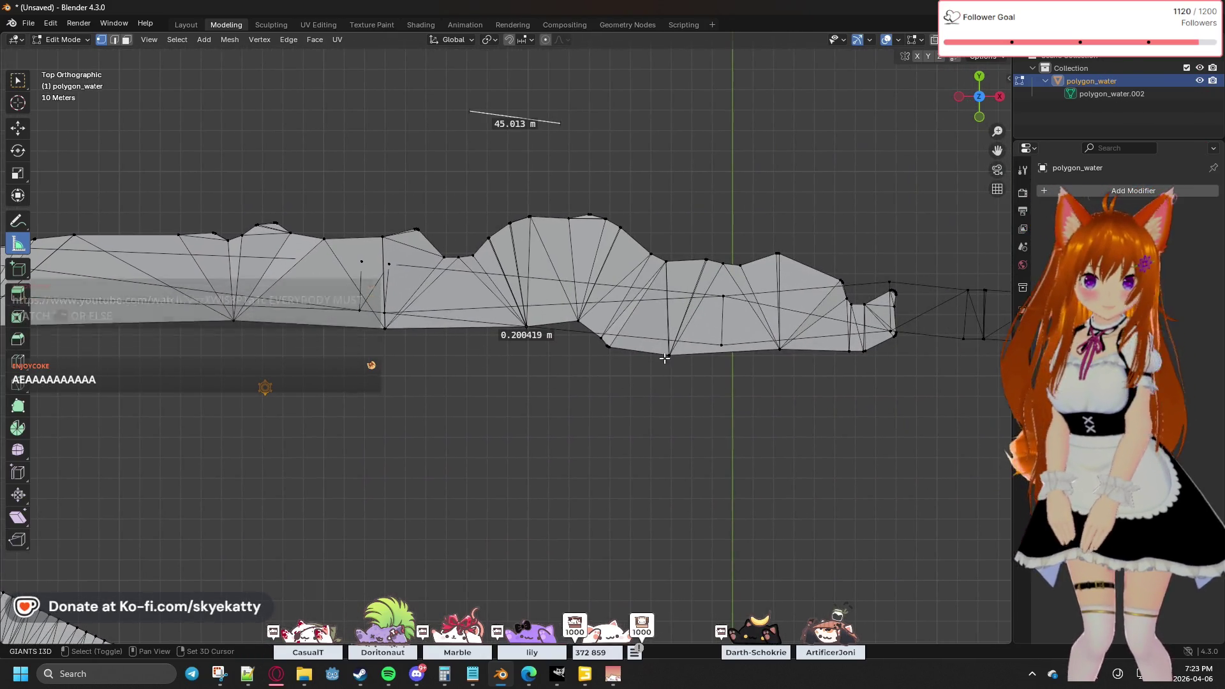
pyautogui.scroll(5, 534, 350)
pyautogui.scroll(2, 542, 350)
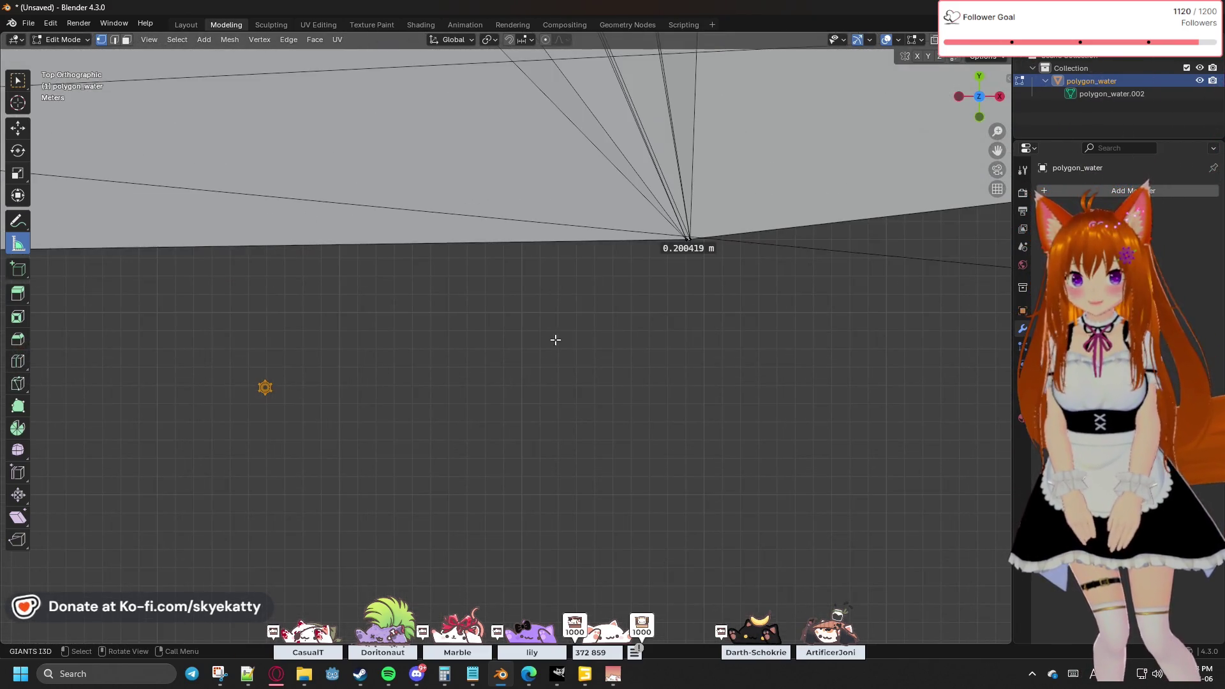
pyautogui.moveTo(686, 300)
pyautogui.keyDown('shift'); pyautogui.mouseDown(button='middle')
pyautogui.moveTo(585, 345)
pyautogui.moveTo(664, 330)
pyautogui.moveTo(750, 291)
pyautogui.moveTo(471, 350)
pyautogui.mouseUp(button='middle'); pyautogui.keyUp('shift')
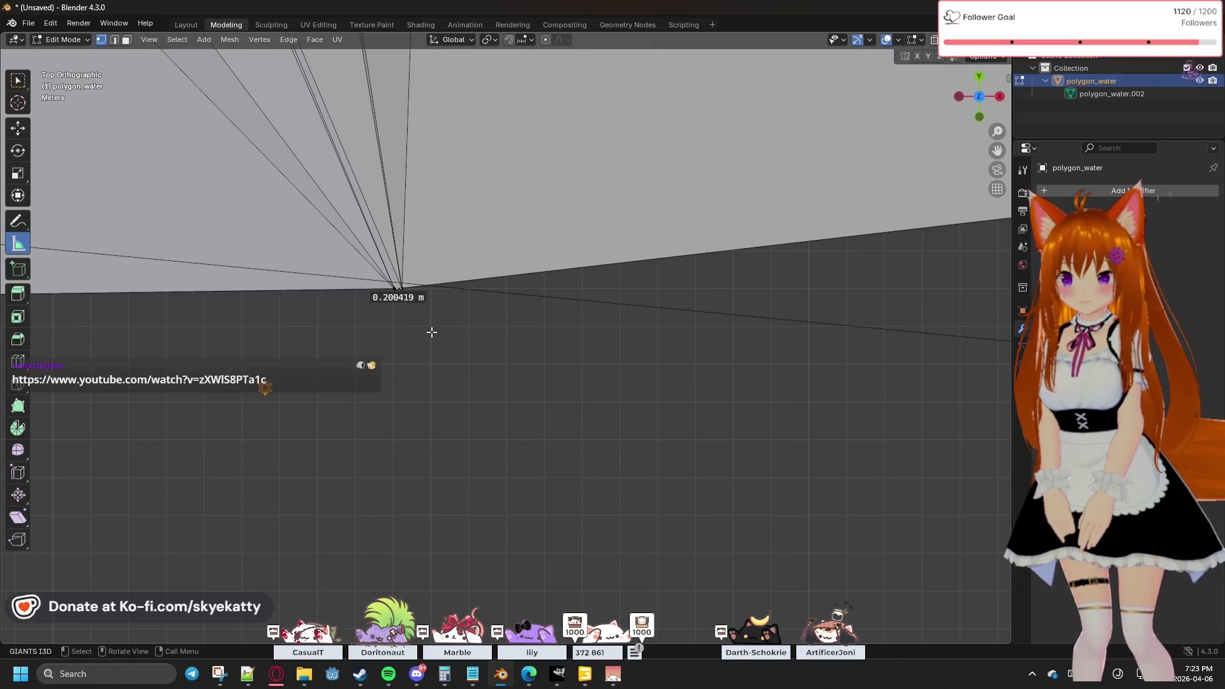
pyautogui.scroll(2, 420, 330)
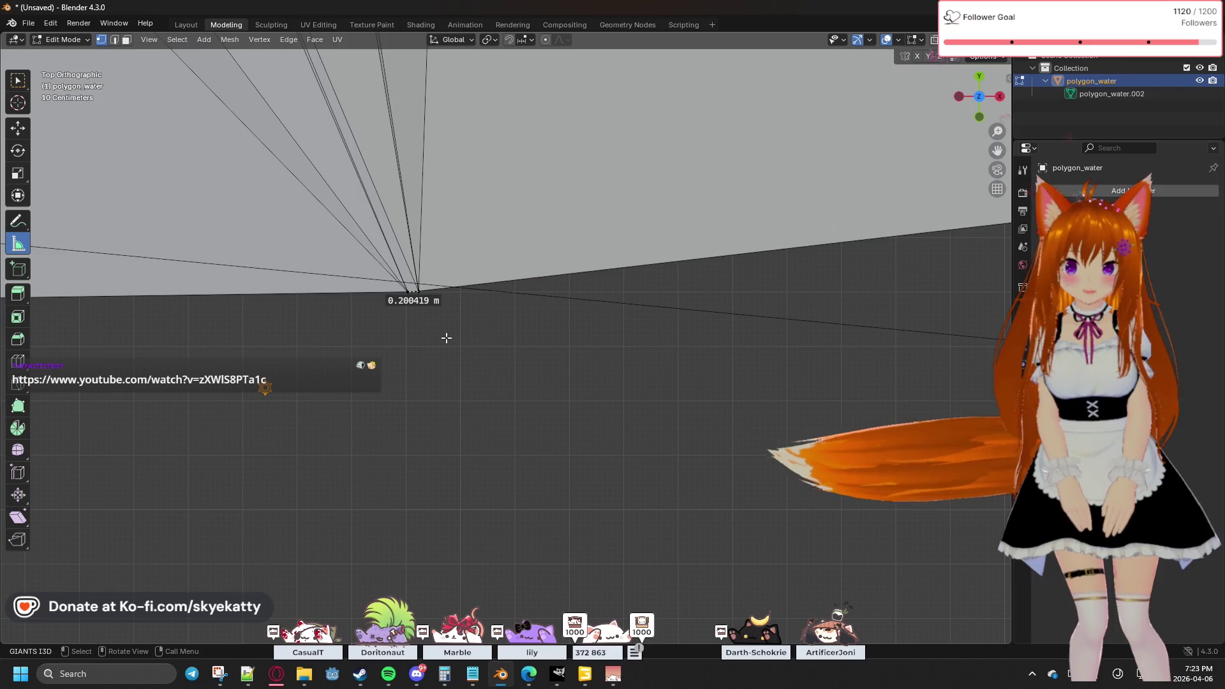
# Step: Box-select the clustered corner vertices and merge them By Distance with a lowered Merge Distance
pyautogui.keyDown('ctrl'); pyautogui.hscroll(2, 429, 325); pyautogui.keyUp('ctrl')
pyautogui.keyDown('shift'); pyautogui.scroll(-2, 429, 326); pyautogui.keyUp('shift')
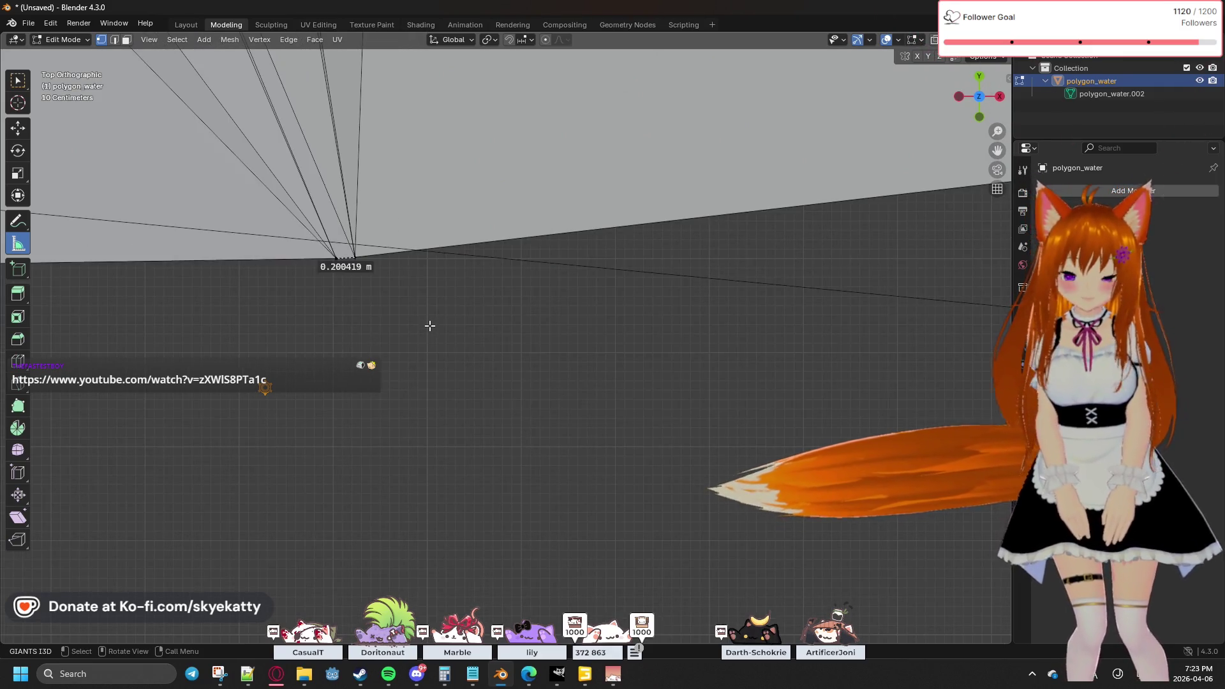
pyautogui.keyDown('ctrl'); pyautogui.hscroll(-2, 429, 325); pyautogui.keyUp('ctrl')
pyautogui.keyDown('shift'); pyautogui.scroll(1, 429, 324); pyautogui.keyUp('shift')
pyautogui.moveTo(425, 312); pyautogui.dragTo(354, 269)
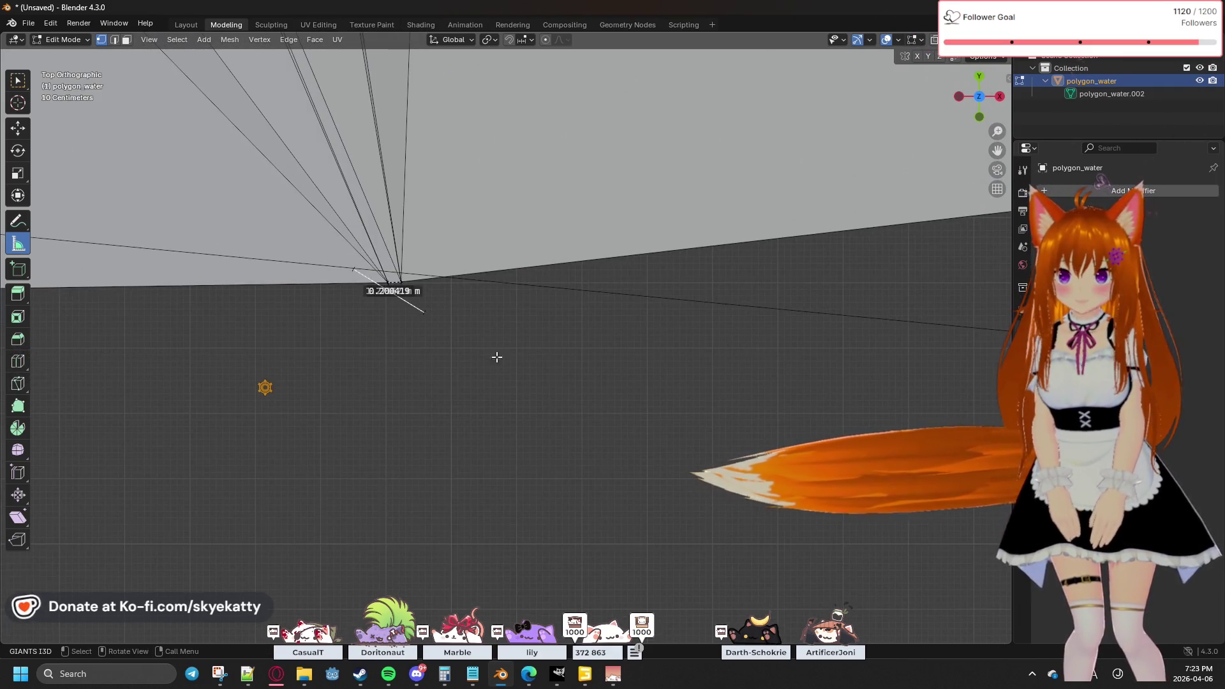
pyautogui.click(18, 80)
pyautogui.moveTo(468, 323); pyautogui.dragTo(331, 276)
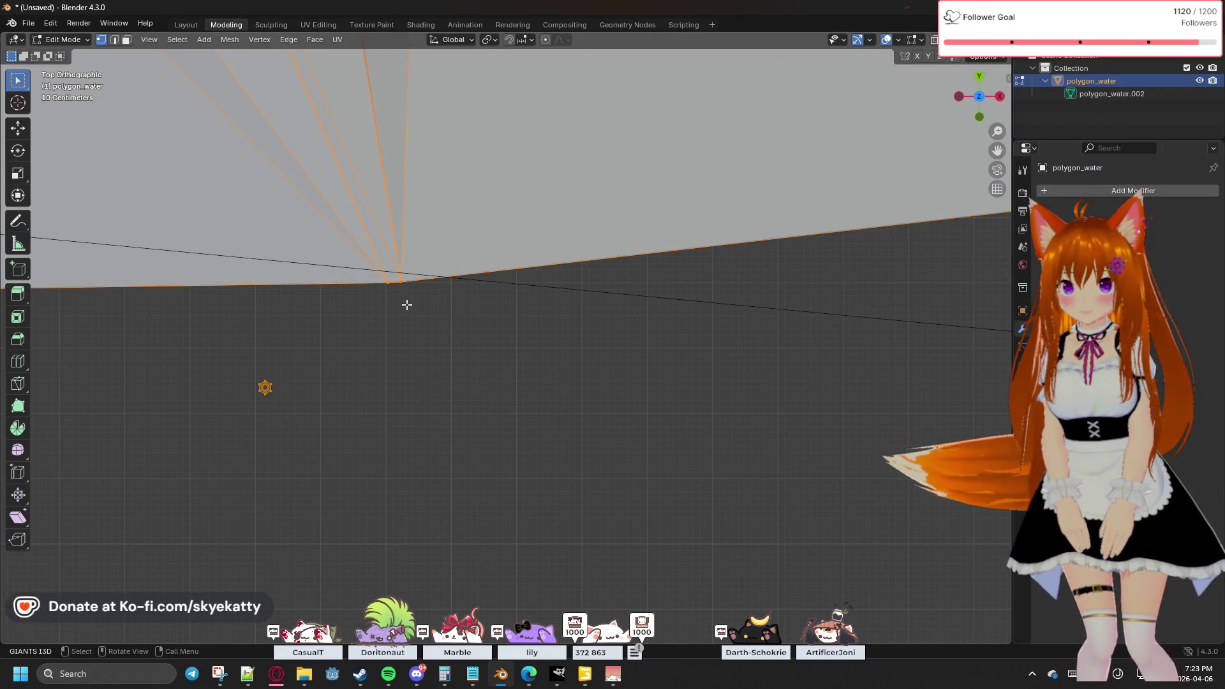
pyautogui.press('m')
pyautogui.click(411, 311)
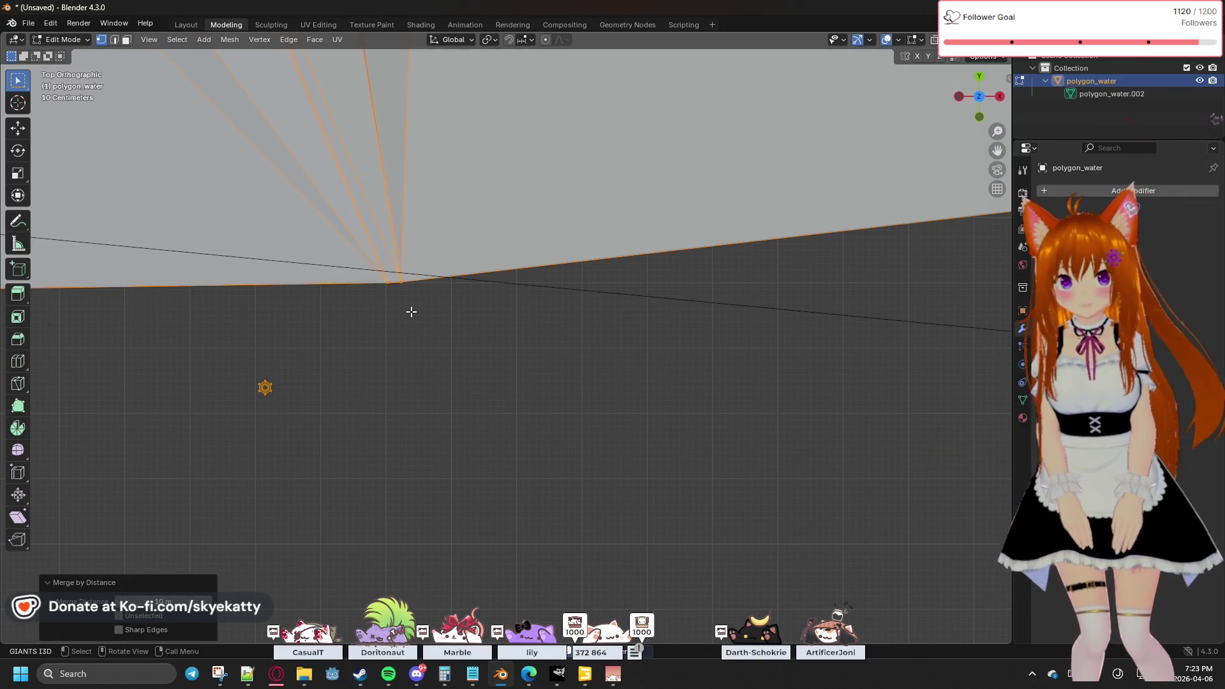
pyautogui.moveTo(178, 596); pyautogui.dragTo(163, 598)
pyautogui.click(381, 452)
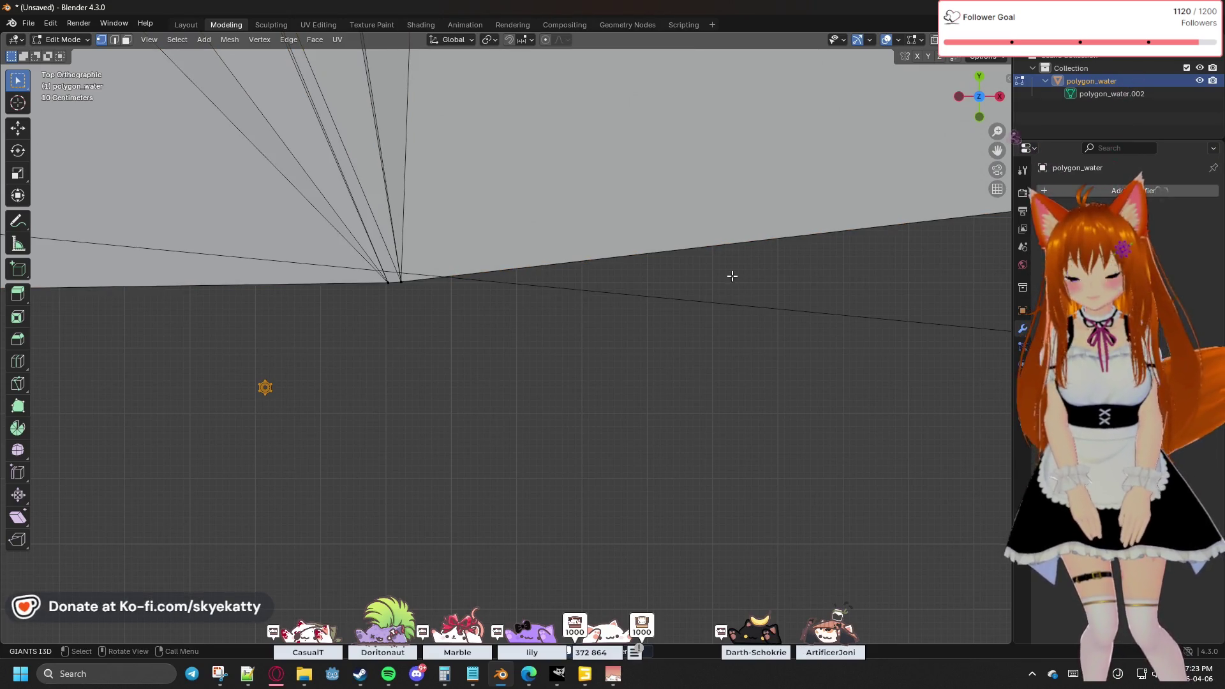
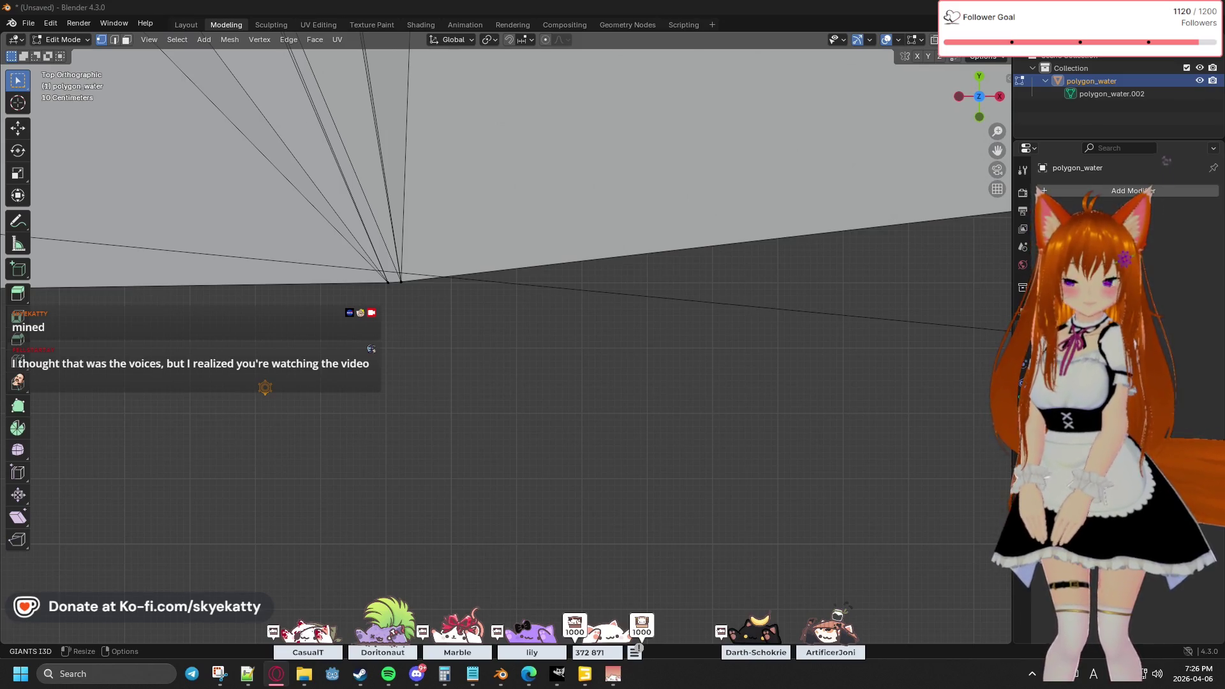
# Step: Clear the selection on the polygon_water mesh and switch to the Measure tool
pyautogui.moveTo(323, 293)
pyautogui.mouseDown()
pyautogui.moveTo(434, 328)
pyautogui.moveTo(455, 275)
pyautogui.mouseUp()
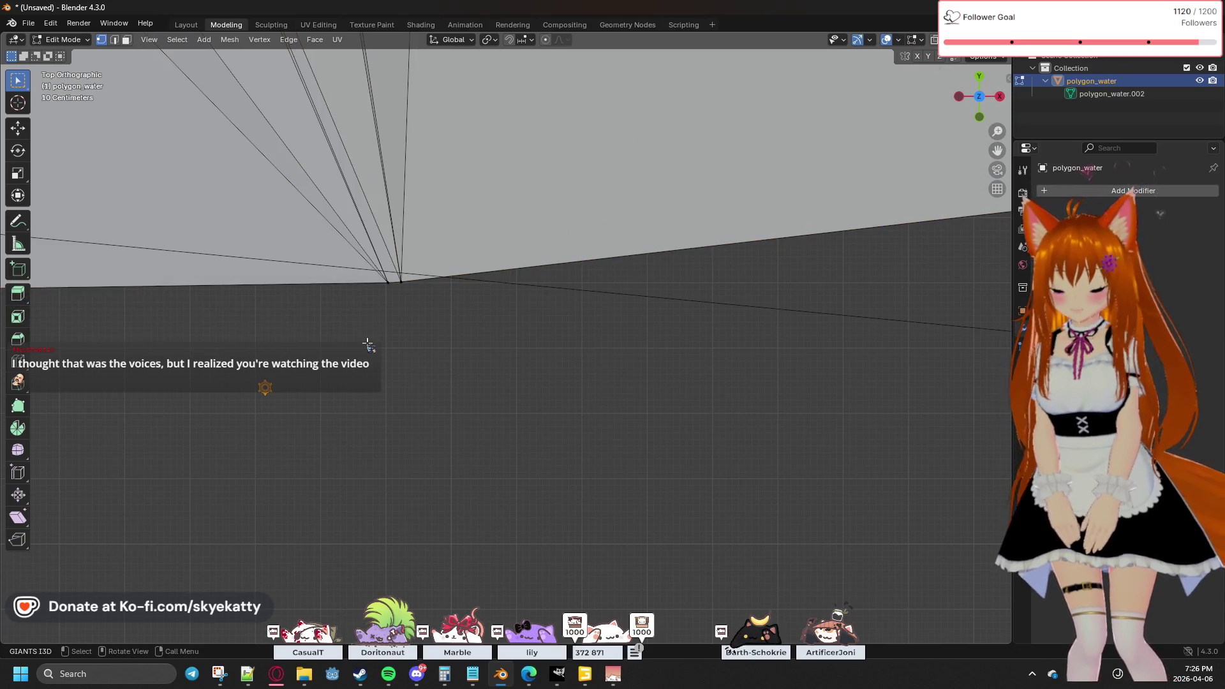
pyautogui.scroll(-3, 376, 344)
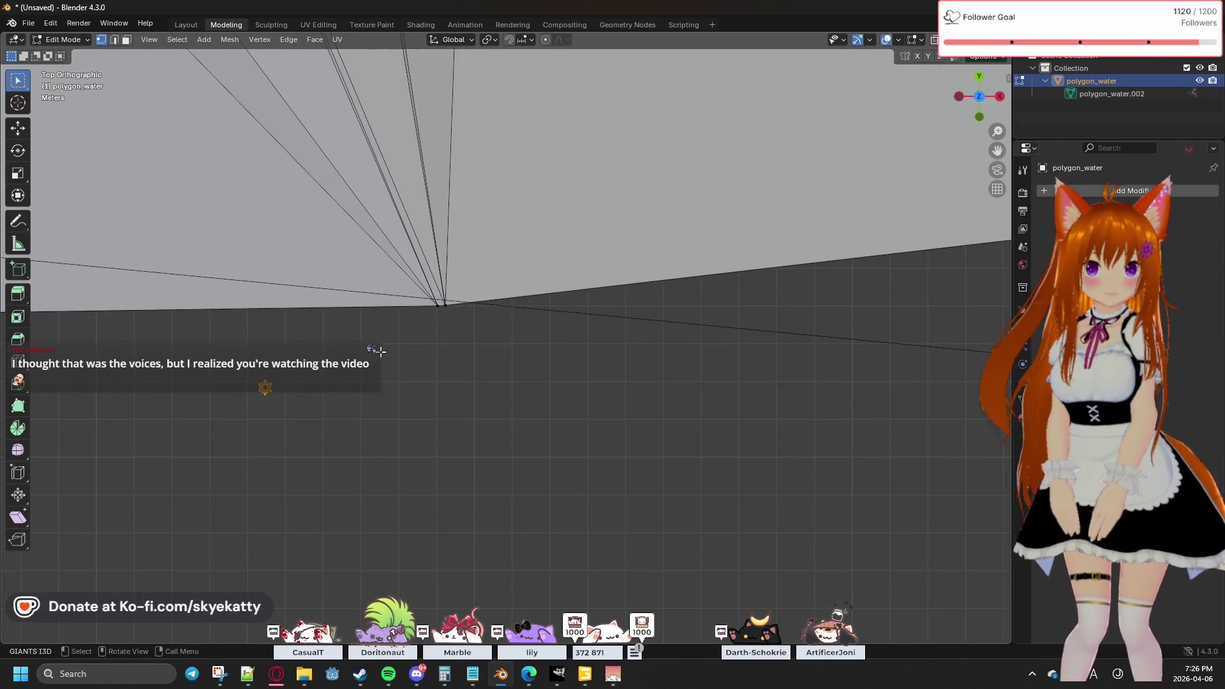
pyautogui.scroll(4, 317, 312)
pyautogui.press('a')
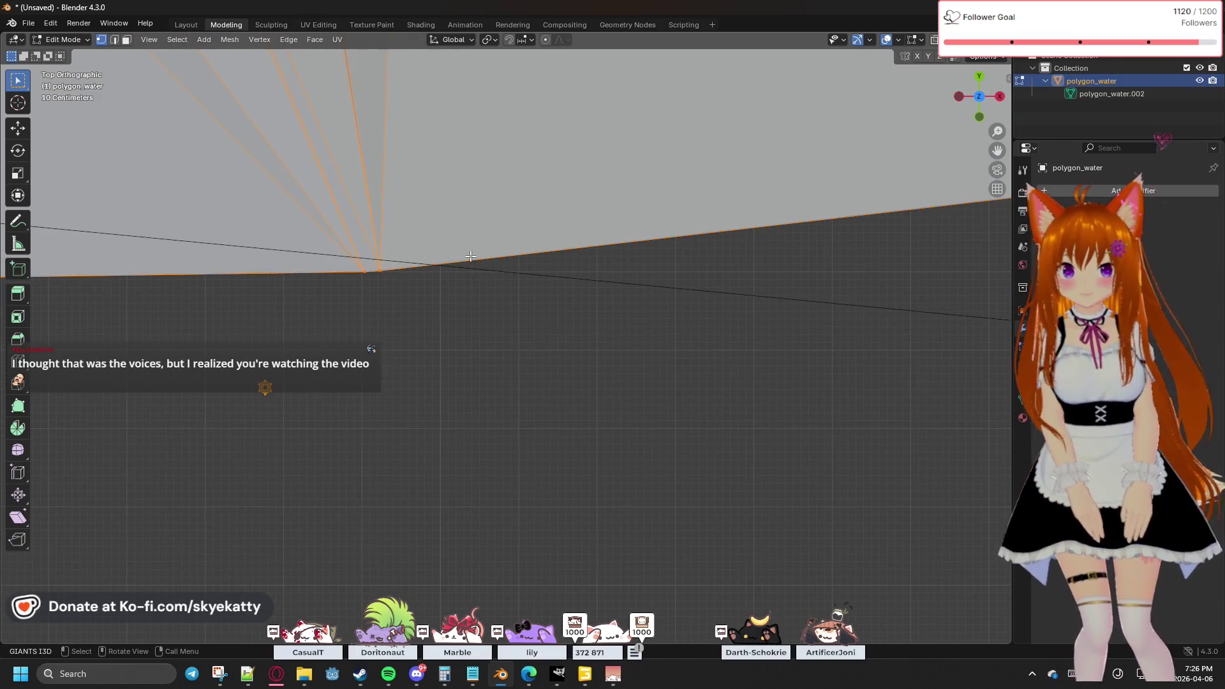
pyautogui.click(393, 308)
pyautogui.click(18, 244)
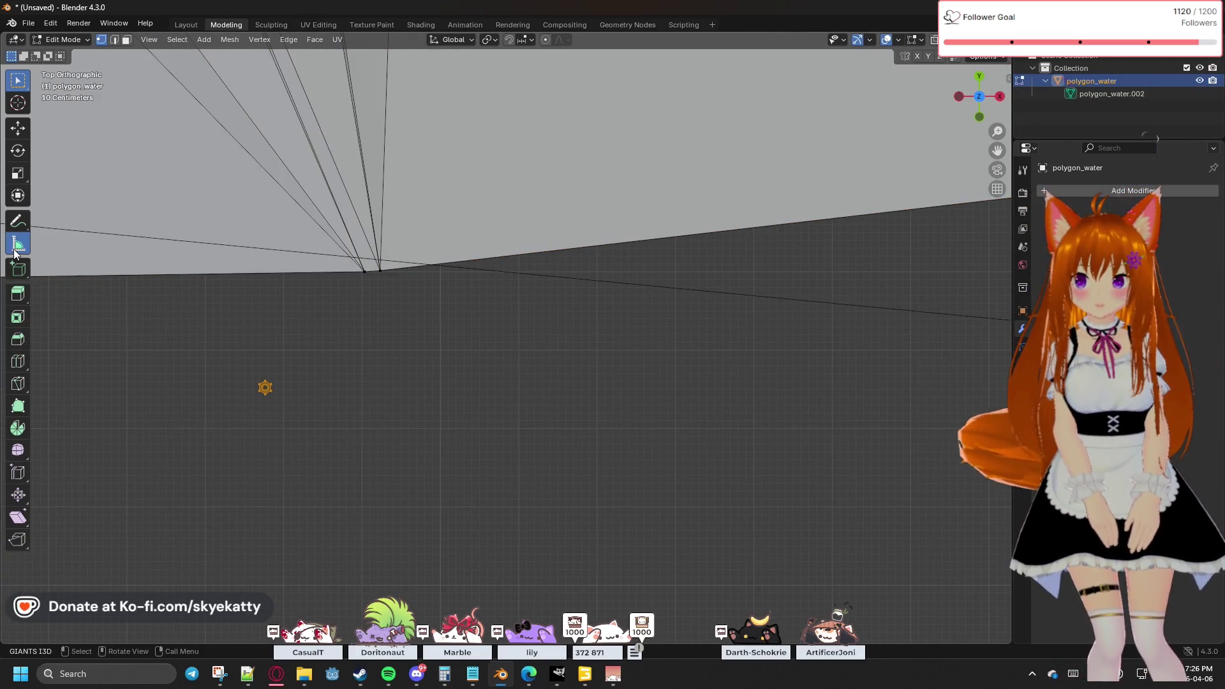
# Step: Measure spans and angles on the mesh: 0.200419 m, 98.4804 m, 34.8385 m and 37°
pyautogui.moveTo(408, 308); pyautogui.dragTo(323, 255)
pyautogui.moveTo(451, 411)
pyautogui.keyDown('shift'); pyautogui.mouseDown(button='middle')
pyautogui.moveTo(317, 341)
pyautogui.moveTo(296, 303)
pyautogui.moveTo(344, 319)
pyautogui.moveTo(350, 276)
pyautogui.moveTo(310, 208)
pyautogui.moveTo(287, 292)
pyautogui.mouseUp(button='middle'); pyautogui.keyUp('shift')
pyautogui.moveTo(522, 301)
pyautogui.mouseDown(button='middle')
pyautogui.moveTo(435, 296)
pyautogui.moveTo(504, 316)
pyautogui.moveTo(525, 305)
pyautogui.moveTo(520, 244)
pyautogui.mouseUp(button='middle')
pyautogui.moveTo(519, 244); pyautogui.dragTo(529, 247)
pyautogui.moveTo(440, 204); pyautogui.dragTo(630, 369)
pyautogui.moveTo(592, 372); pyautogui.dragTo(507, 400)
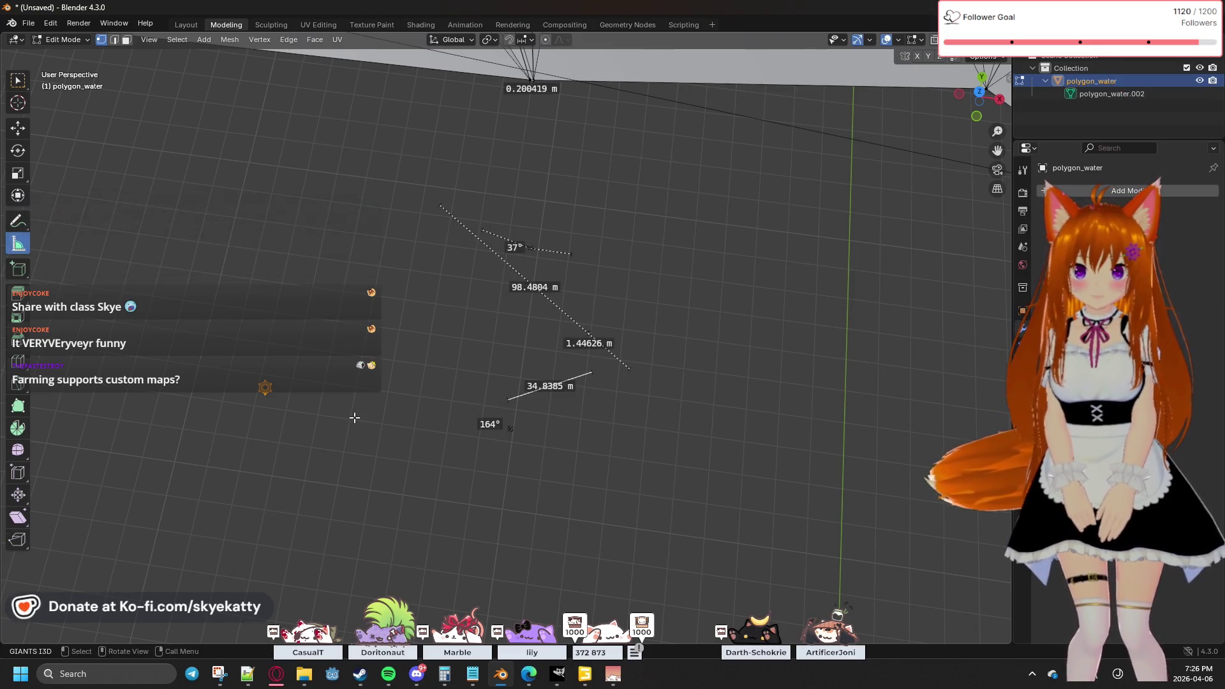
# Step: Delete the 34.8385 m ruler and return to the Select Box tool
pyautogui.rightClick(391, 397)
pyautogui.rightClick(405, 243)
pyautogui.rightClick(175, 193)
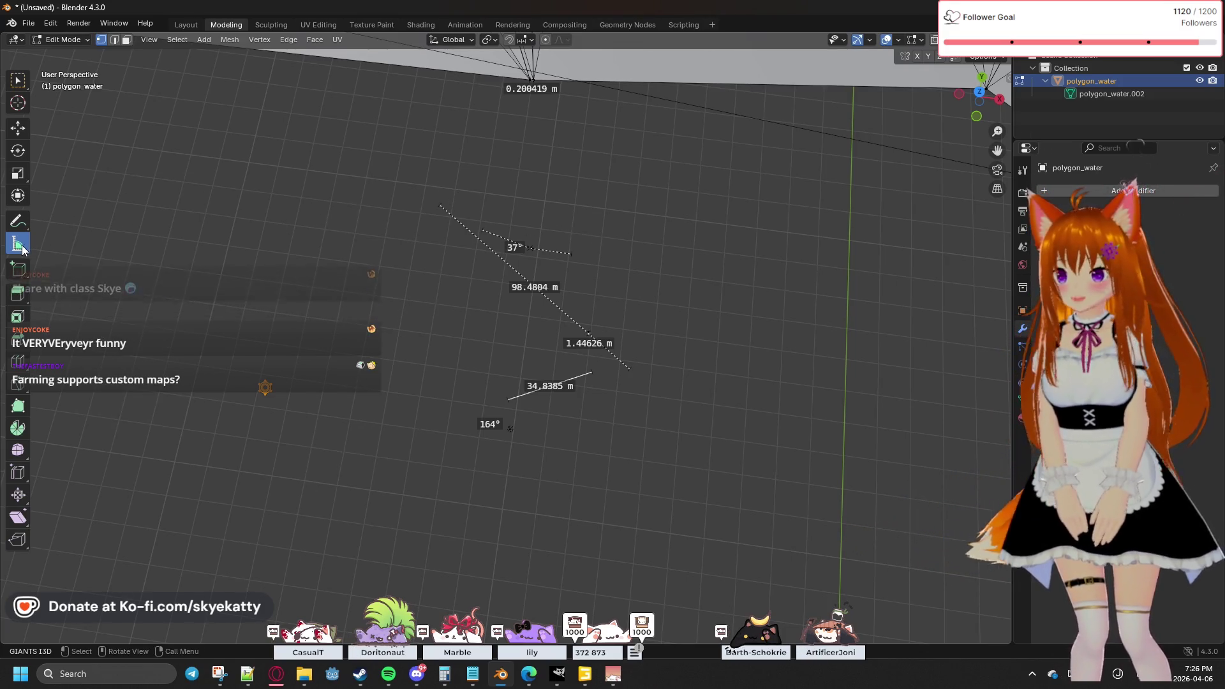
pyautogui.moveTo(454, 186)
pyautogui.mouseDown(button='middle')
pyautogui.moveTo(474, 232)
pyautogui.moveTo(481, 211)
pyautogui.mouseUp(button='middle')
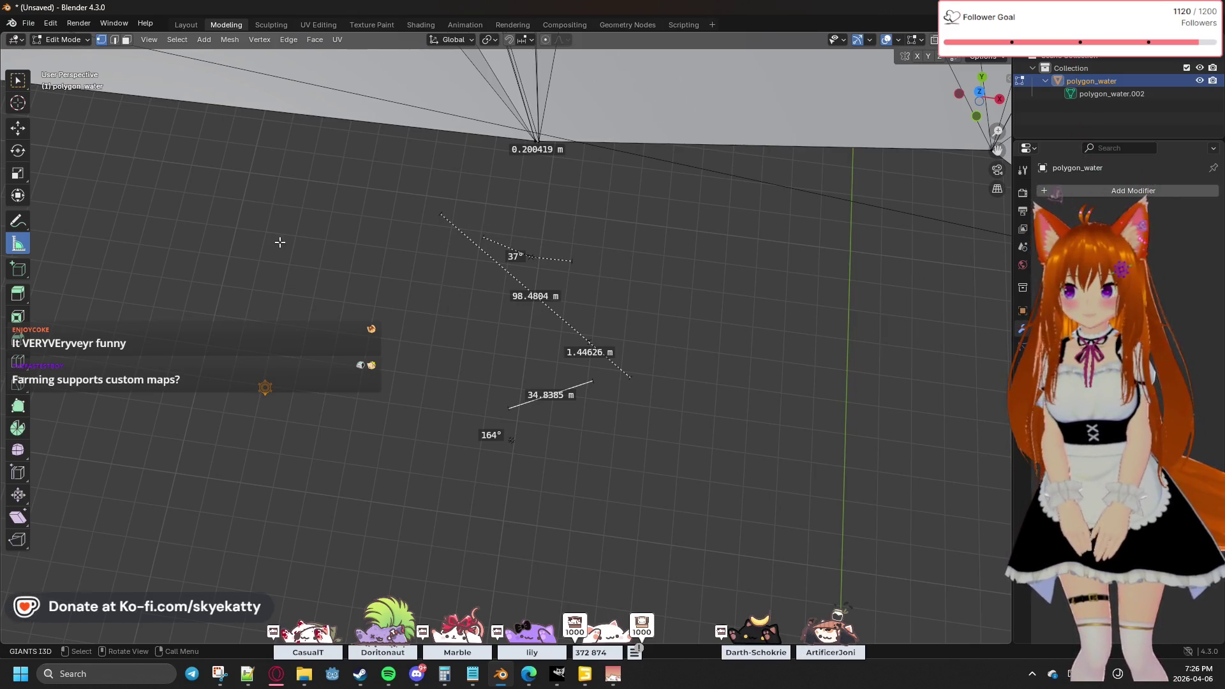
pyautogui.press('Delete')
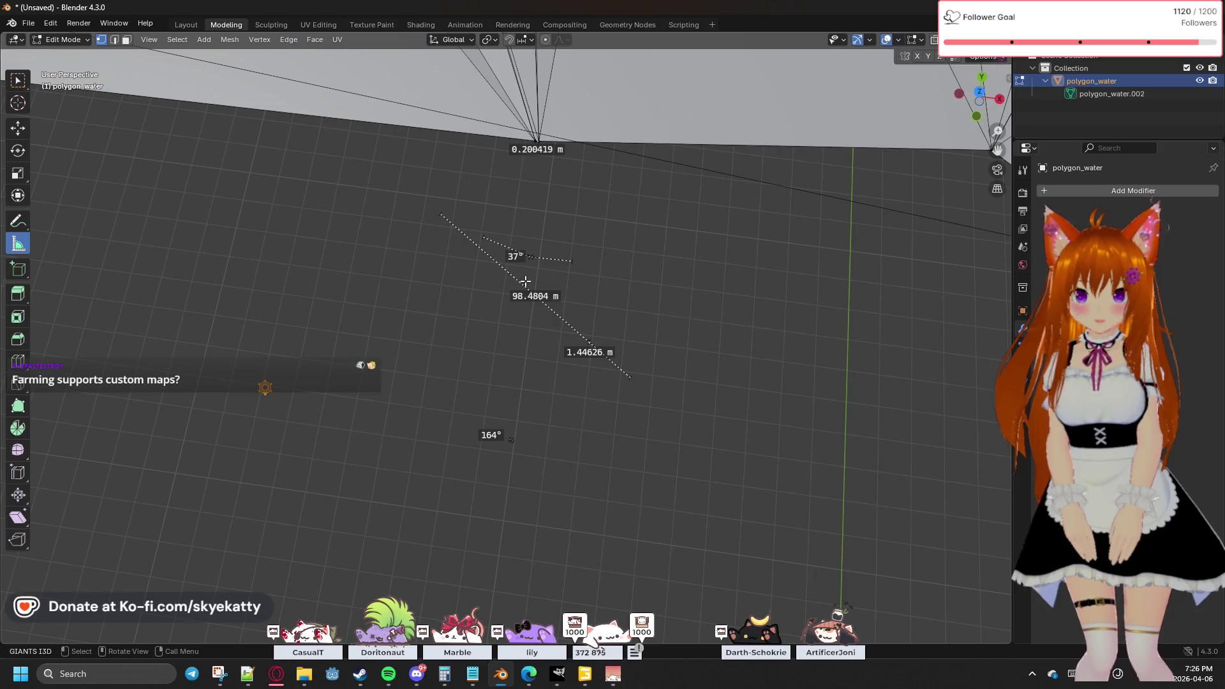
pyautogui.rightClick(458, 243)
pyautogui.rightClick(626, 296)
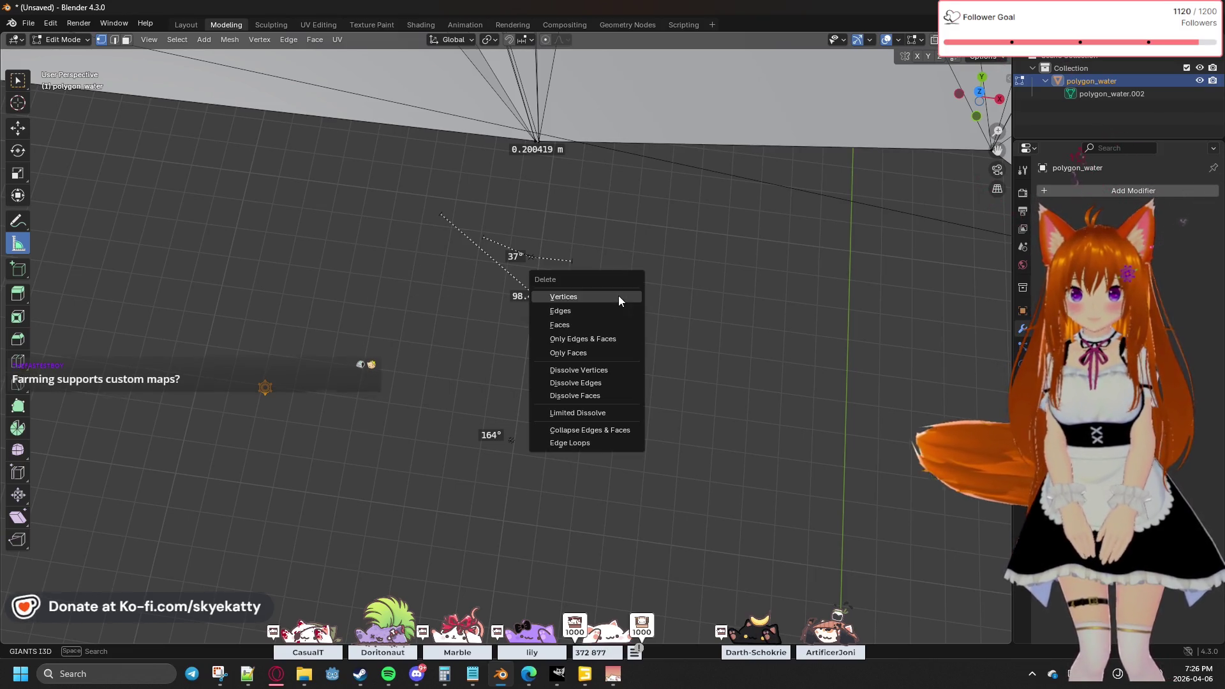
pyautogui.rightClick(358, 205)
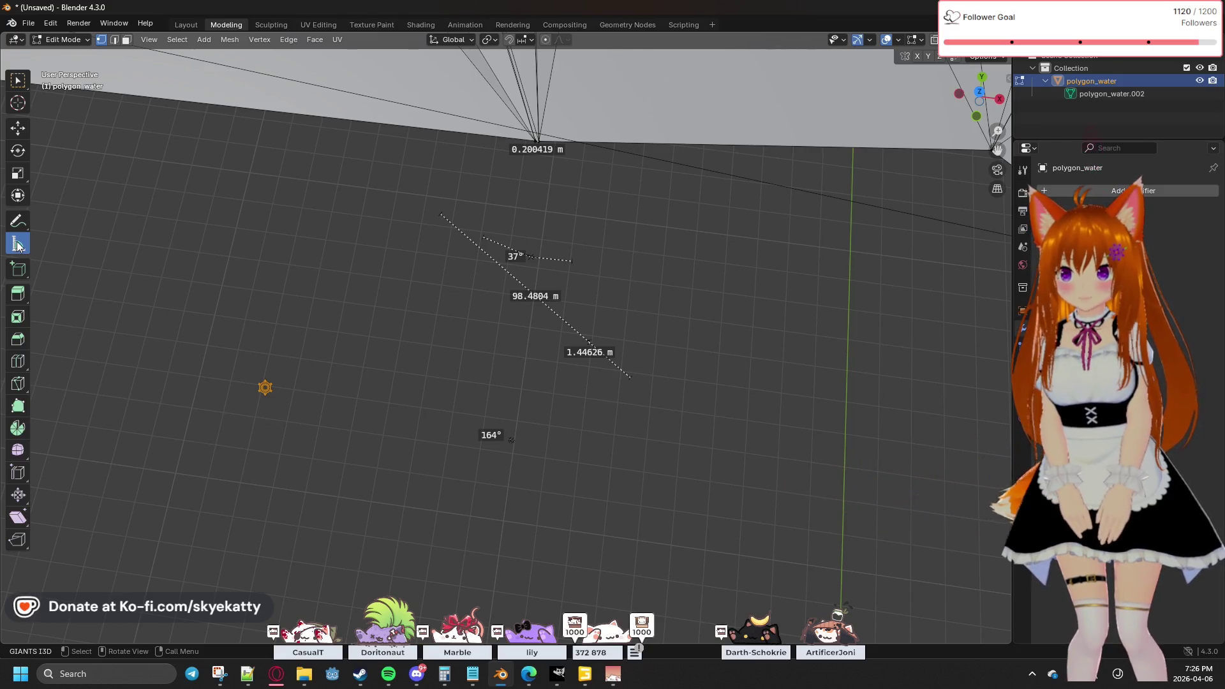
pyautogui.click(18, 85)
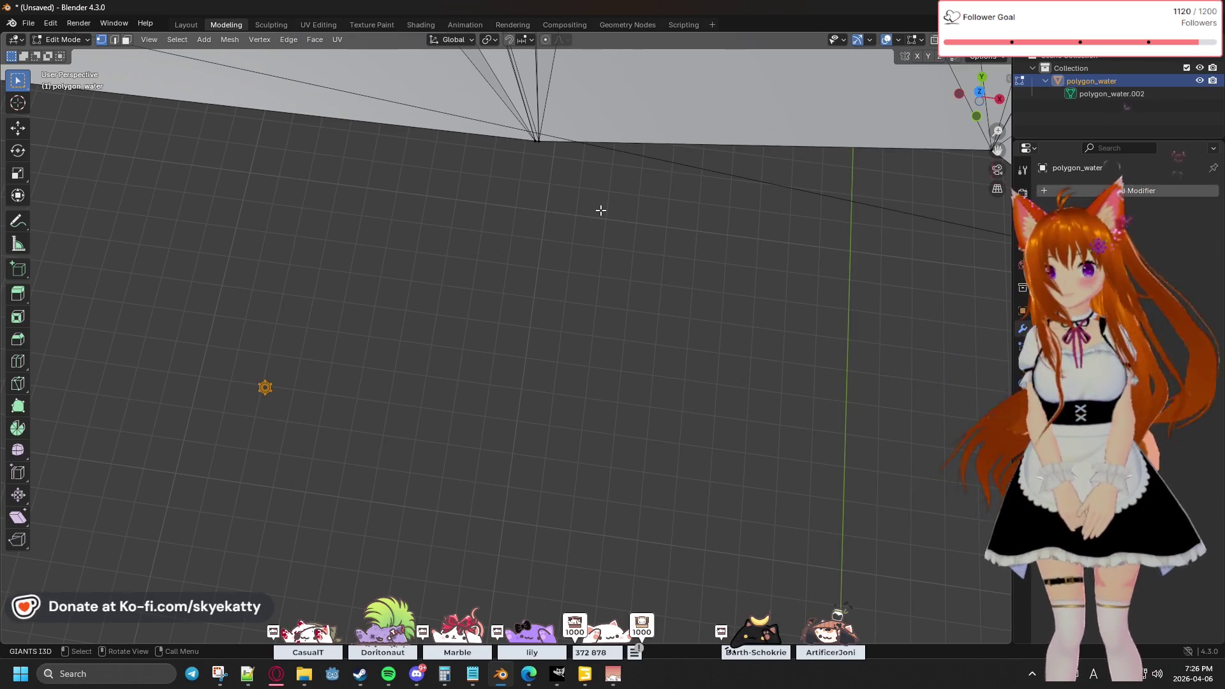
# Step: Undo the recent mesh changes and nudge the selected vertex
pyautogui.hotkey('ctrl', 'z')
pyautogui.hotkey('ctrl', 'z')
pyautogui.hotkey('ctrl', 'shift', 'z')
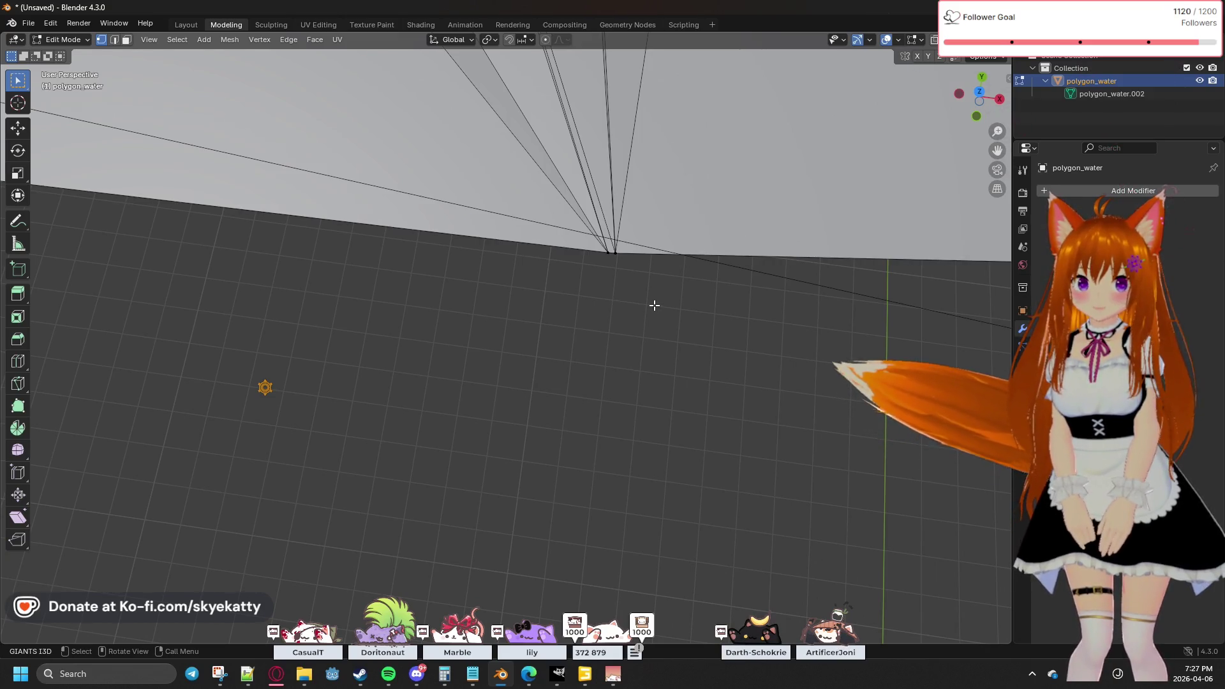
pyautogui.rightClick(657, 296)
pyautogui.click(660, 295)
# Step: Inspect the river mesh up close, then select all of its geometry
pyautogui.moveTo(665, 316)
pyautogui.mouseDown(button='middle')
pyautogui.moveTo(700, 237)
pyautogui.moveTo(576, 429)
pyautogui.moveTo(570, 284)
pyautogui.moveTo(642, 404)
pyautogui.moveTo(692, 430)
pyautogui.moveTo(608, 327)
pyautogui.moveTo(511, 274)
pyautogui.mouseUp(button='middle')
pyautogui.moveTo(562, 382); pyautogui.dragTo(538, 408, button='middle')
pyautogui.keyDown('ctrl'); pyautogui.moveTo(459, 427); pyautogui.dragTo(527, 371, button='middle'); pyautogui.keyUp('ctrl')
pyautogui.scroll(3, 526, 371)
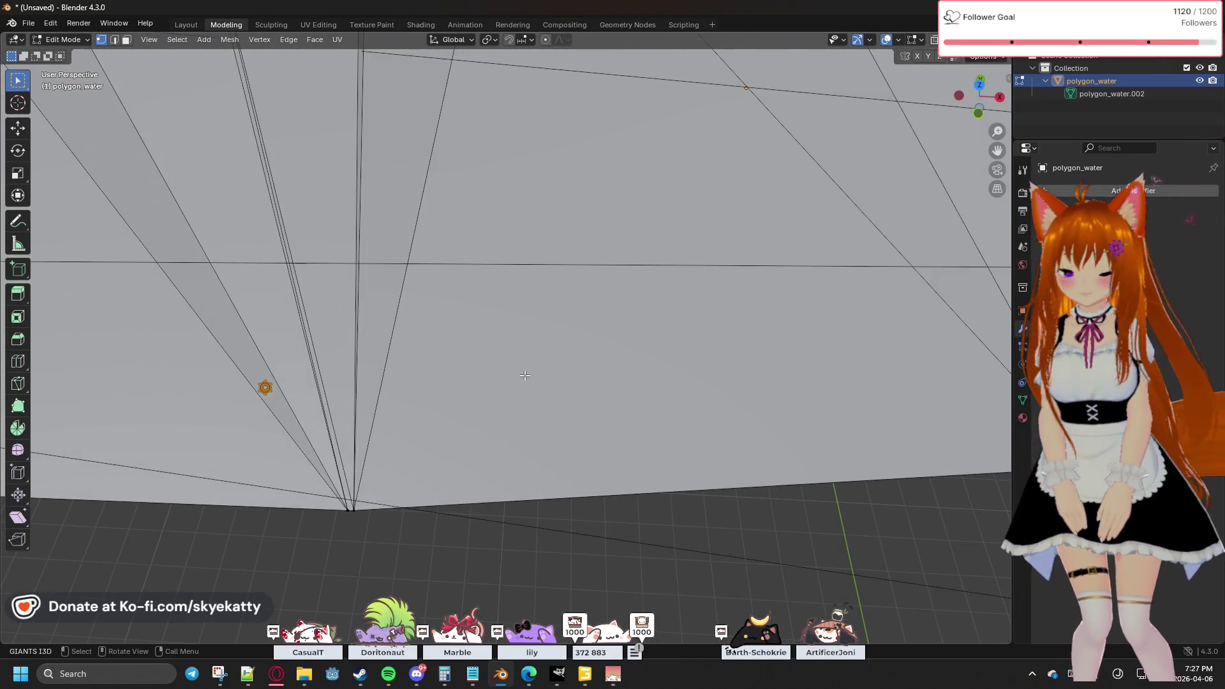
pyautogui.scroll(-5, 542, 57)
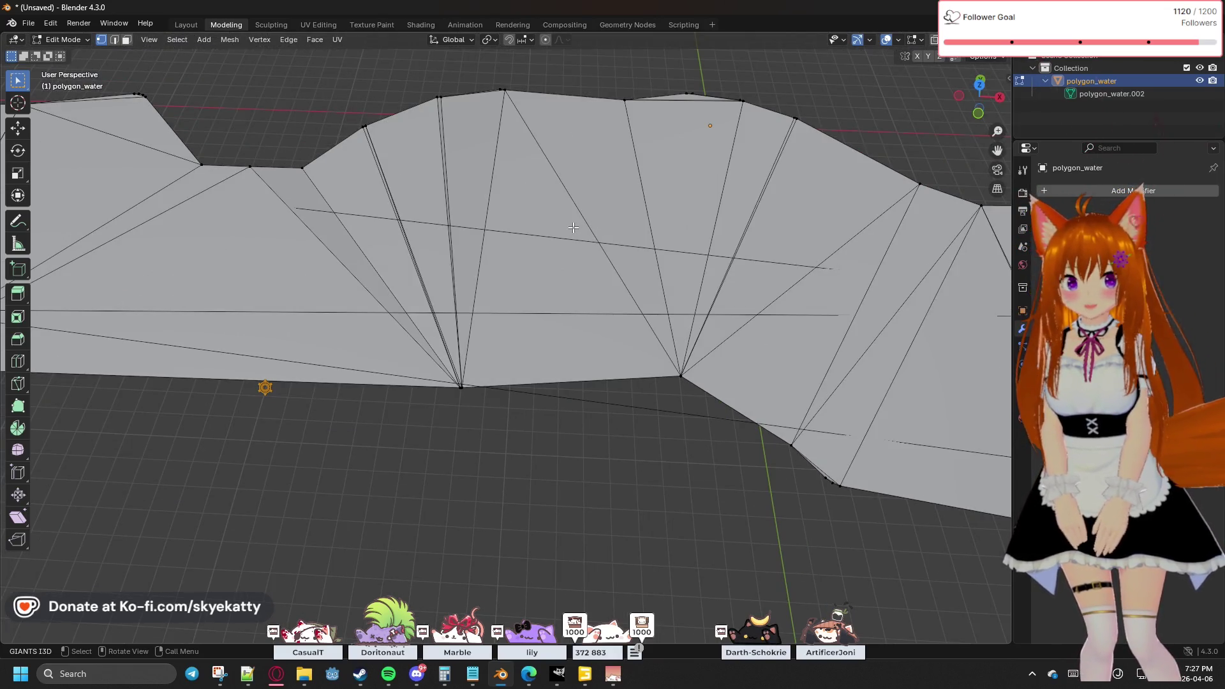
pyautogui.scroll(-3, 478, 228)
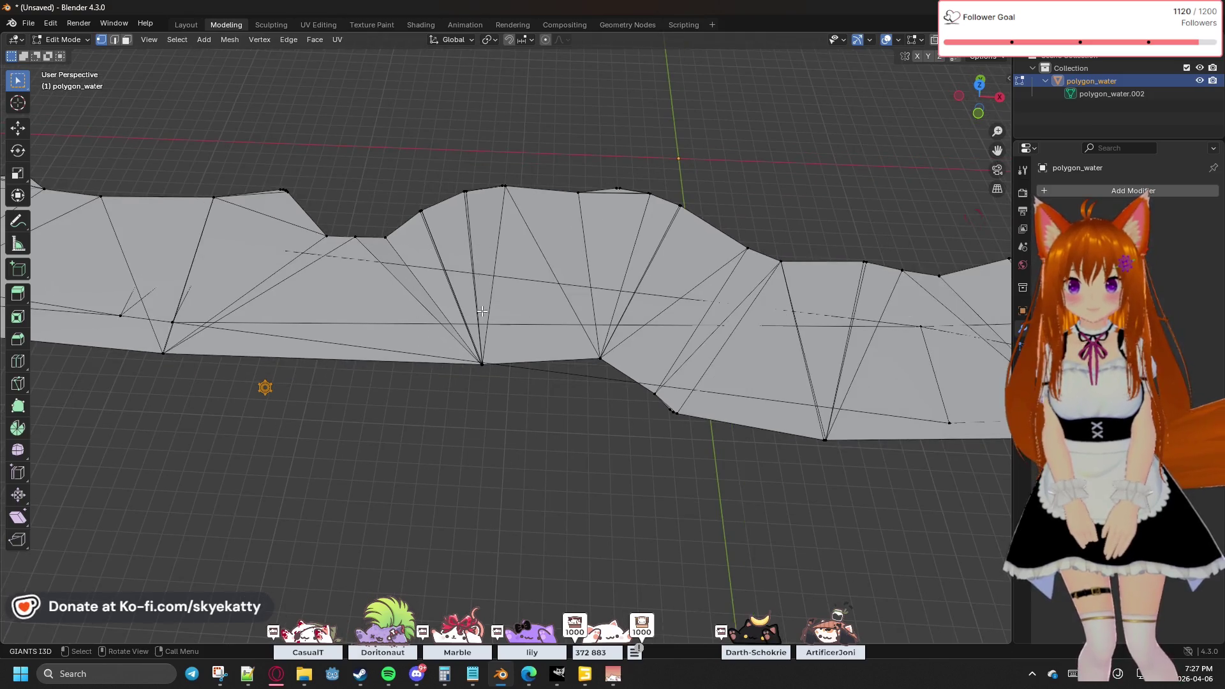
pyautogui.scroll(6, 472, 390)
pyautogui.scroll(-2, 475, 379)
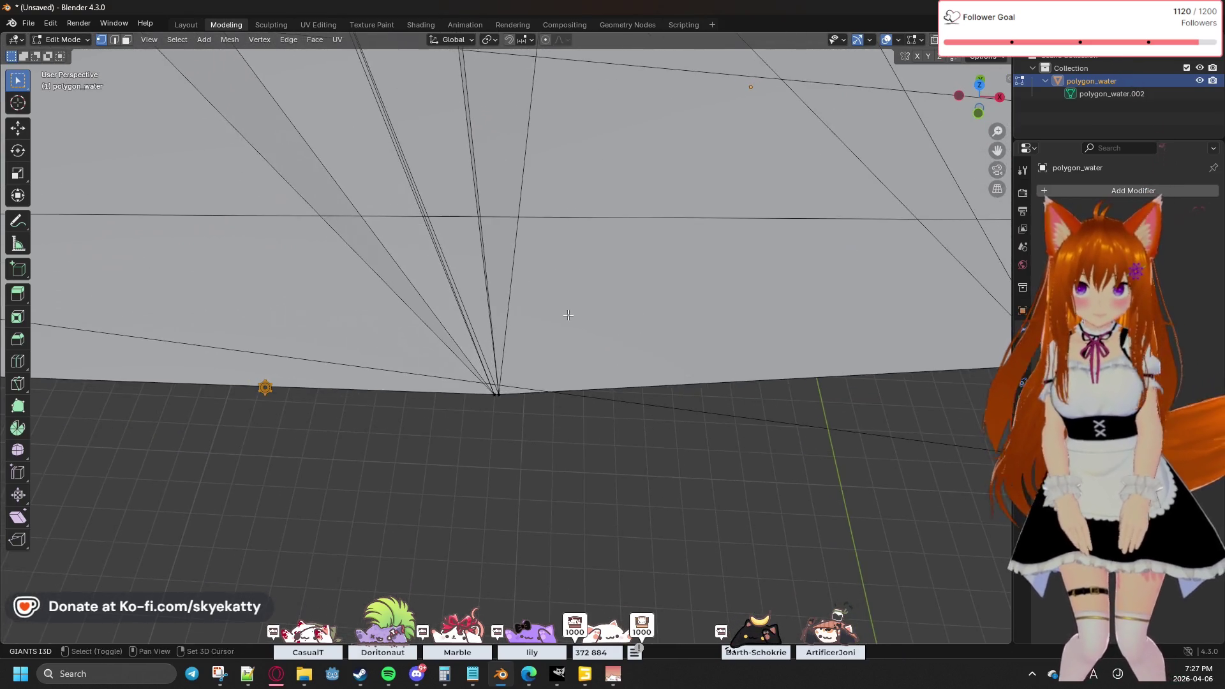
pyautogui.scroll(4, 728, 344)
pyautogui.scroll(3, 729, 344)
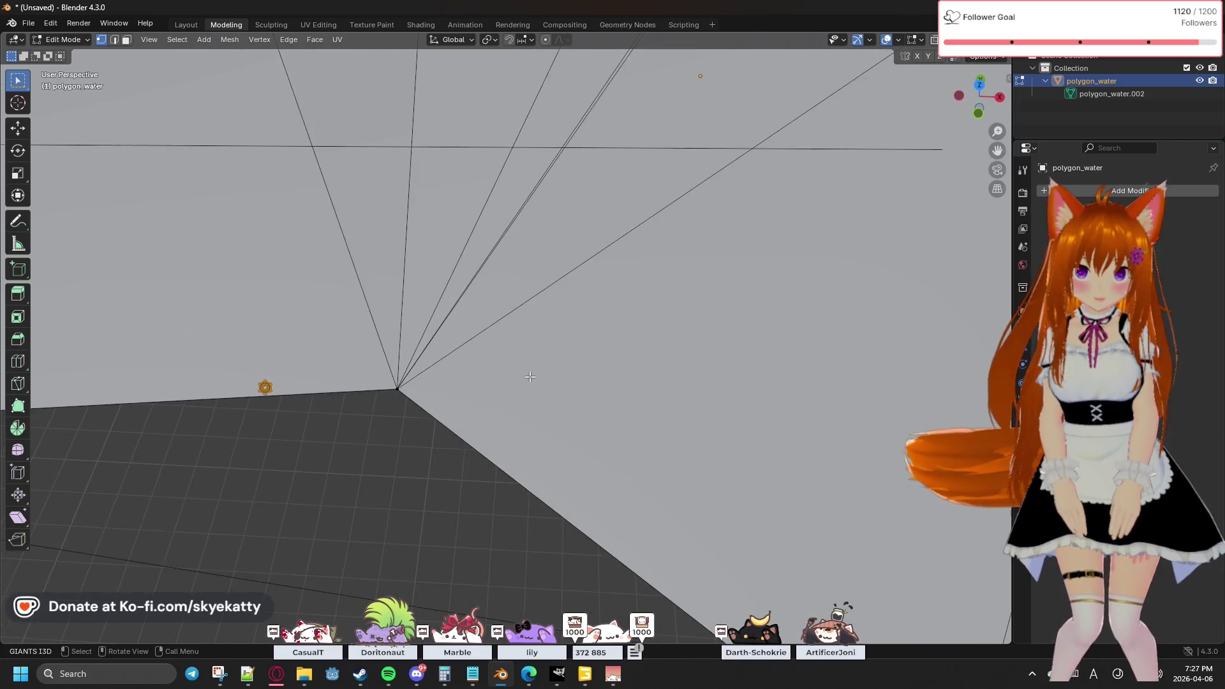
pyautogui.scroll(-4, 594, 294)
pyautogui.scroll(-3, 594, 295)
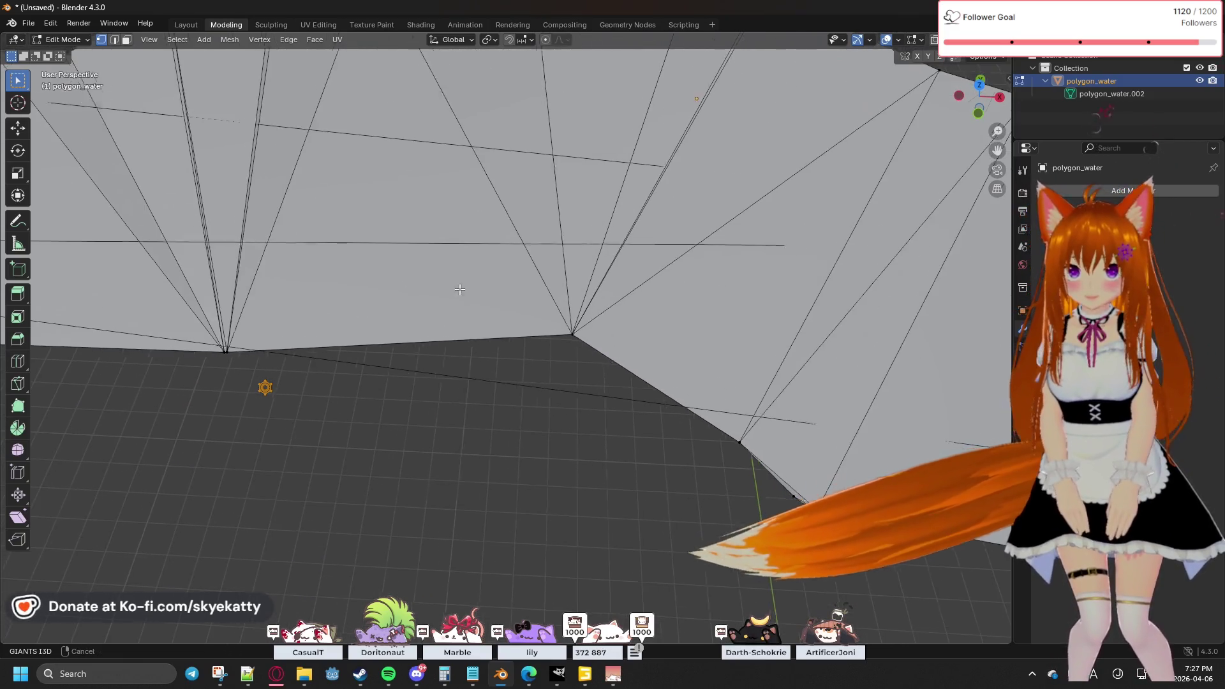
pyautogui.scroll(1, 593, 293)
pyautogui.scroll(2, 504, 293)
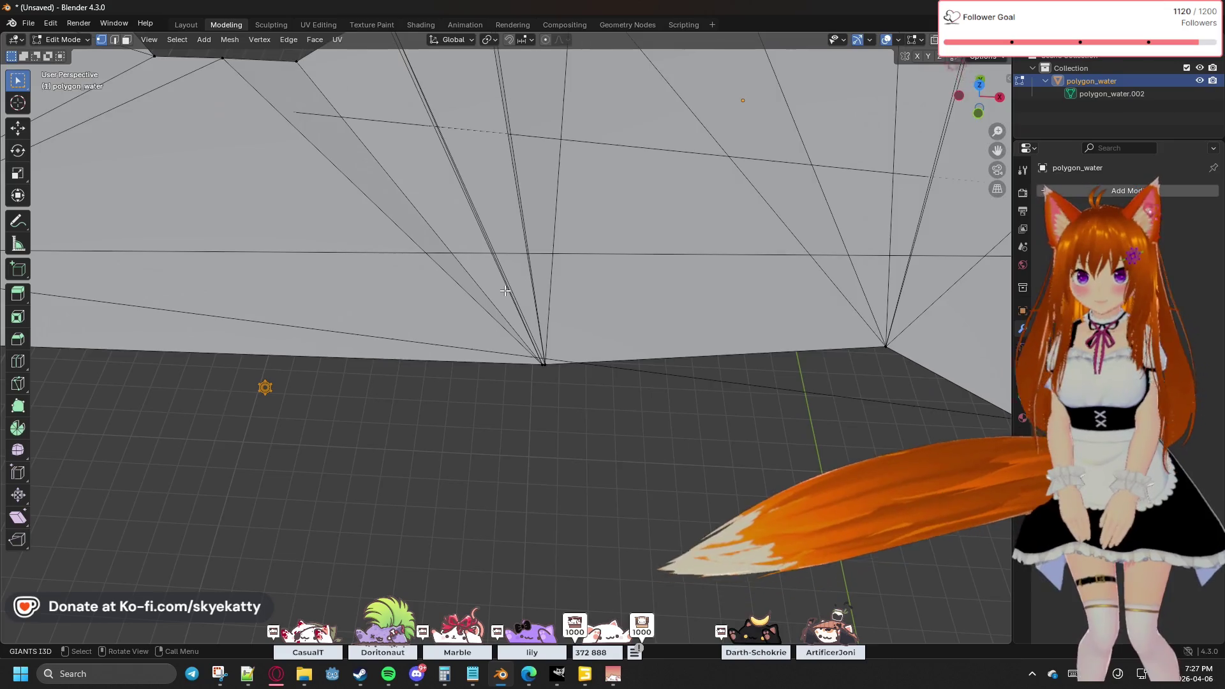
pyautogui.scroll(-3, 510, 295)
pyautogui.scroll(4, 514, 296)
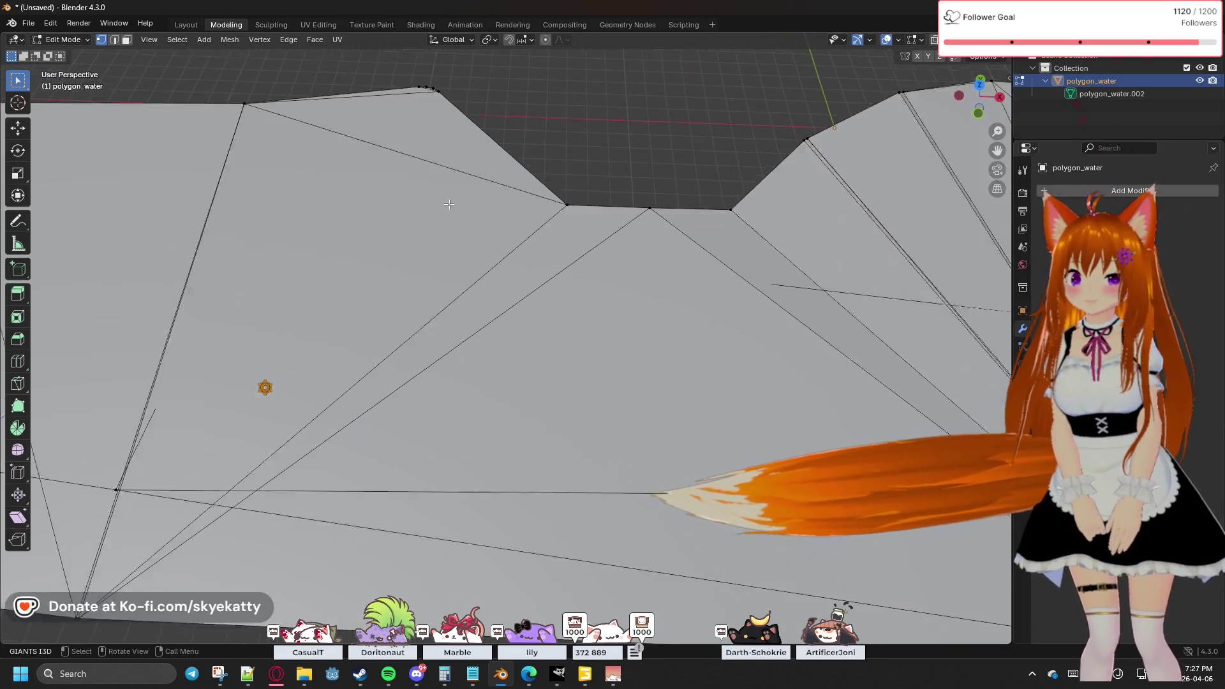
pyautogui.press('a')
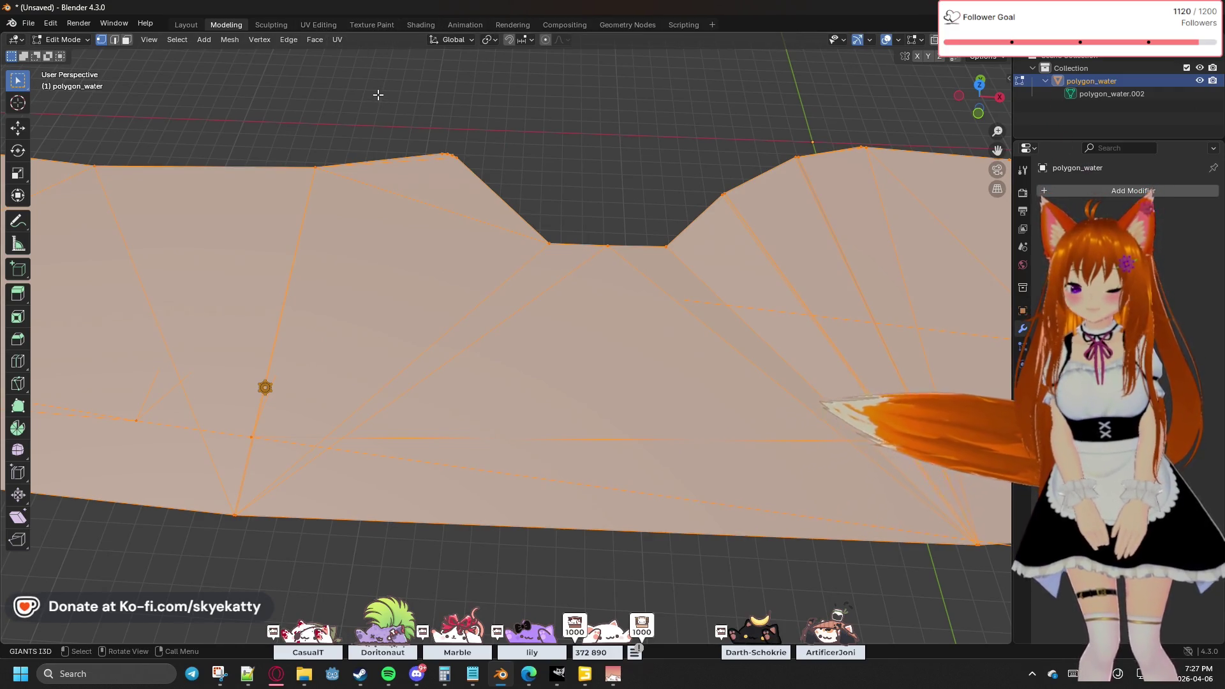
# Step: Run Merge by Distance on the whole river mesh
pyautogui.press('m')
pyautogui.press('m')
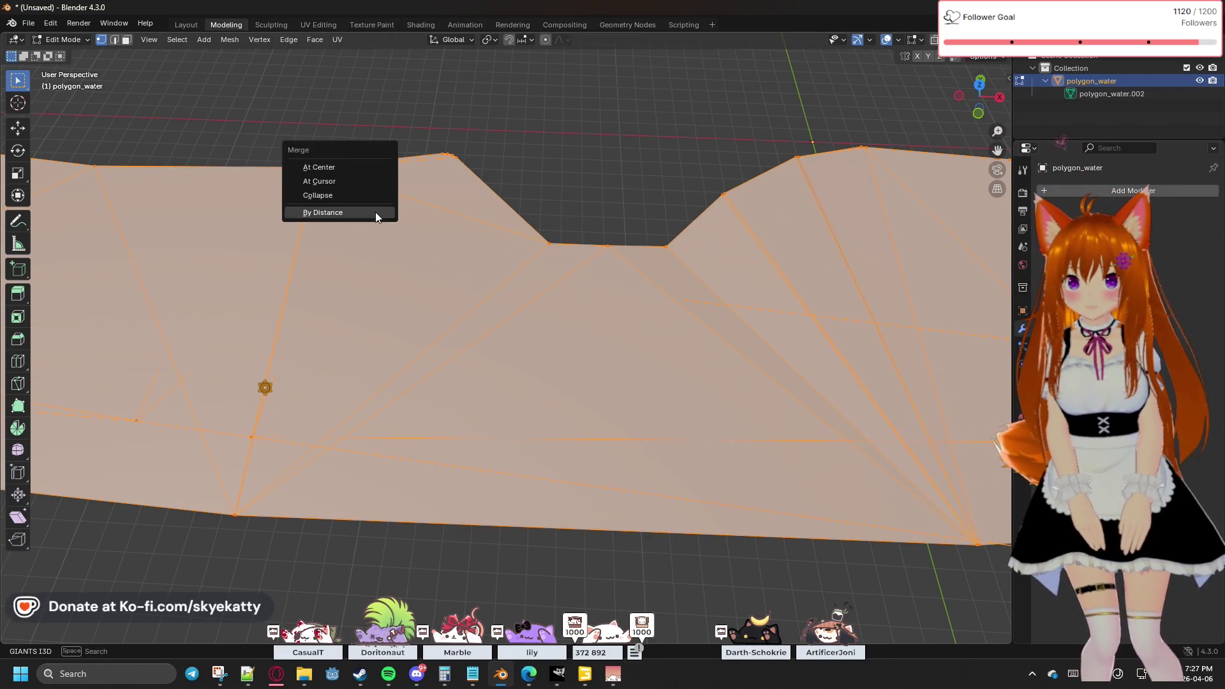
pyautogui.click(375, 212)
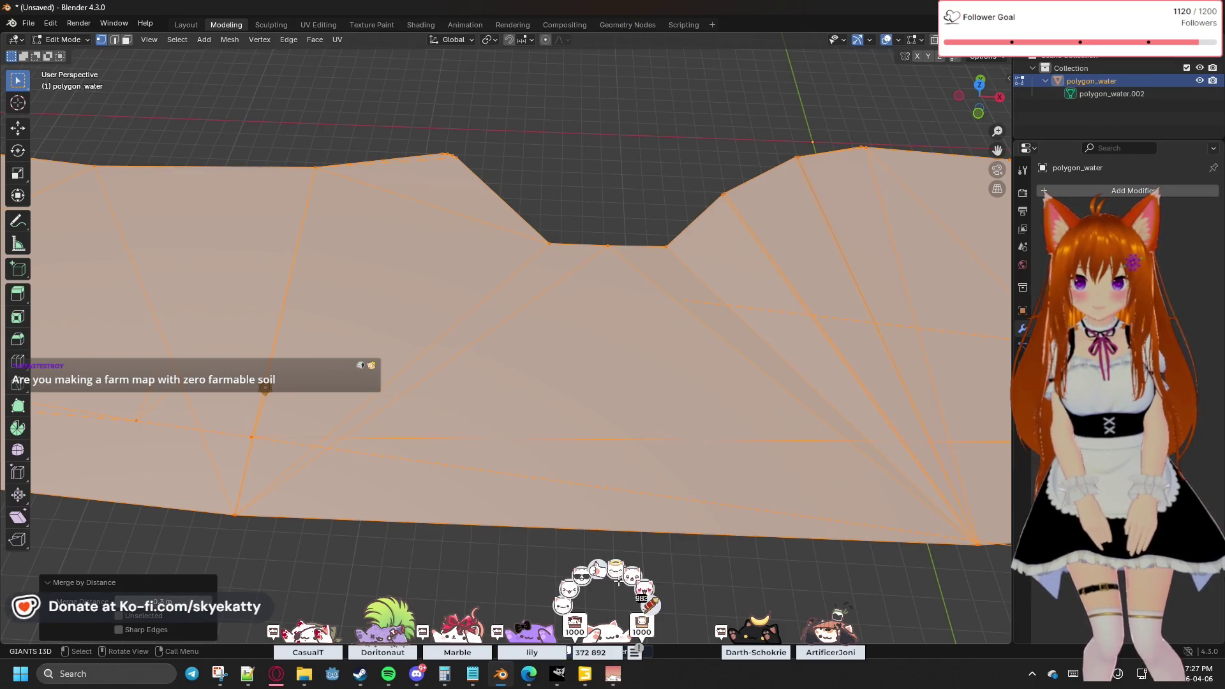
pyautogui.moveTo(490, 540); pyautogui.dragTo(664, 494, button='middle')
pyautogui.scroll(4, 664, 494)
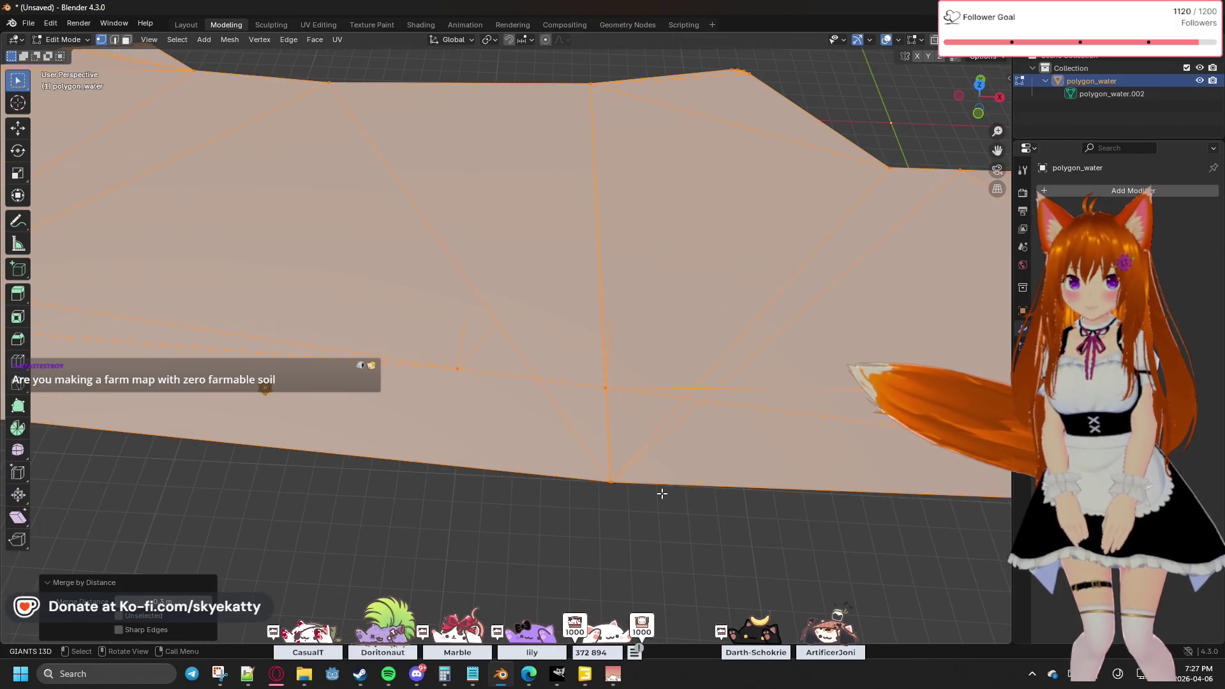
pyautogui.moveTo(662, 493)
pyautogui.keyDown('shift'); pyautogui.mouseDown(button='middle')
pyautogui.moveTo(497, 370)
pyautogui.moveTo(427, 392)
pyautogui.moveTo(487, 415)
pyautogui.moveTo(415, 408)
pyautogui.mouseUp(button='middle'); pyautogui.keyUp('shift')
# Step: Raise the merge distance to about 1.51 m and enable merging with Unselected vertices
pyautogui.click(183, 602)
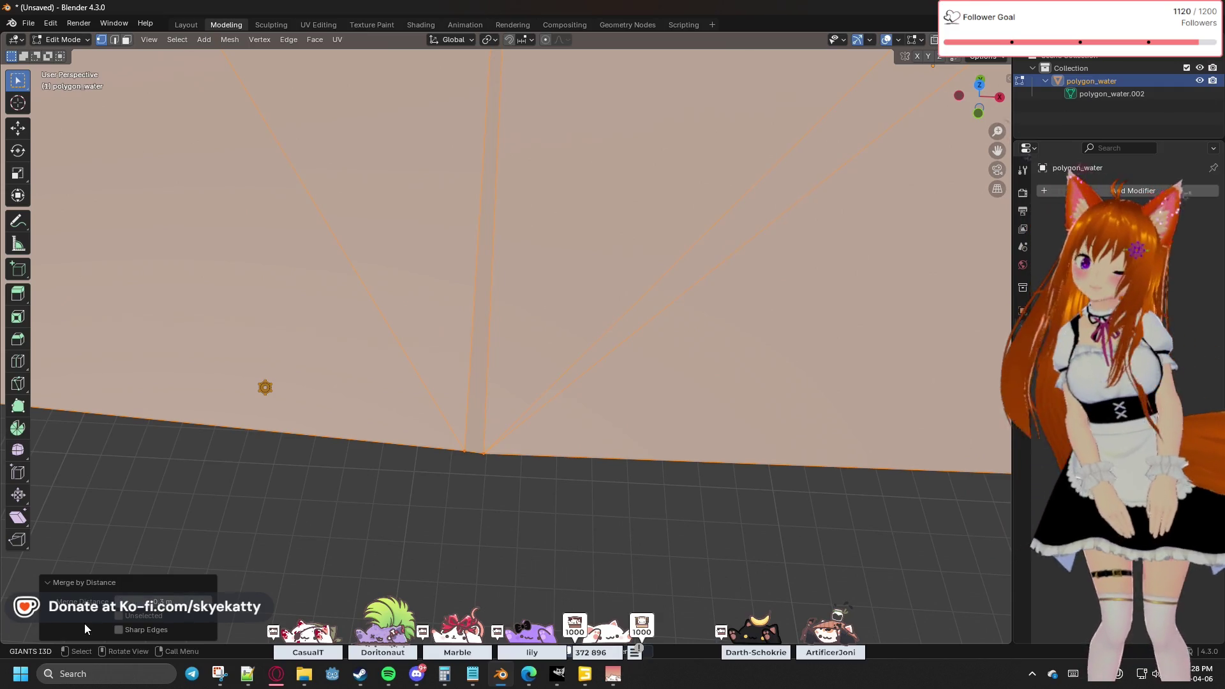
pyautogui.click(173, 600)
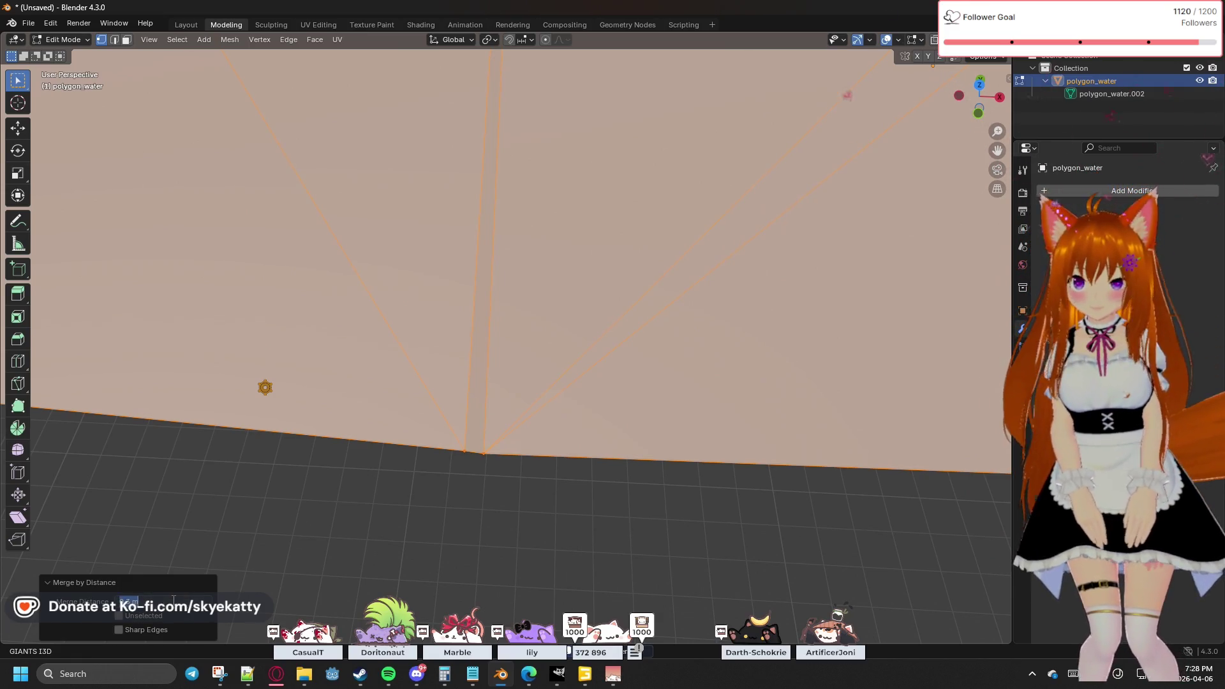
pyautogui.press('Return')
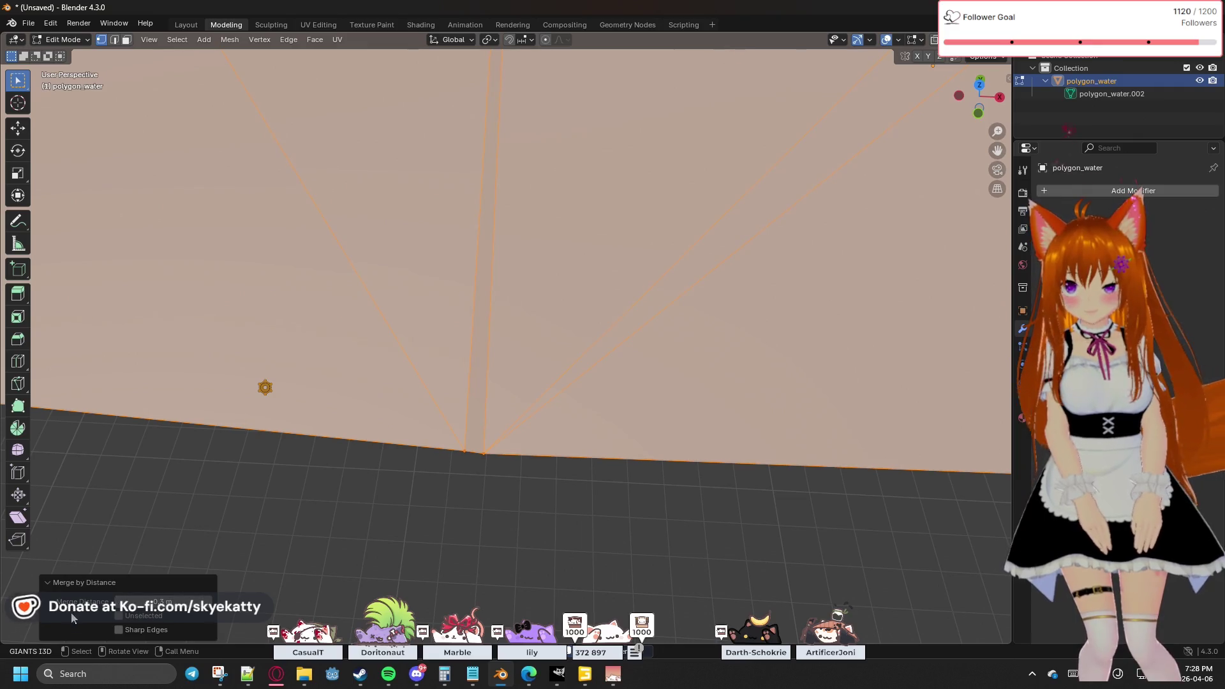
pyautogui.click(187, 601)
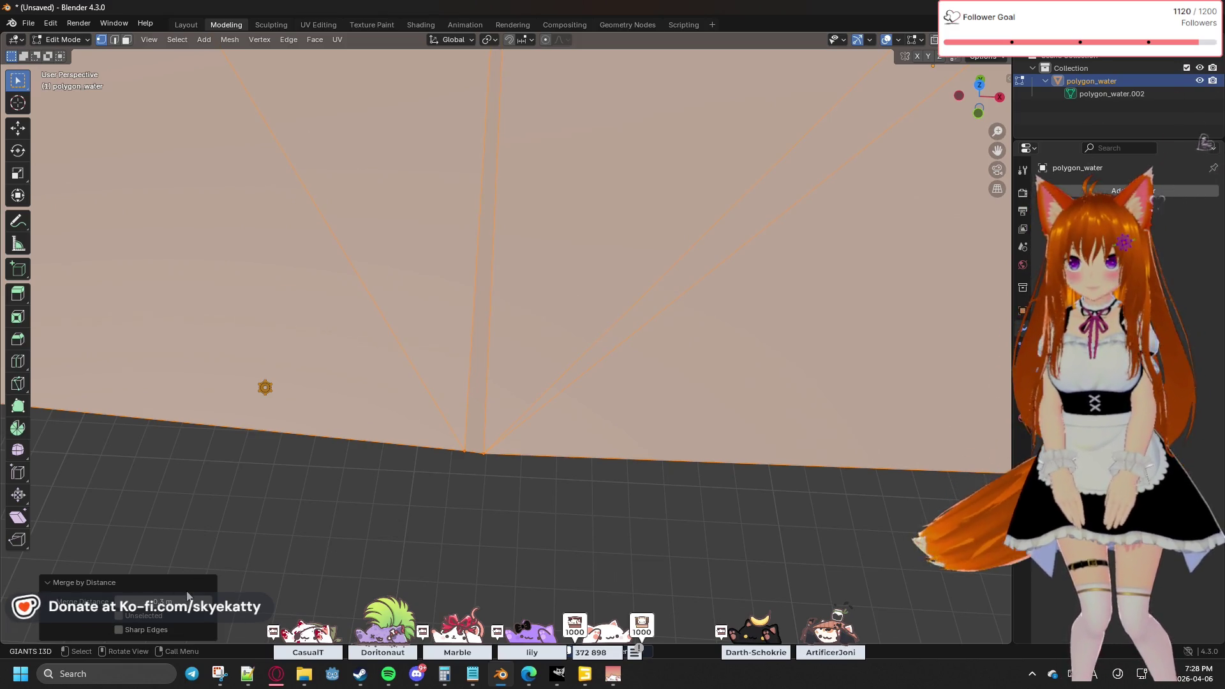
pyautogui.moveTo(163, 600)
pyautogui.mouseDown()
pyautogui.moveTo(185, 600)
pyautogui.moveTo(160, 600)
pyautogui.mouseUp()
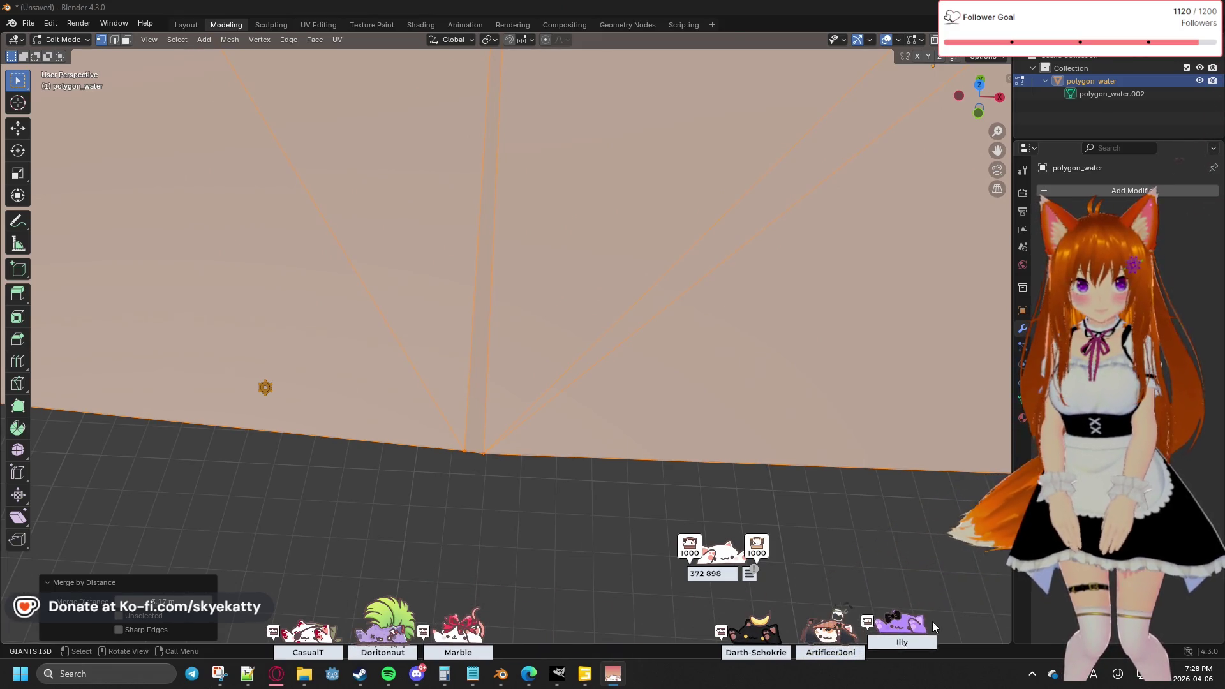
pyautogui.moveTo(152, 609)
pyautogui.mouseDown()
pyautogui.moveTo(173, 609)
pyautogui.moveTo(137, 625)
pyautogui.moveTo(179, 601)
pyautogui.mouseUp()
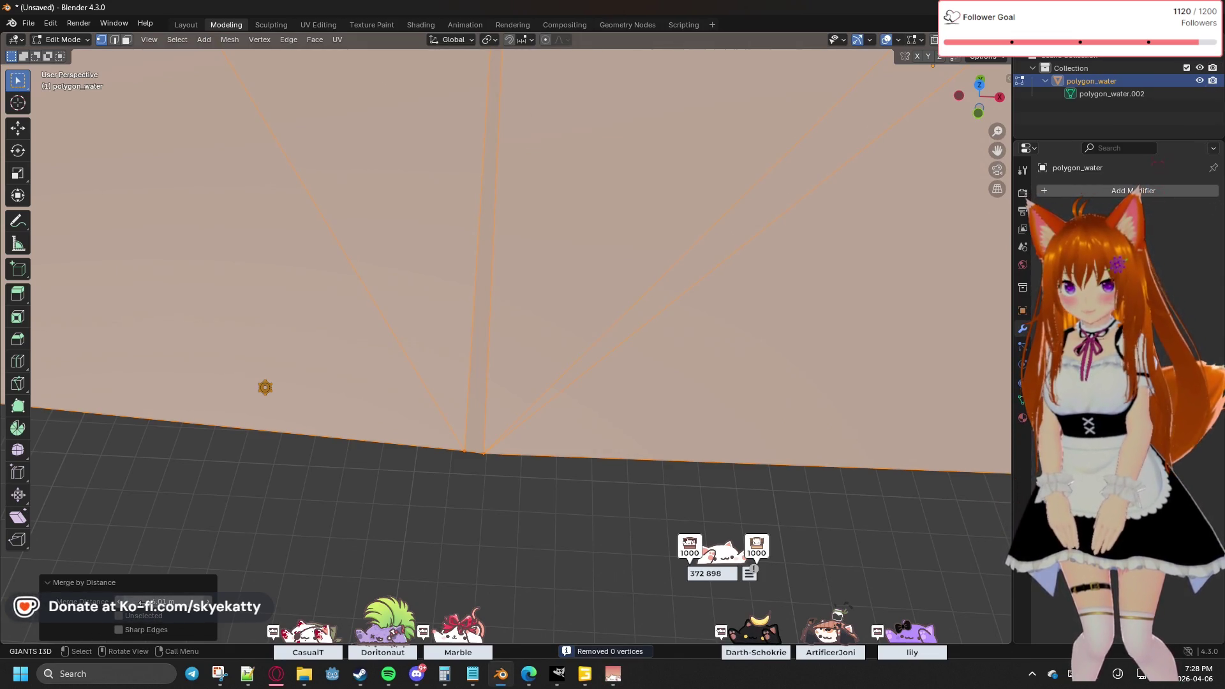
pyautogui.click(118, 616)
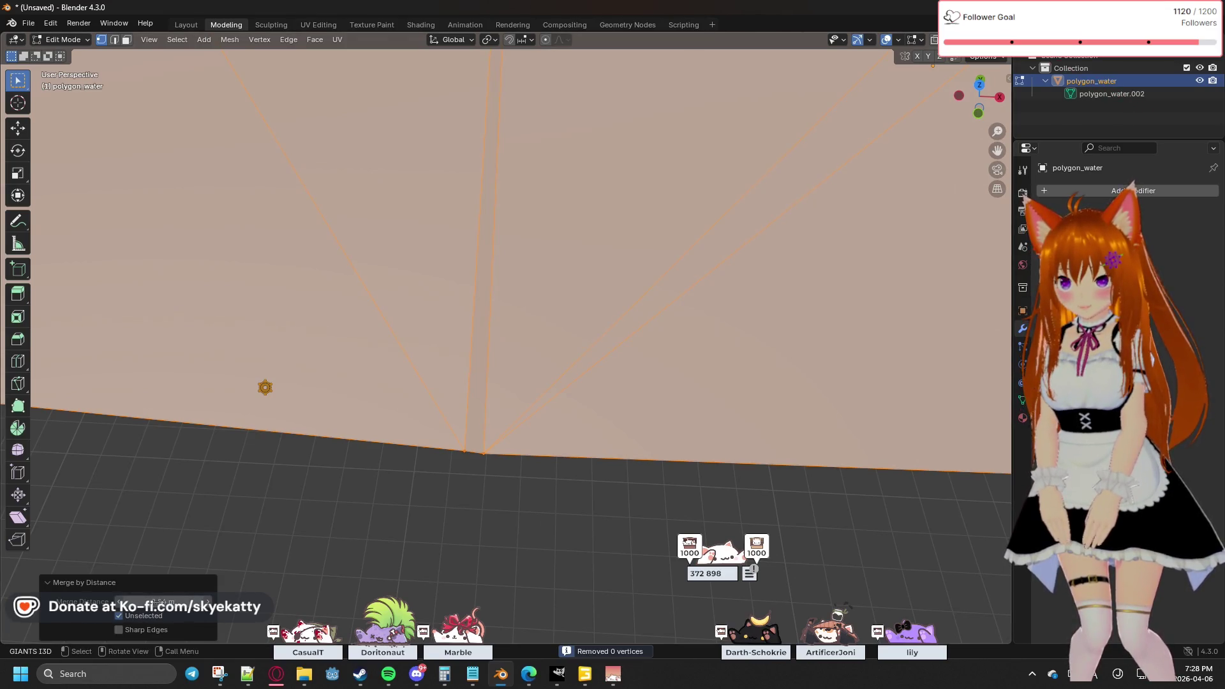
pyautogui.press('Return')
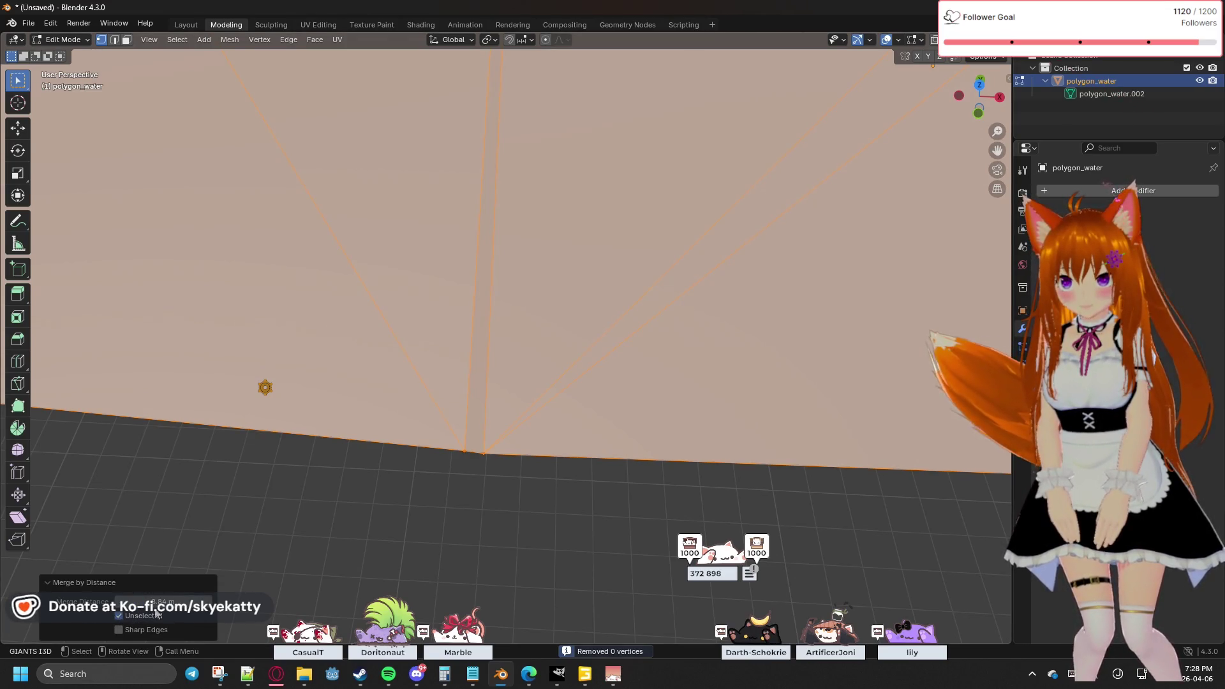
# Step: Increase the merge distance to about 10 m and inspect the mesh, still 0 vertices removed
pyautogui.moveTo(123, 606); pyautogui.dragTo(153, 606)
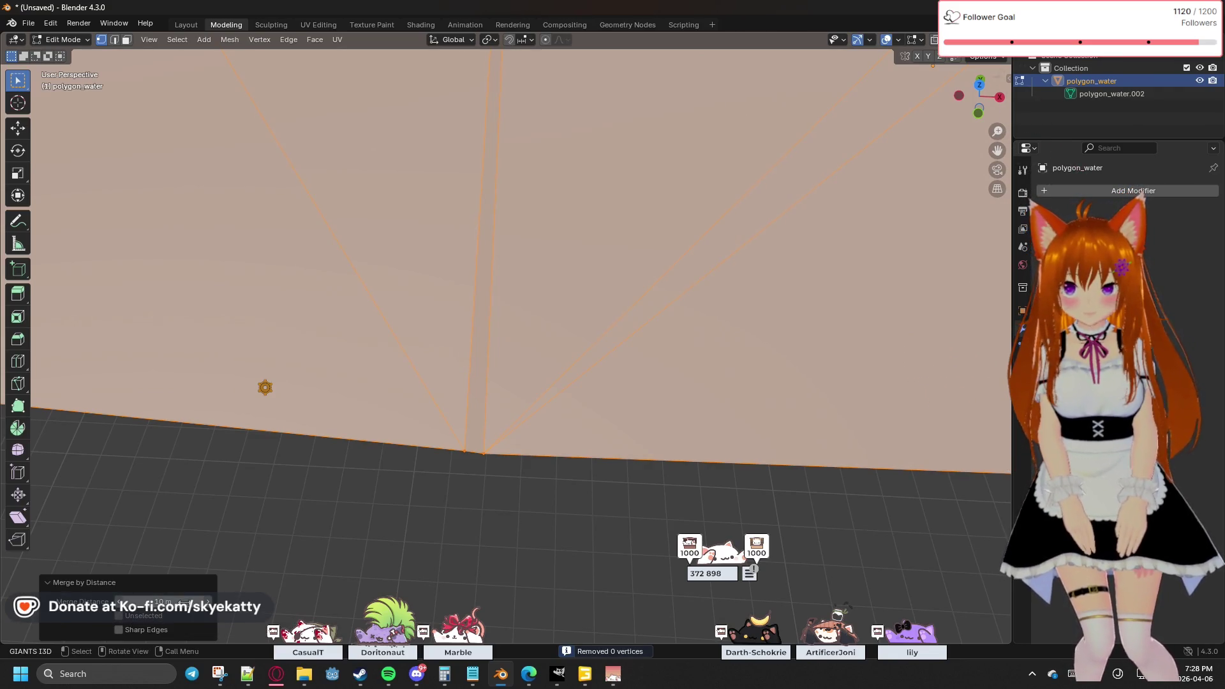
pyautogui.scroll(-3, 335, 493)
pyautogui.scroll(-2, 394, 479)
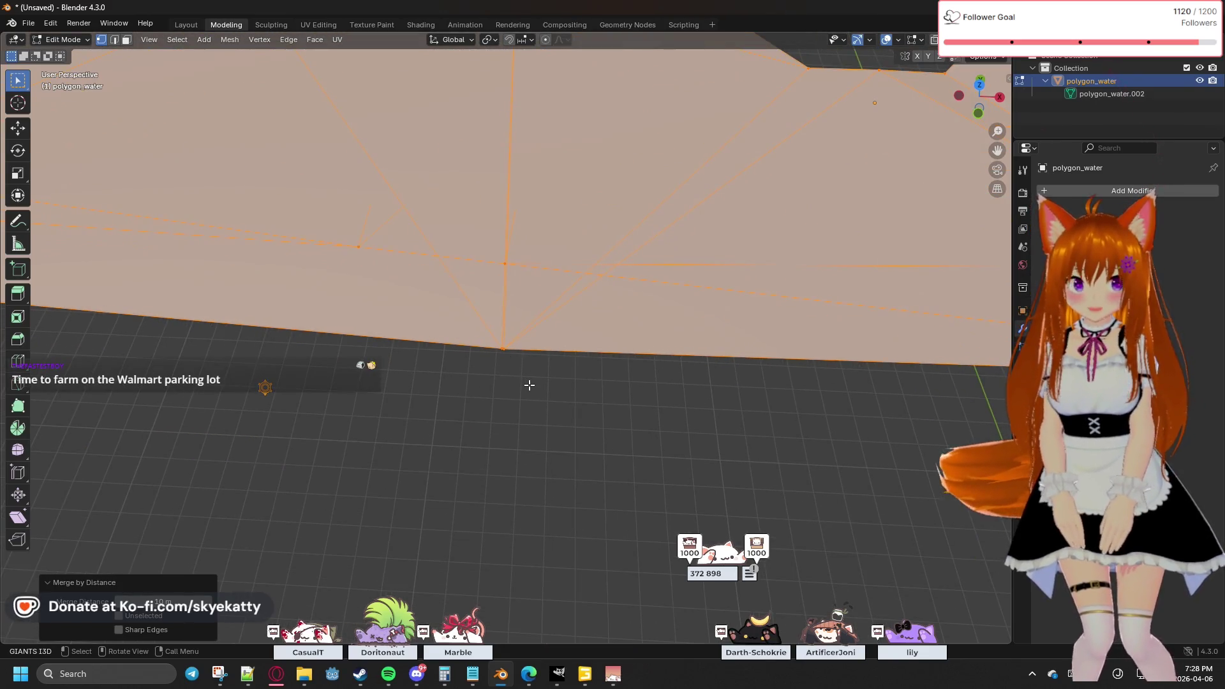
pyautogui.moveTo(529, 385)
pyautogui.mouseDown(button='middle')
pyautogui.moveTo(519, 398)
pyautogui.moveTo(407, 413)
pyautogui.moveTo(385, 409)
pyautogui.moveTo(393, 378)
pyautogui.mouseUp(button='middle')
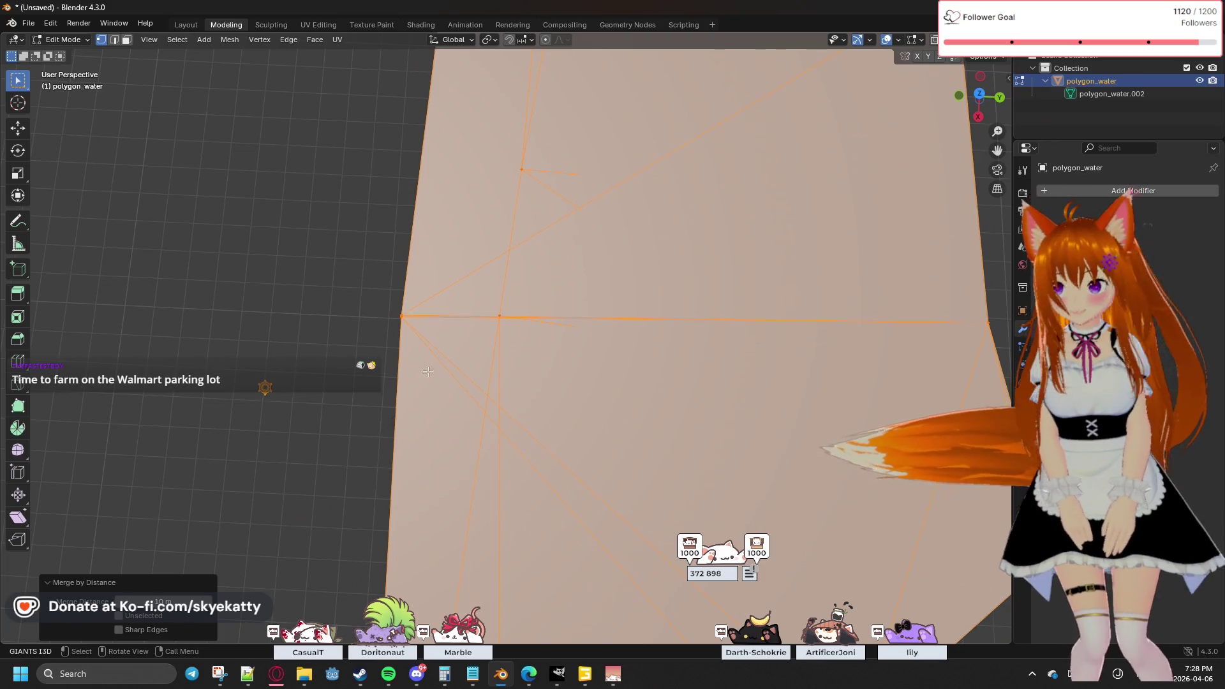
pyautogui.moveTo(677, 359)
pyautogui.mouseDown(button='middle')
pyautogui.moveTo(492, 347)
pyautogui.moveTo(578, 378)
pyautogui.mouseUp(button='middle')
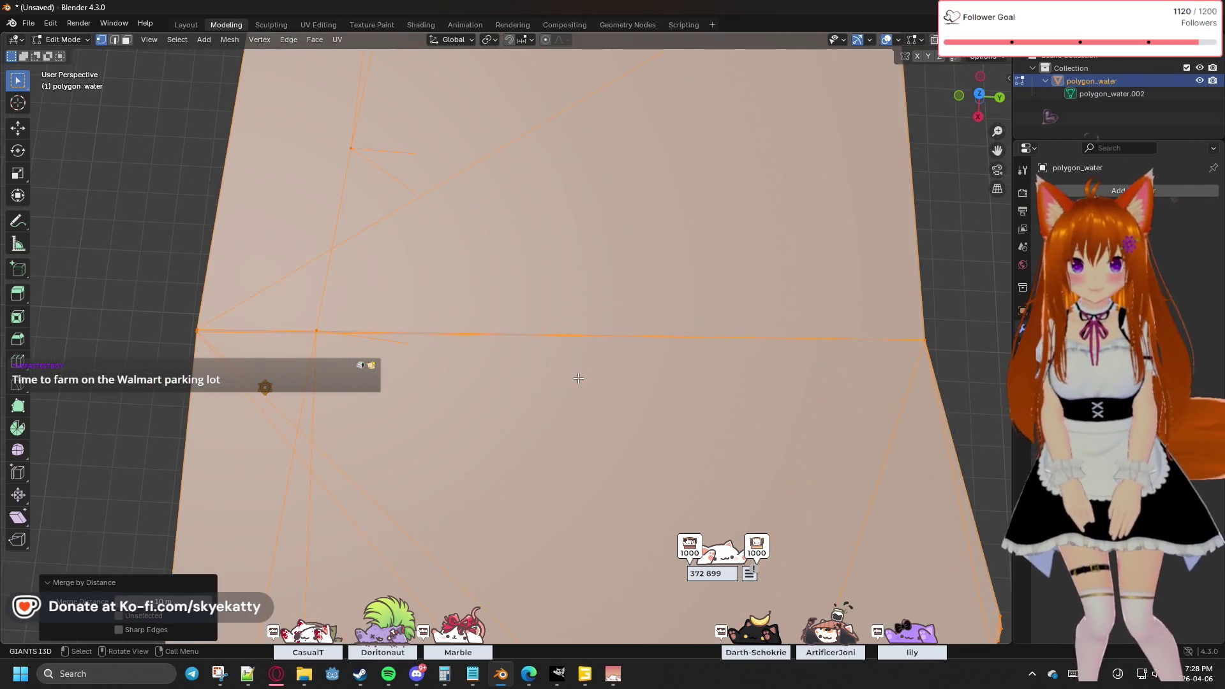
# Step: Measure the mesh edge at about 9.9 m and draw a ruler to the corner vertex
pyautogui.click(13, 248)
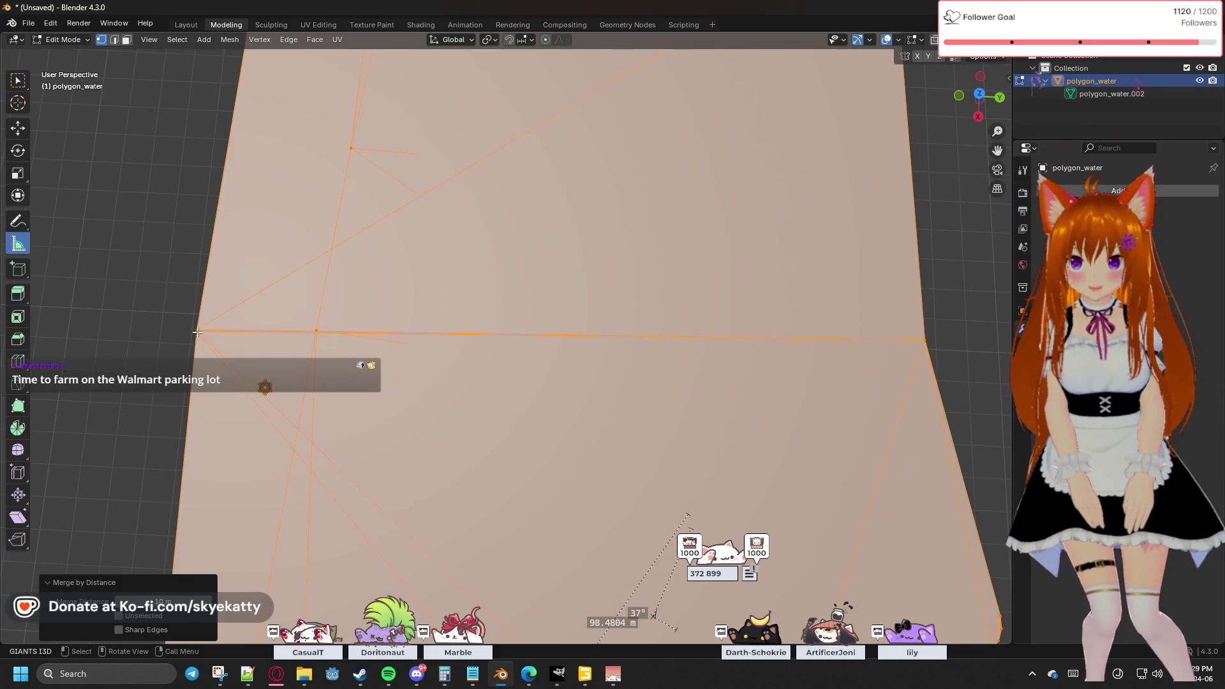
pyautogui.moveTo(196, 333)
pyautogui.mouseDown()
pyautogui.moveTo(550, 343)
pyautogui.moveTo(352, 331)
pyautogui.mouseUp()
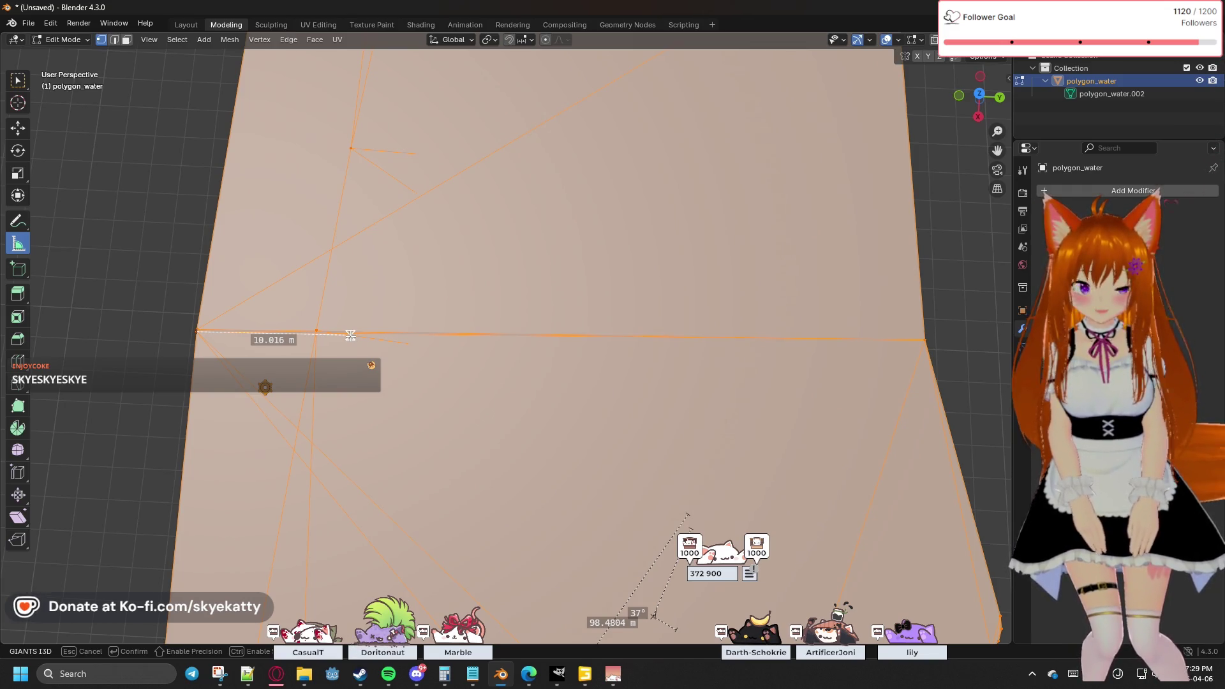
pyautogui.moveTo(350, 335); pyautogui.dragTo(351, 335)
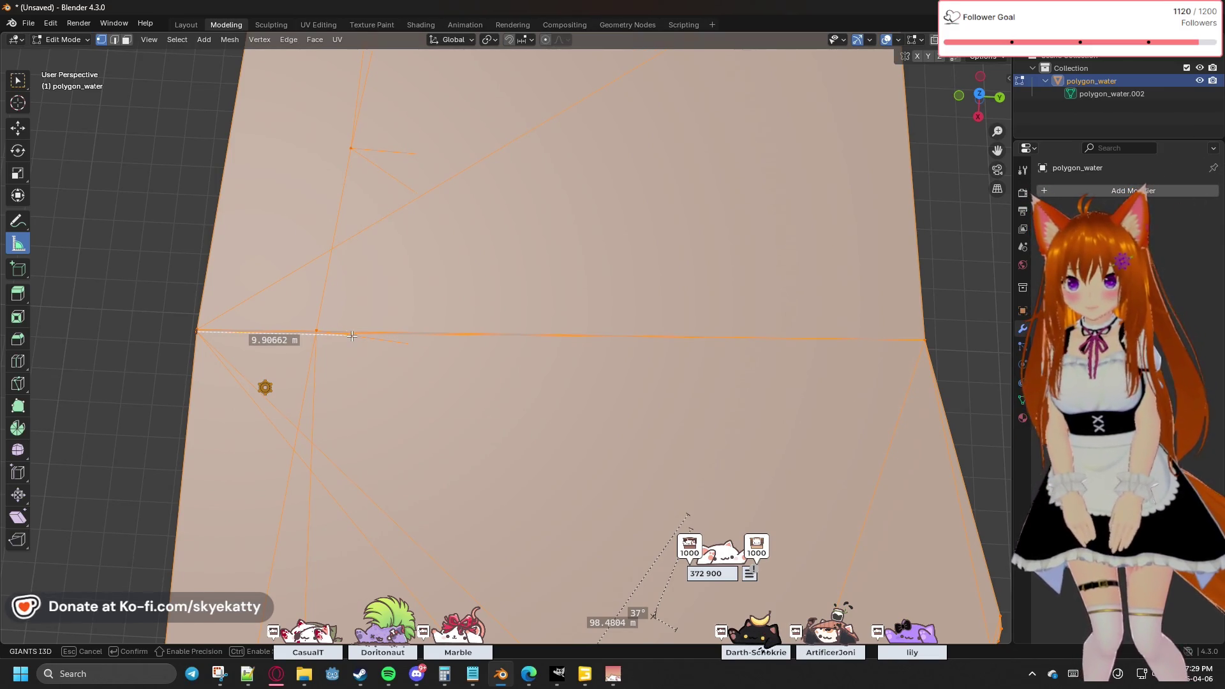
pyautogui.moveTo(261, 371)
pyautogui.mouseDown(button='middle')
pyautogui.moveTo(459, 391)
pyautogui.moveTo(541, 326)
pyautogui.moveTo(549, 246)
pyautogui.moveTo(478, 327)
pyautogui.moveTo(623, 295)
pyautogui.moveTo(624, 315)
pyautogui.moveTo(591, 290)
pyautogui.moveTo(636, 232)
pyautogui.moveTo(627, 456)
pyautogui.mouseUp(button='middle')
pyautogui.moveTo(598, 442); pyautogui.dragTo(638, 482)
pyautogui.hotkey('alt', 'a')
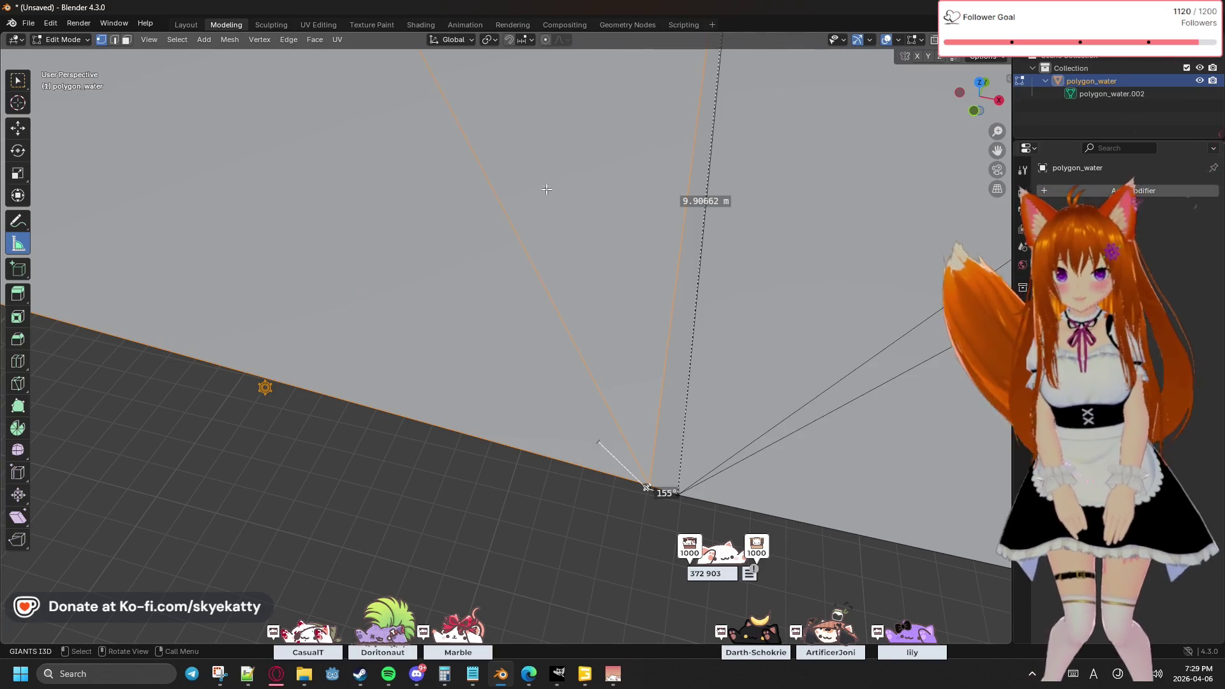
# Step: Undo the last change and re-check the 155° corner measurement over the floor grid
pyautogui.scroll(-5, 578, 188)
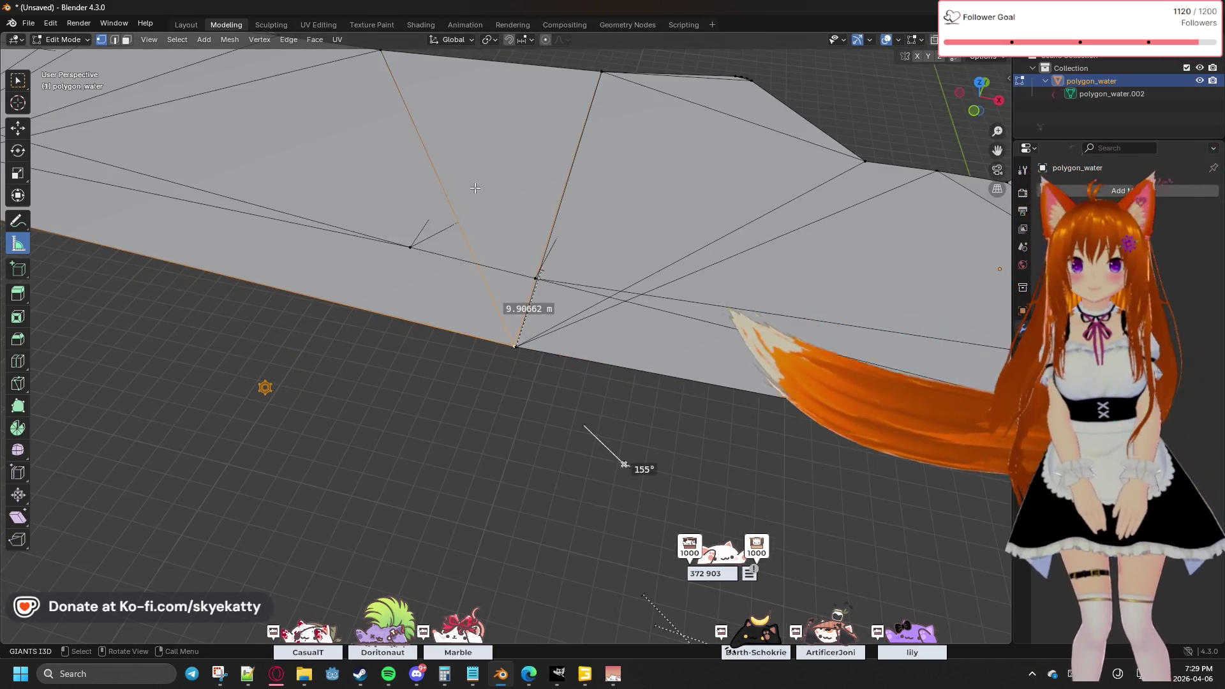
pyautogui.scroll(6, 647, 414)
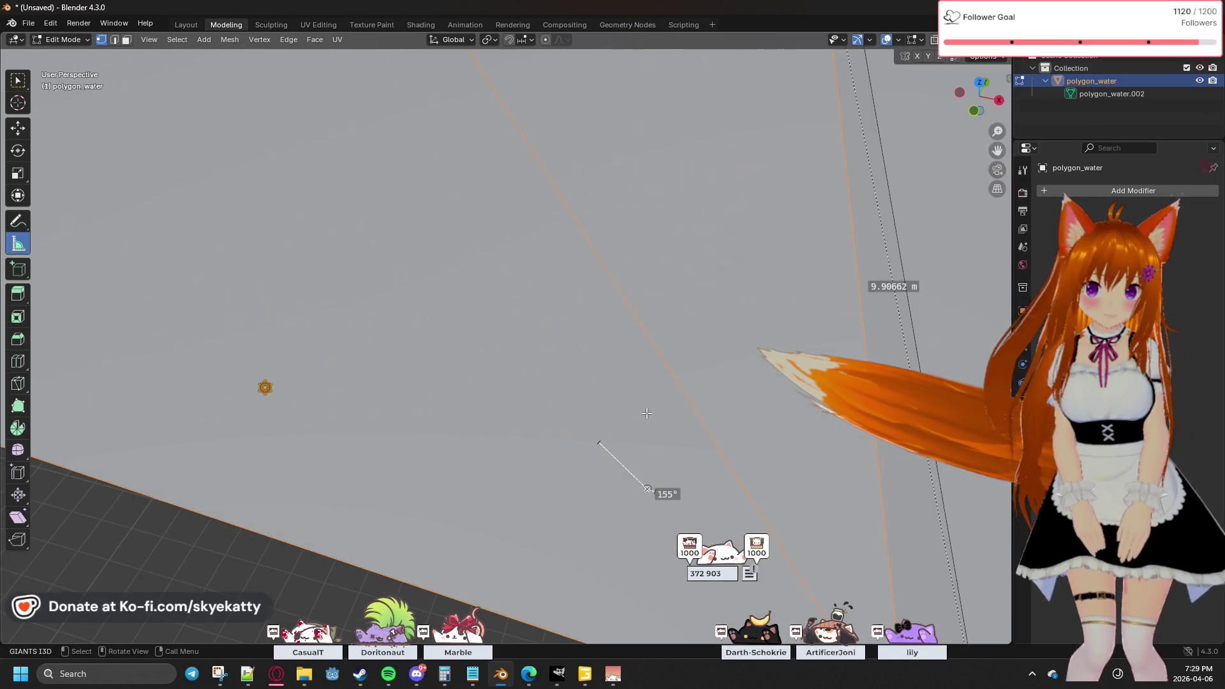
pyautogui.scroll(-6, 647, 413)
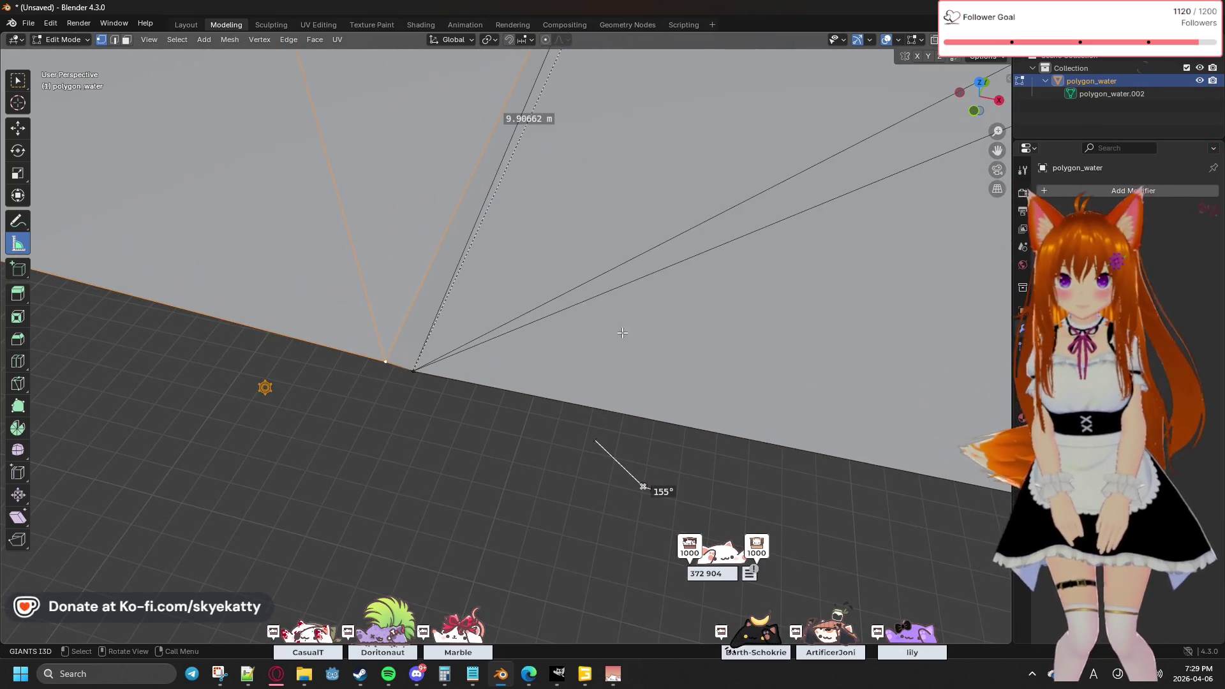
pyautogui.click(18, 79)
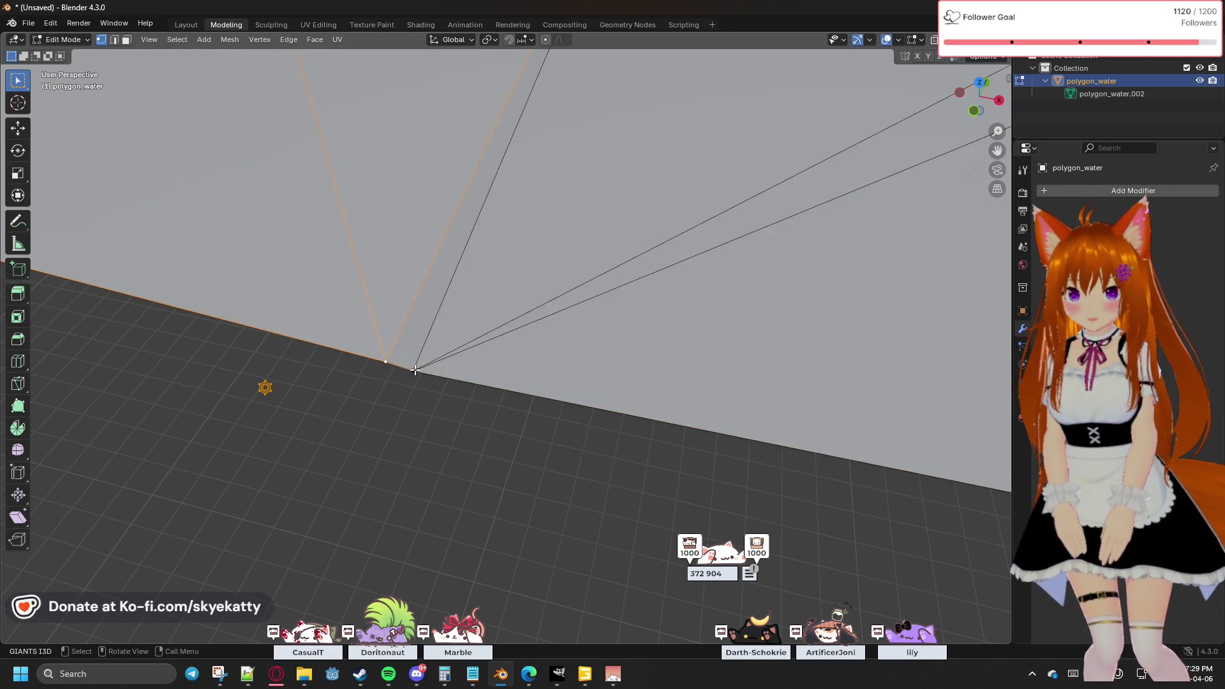
pyautogui.hotkey('ctrl', 'z')
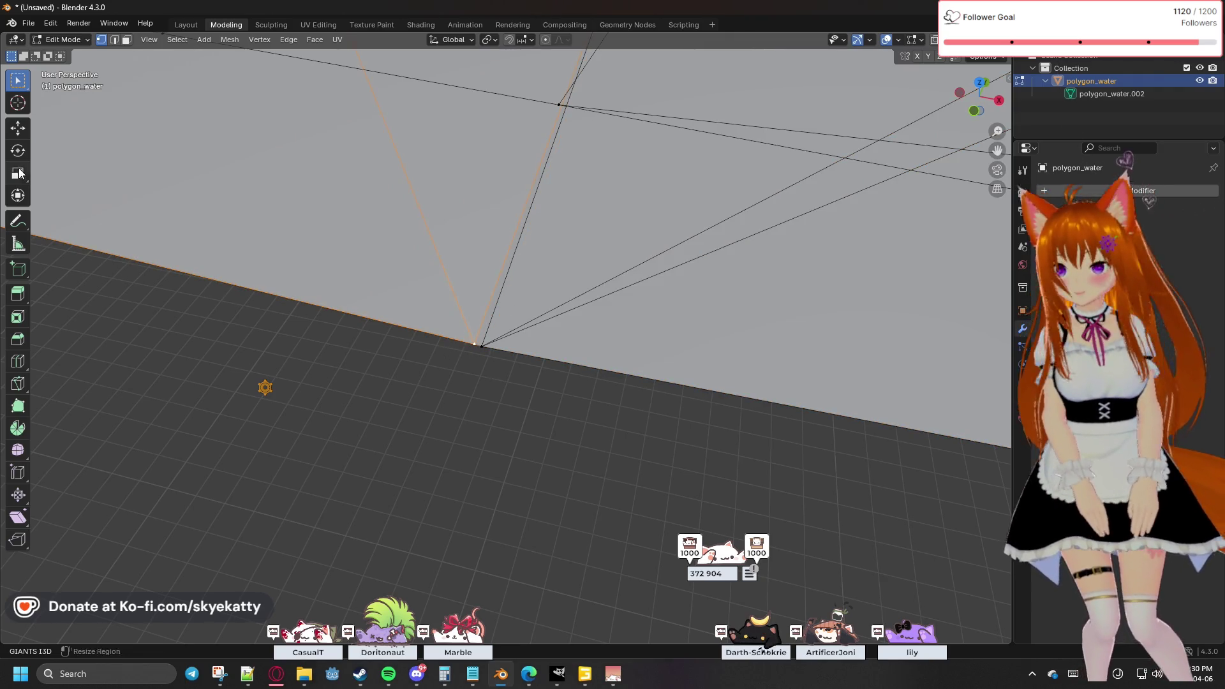
pyautogui.click(18, 244)
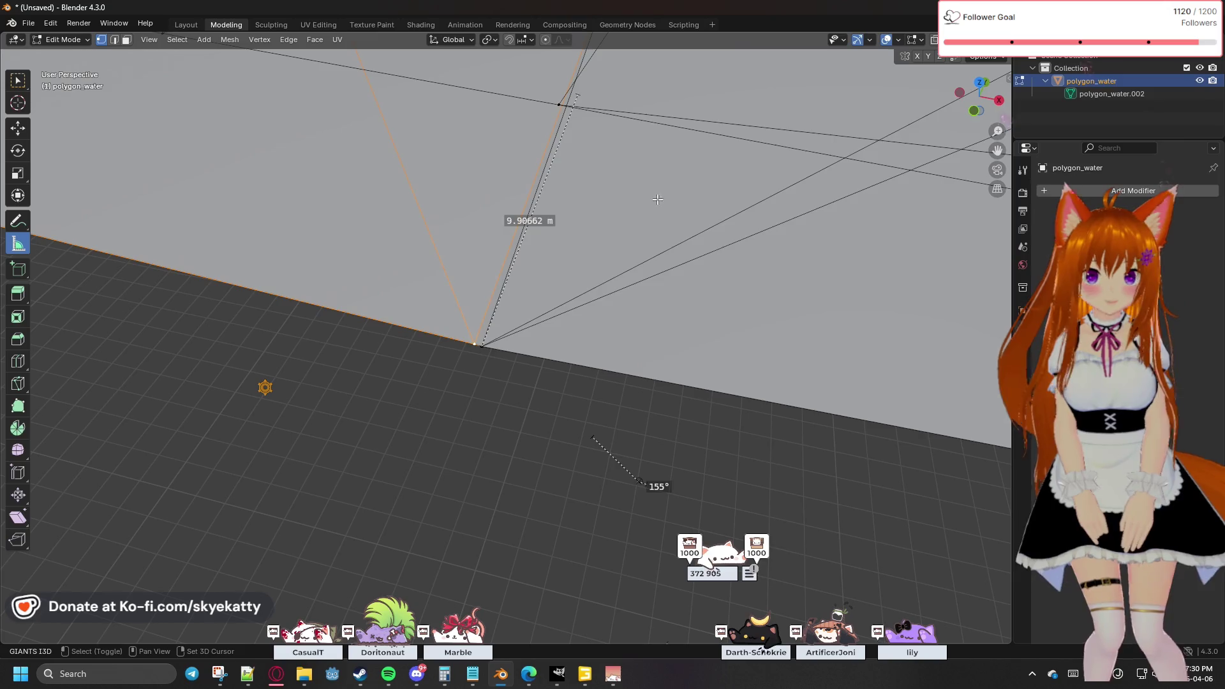
pyautogui.scroll(1, 510, 196)
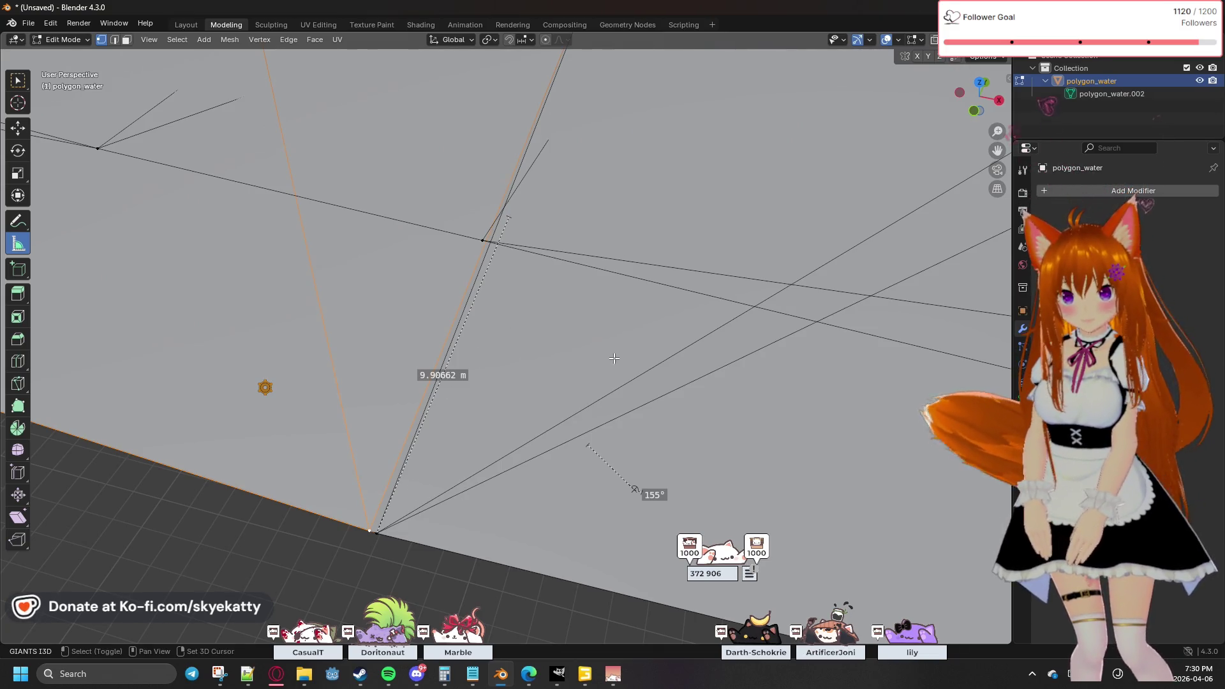
pyautogui.moveTo(506, 285)
pyautogui.mouseDown(button='middle')
pyautogui.moveTo(664, 303)
pyautogui.moveTo(672, 271)
pyautogui.moveTo(599, 289)
pyautogui.moveTo(649, 326)
pyautogui.mouseUp(button='middle')
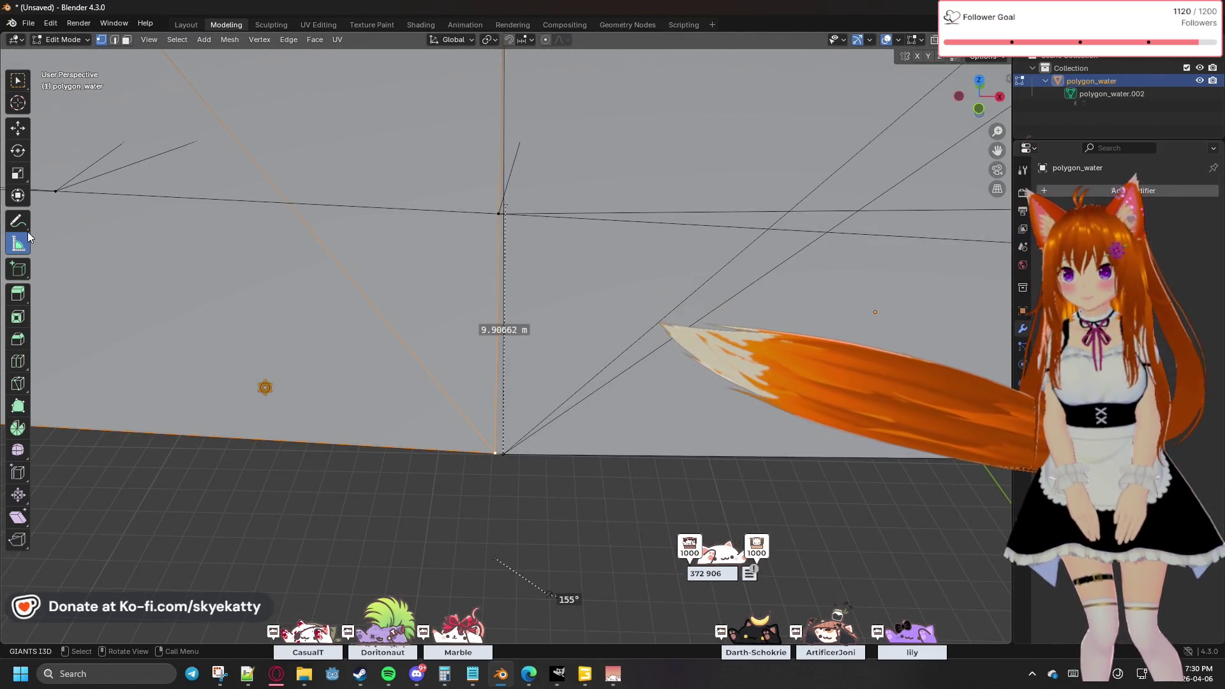
pyautogui.click(18, 81)
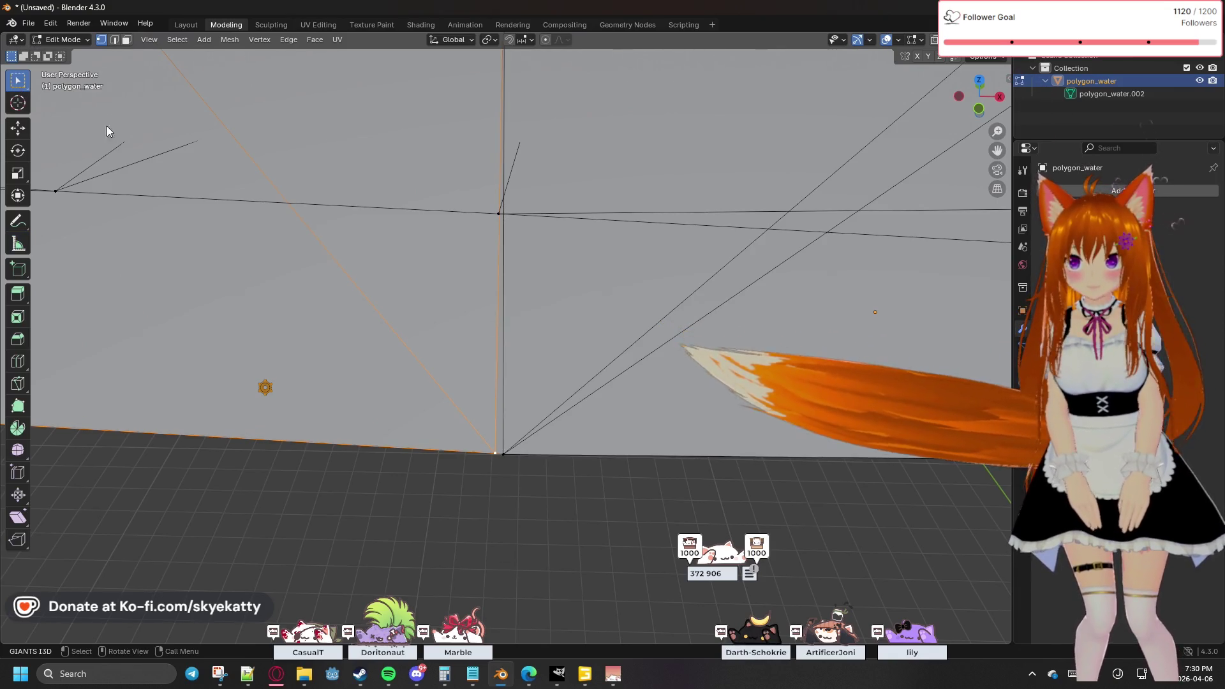
# Step: Orbit, zoom and pan to bring the river mesh tip into view
pyautogui.scroll(-5, 506, 308)
pyautogui.scroll(-2, 506, 308)
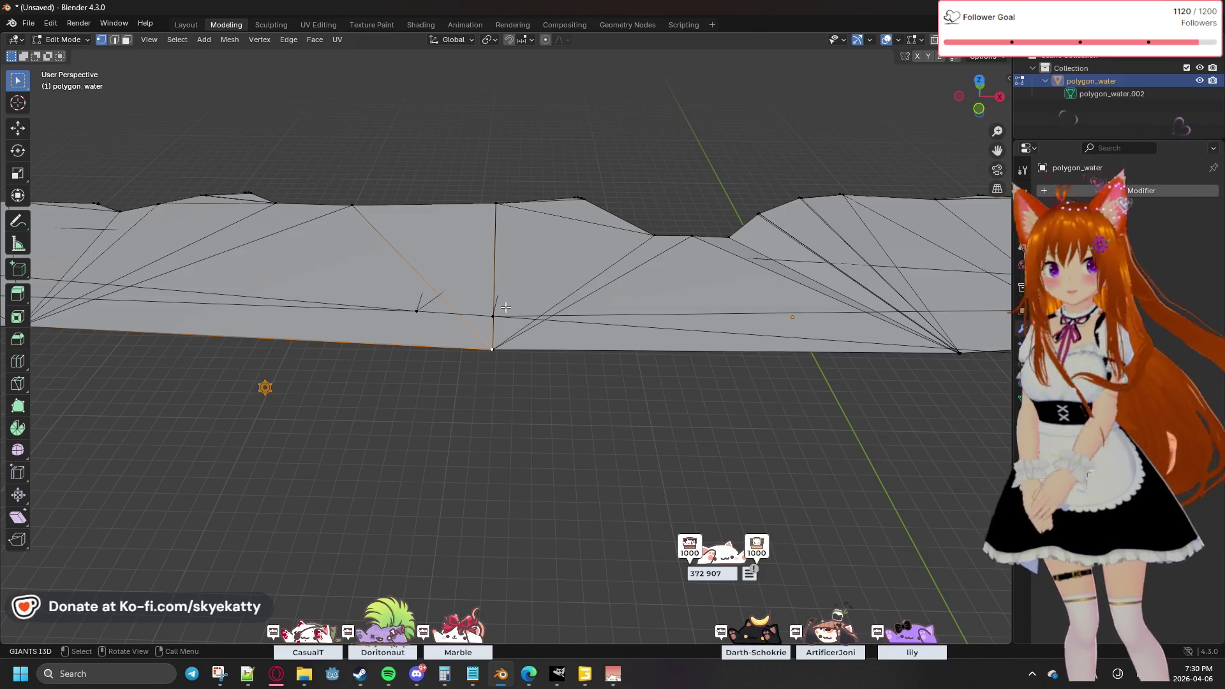
pyautogui.moveTo(536, 312)
pyautogui.mouseDown(button='middle')
pyautogui.moveTo(472, 375)
pyautogui.moveTo(554, 323)
pyautogui.moveTo(549, 284)
pyautogui.moveTo(523, 294)
pyautogui.moveTo(506, 274)
pyautogui.moveTo(532, 305)
pyautogui.moveTo(539, 221)
pyautogui.moveTo(606, 281)
pyautogui.moveTo(525, 377)
pyautogui.moveTo(596, 363)
pyautogui.moveTo(601, 347)
pyautogui.moveTo(542, 344)
pyautogui.moveTo(437, 240)
pyautogui.moveTo(480, 250)
pyautogui.mouseUp(button='middle')
pyautogui.scroll(-6, 479, 250)
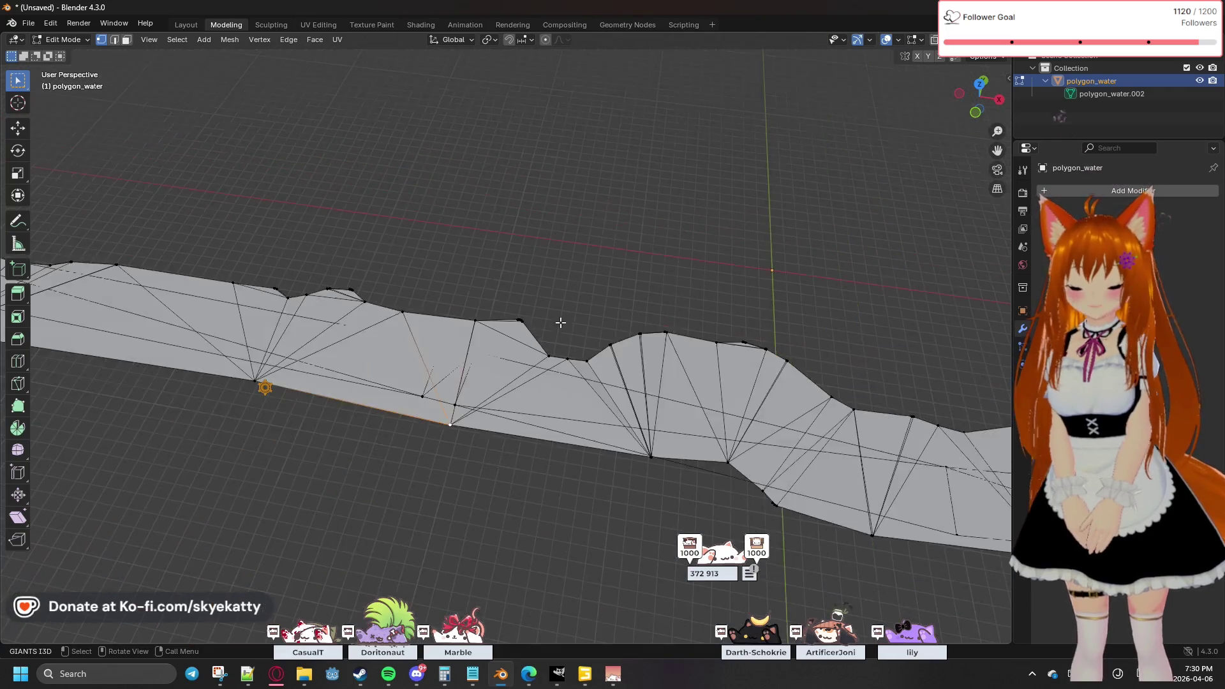
pyautogui.moveTo(653, 419)
pyautogui.keyDown('ctrl'); pyautogui.mouseDown(button='middle')
pyautogui.moveTo(536, 308)
pyautogui.moveTo(532, 279)
pyautogui.moveTo(523, 287)
pyautogui.moveTo(555, 309)
pyautogui.moveTo(511, 265)
pyautogui.moveTo(446, 366)
pyautogui.moveTo(604, 246)
pyautogui.mouseUp(button='middle'); pyautogui.keyUp('ctrl')
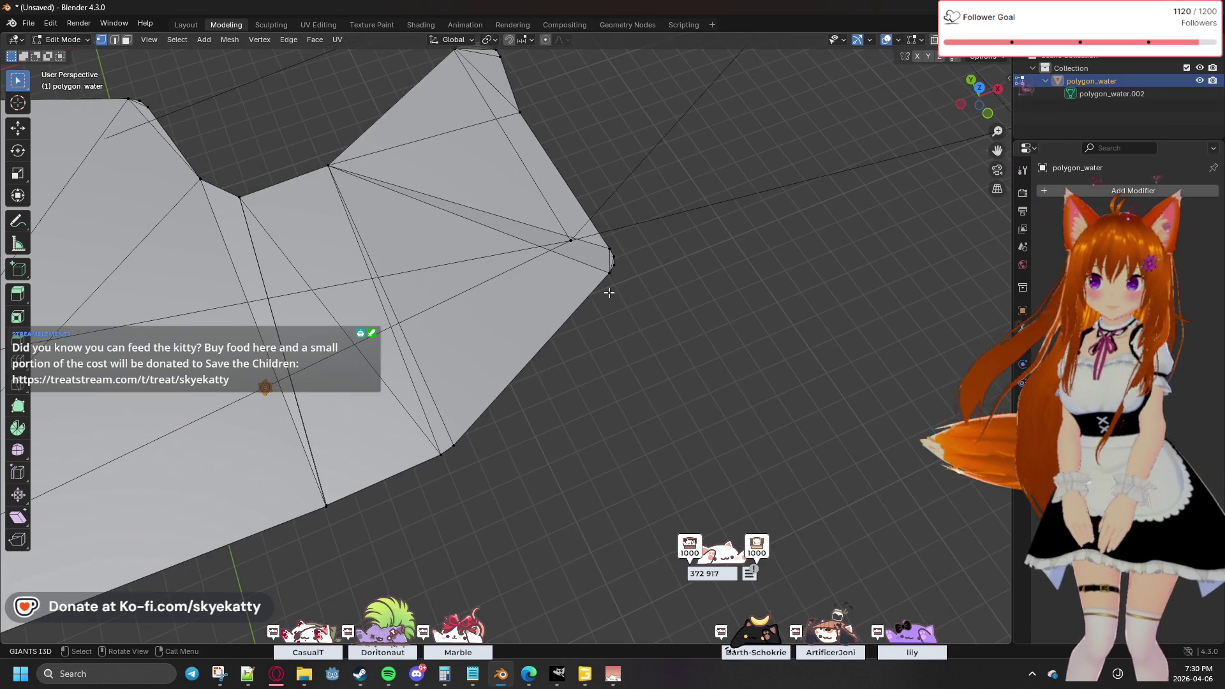
pyautogui.moveTo(623, 289)
pyautogui.mouseDown(button='middle')
pyautogui.moveTo(557, 320)
pyautogui.moveTo(543, 272)
pyautogui.mouseUp(button='middle')
pyautogui.moveTo(644, 332)
pyautogui.mouseDown(button='middle')
pyautogui.moveTo(415, 307)
pyautogui.moveTo(421, 316)
pyautogui.moveTo(332, 243)
pyautogui.mouseUp(button='middle')
pyautogui.moveTo(665, 300)
pyautogui.keyDown('shift'); pyautogui.mouseDown(button='middle')
pyautogui.moveTo(597, 297)
pyautogui.moveTo(788, 320)
pyautogui.moveTo(753, 337)
pyautogui.moveTo(589, 275)
pyautogui.mouseUp(button='middle'); pyautogui.keyUp('shift')
# Step: Box-select the vertices at the river tip and maximize the 3D view
pyautogui.scroll(-6, 589, 274)
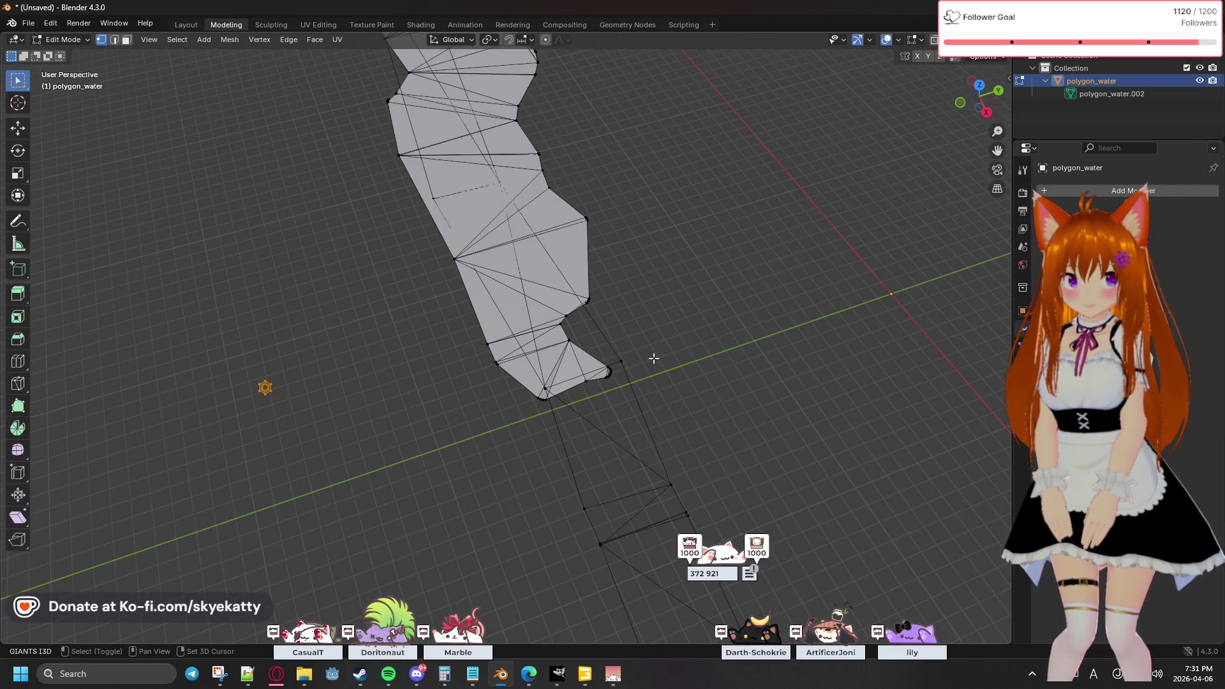
pyautogui.scroll(3, 654, 359)
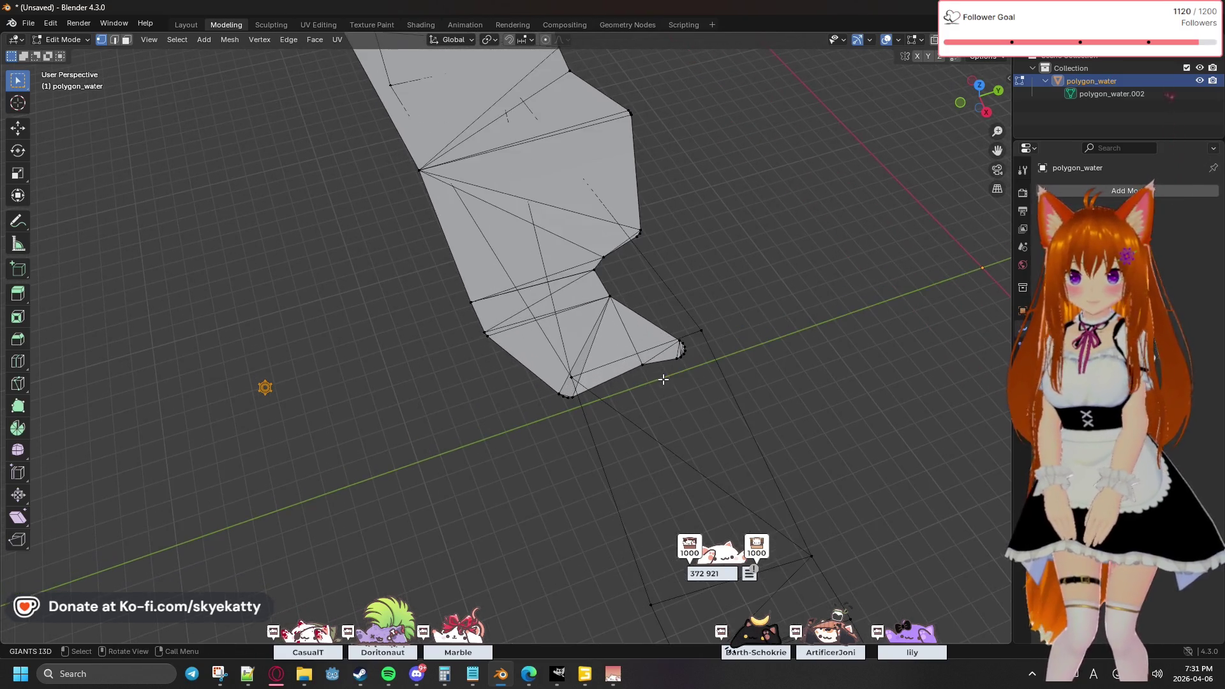
pyautogui.moveTo(673, 381); pyautogui.dragTo(726, 306)
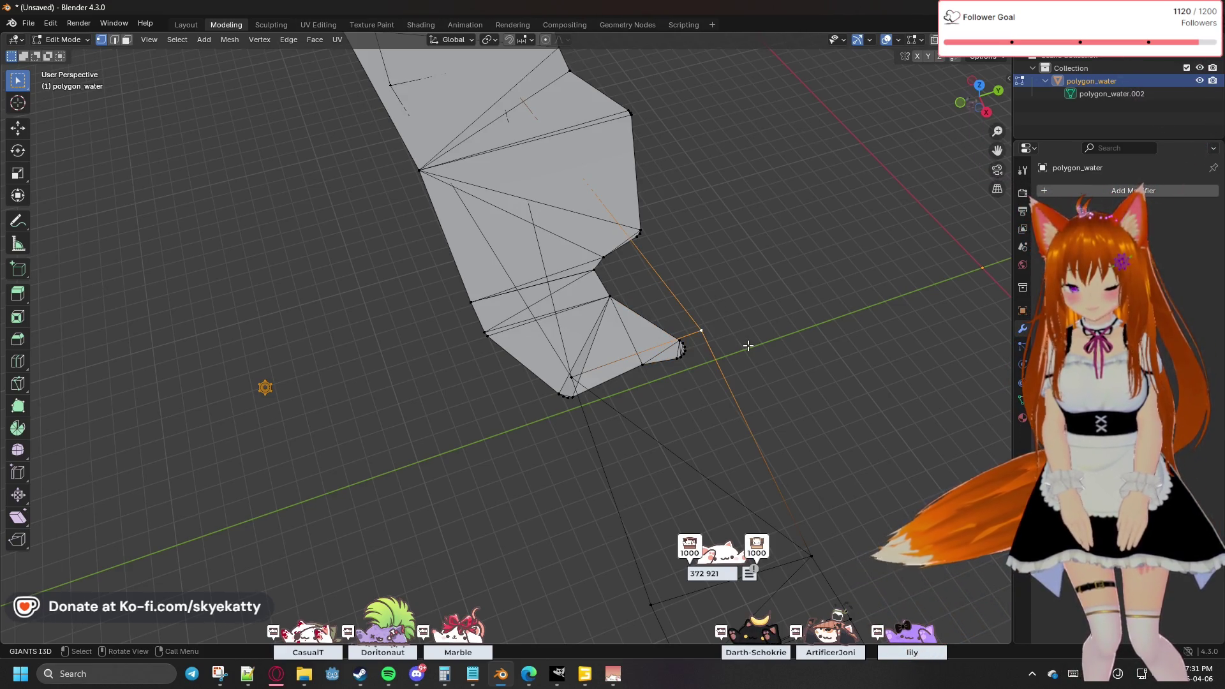
pyautogui.hotkey('ctrl', 'space')
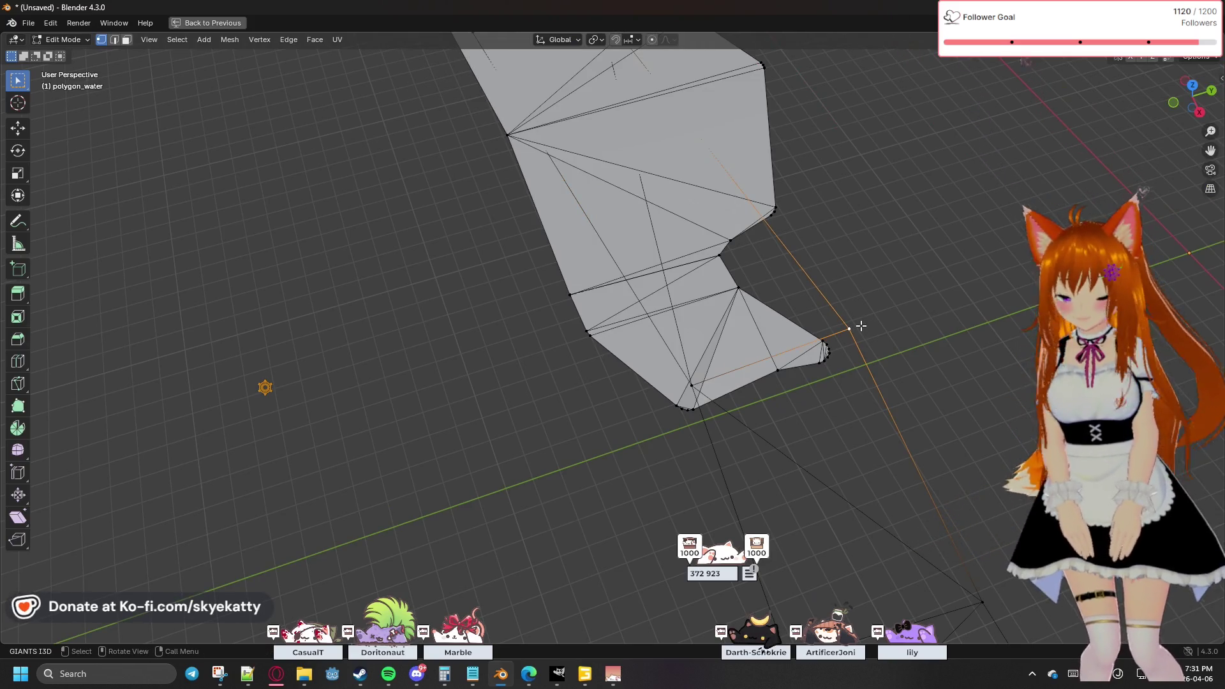
# Step: Place the 3D cursor beside the river tip
pyautogui.hotkey('shift', 'space')
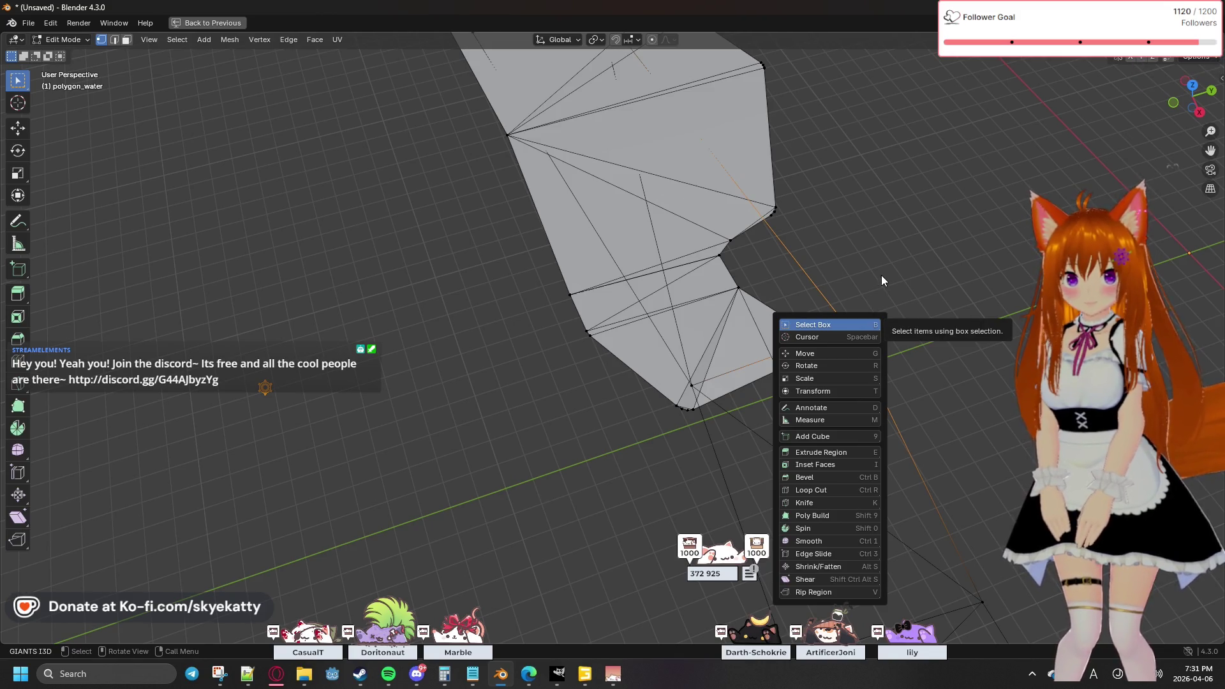
pyautogui.press('Escape')
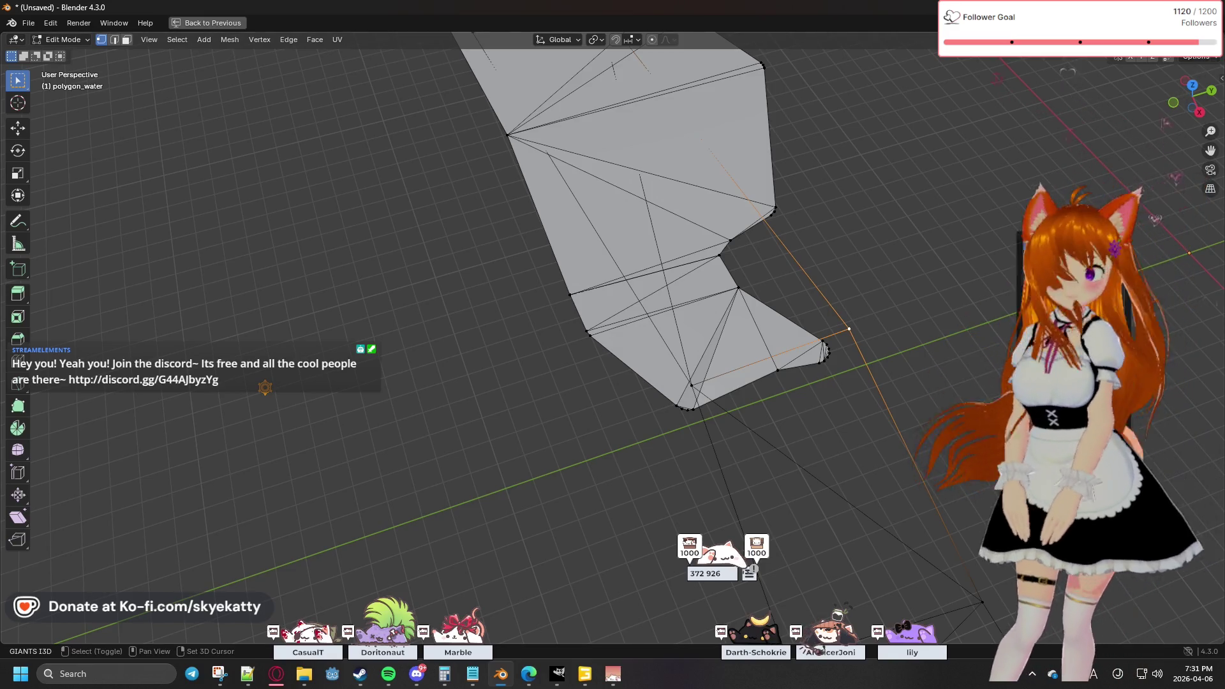
pyautogui.hotkey('shift', 'space')
pyautogui.press('space')
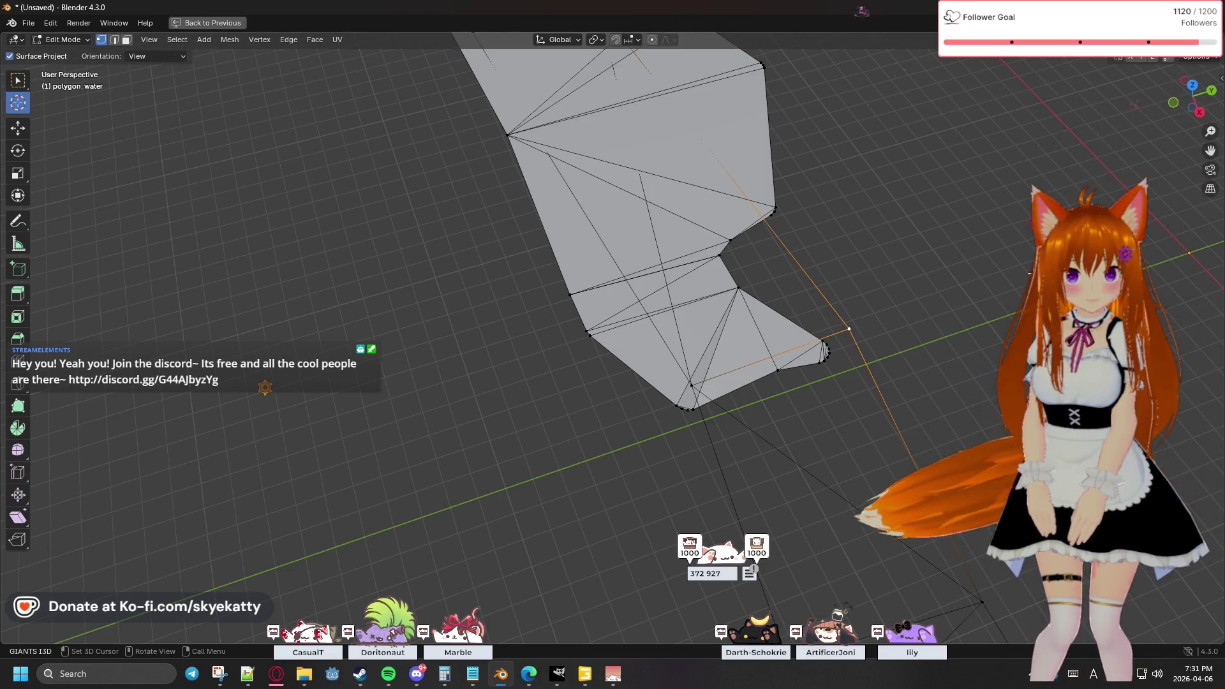
pyautogui.click(889, 271)
# Step: Switch to the Measure tool, pan across the mesh, and restore the full workspace layout
pyautogui.hotkey('shift', 'space')
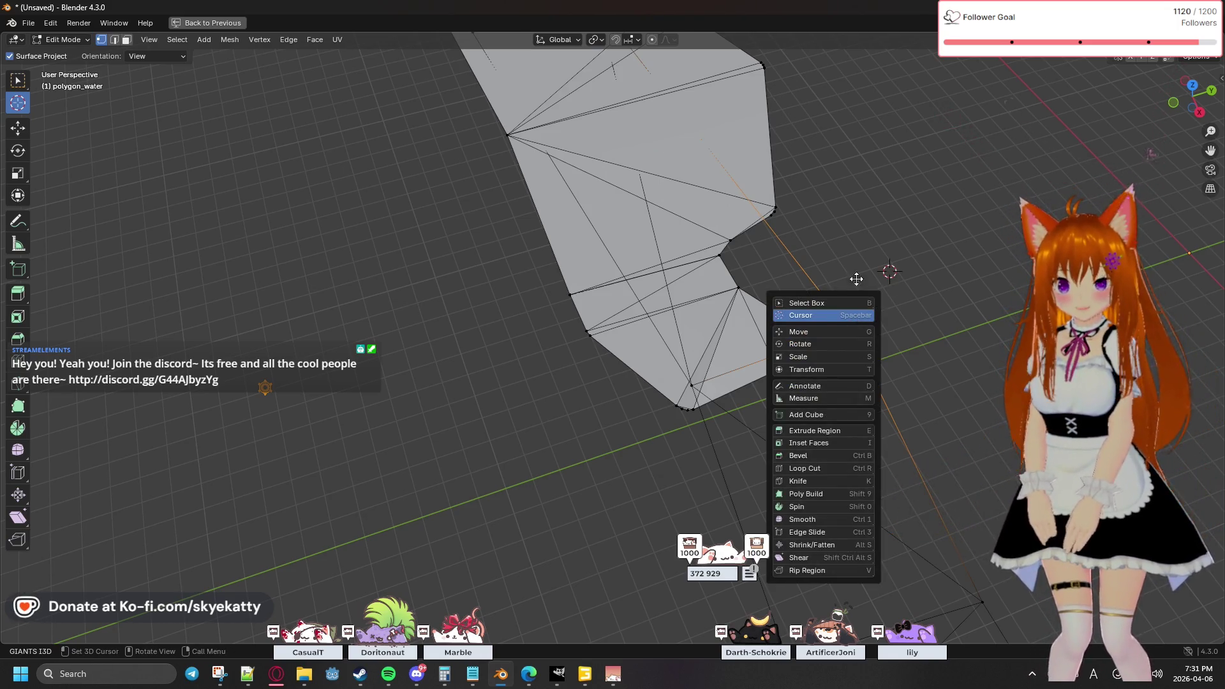
pyautogui.press('m')
pyautogui.click(853, 220)
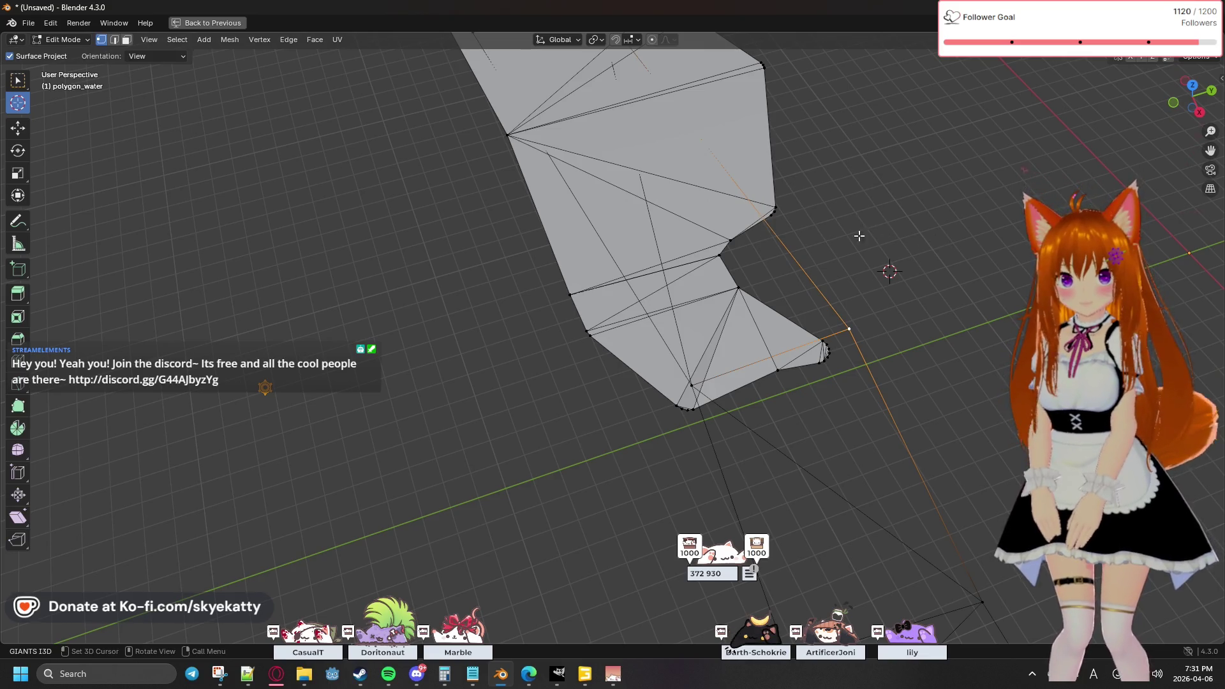
pyautogui.hotkey('shift', 'space')
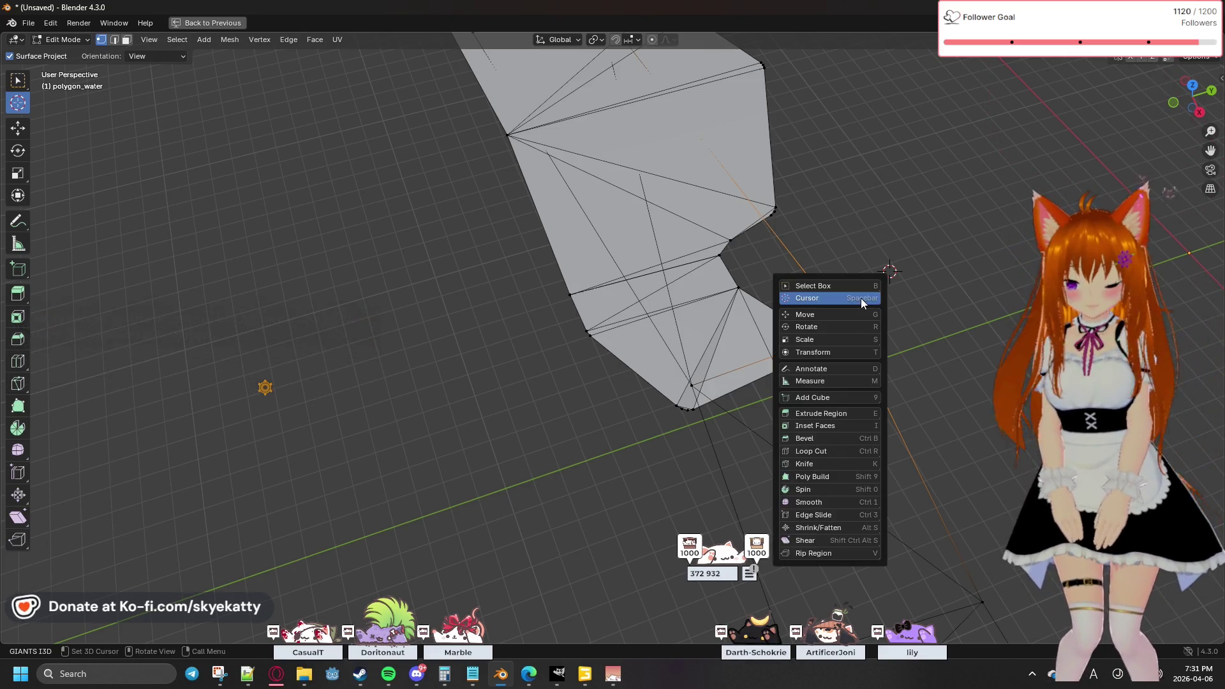
pyautogui.press('m')
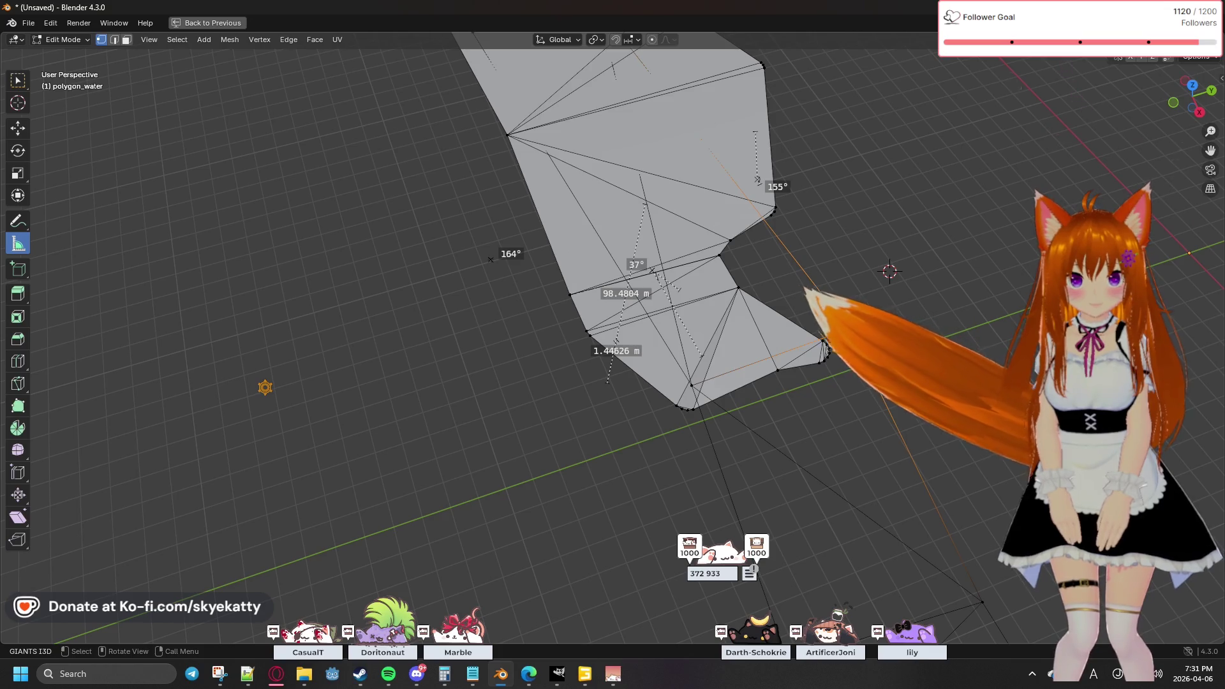
pyautogui.keyDown('shift'); pyautogui.moveTo(883, 331); pyautogui.dragTo(762, 339, button='middle'); pyautogui.keyUp('shift')
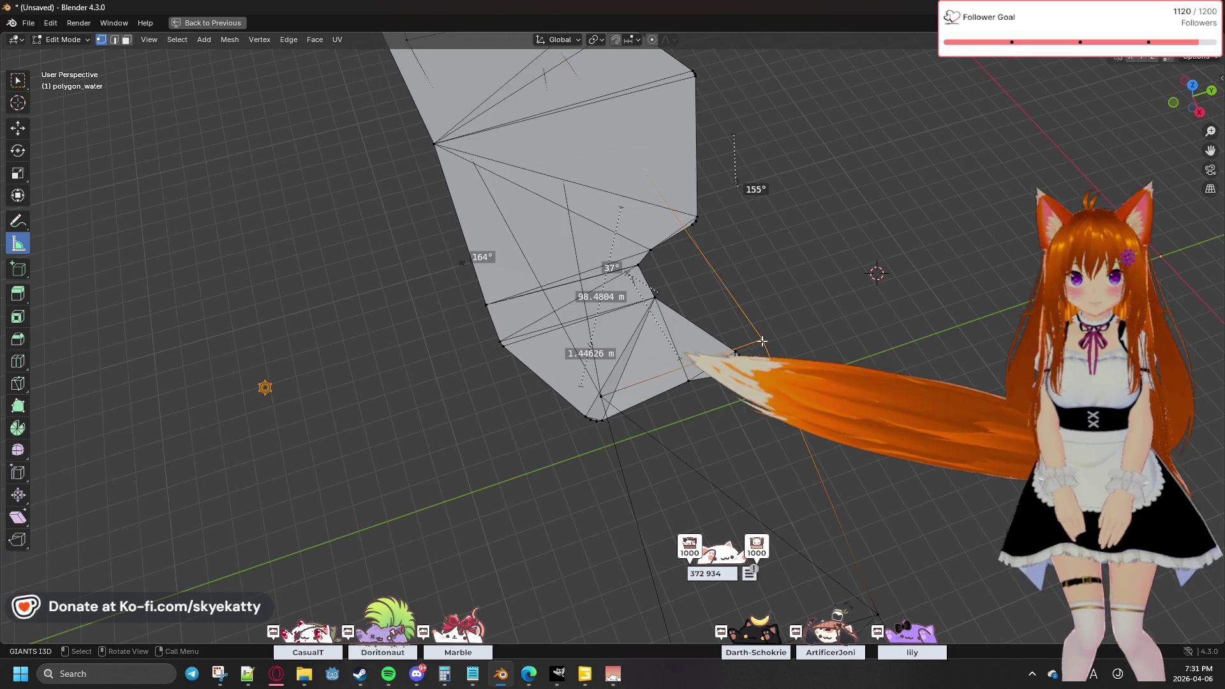
pyautogui.hotkey('shift', 'space')
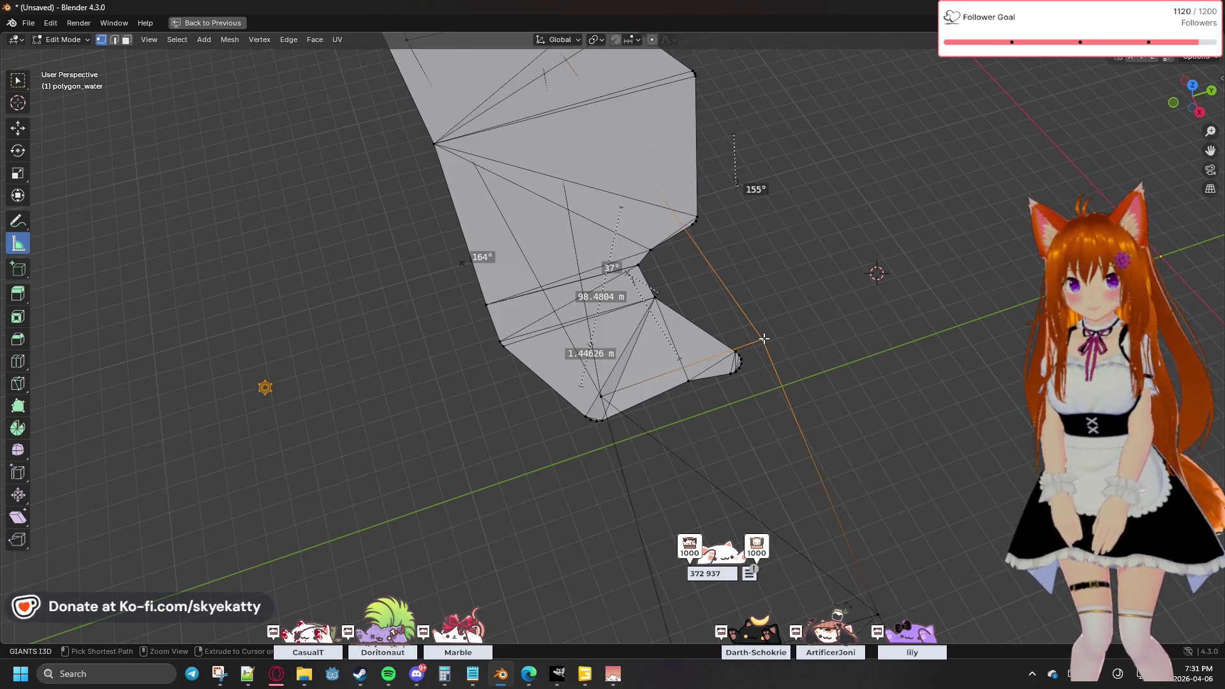
pyautogui.hotkey('ctrl', 'space')
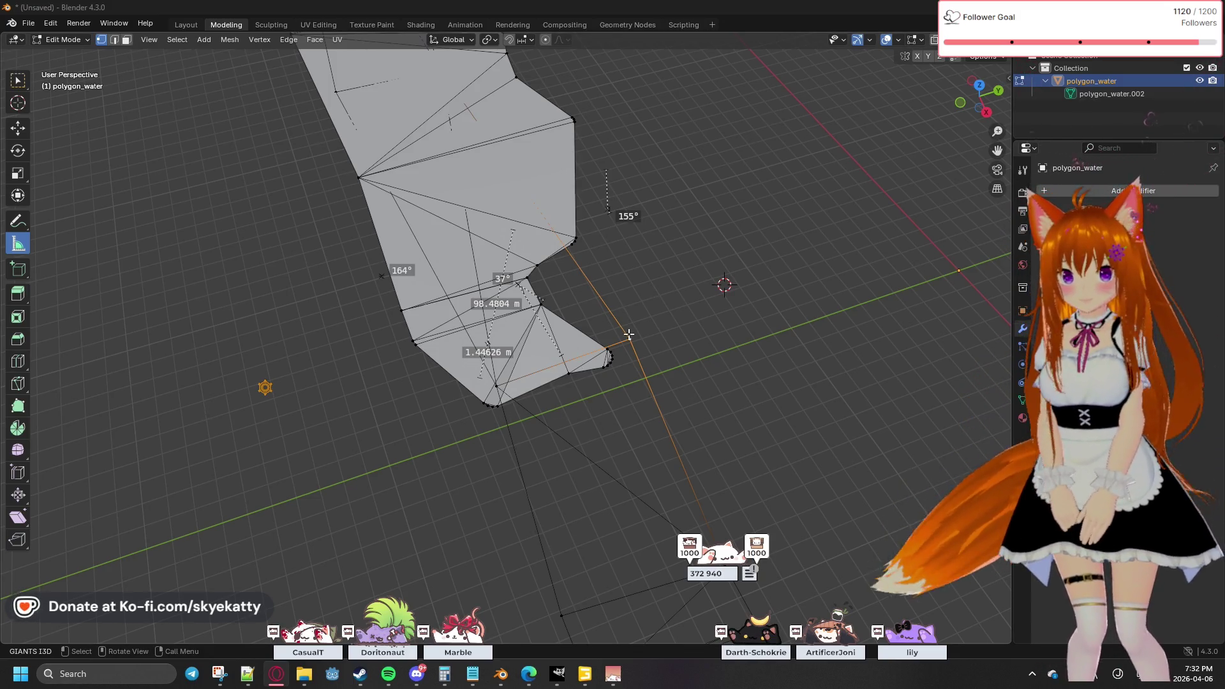
# Step: Snap the 3D cursor to the selected tip vertex
pyautogui.hotkey('shift', 's')
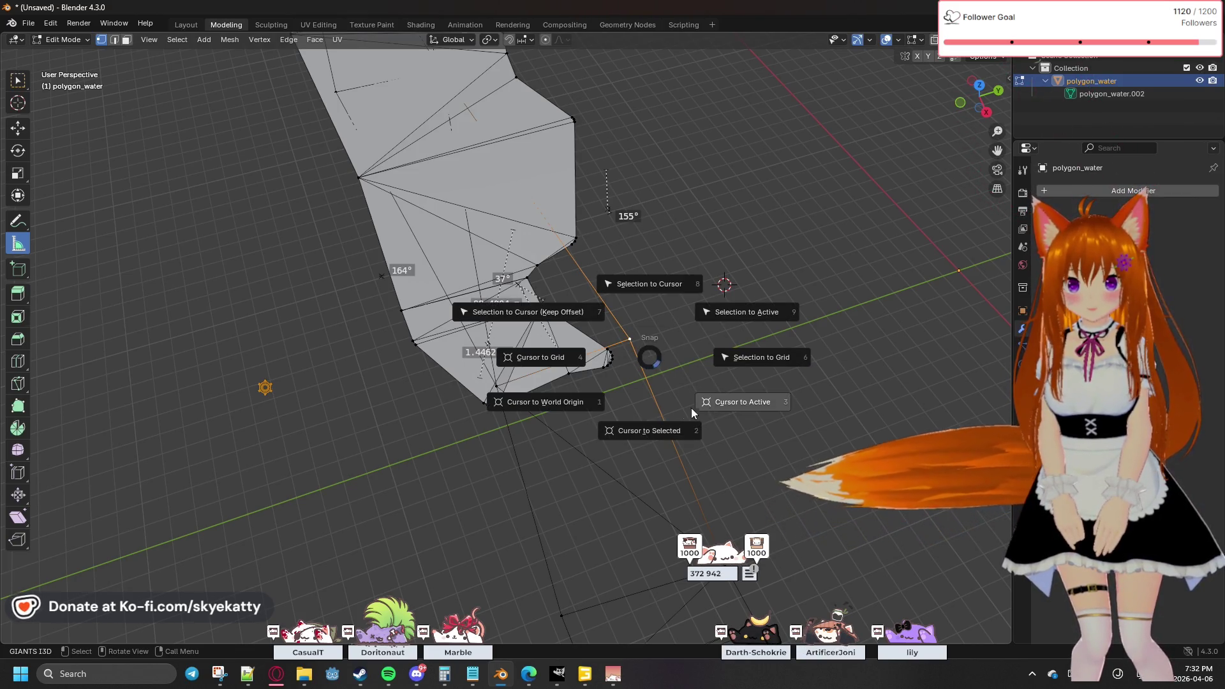
pyautogui.click(653, 428)
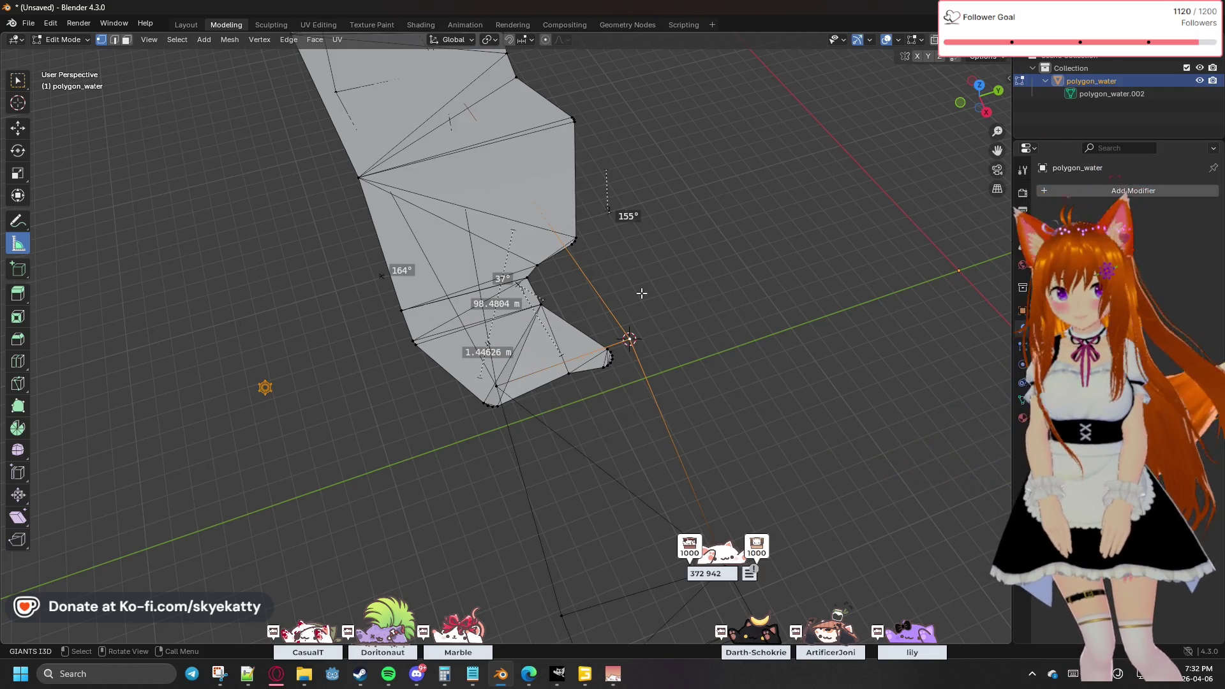
pyautogui.moveTo(590, 323); pyautogui.dragTo(679, 390)
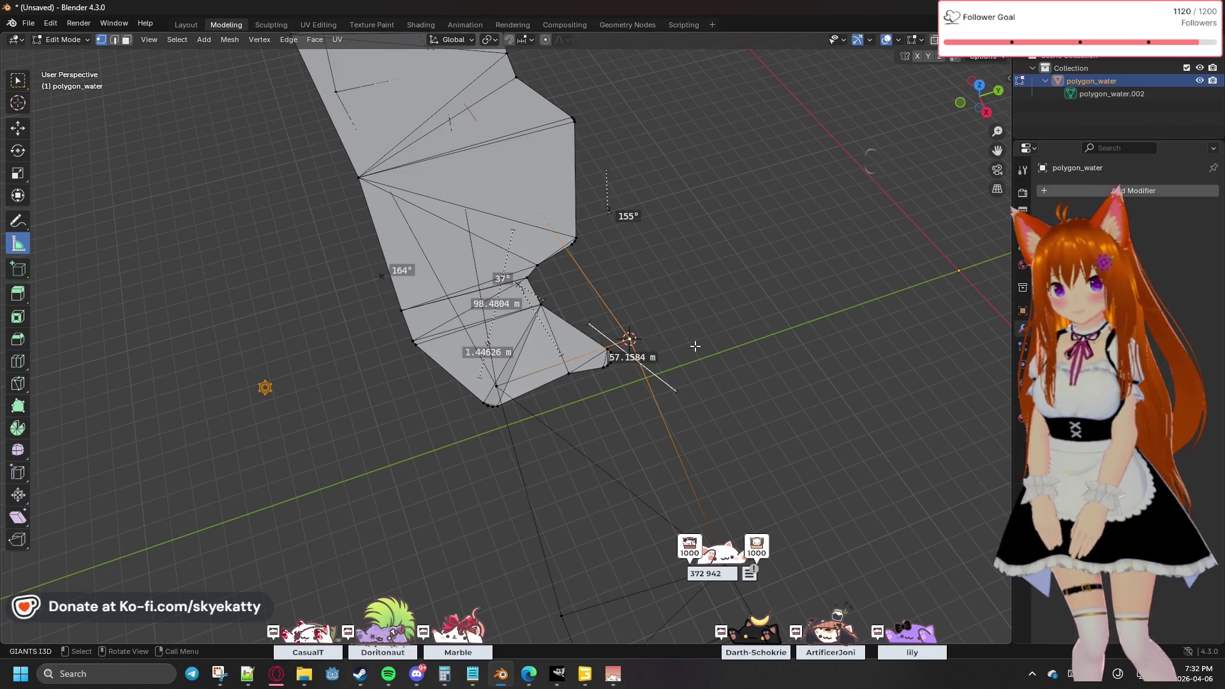
# Step: Box-select the tip vertices and merge them At Cursor into one point
pyautogui.click(18, 81)
pyautogui.moveTo(595, 325); pyautogui.dragTo(671, 386)
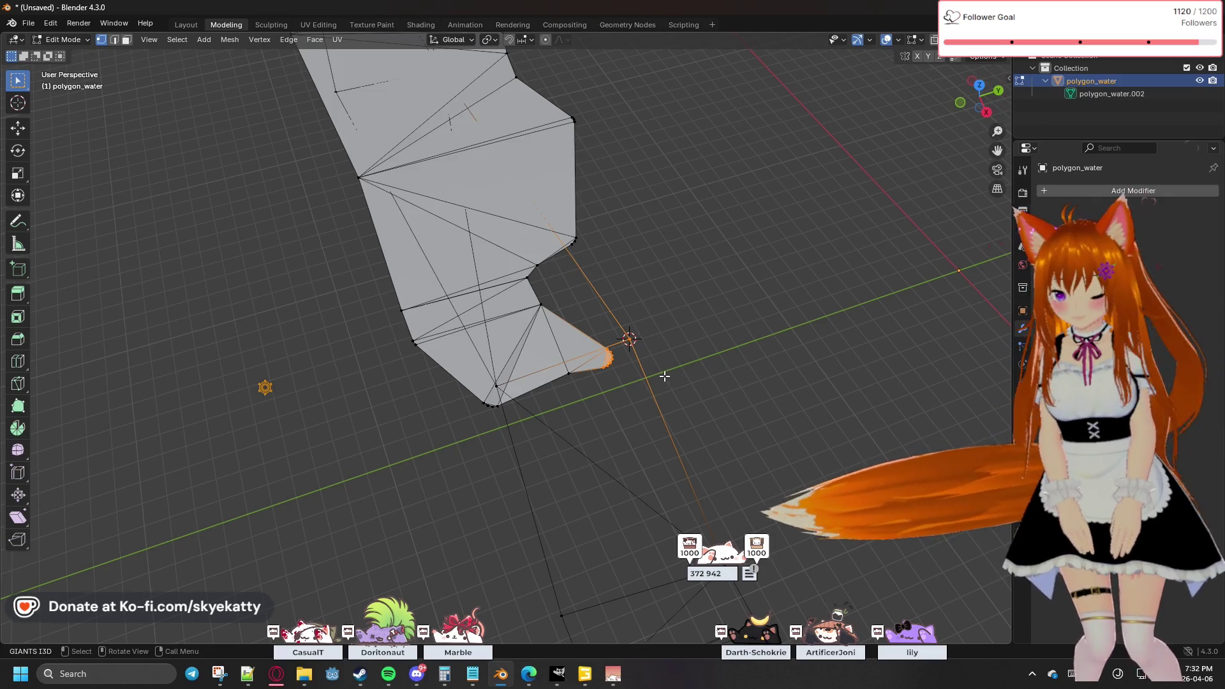
pyautogui.press('m')
pyautogui.click(639, 346)
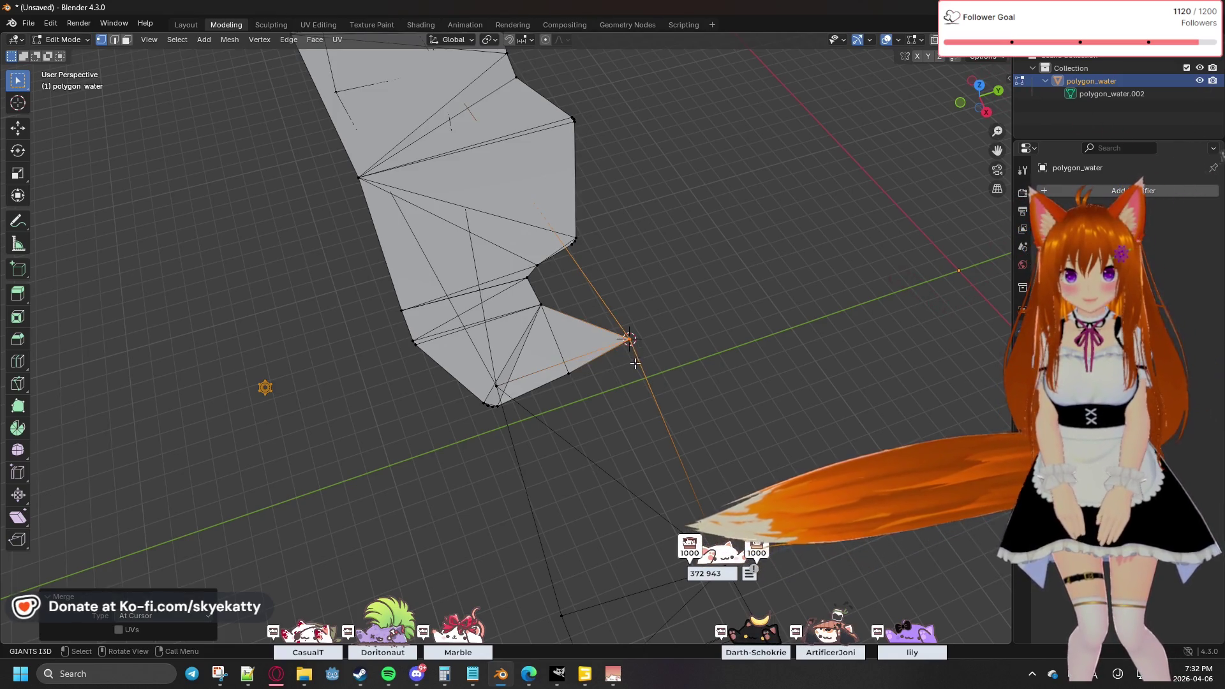
pyautogui.scroll(2, 564, 270)
pyautogui.scroll(2, 564, 270)
pyautogui.moveTo(670, 210)
pyautogui.keyDown('shift'); pyautogui.mouseDown(button='middle')
pyautogui.moveTo(651, 293)
pyautogui.moveTo(576, 412)
pyautogui.mouseUp(button='middle'); pyautogui.keyUp('shift')
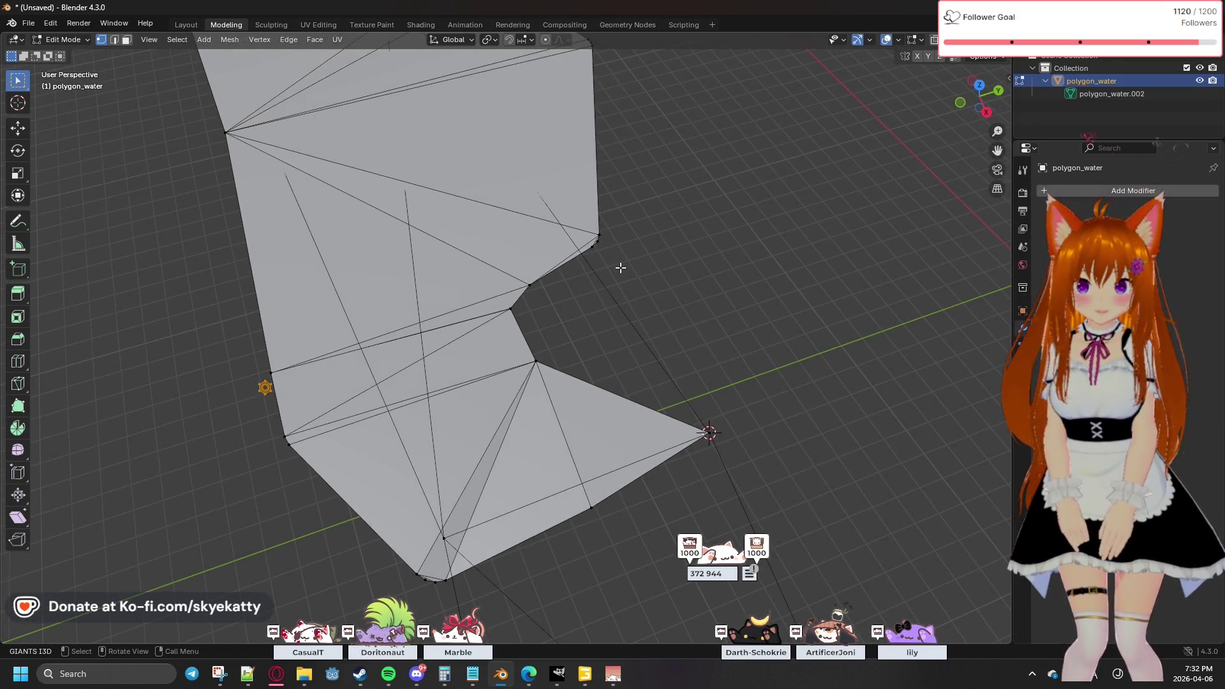
pyautogui.moveTo(611, 258)
pyautogui.mouseDown(button='middle')
pyautogui.moveTo(656, 260)
pyautogui.moveTo(689, 341)
pyautogui.mouseUp(button='middle')
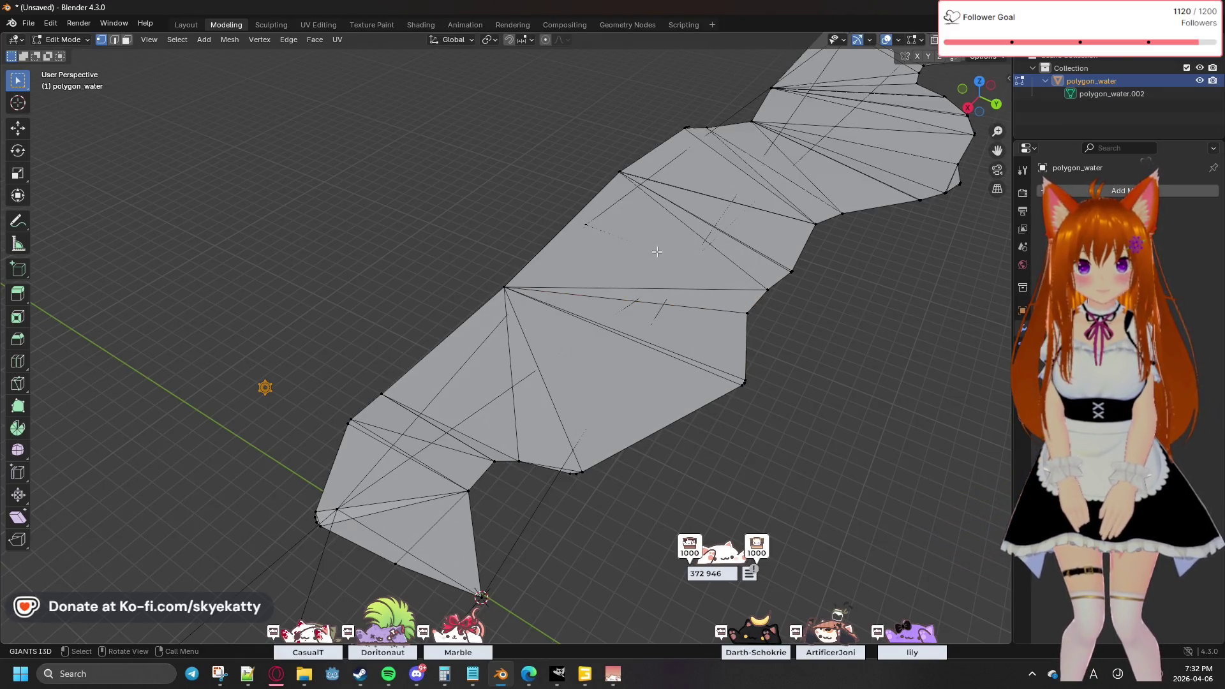
pyautogui.moveTo(754, 311)
pyautogui.mouseDown(button='middle')
pyautogui.moveTo(812, 358)
pyautogui.moveTo(820, 447)
pyautogui.moveTo(745, 297)
pyautogui.moveTo(730, 320)
pyautogui.moveTo(758, 282)
pyautogui.mouseUp(button='middle')
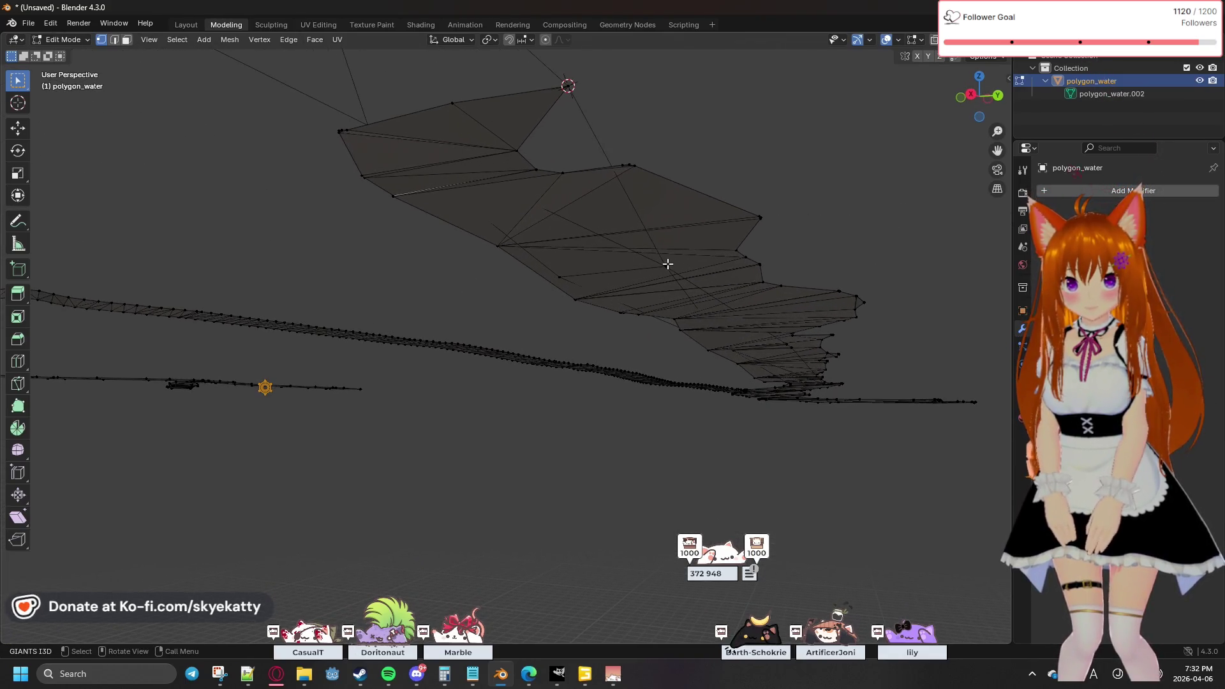
pyautogui.rightClick(735, 279)
pyautogui.press('Escape')
pyautogui.moveTo(735, 277)
pyautogui.mouseDown(button='middle')
pyautogui.moveTo(675, 276)
pyautogui.moveTo(688, 219)
pyautogui.moveTo(675, 446)
pyautogui.moveTo(695, 293)
pyautogui.moveTo(655, 399)
pyautogui.moveTo(624, 385)
pyautogui.moveTo(451, 404)
pyautogui.moveTo(492, 423)
pyautogui.moveTo(522, 344)
pyautogui.moveTo(637, 238)
pyautogui.moveTo(612, 296)
pyautogui.moveTo(573, 313)
pyautogui.mouseUp(button='middle')
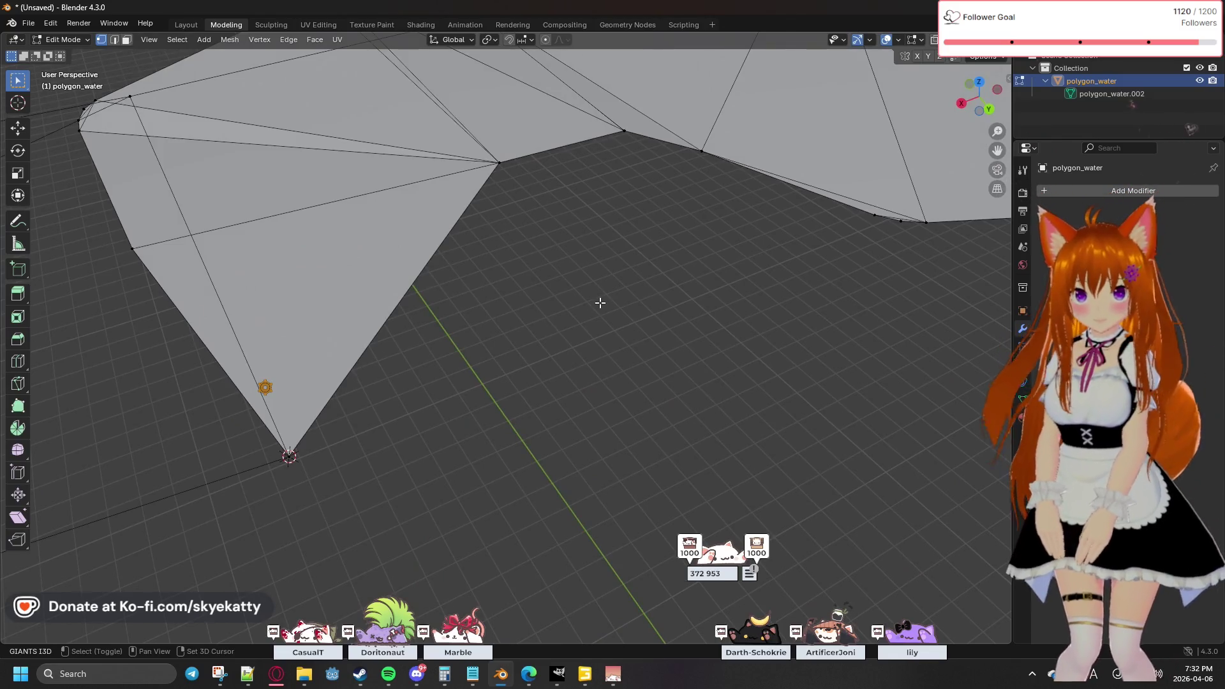
pyautogui.scroll(-2, 600, 303)
pyautogui.moveTo(743, 225); pyautogui.dragTo(827, 286)
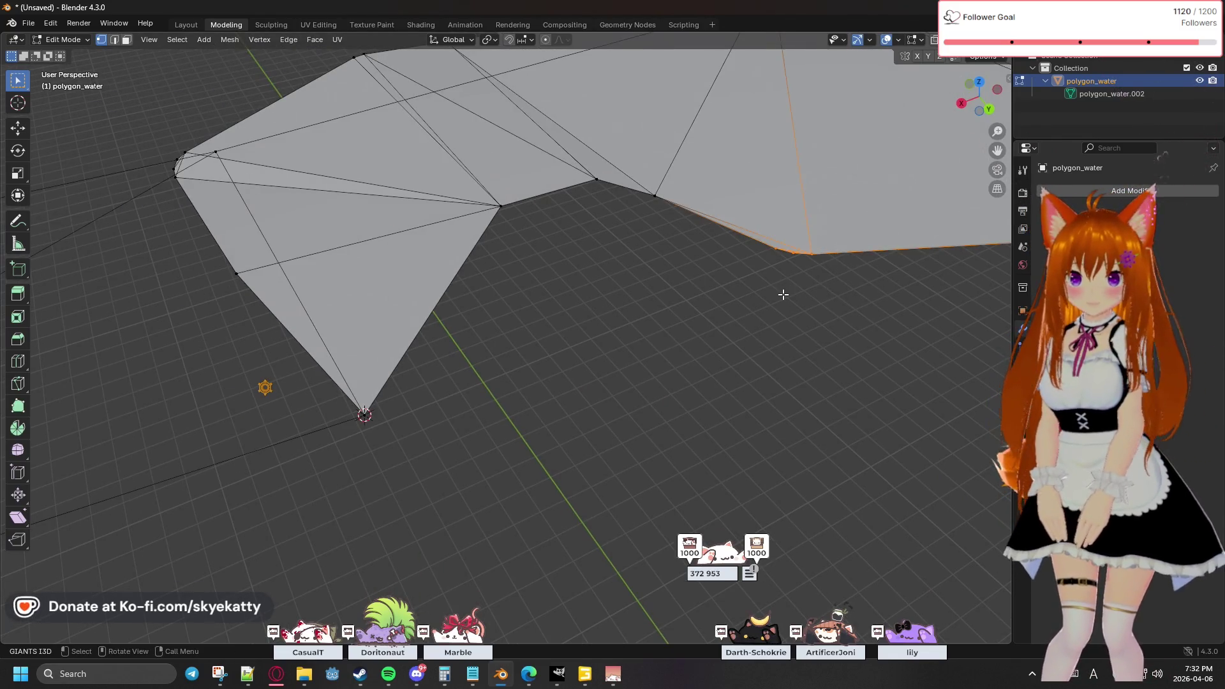
# Step: Select the right-hand vertex and snap the 3D cursor to it
pyautogui.click(793, 253)
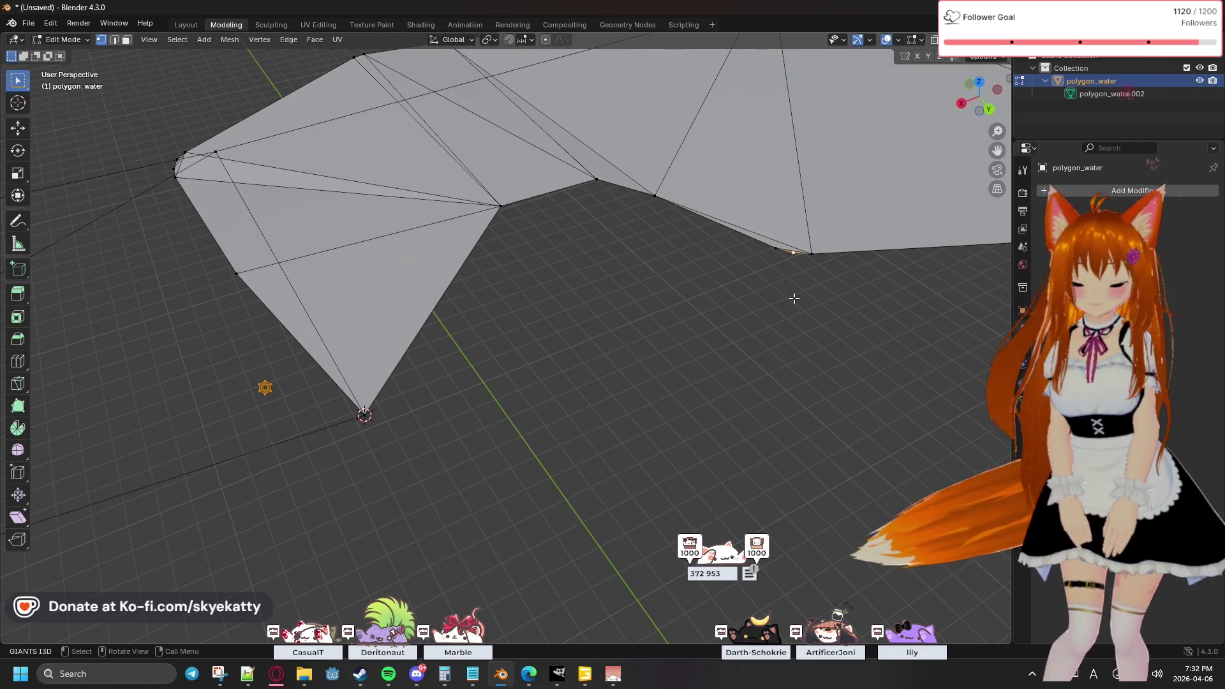
pyautogui.press('ctrl')
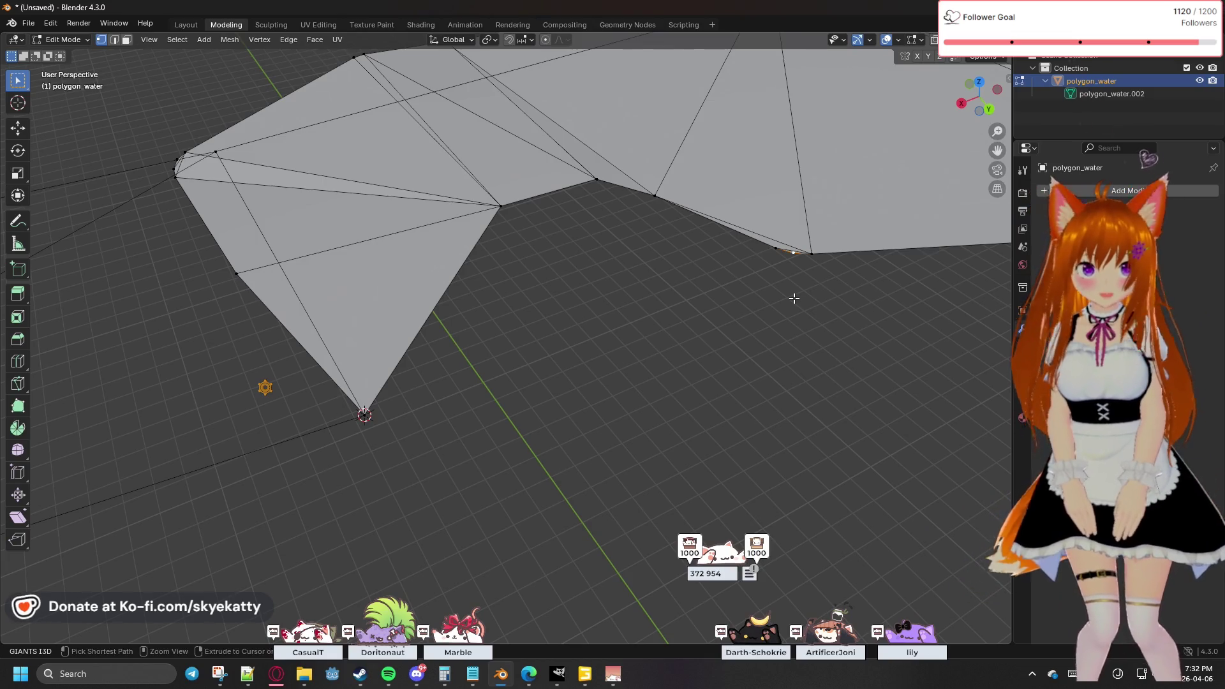
pyautogui.hotkey('shift', 's')
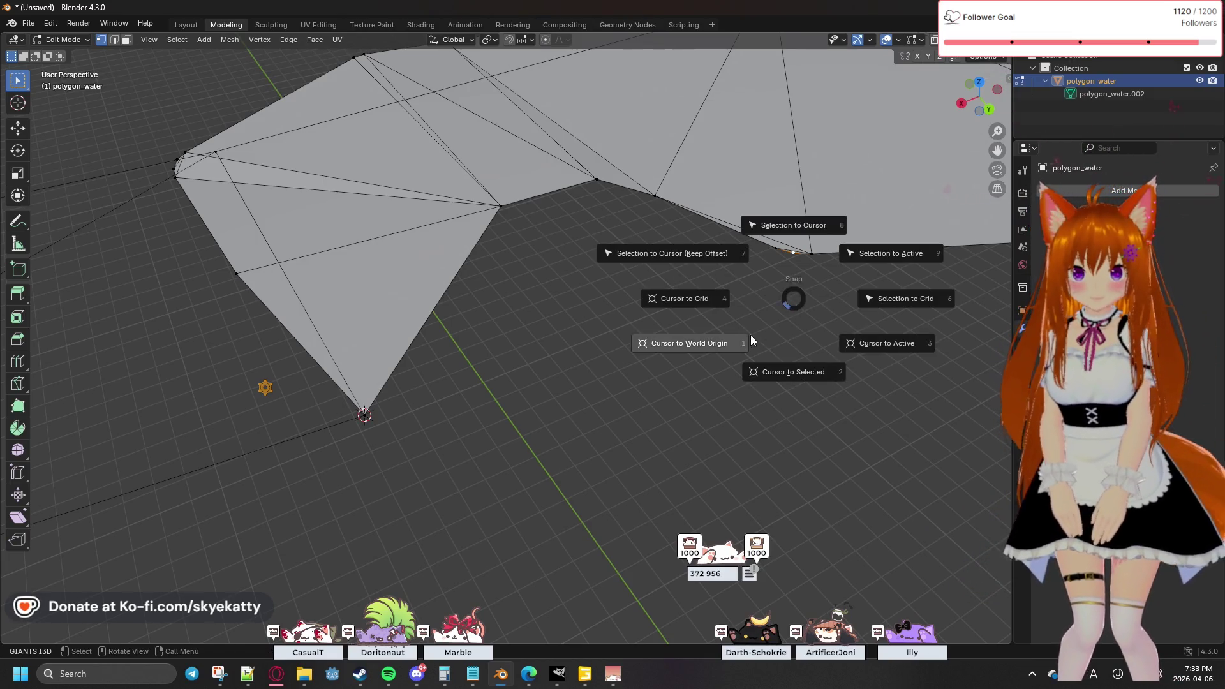
pyautogui.click(787, 375)
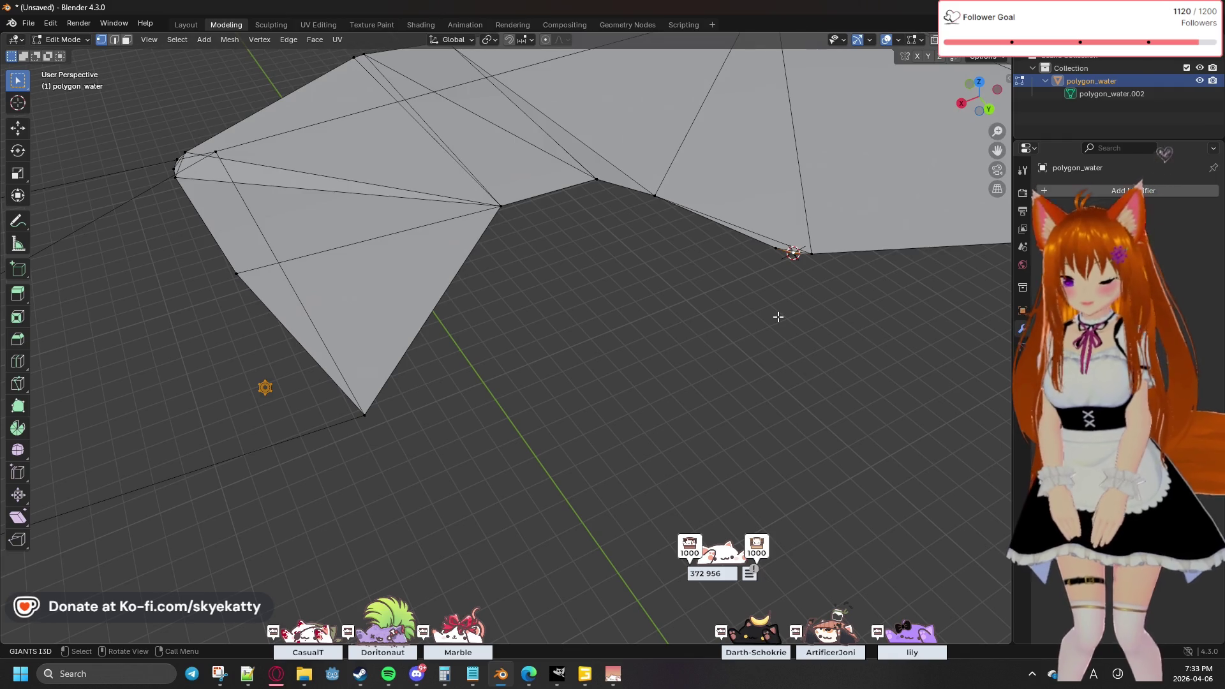
# Step: Merge the nearby linked vertices At Cursor, then select the lower tip vertex with the merged one
pyautogui.press('l')
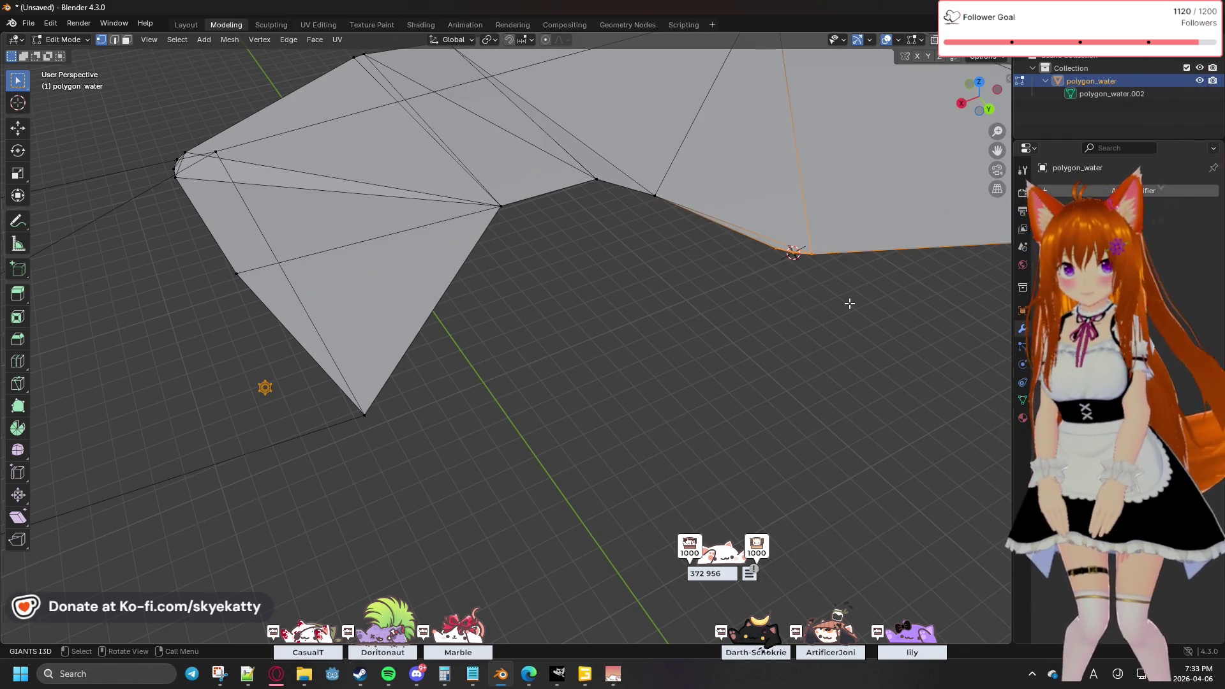
pyautogui.press('m')
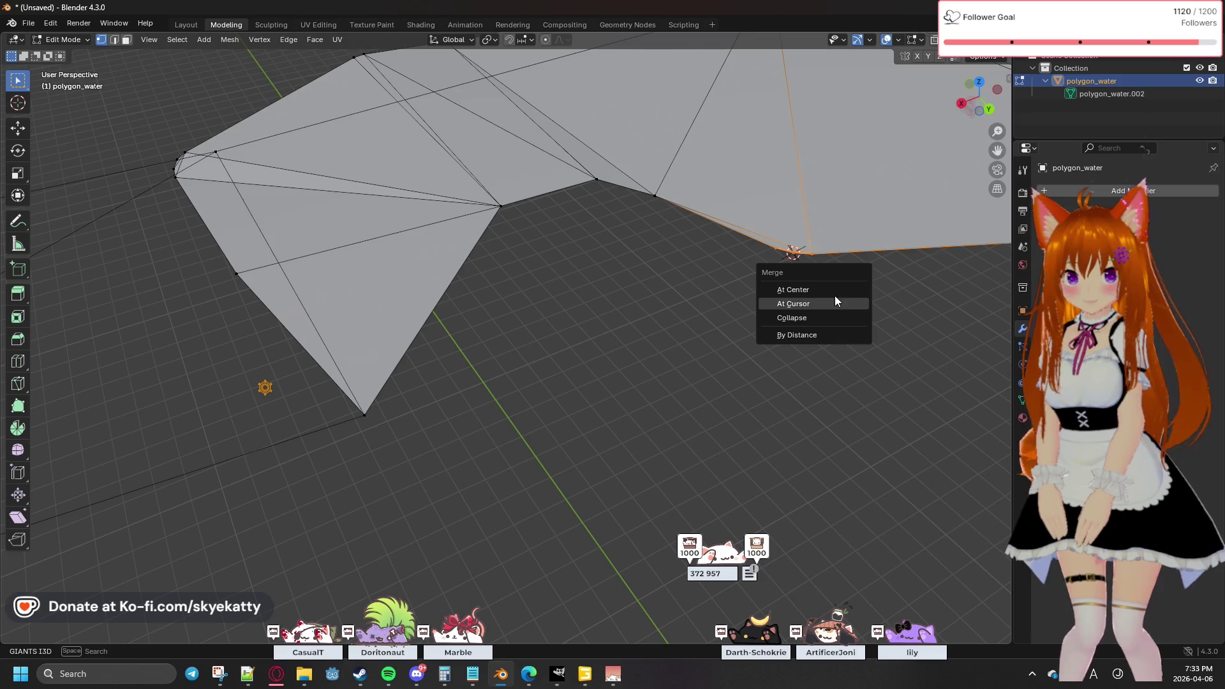
pyautogui.click(834, 307)
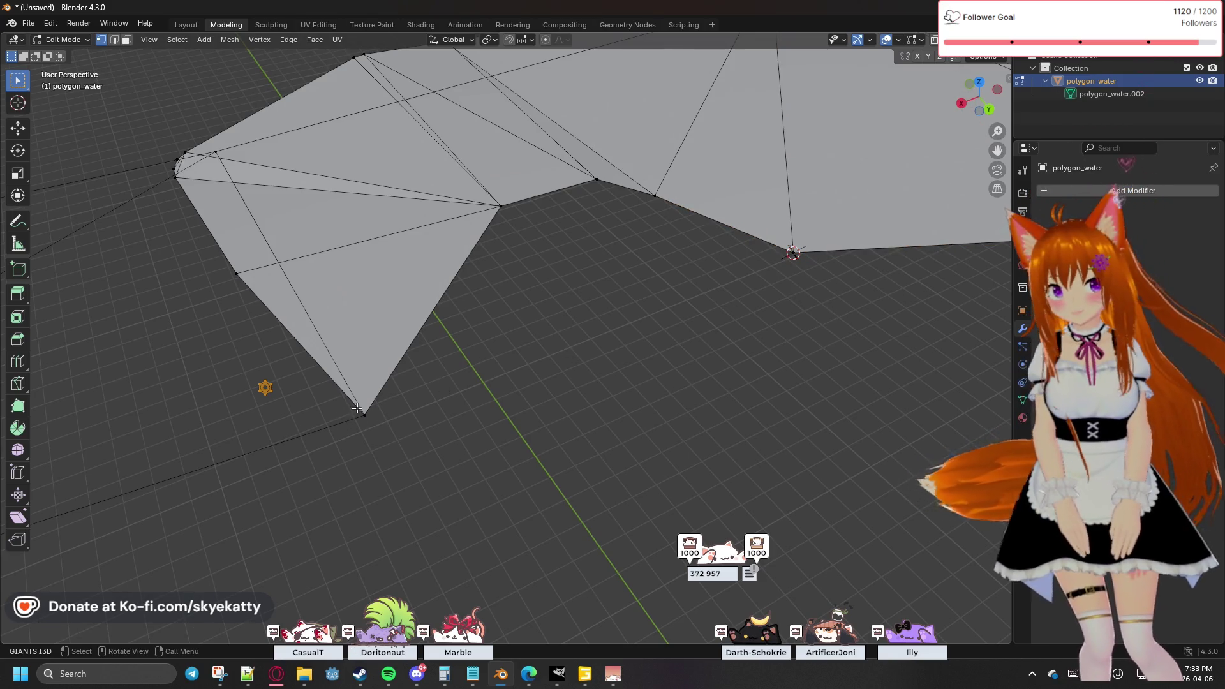
pyautogui.click(361, 414)
pyautogui.keyDown('shift'); pyautogui.click(793, 253); pyautogui.keyUp('shift')
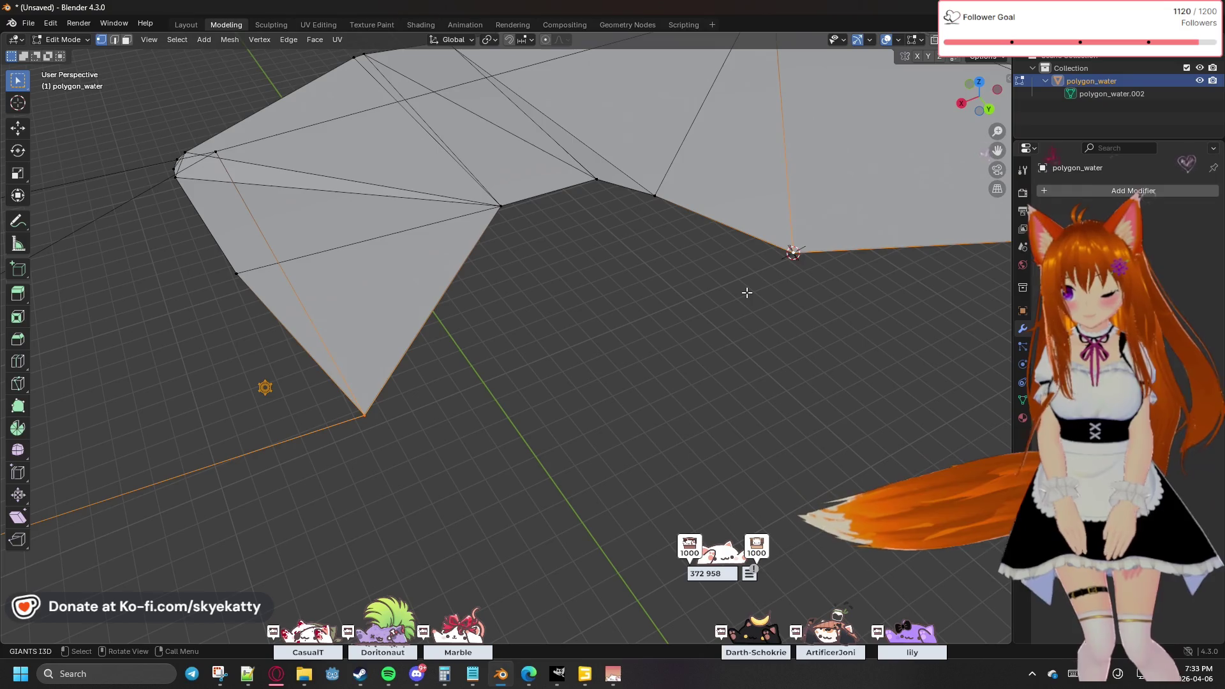
# Step: Reselect both end vertices after cancelling two accidental extrude and move operations
pyautogui.press('e')
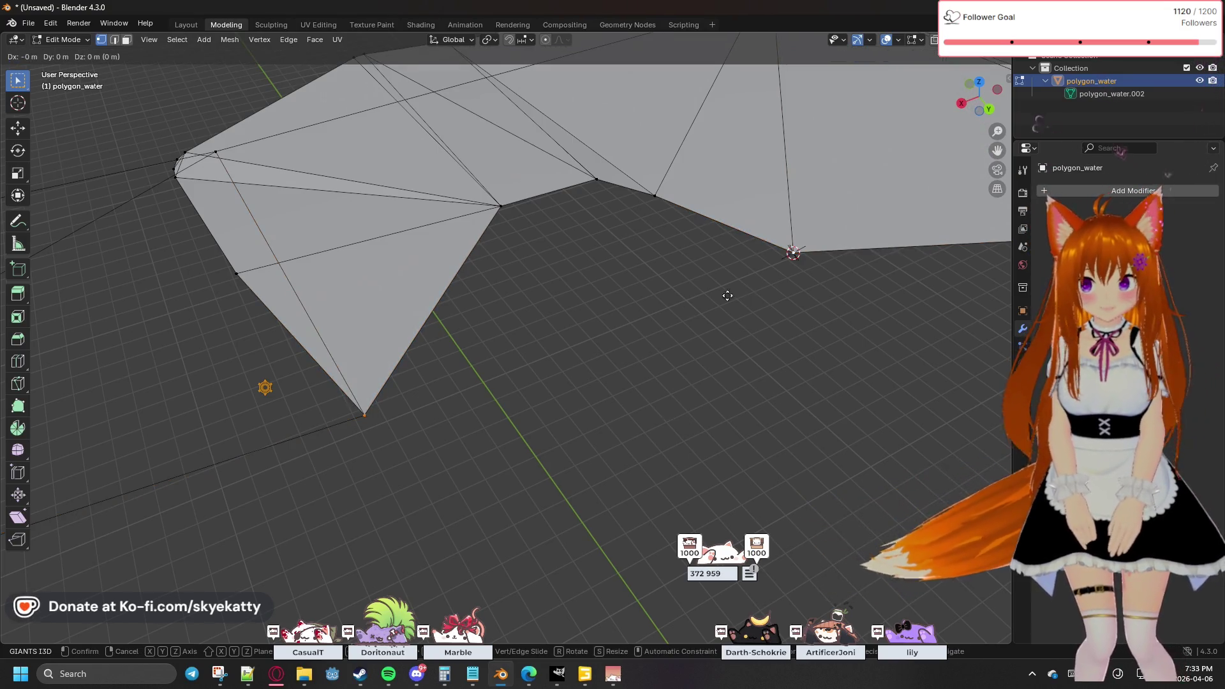
pyautogui.rightClick(612, 341)
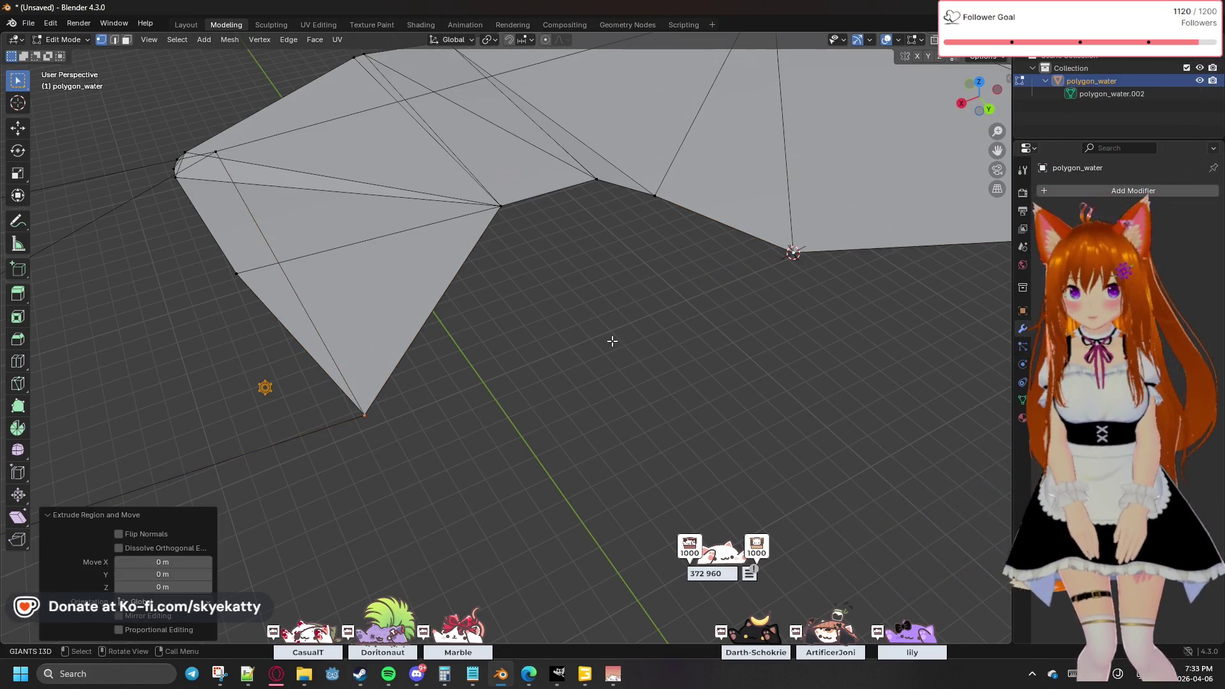
pyautogui.click(704, 381)
pyautogui.keyDown('shift'); pyautogui.click(793, 252); pyautogui.keyUp('shift')
pyautogui.press('g')
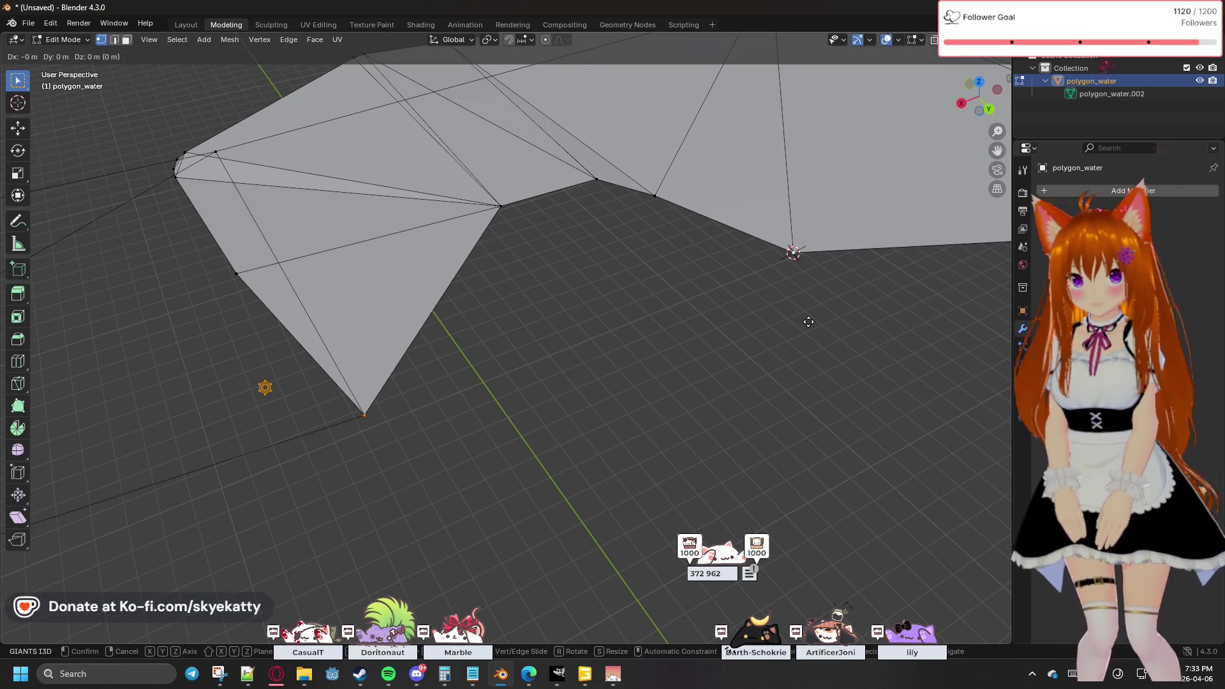
pyautogui.rightClick(819, 369)
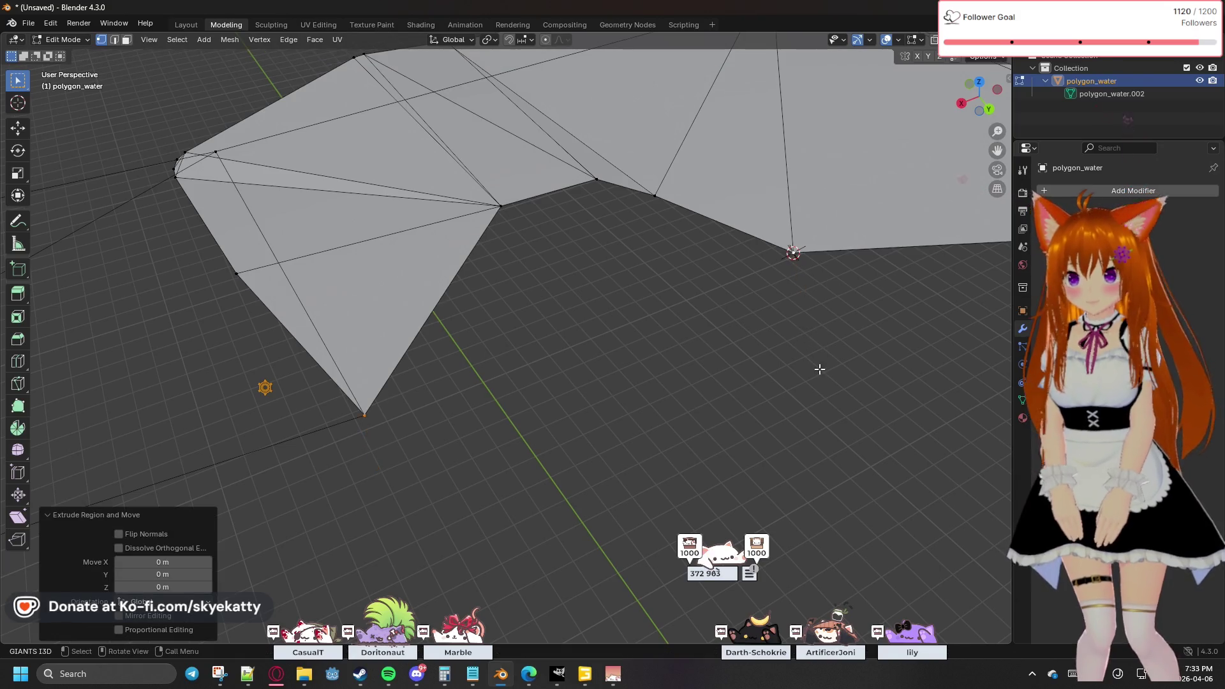
# Step: Make the lower pointed vertex active and join it to the merged right vertex with F
pyautogui.rightClick(567, 369)
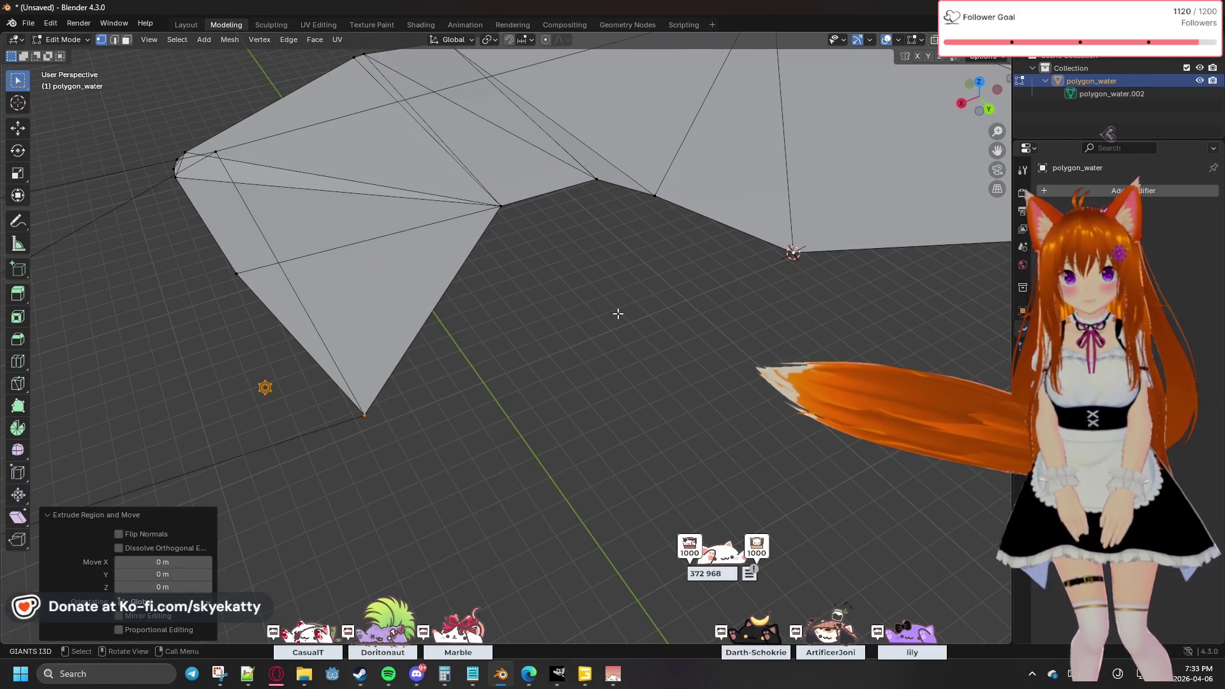
pyautogui.click(409, 411)
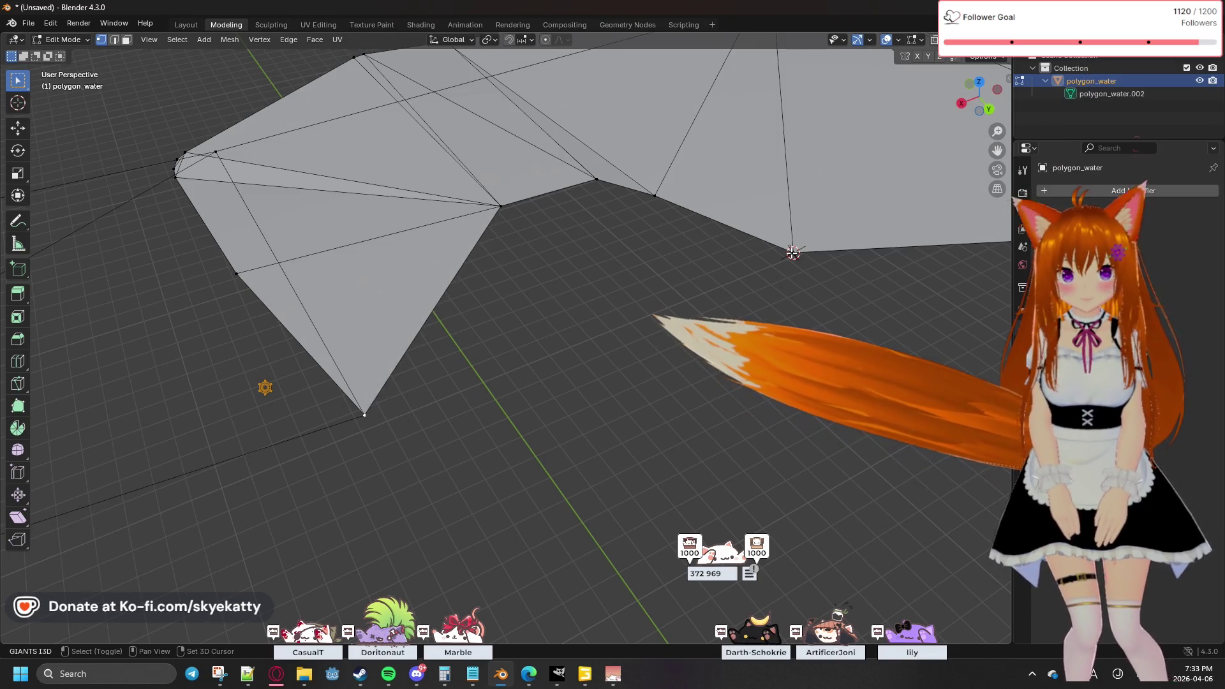
pyautogui.press('f')
pyautogui.click(566, 324)
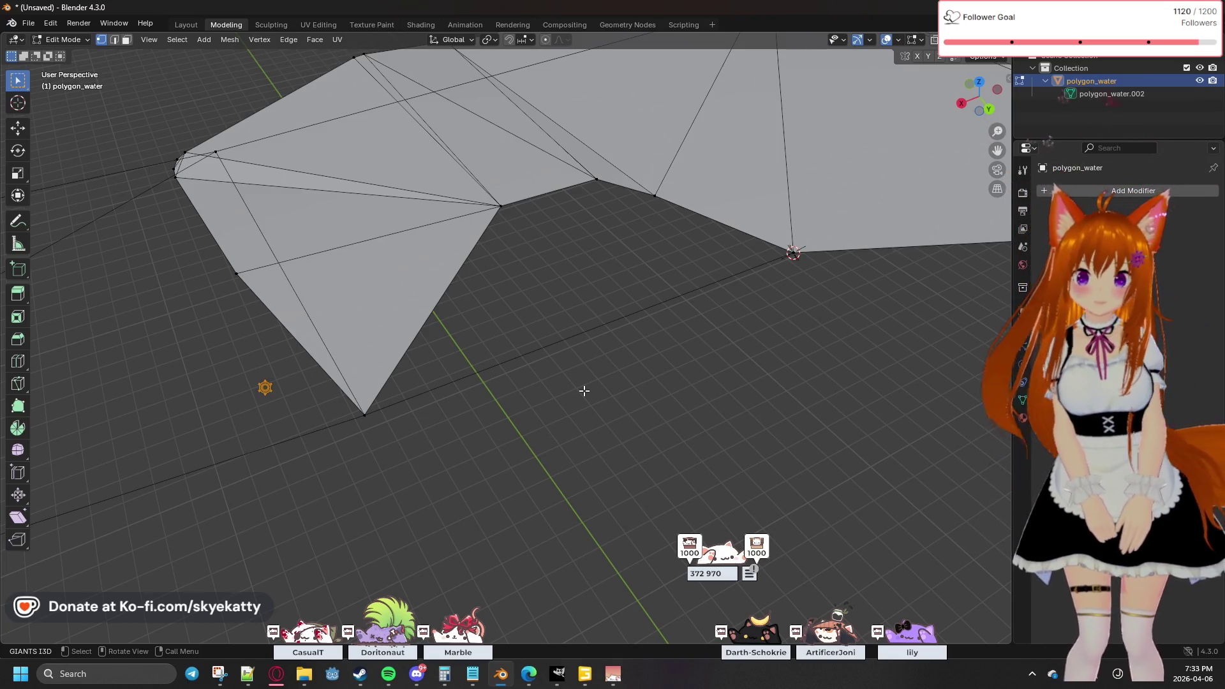
pyautogui.moveTo(511, 325)
pyautogui.mouseDown(button='middle')
pyautogui.moveTo(656, 328)
pyautogui.moveTo(519, 300)
pyautogui.moveTo(596, 304)
pyautogui.moveTo(508, 281)
pyautogui.moveTo(640, 319)
pyautogui.moveTo(661, 339)
pyautogui.moveTo(607, 391)
pyautogui.moveTo(630, 361)
pyautogui.moveTo(479, 331)
pyautogui.mouseUp(button='middle')
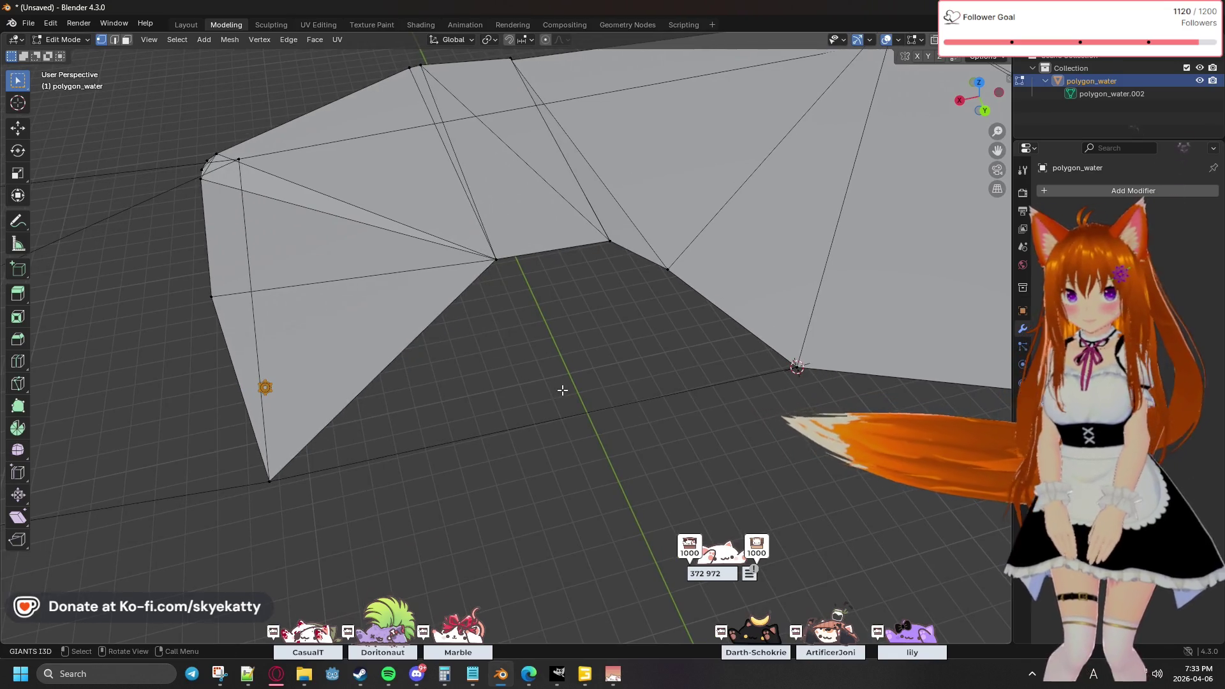
# Step: Select the new bottom edge and browse the header menus over to the Edge menu
pyautogui.keyDown('shift'); pyautogui.click(287, 478); pyautogui.keyUp('shift')
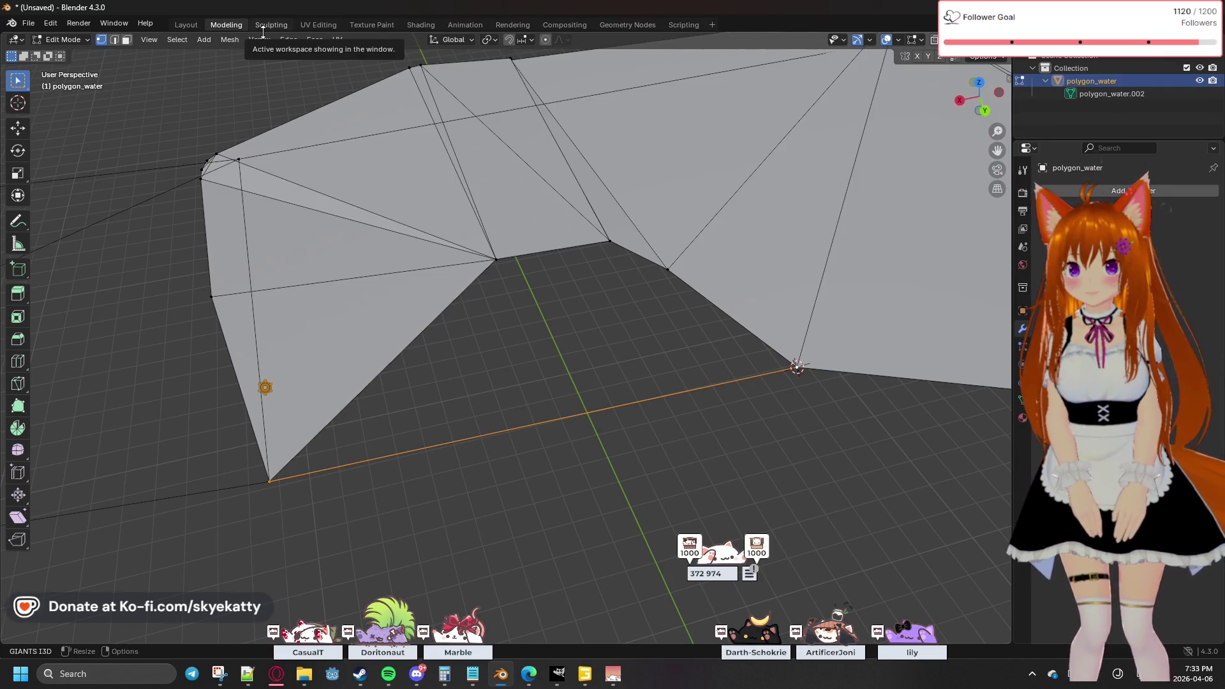
pyautogui.click(186, 43)
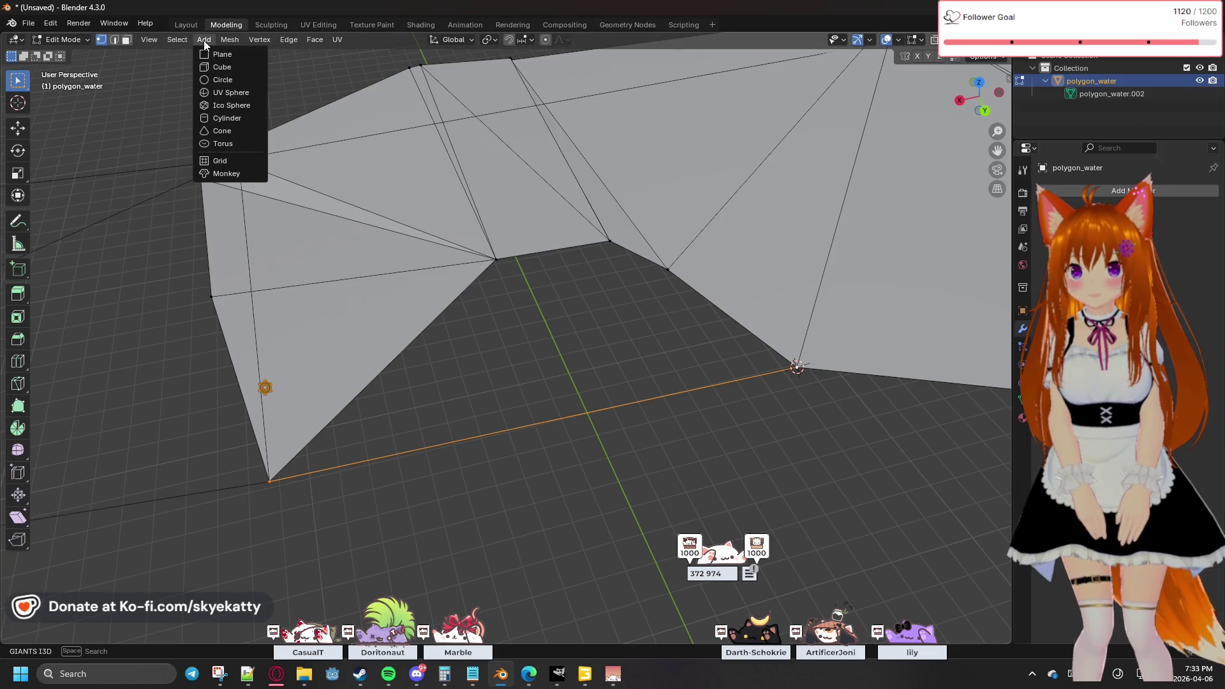
pyautogui.moveTo(227, 40)
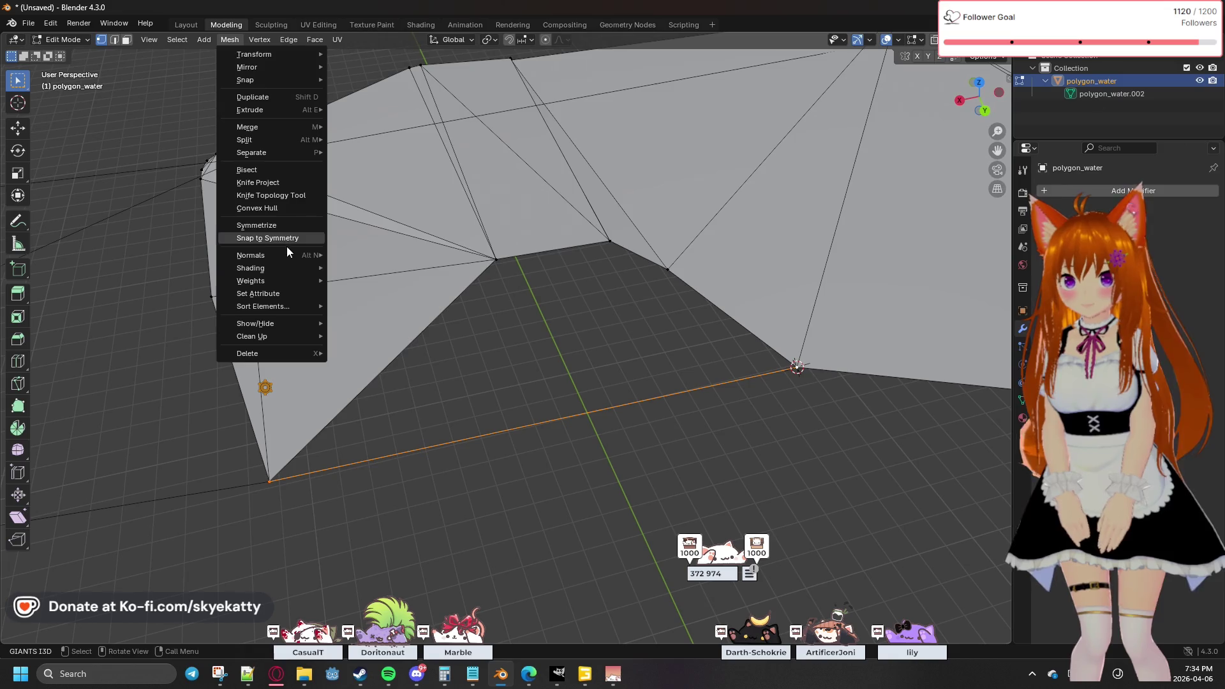
pyautogui.moveTo(297, 323)
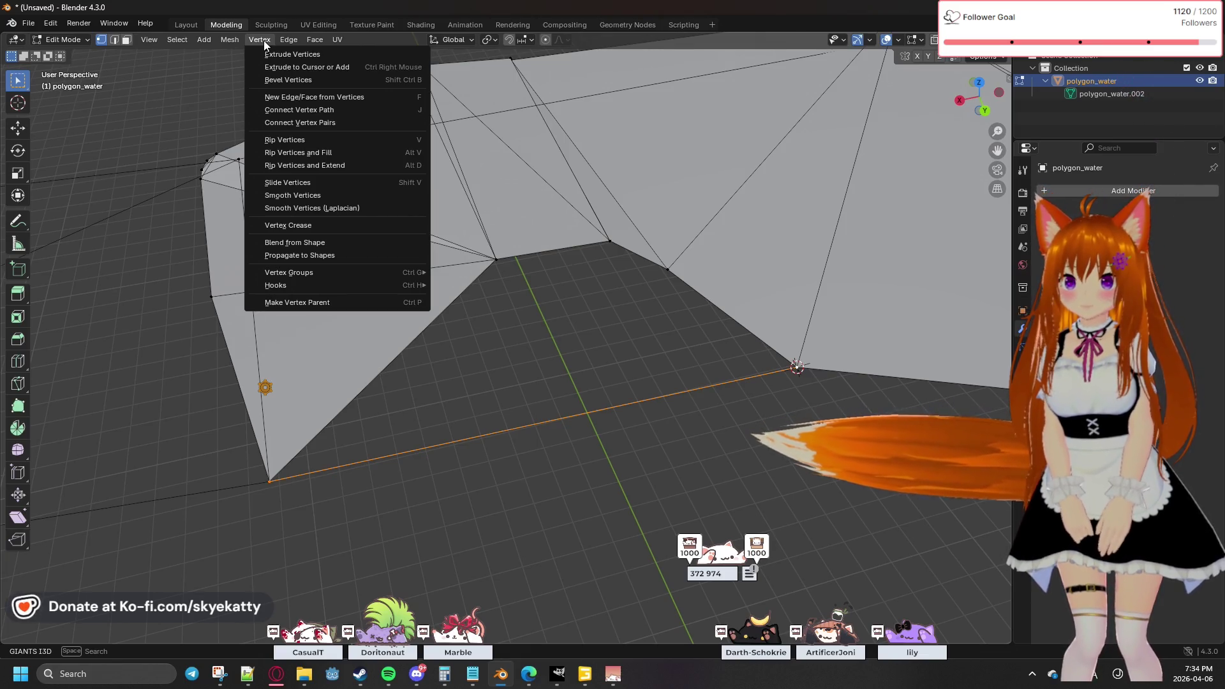
pyautogui.moveTo(299, 45)
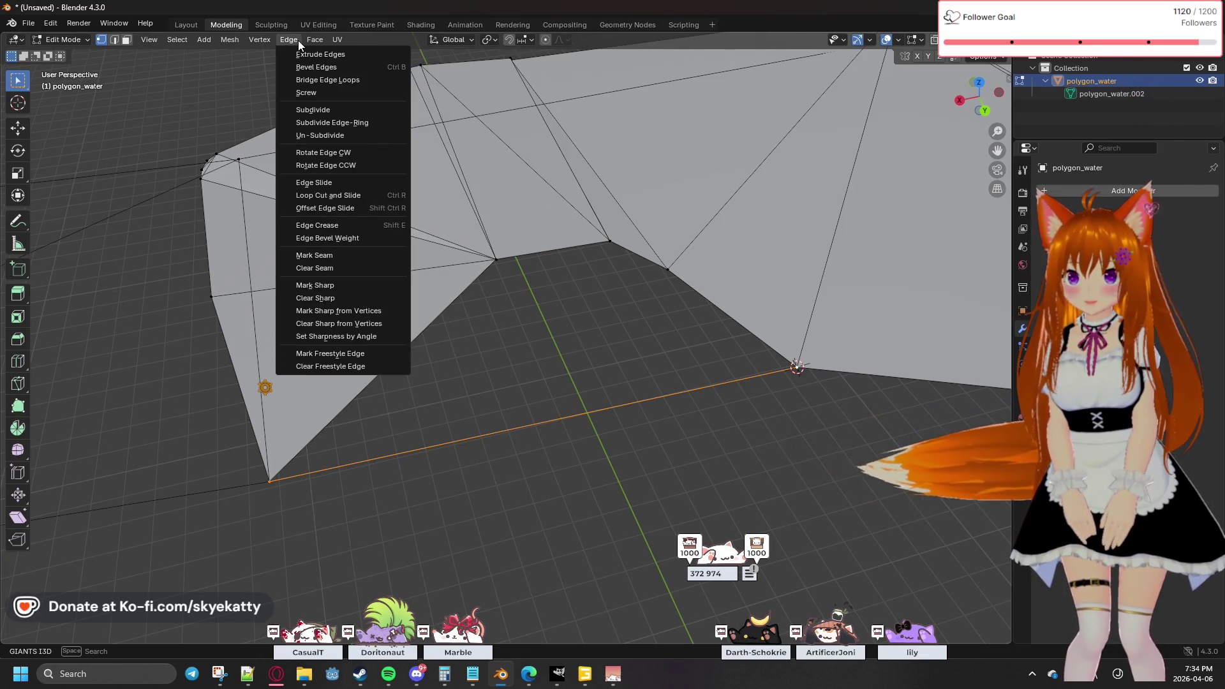
# Step: Subdivide the bottom edge with Number of Cuts set to 2, then deselect it
pyautogui.click(326, 113)
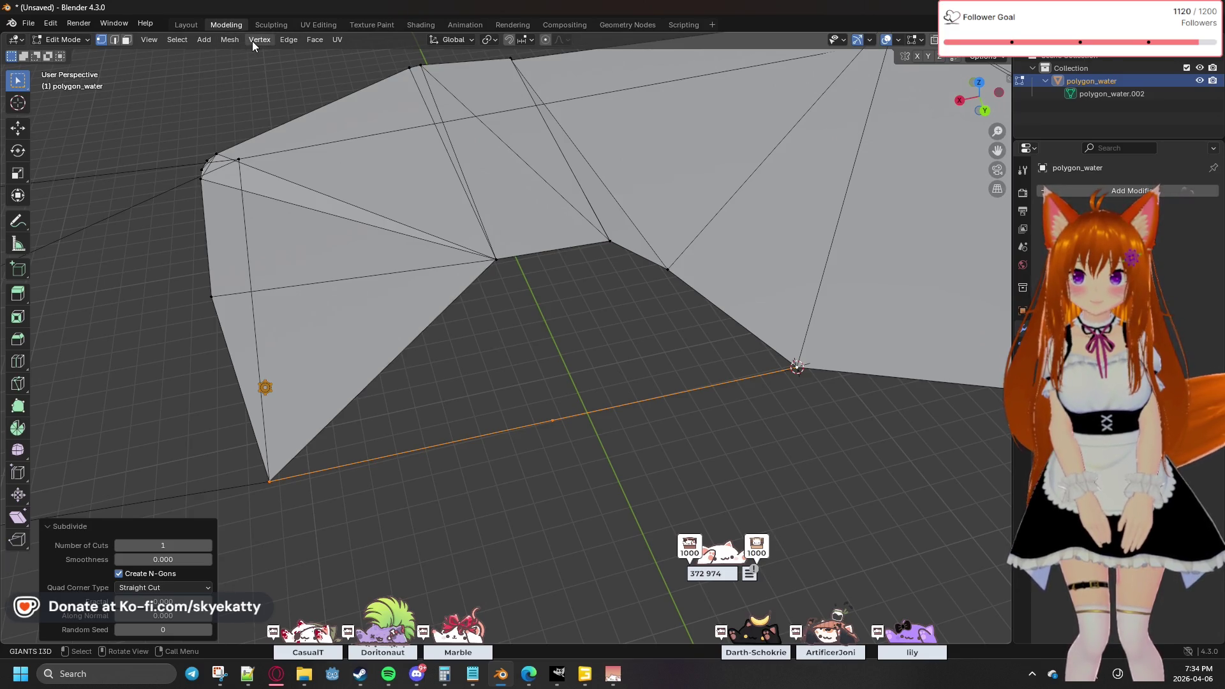
pyautogui.moveTo(170, 547); pyautogui.dragTo(191, 546)
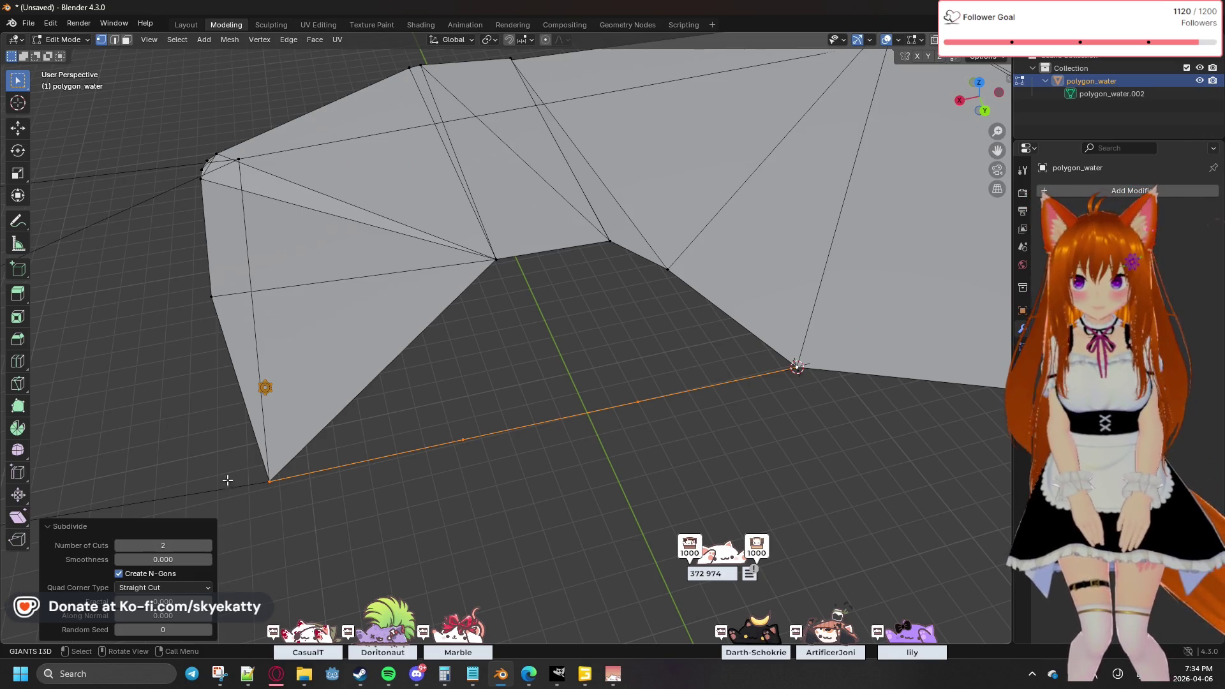
pyautogui.click(424, 490)
# Step: Join the new bottom-edge vertices to the inner corner vertex above with J
pyautogui.click(465, 438)
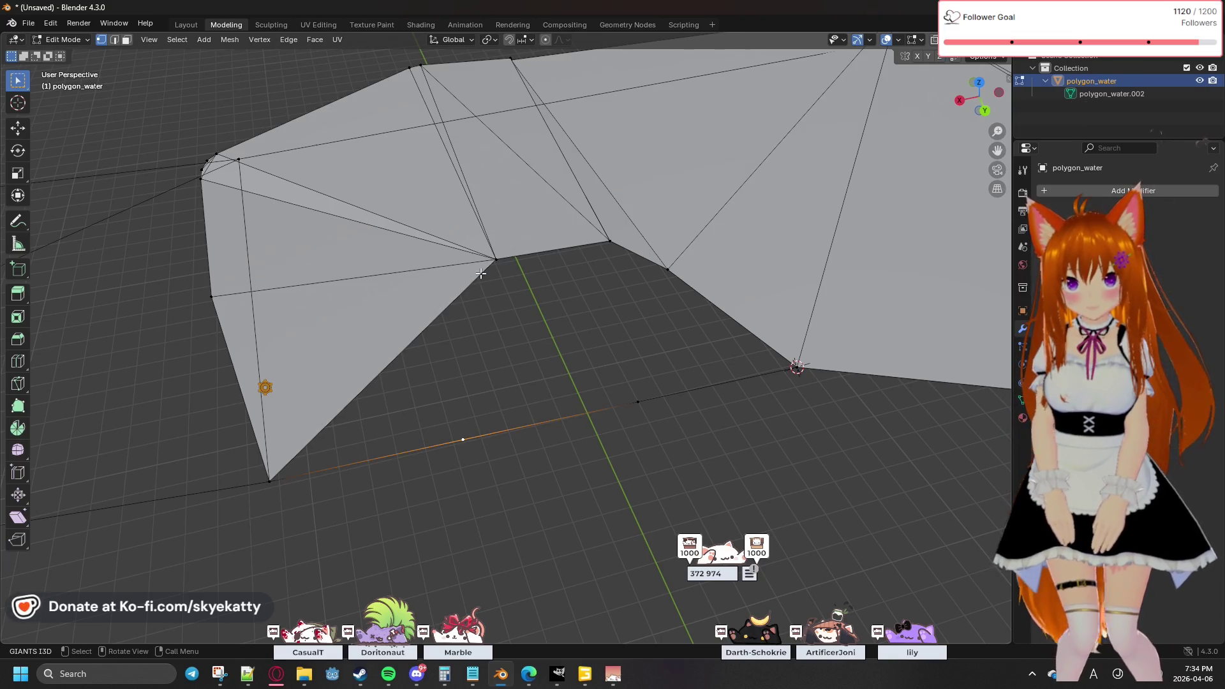
pyautogui.keyDown('shift'); pyautogui.click(495, 259); pyautogui.keyUp('shift')
pyautogui.press('j')
pyautogui.click(572, 319)
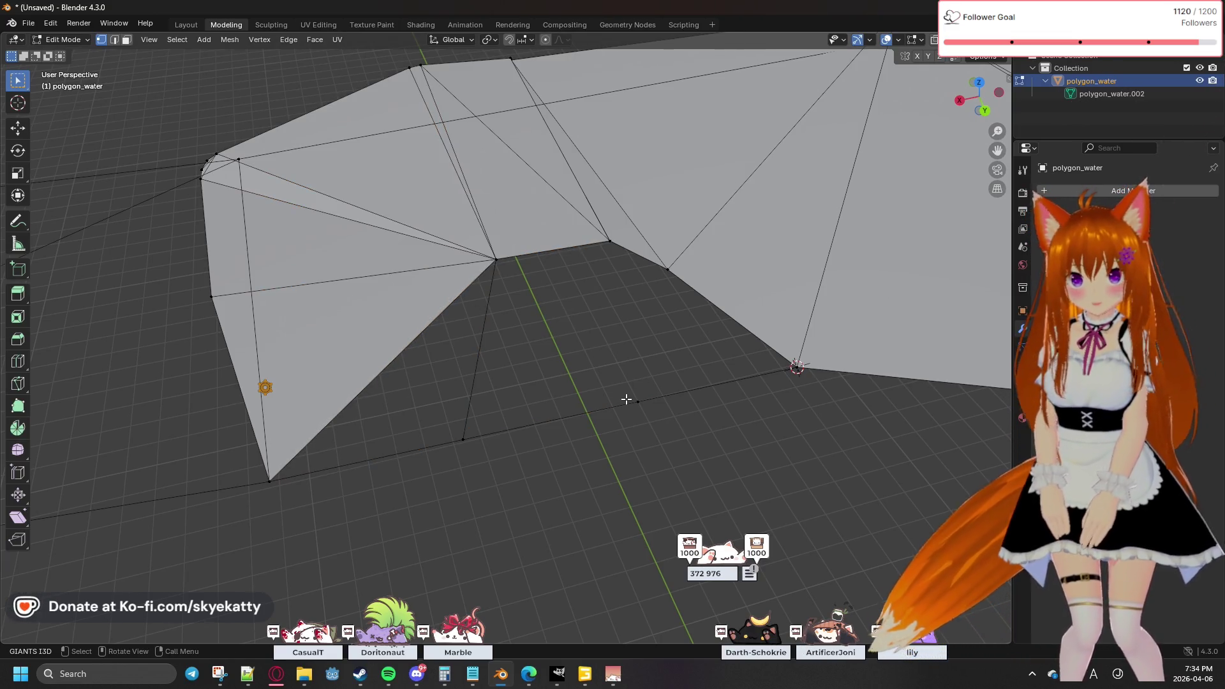
pyautogui.click(632, 398)
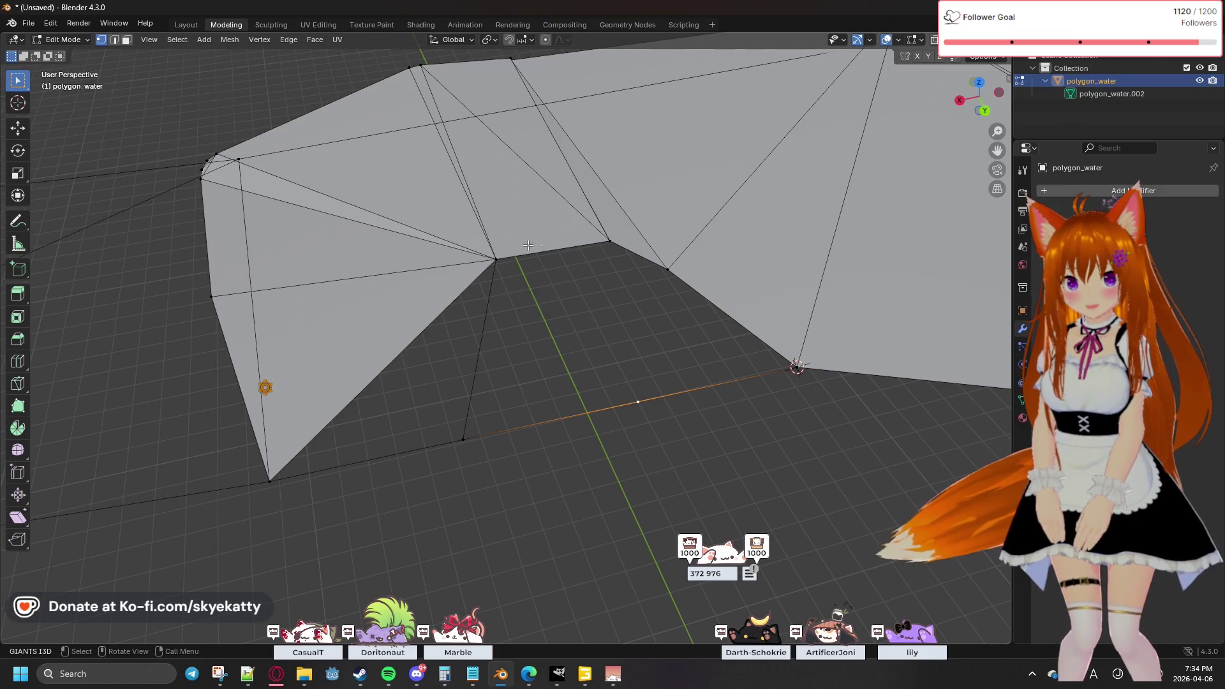
pyautogui.click(496, 259)
pyautogui.keyDown('shift'); pyautogui.click(637, 399); pyautogui.keyUp('shift')
pyautogui.press('j')
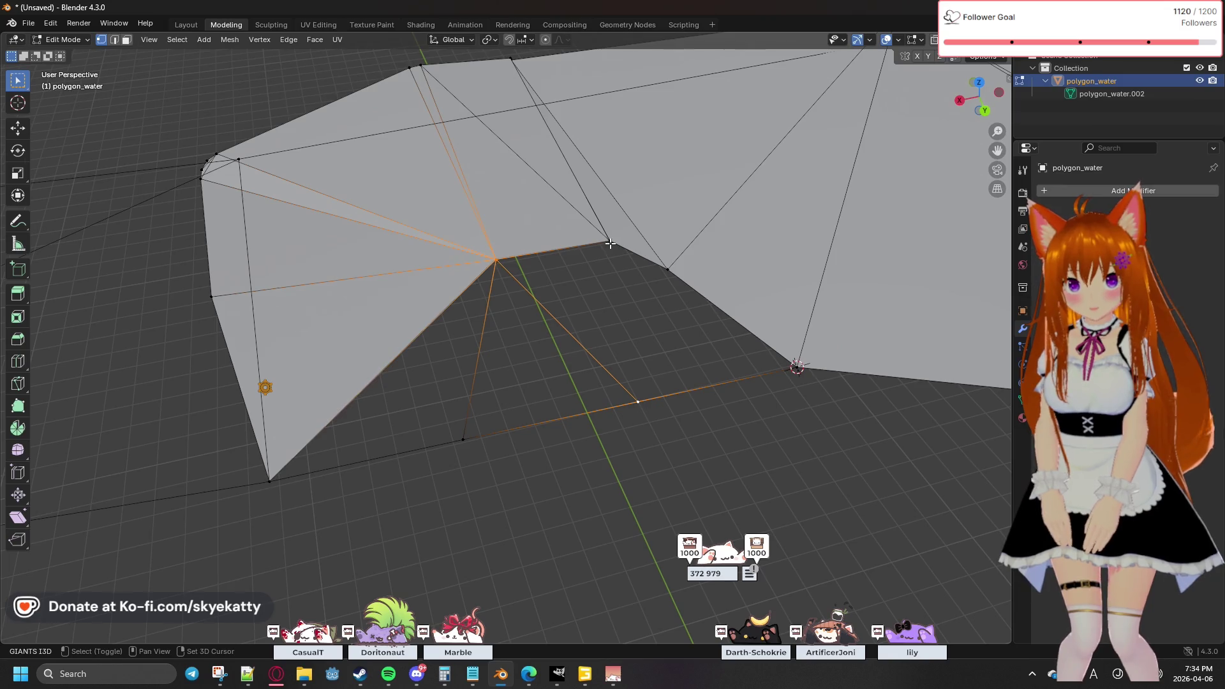
# Step: Connect the bottom-edge vertex to the next upper inner vertex, then reselect the bottom vertex
pyautogui.keyDown('shift'); pyautogui.click(611, 236); pyautogui.keyUp('shift')
pyautogui.click(633, 401)
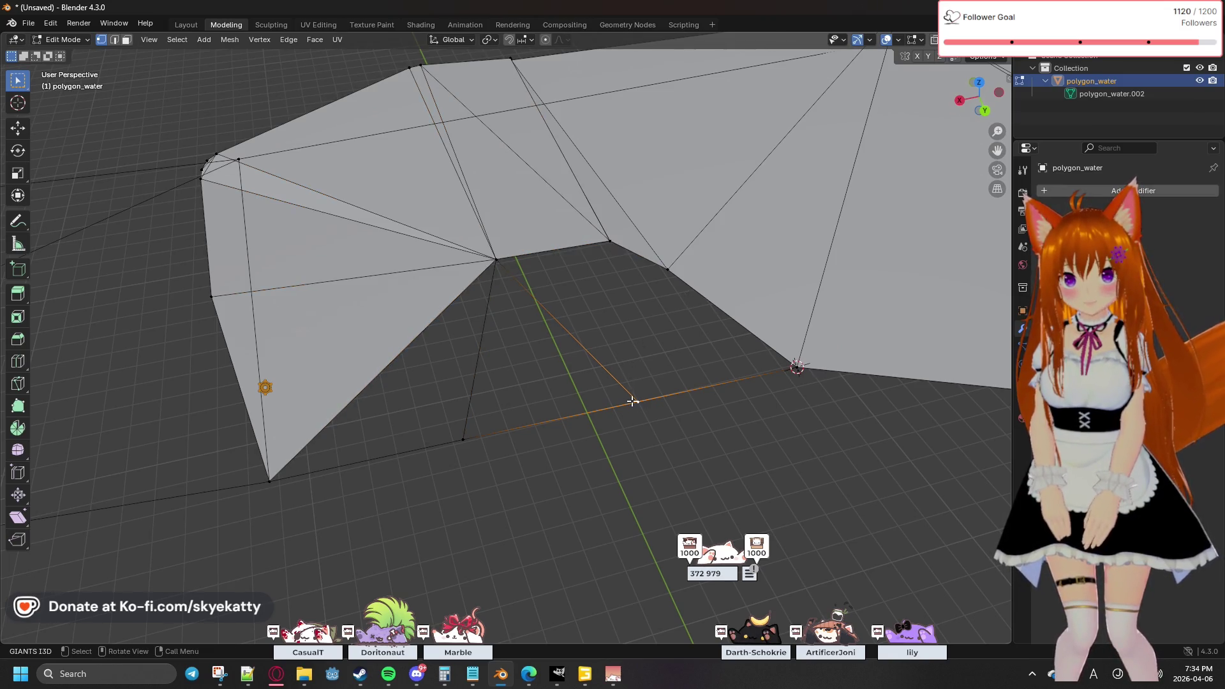
pyautogui.keyDown('shift'); pyautogui.click(609, 248); pyautogui.keyUp('shift')
pyautogui.press('j')
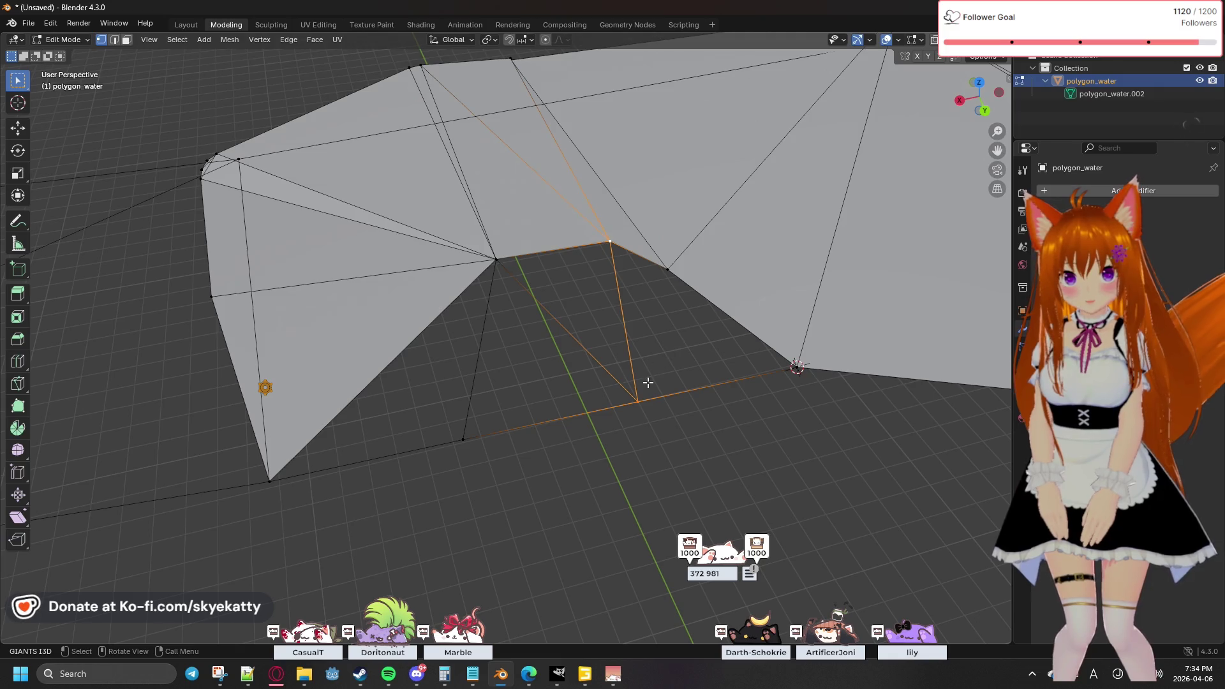
pyautogui.click(670, 270)
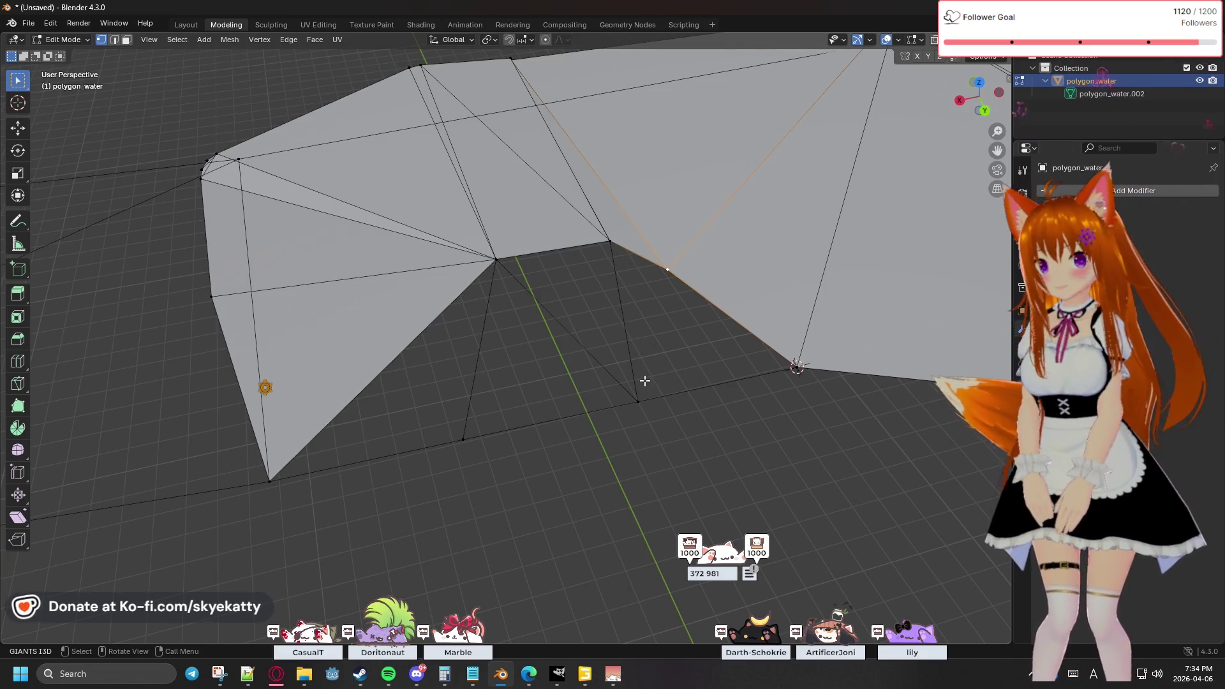
pyautogui.click(608, 241)
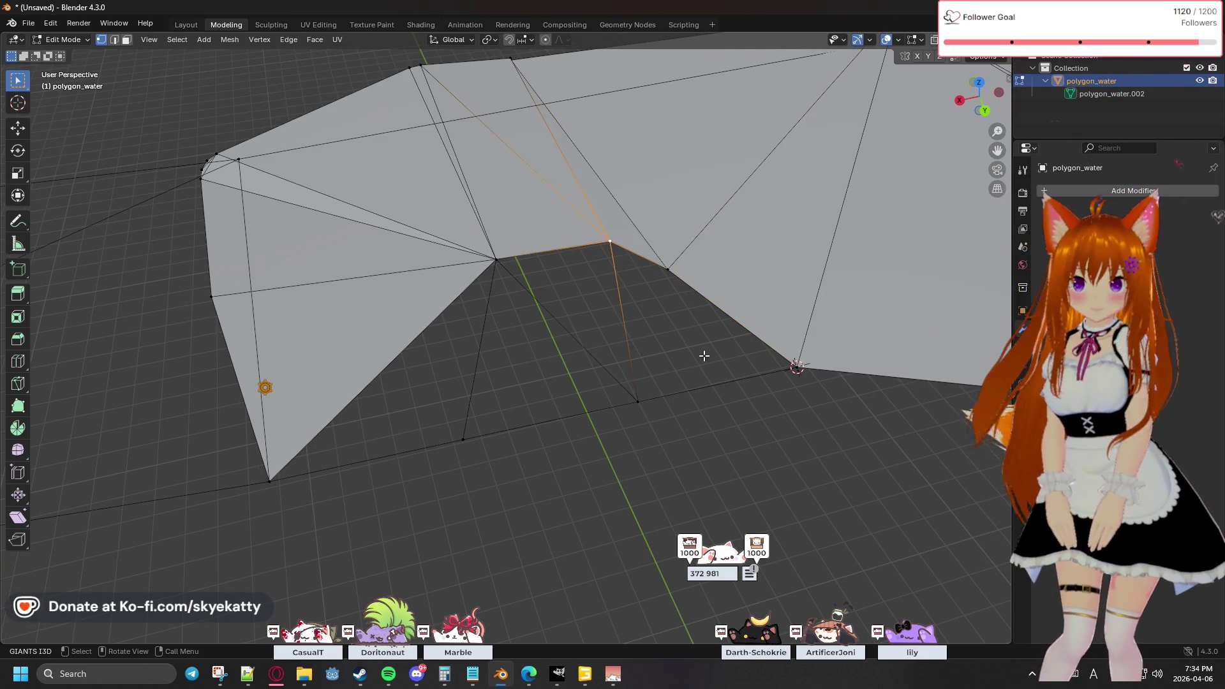
pyautogui.click(700, 388)
pyautogui.keyDown('shift'); pyautogui.click(638, 401); pyautogui.keyUp('shift')
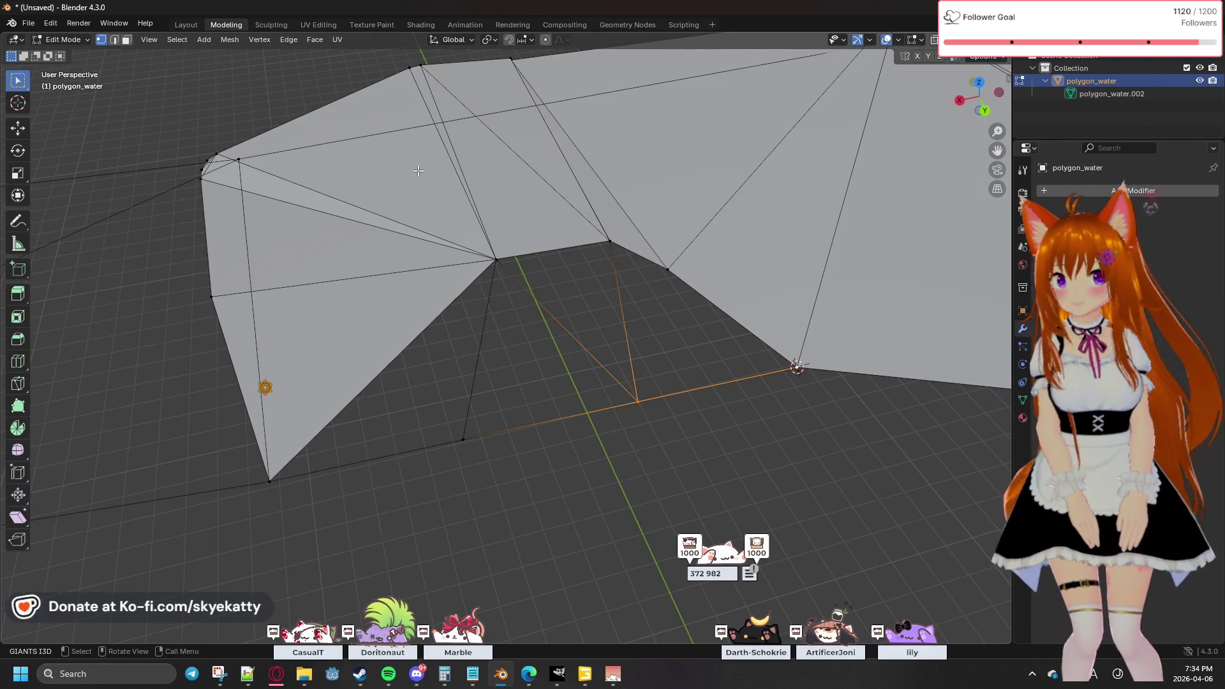
# Step: Subdivide the next bottom edge once at its midpoint with Edge > Subdivide
pyautogui.click(288, 40)
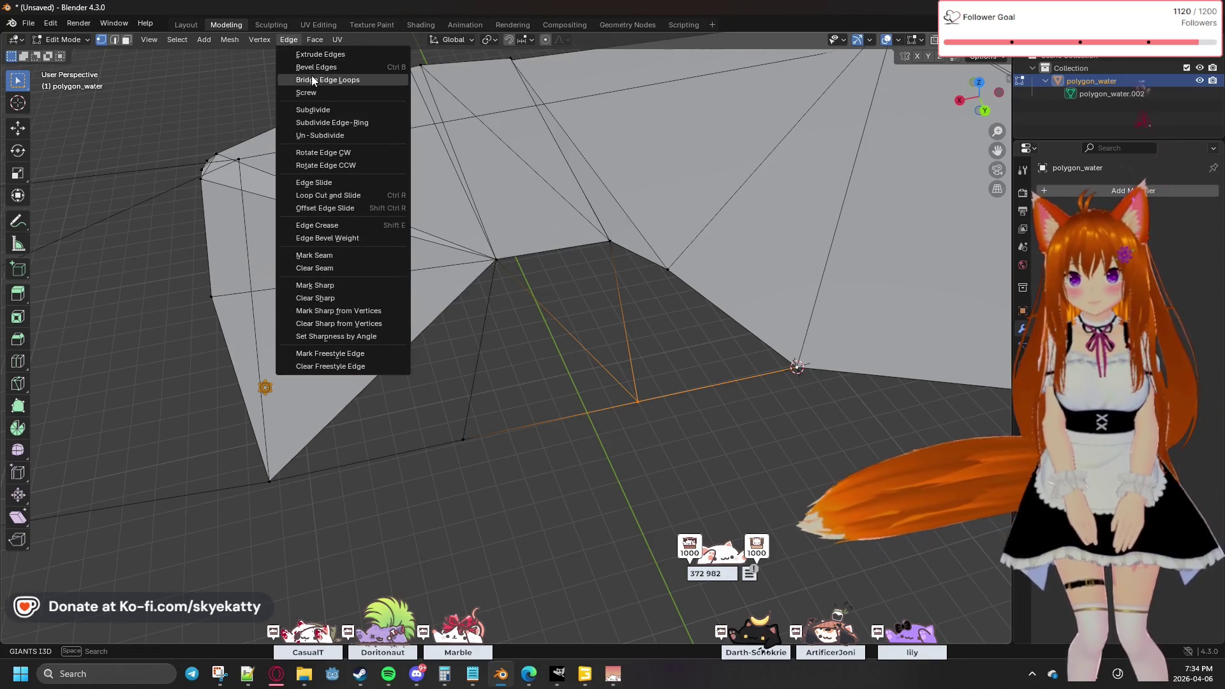
pyautogui.click(334, 110)
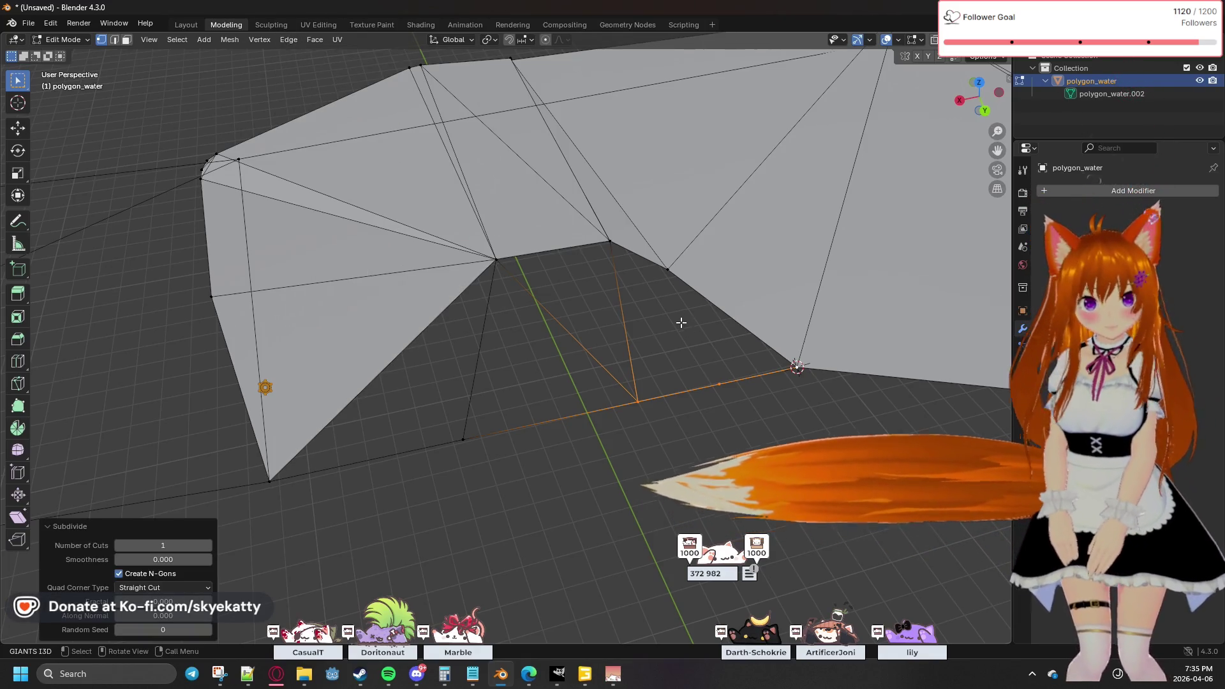
pyautogui.click(694, 353)
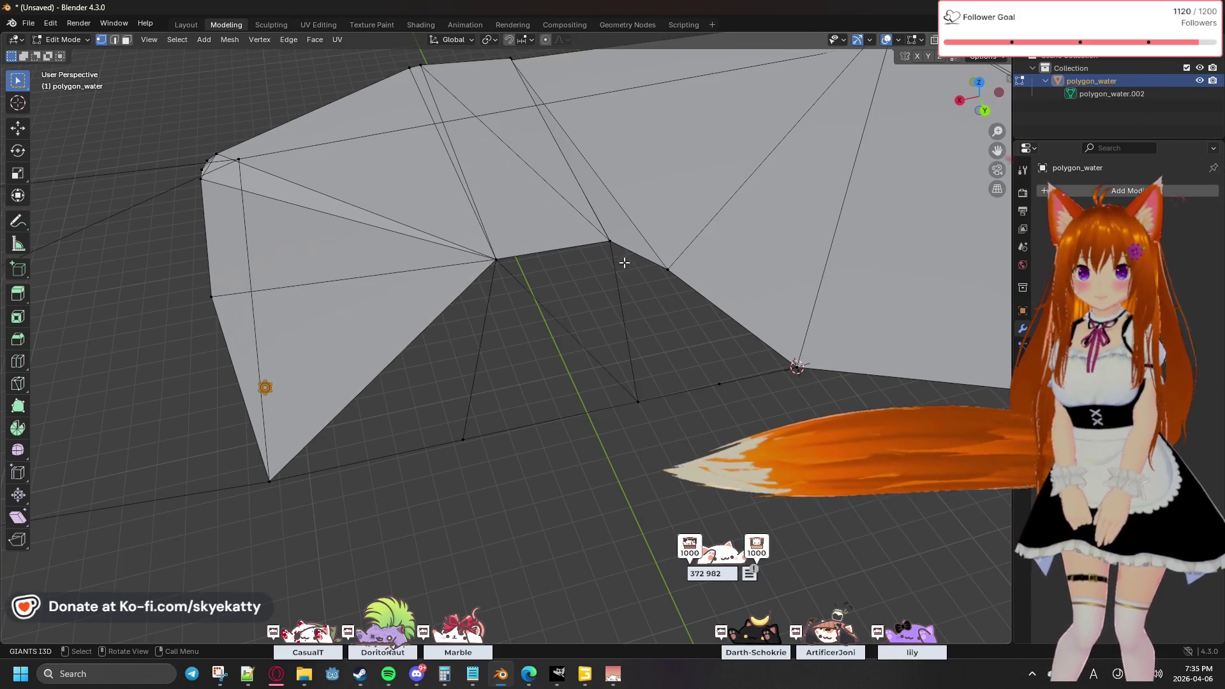
# Step: Join the new midpoint vertex to the inner corner vertex above with J
pyautogui.click(611, 243)
pyautogui.keyDown('shift'); pyautogui.click(719, 384); pyautogui.keyUp('shift')
pyautogui.click(719, 384)
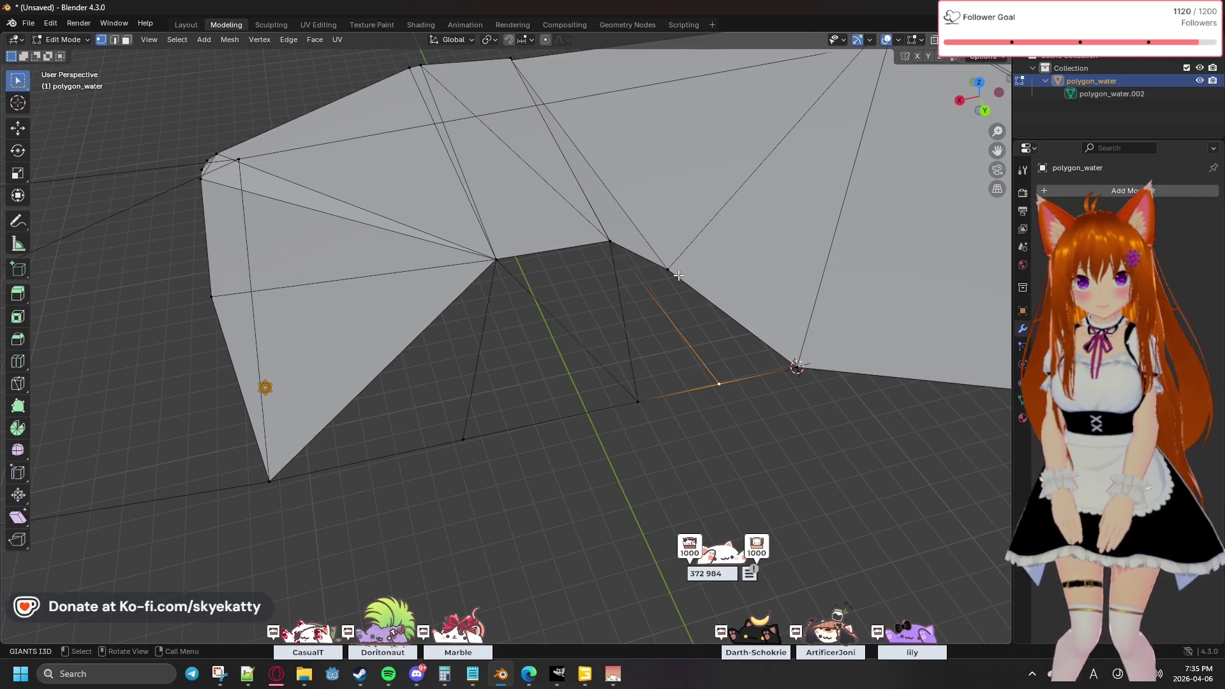
pyautogui.keyDown('shift'); pyautogui.click(670, 272); pyautogui.keyUp('shift')
pyautogui.press('j')
pyautogui.click(763, 381)
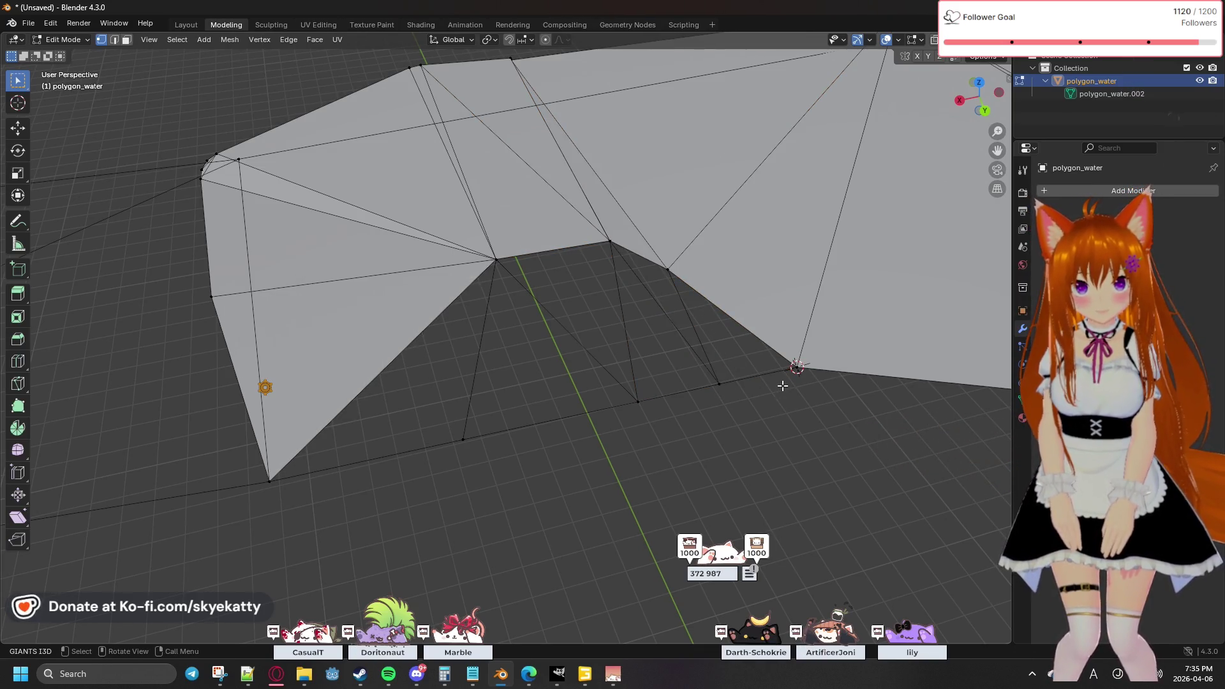
pyautogui.moveTo(348, 457)
pyautogui.mouseDown(button='middle')
pyautogui.moveTo(446, 421)
pyautogui.moveTo(637, 465)
pyautogui.moveTo(579, 429)
pyautogui.mouseUp(button='middle')
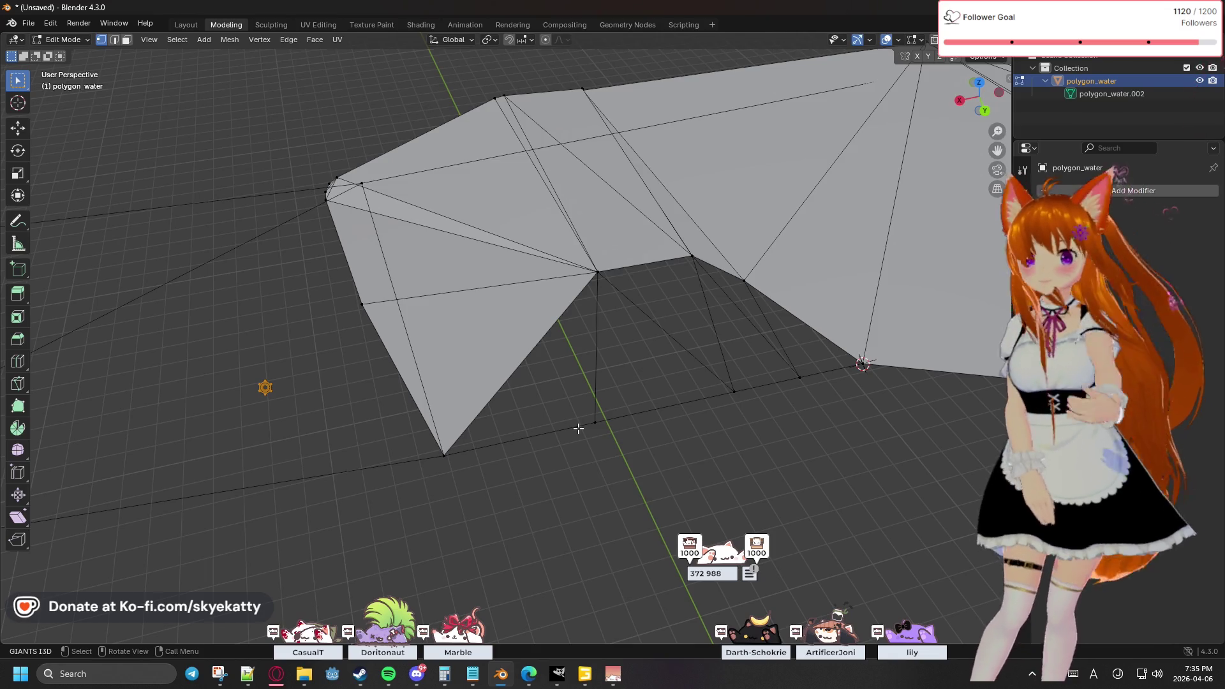
# Step: Inspect the inner corner from several angles after cancelling an accidental vertex move
pyautogui.moveTo(580, 369); pyautogui.dragTo(585, 391, button='middle')
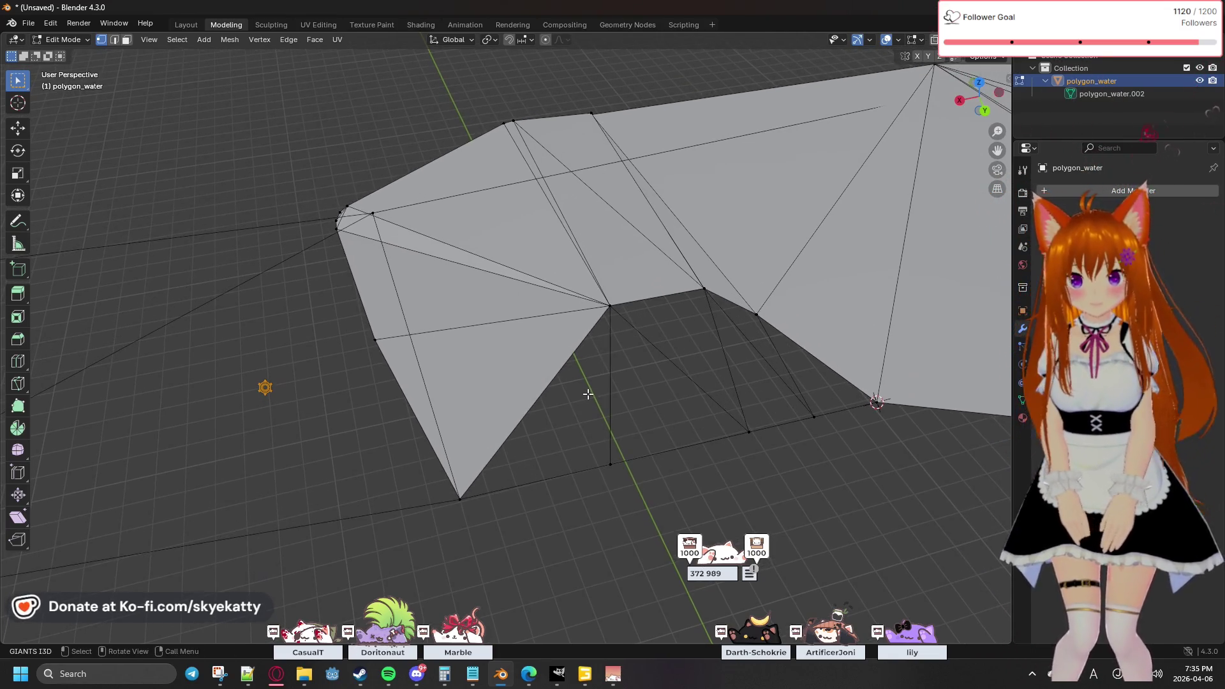
pyautogui.click(605, 306)
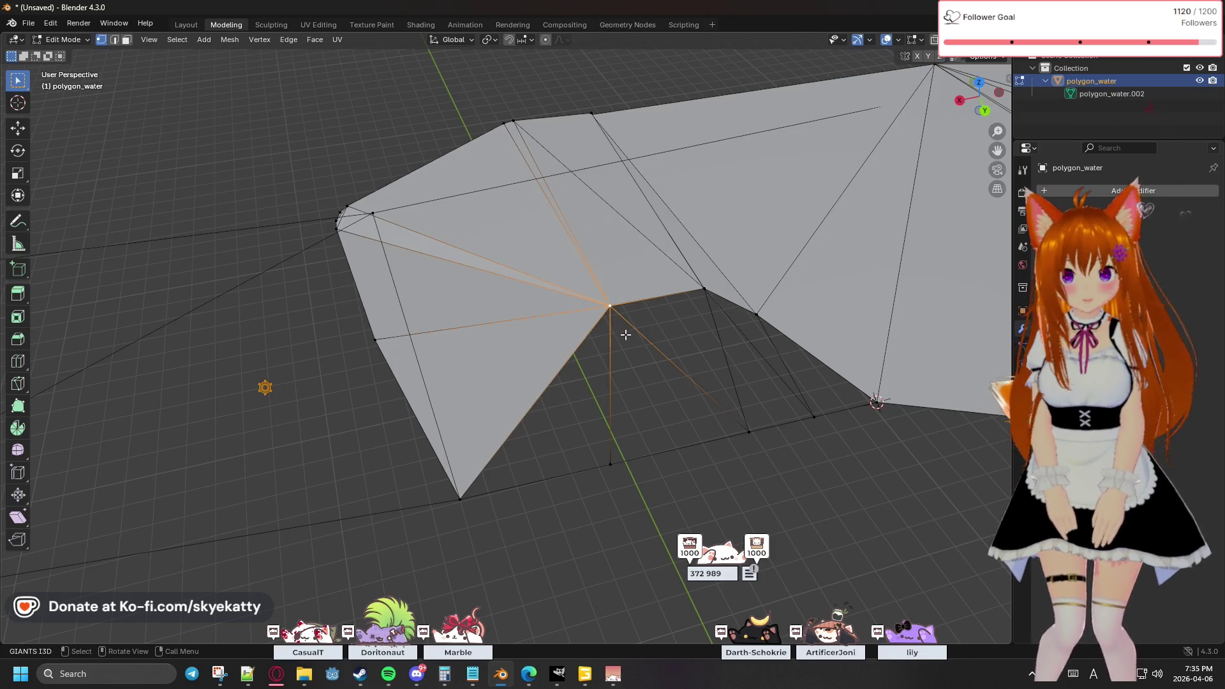
pyautogui.press('g')
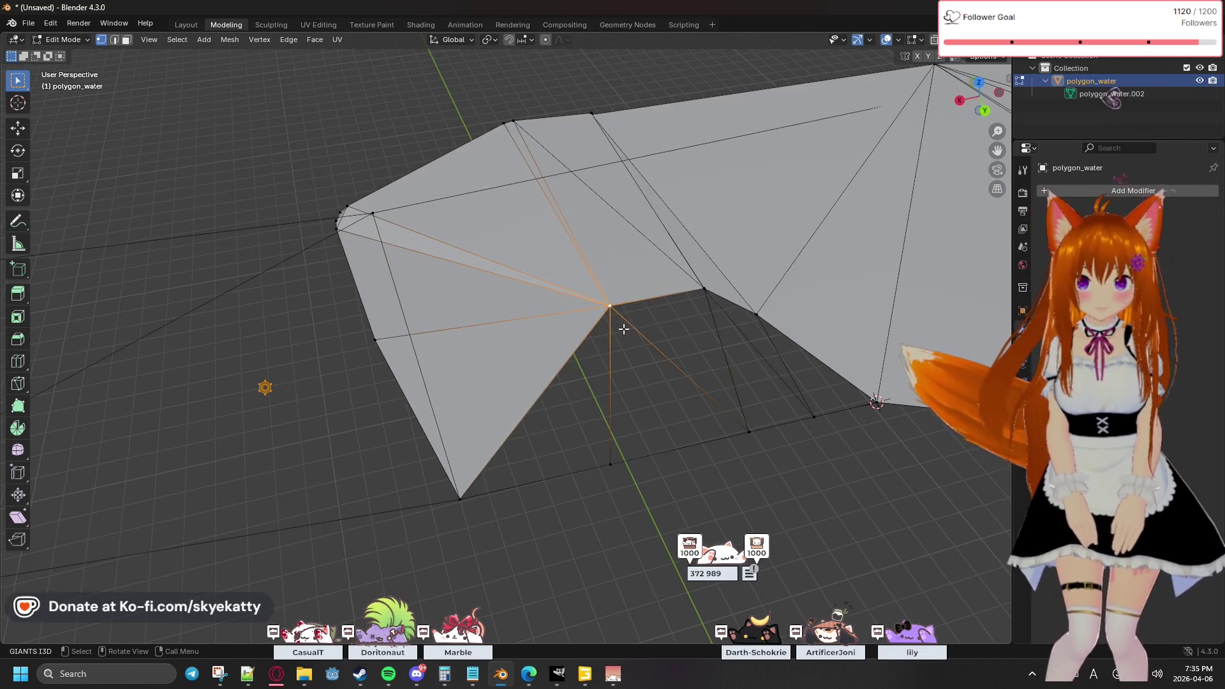
pyautogui.rightClick(623, 329)
pyautogui.moveTo(623, 329); pyautogui.dragTo(623, 328, button='middle')
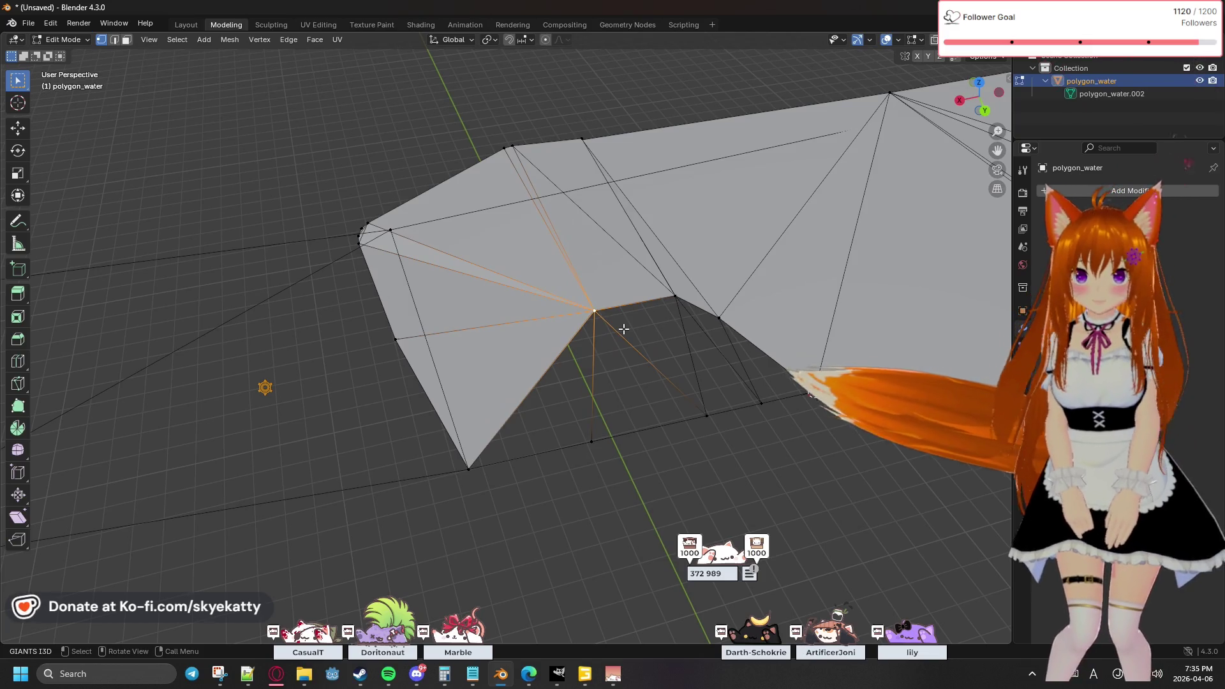
pyautogui.scroll(-4, 623, 328)
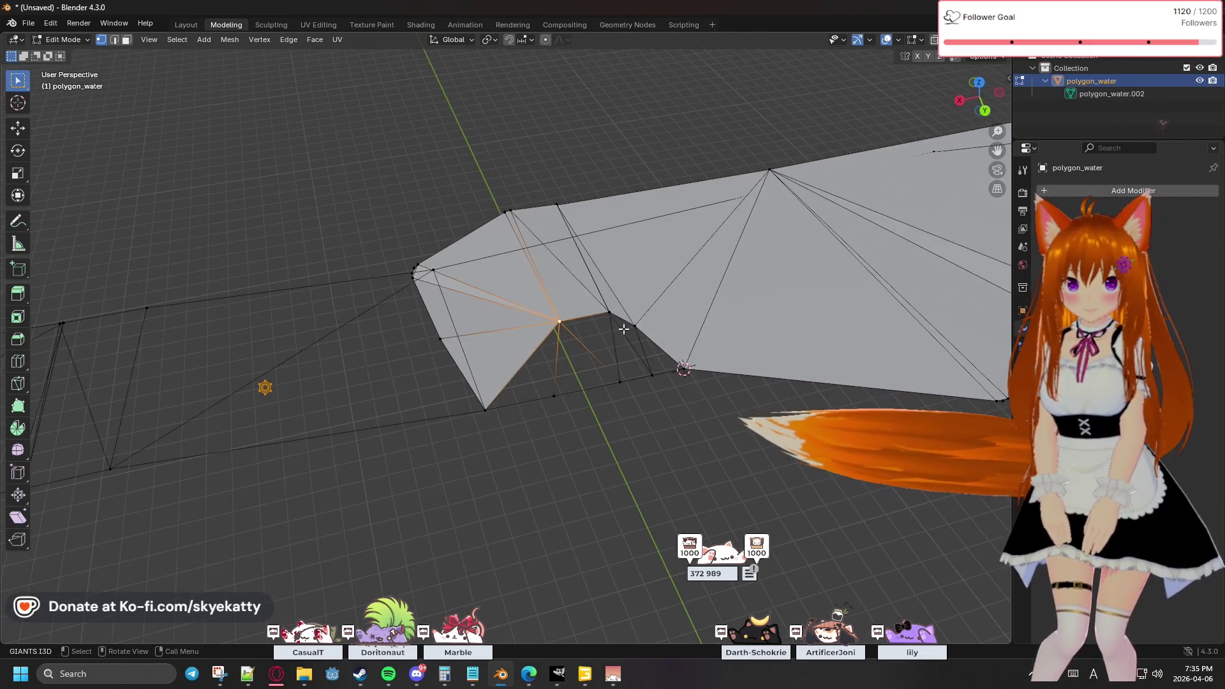
pyautogui.scroll(2, 623, 328)
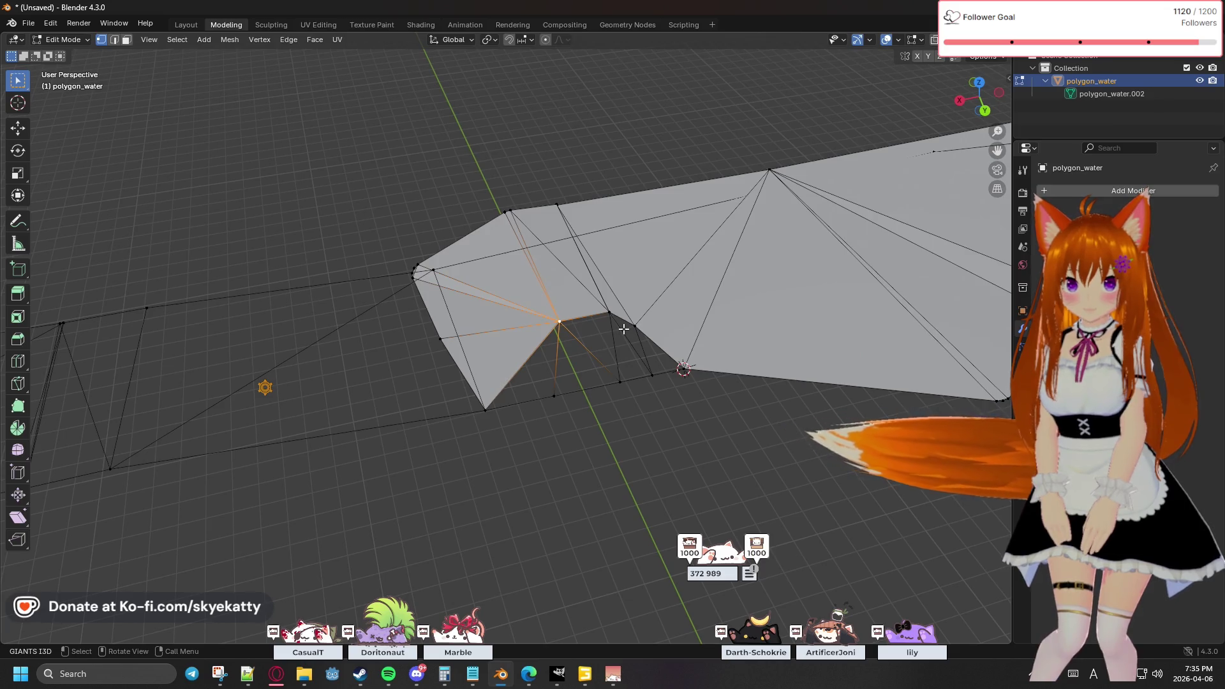
pyautogui.scroll(1, 623, 329)
pyautogui.moveTo(624, 328)
pyautogui.keyDown('shift'); pyautogui.mouseDown(button='middle')
pyautogui.moveTo(443, 339)
pyautogui.moveTo(308, 320)
pyautogui.moveTo(409, 340)
pyautogui.mouseUp(button='middle'); pyautogui.keyUp('shift')
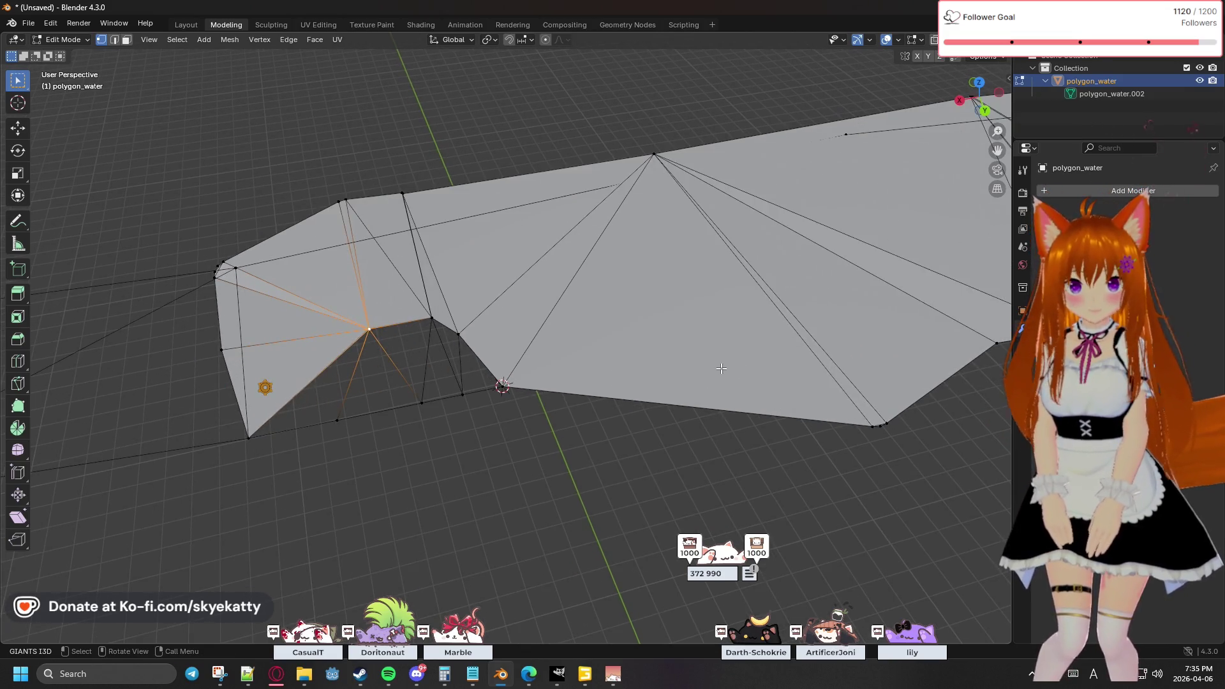
pyautogui.scroll(4, 581, 348)
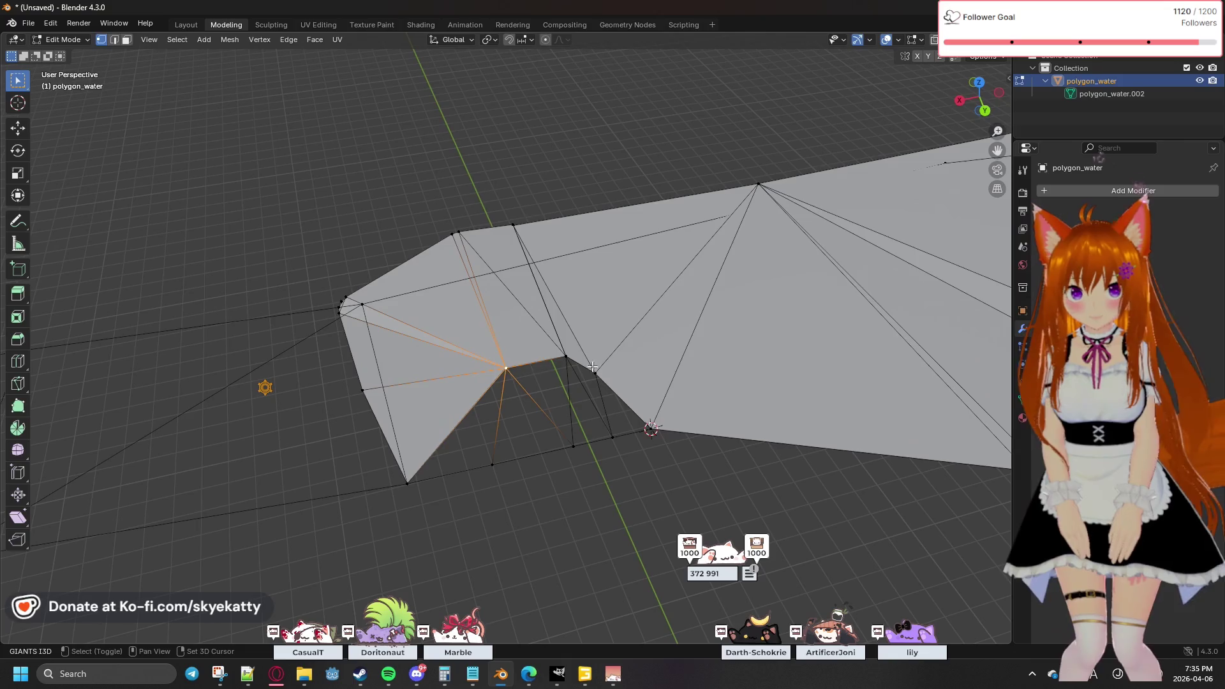
pyautogui.scroll(-3, 541, 379)
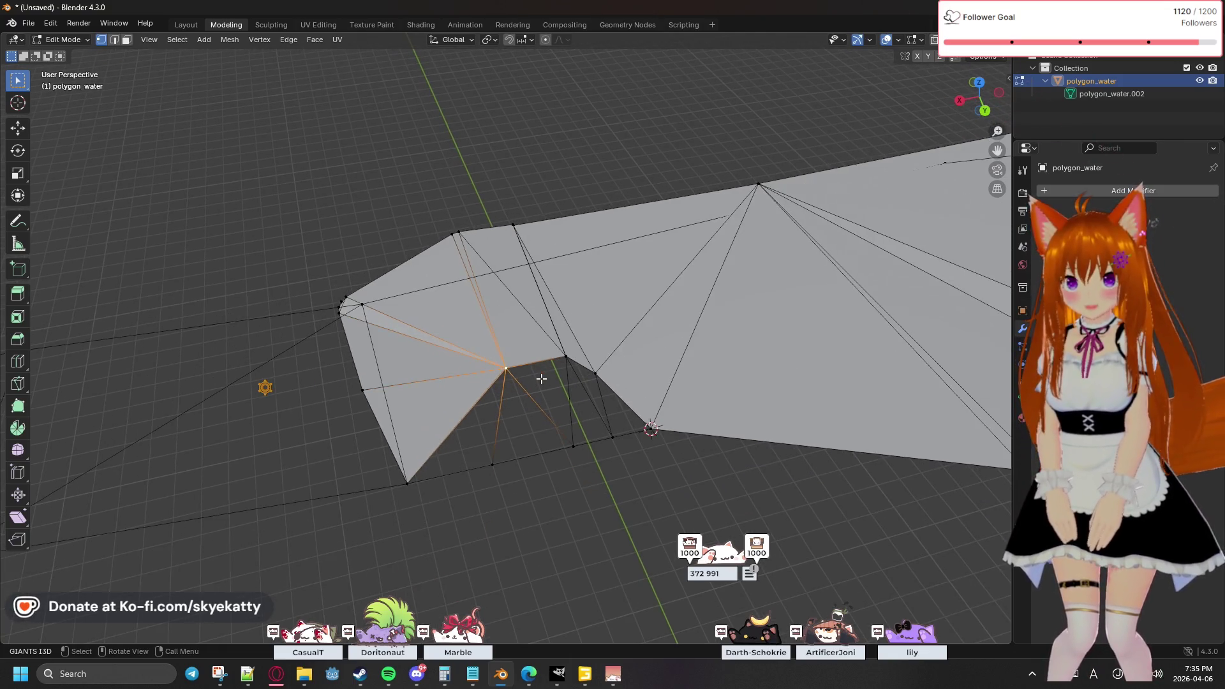
pyautogui.scroll(2, 542, 379)
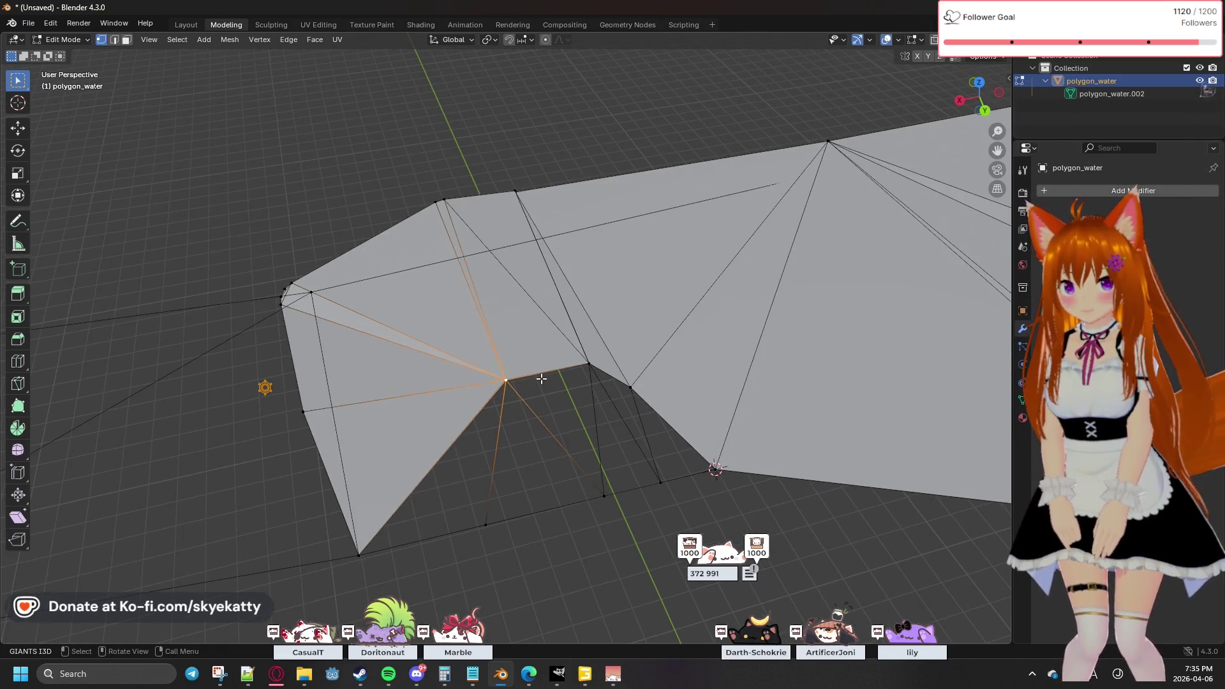
# Step: Box-select the vertices around the inner corner and delete them with their faces
pyautogui.hotkey('alt', 'a')
pyautogui.moveTo(448, 363); pyautogui.dragTo(682, 391)
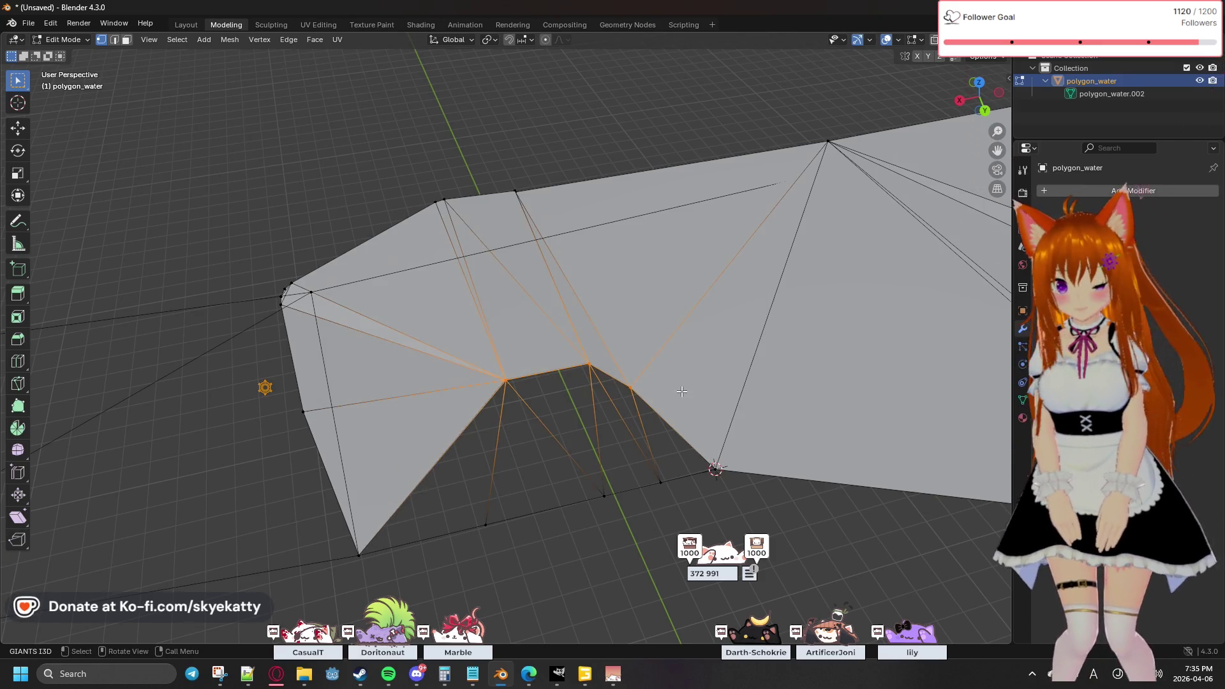
pyautogui.press('x')
pyautogui.click(670, 396)
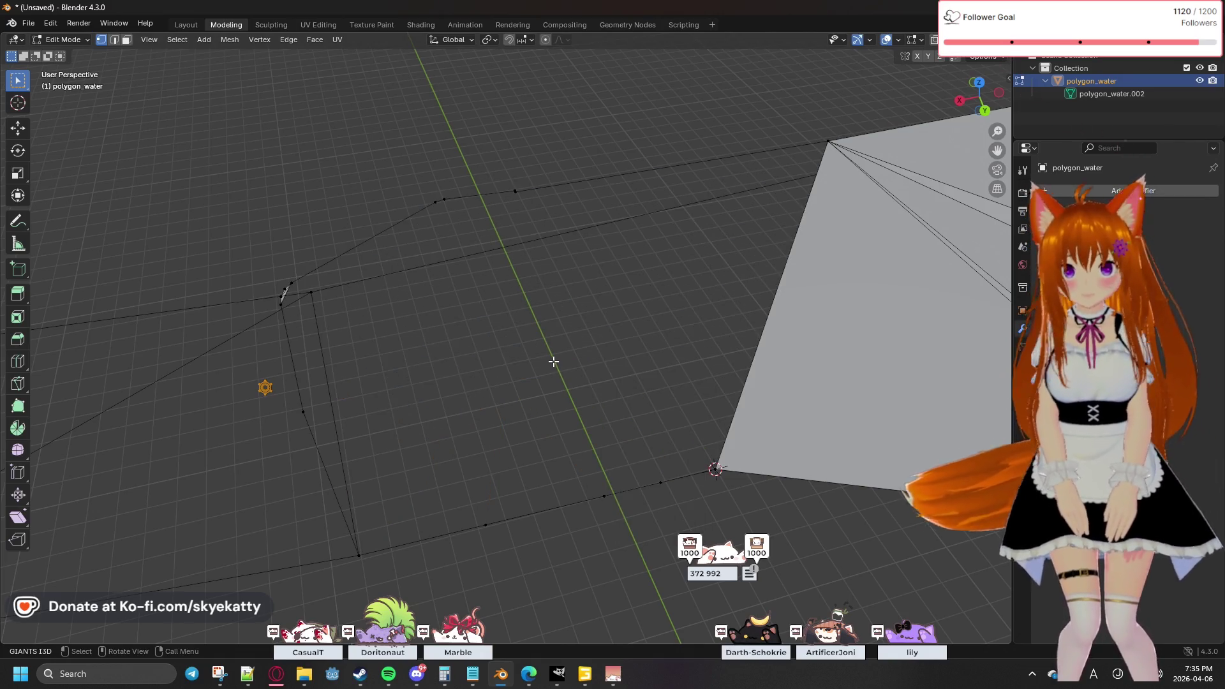
# Step: Delete the stray edge near the gap along with its midpoint
pyautogui.moveTo(559, 330)
pyautogui.mouseDown(button='middle')
pyautogui.moveTo(714, 301)
pyautogui.moveTo(655, 316)
pyautogui.moveTo(596, 356)
pyautogui.moveTo(645, 306)
pyautogui.moveTo(640, 315)
pyautogui.moveTo(670, 307)
pyautogui.moveTo(656, 309)
pyautogui.mouseUp(button='middle')
pyautogui.click(747, 379)
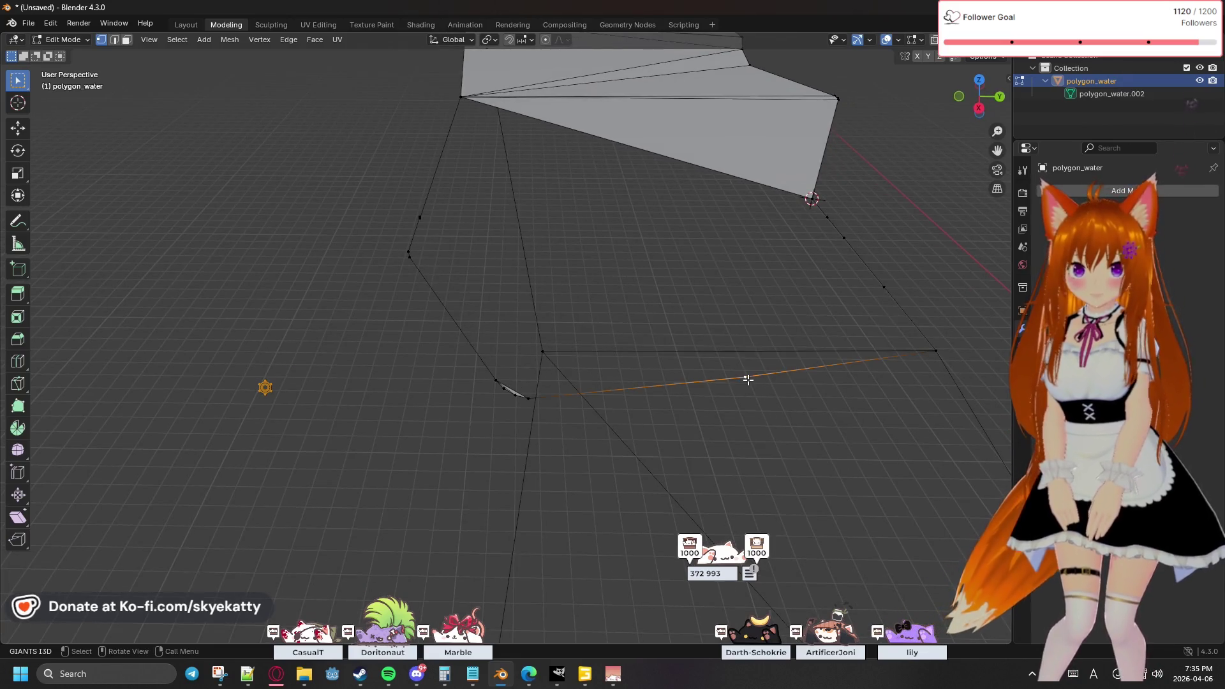
pyautogui.press('x')
pyautogui.click(748, 388)
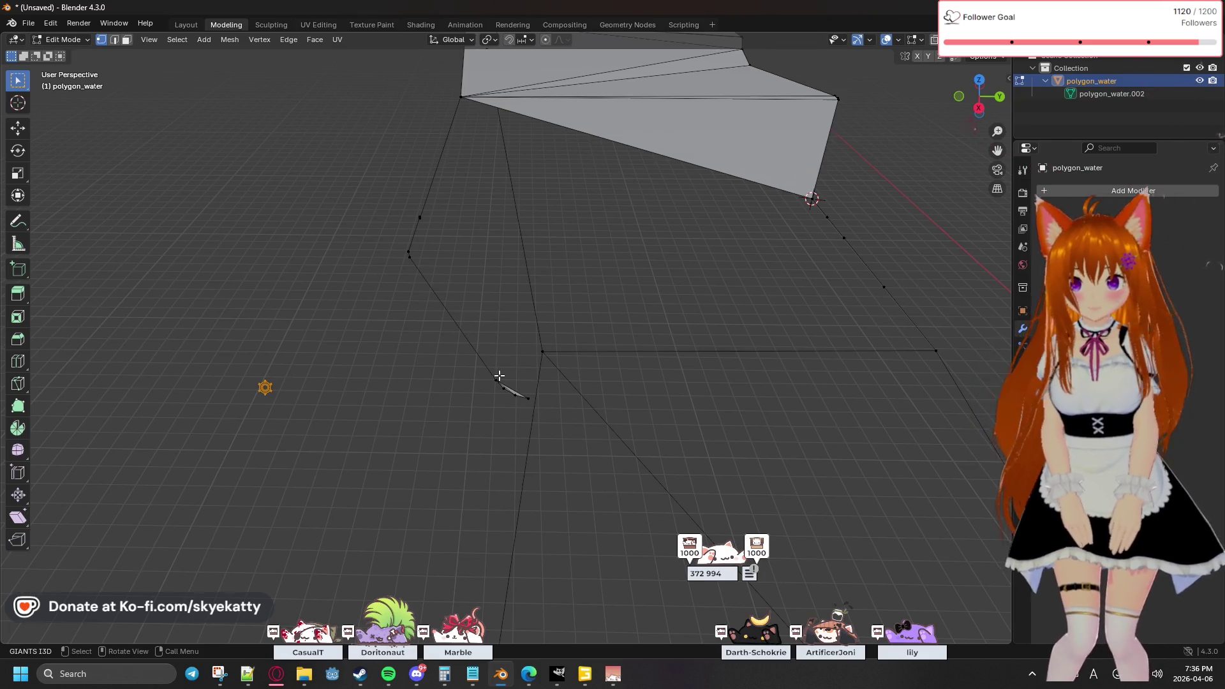
# Step: Zoom in and select the stray vertex in the edge chain
pyautogui.scroll(3, 526, 411)
pyautogui.scroll(2, 508, 429)
pyautogui.scroll(-5, 509, 427)
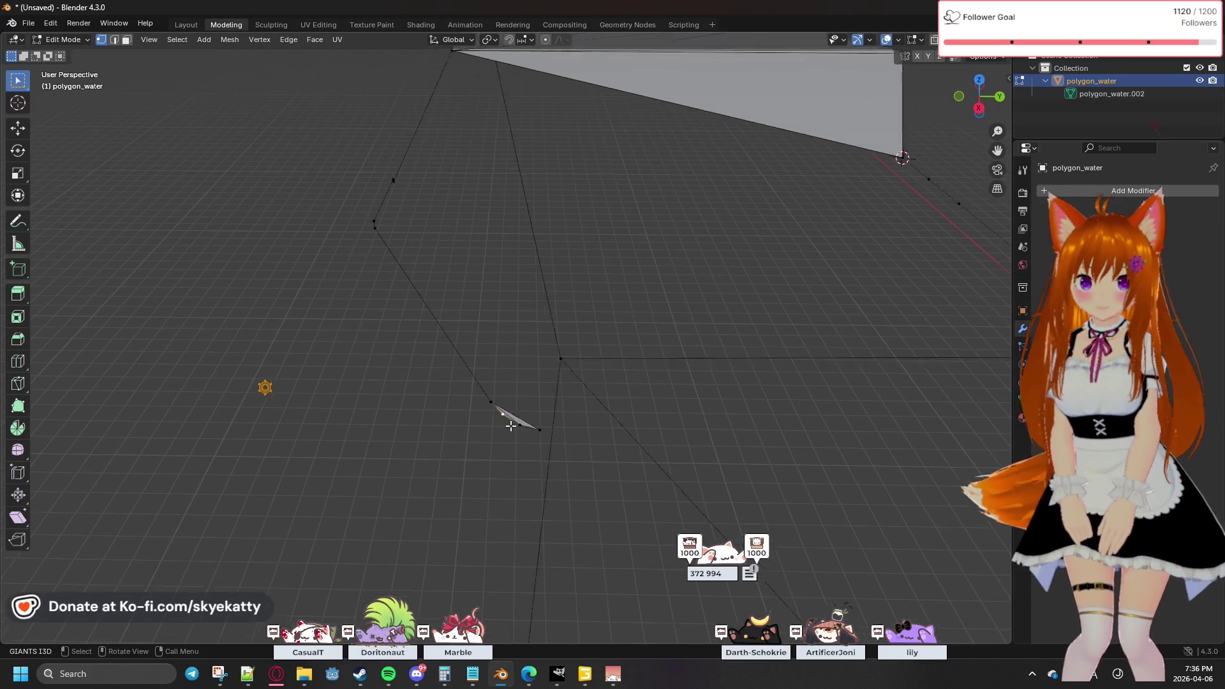
pyautogui.scroll(-4, 510, 426)
pyautogui.scroll(-3, 509, 425)
pyautogui.scroll(3, 517, 421)
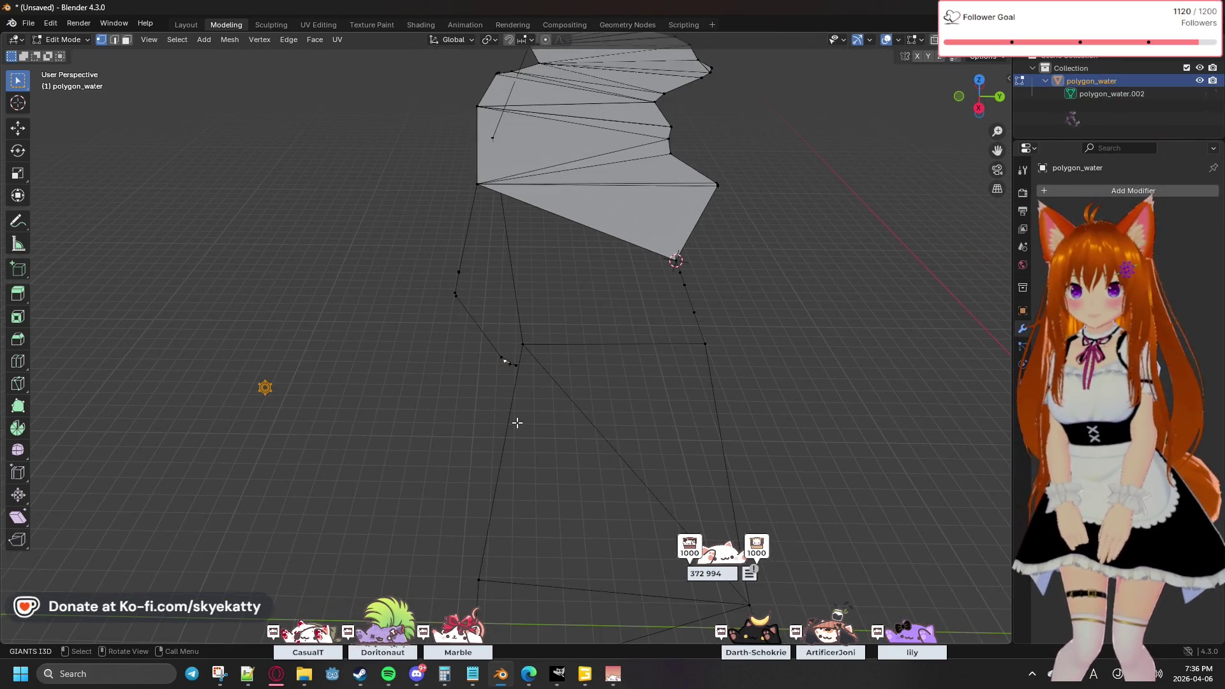
pyautogui.scroll(-3, 517, 422)
pyautogui.scroll(3, 517, 423)
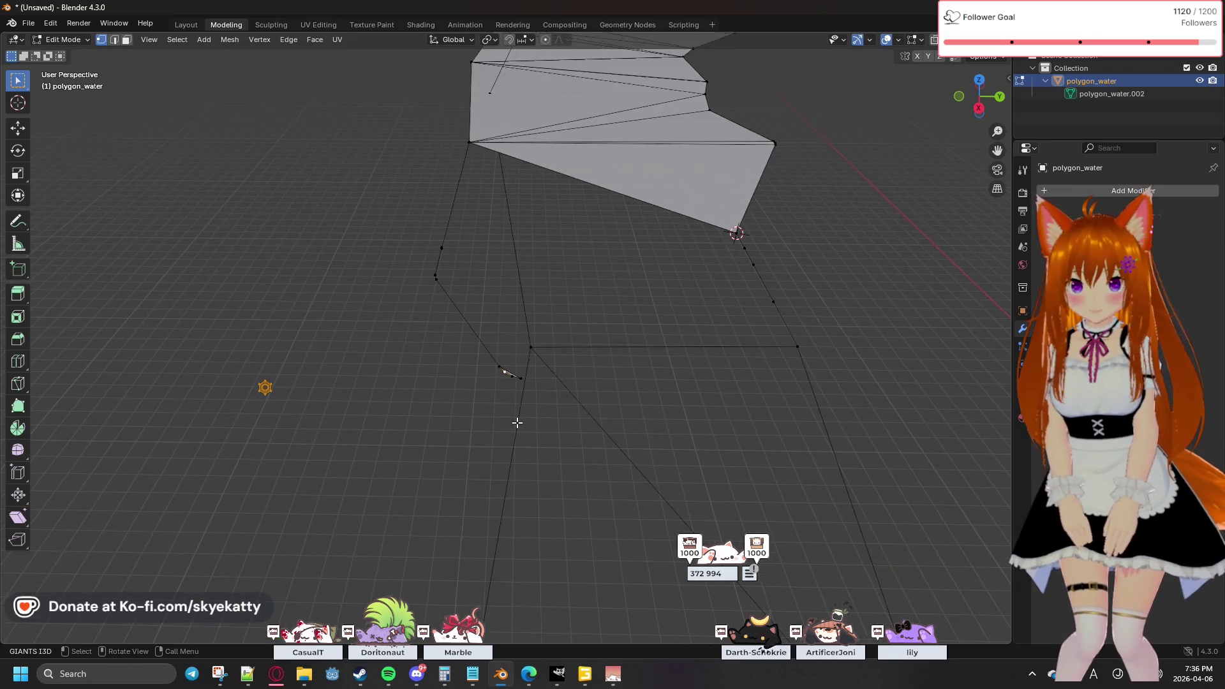
pyautogui.click(536, 353)
# Step: Delete the stray vertex along with its edges
pyautogui.press('x')
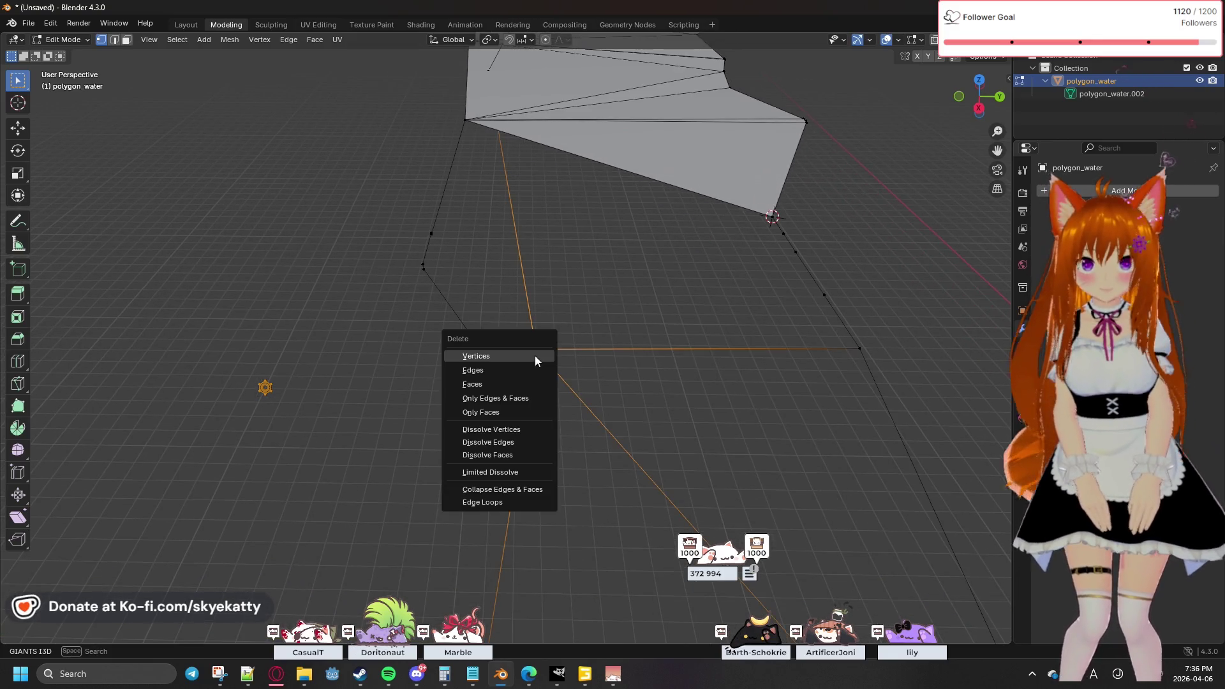
pyautogui.click(530, 356)
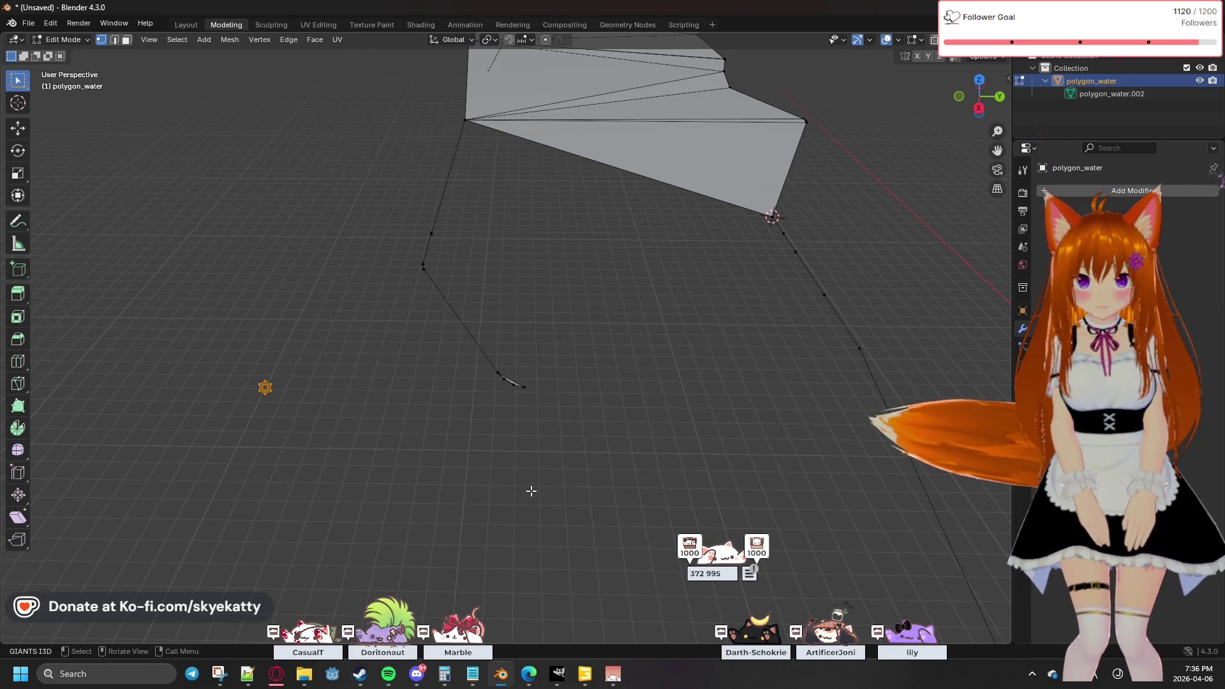
pyautogui.scroll(-2, 530, 492)
pyautogui.keyDown('shift'); pyautogui.moveTo(571, 459); pyautogui.dragTo(599, 353, button='middle'); pyautogui.keyUp('shift')
# Step: Select the vertex at the chain's kink and snap the 3D cursor to it
pyautogui.click(526, 417)
pyautogui.keyDown('shift'); pyautogui.click(554, 215); pyautogui.keyUp('shift')
pyautogui.moveTo(643, 272)
pyautogui.mouseDown(button='middle')
pyautogui.moveTo(607, 257)
pyautogui.moveTo(634, 350)
pyautogui.moveTo(477, 345)
pyautogui.moveTo(513, 359)
pyautogui.mouseUp(button='middle')
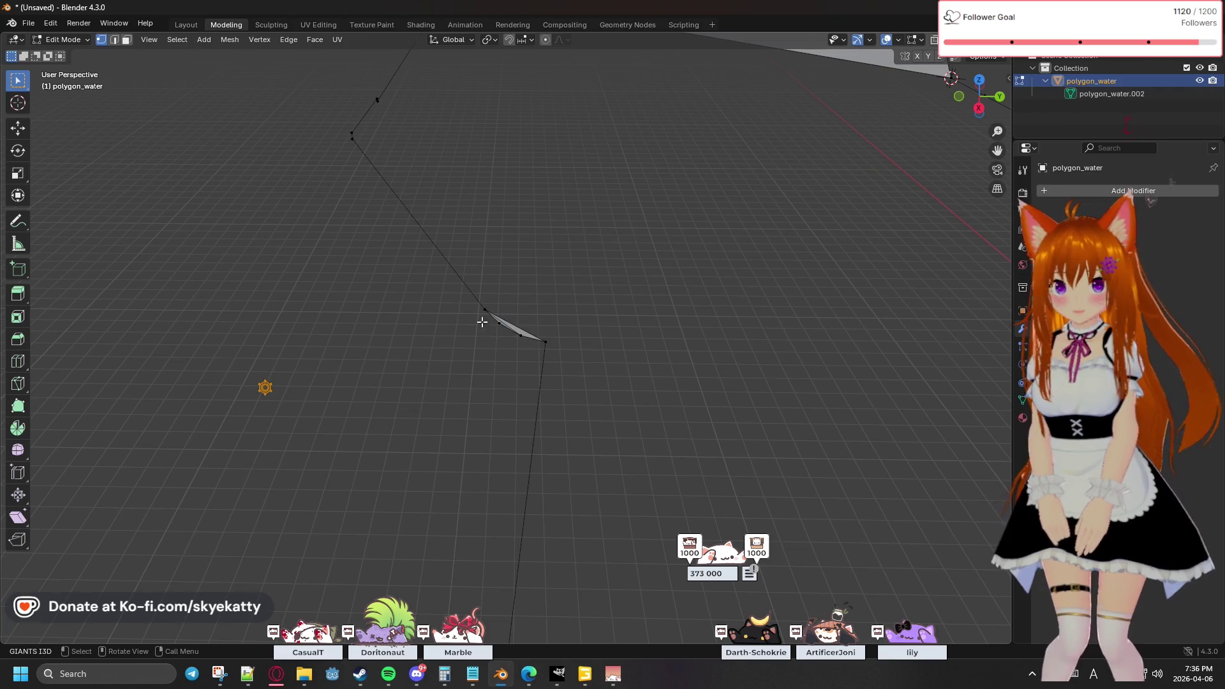
pyautogui.press('a')
pyautogui.click(487, 350)
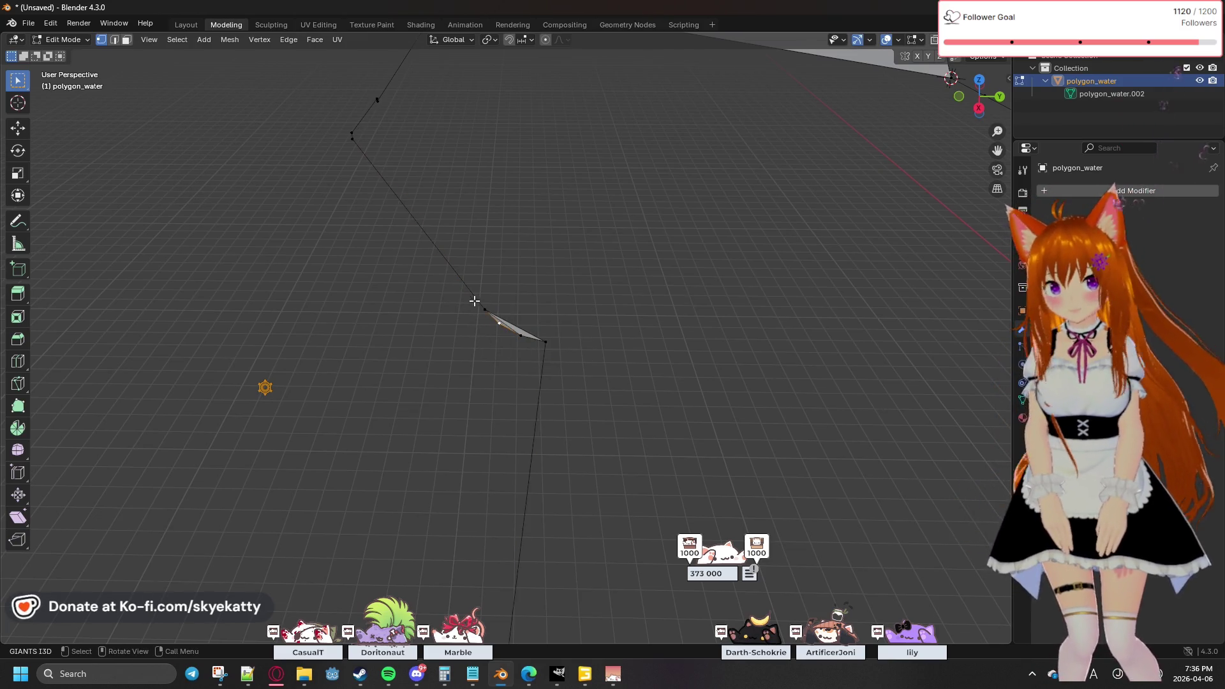
pyautogui.keyDown('shift'); pyautogui.rightClick(499, 323); pyautogui.keyUp('shift')
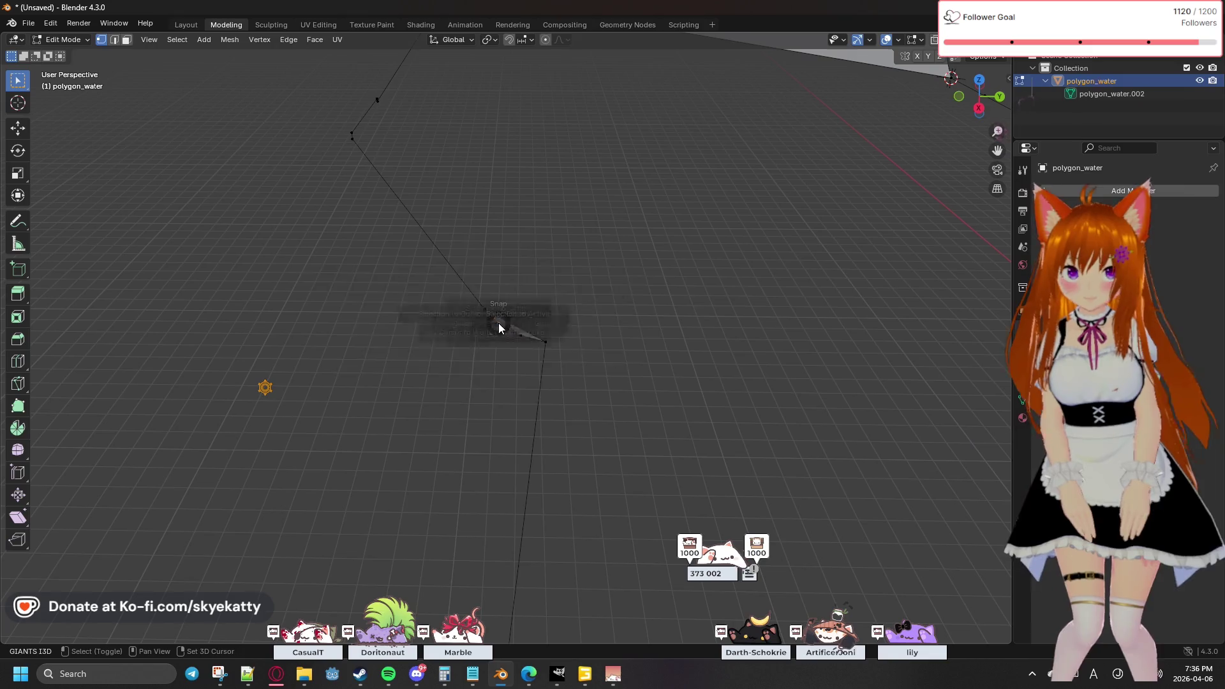
pyautogui.hotkey('shift', 's')
pyautogui.click(514, 379)
# Step: Box-select the overlapping vertices and merge them at the 3D cursor
pyautogui.moveTo(473, 292); pyautogui.dragTo(578, 373)
pyautogui.press('m')
pyautogui.click(544, 374)
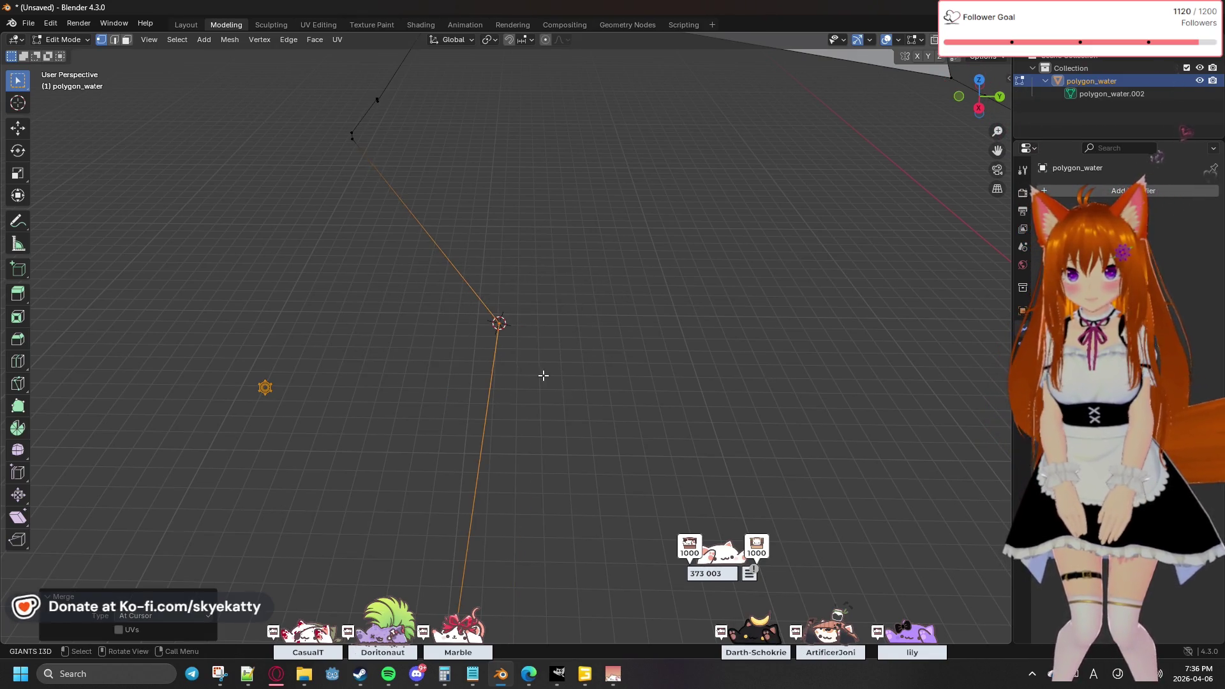
pyautogui.moveTo(612, 287)
pyautogui.mouseDown(button='middle')
pyautogui.moveTo(702, 389)
pyautogui.moveTo(440, 292)
pyautogui.moveTo(579, 273)
pyautogui.moveTo(515, 266)
pyautogui.moveTo(574, 249)
pyautogui.moveTo(470, 248)
pyautogui.moveTo(434, 235)
pyautogui.moveTo(738, 251)
pyautogui.mouseUp(button='middle')
# Step: Merge the remaining chain-end vertices at their center and check the result
pyautogui.moveTo(534, 350); pyautogui.dragTo(597, 407)
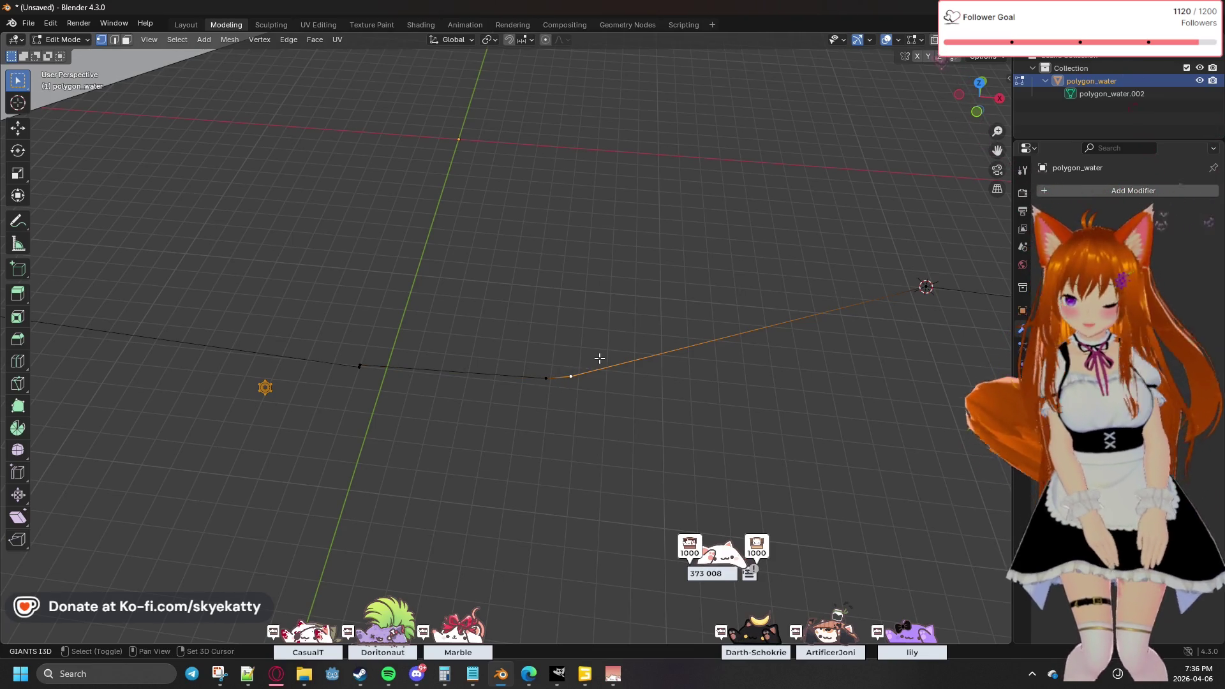
pyautogui.hotkey('shift', 's')
pyautogui.click(584, 429)
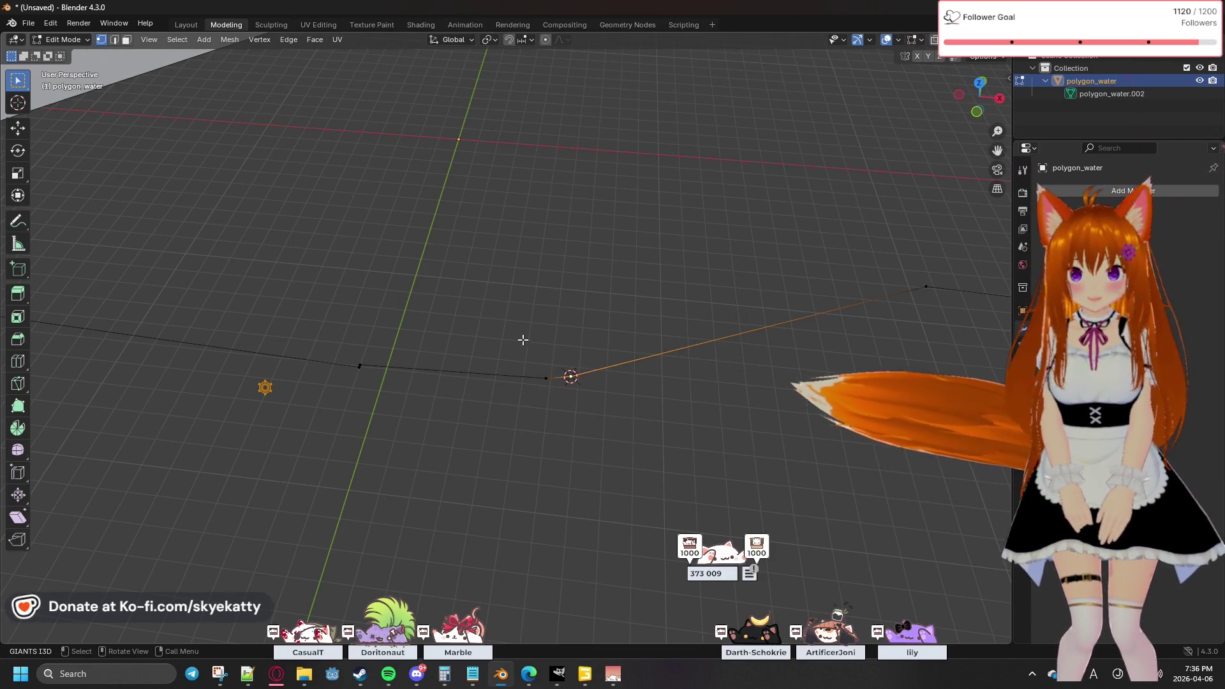
pyautogui.press('m')
pyautogui.click(610, 416)
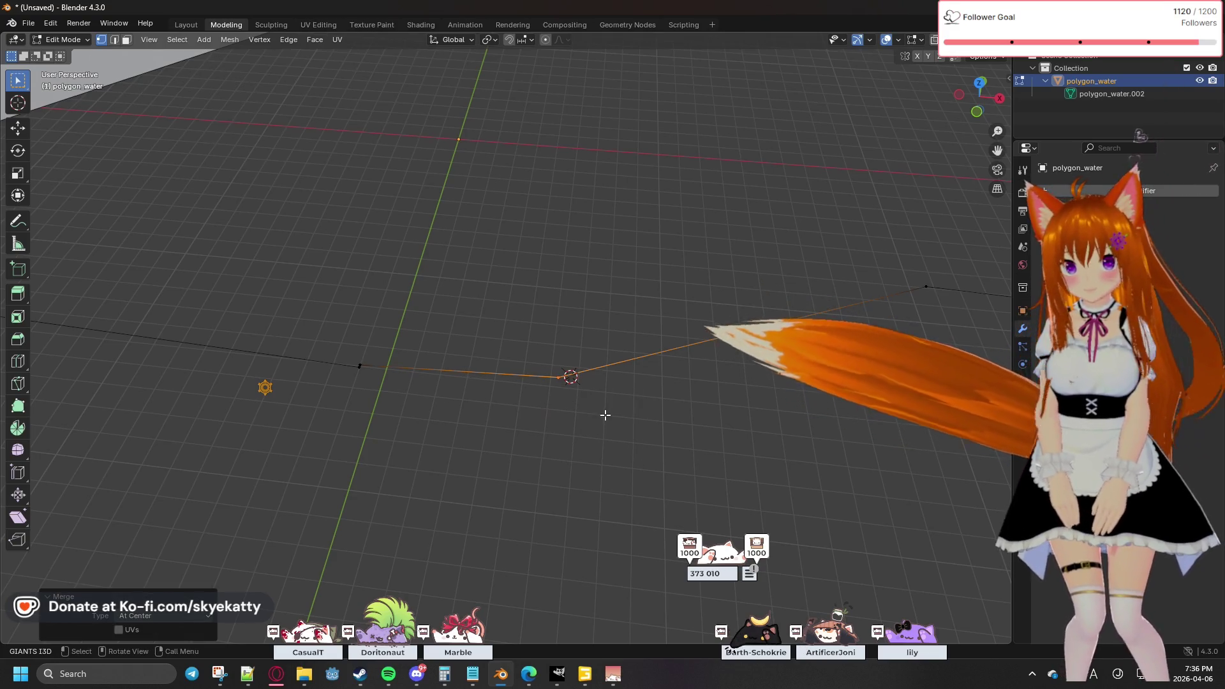
pyautogui.moveTo(582, 320)
pyautogui.mouseDown(button='middle')
pyautogui.moveTo(575, 358)
pyautogui.moveTo(646, 372)
pyautogui.moveTo(525, 355)
pyautogui.moveTo(638, 319)
pyautogui.moveTo(748, 308)
pyautogui.moveTo(671, 317)
pyautogui.moveTo(481, 300)
pyautogui.mouseUp(button='middle')
pyautogui.press('m')
pyautogui.click(568, 397)
pyautogui.moveTo(638, 312)
pyautogui.mouseDown(button='middle')
pyautogui.moveTo(472, 350)
pyautogui.moveTo(492, 323)
pyautogui.moveTo(461, 308)
pyautogui.moveTo(446, 327)
pyautogui.moveTo(472, 334)
pyautogui.mouseUp(button='middle')
pyautogui.keyDown('shift'); pyautogui.moveTo(386, 341); pyautogui.dragTo(474, 331, button='middle'); pyautogui.keyUp('shift')
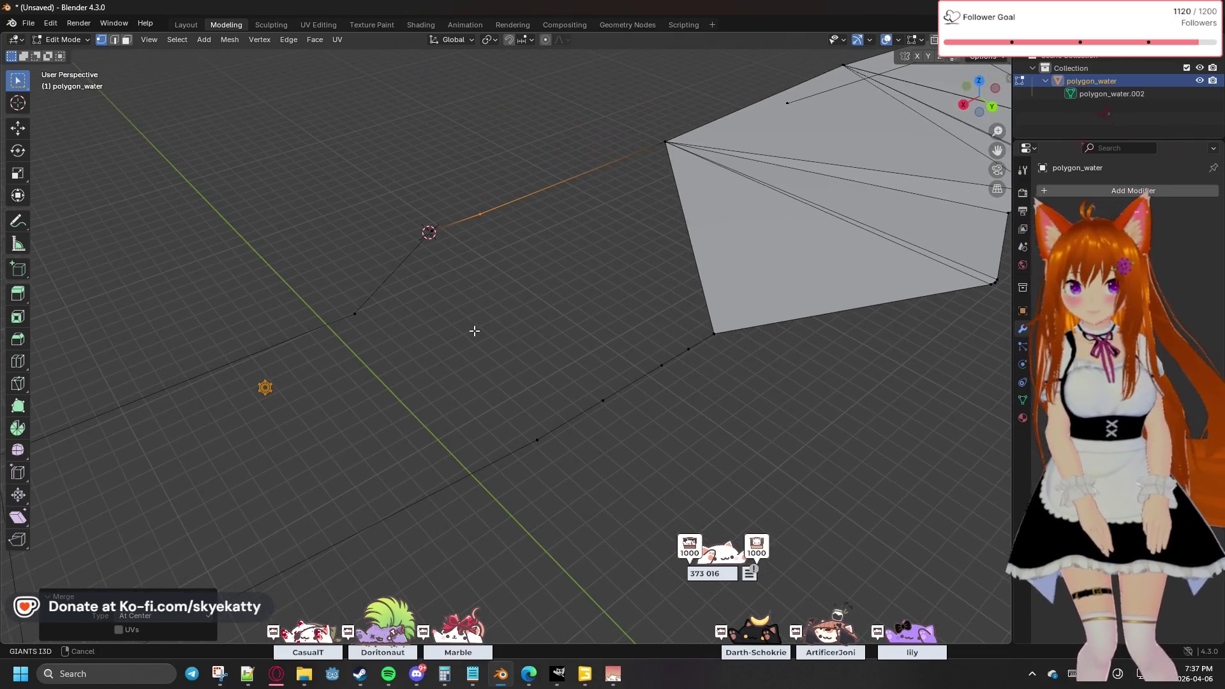
# Step: Join a bottom and top outline vertex with an edge, undoing an accidental face fill
pyautogui.click(359, 319)
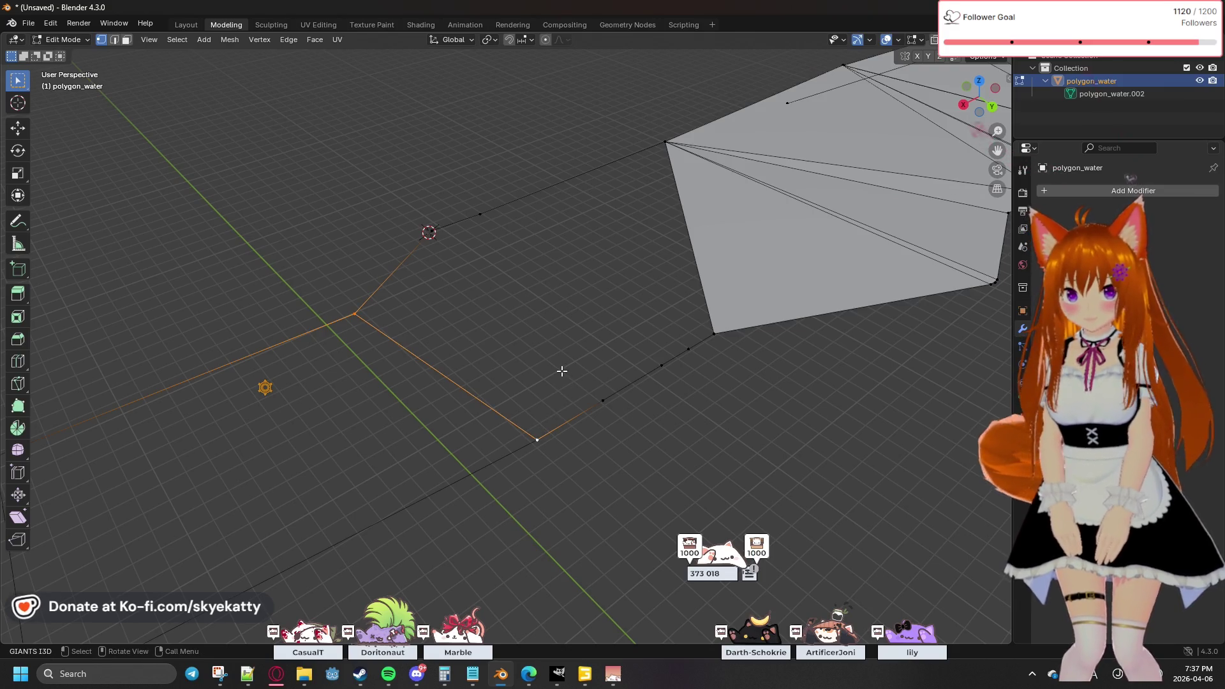
pyautogui.moveTo(580, 328)
pyautogui.mouseDown(button='middle')
pyautogui.moveTo(470, 334)
pyautogui.moveTo(535, 339)
pyautogui.mouseUp(button='middle')
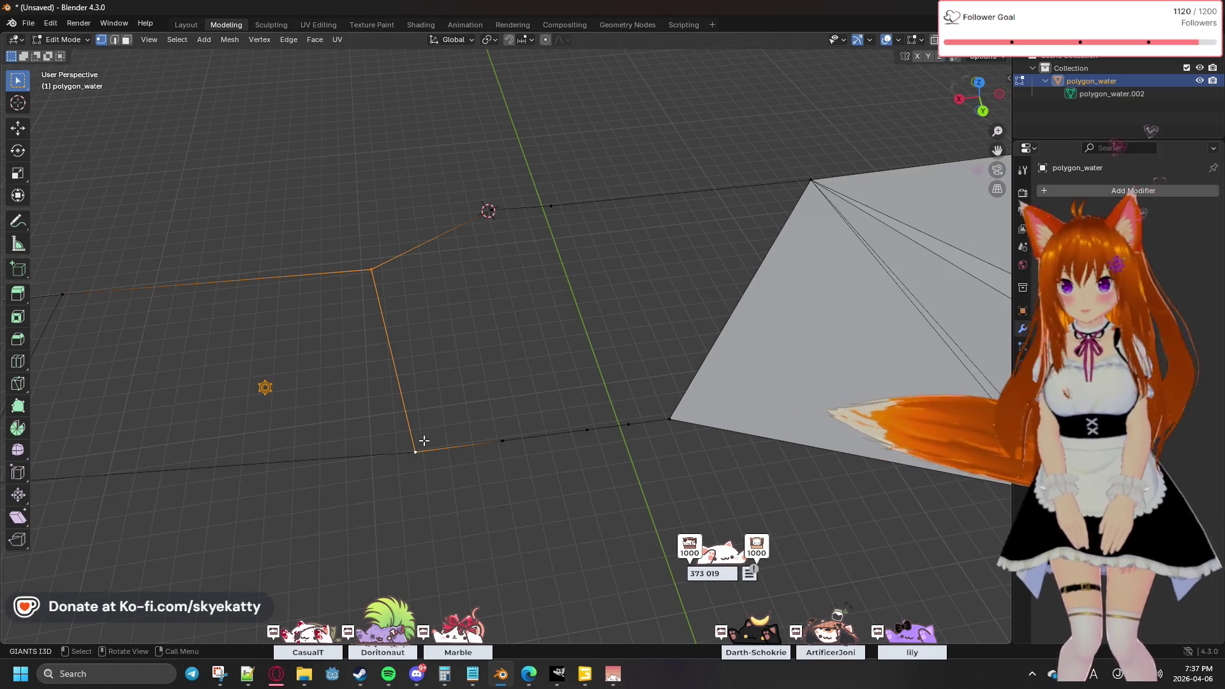
pyautogui.click(488, 211)
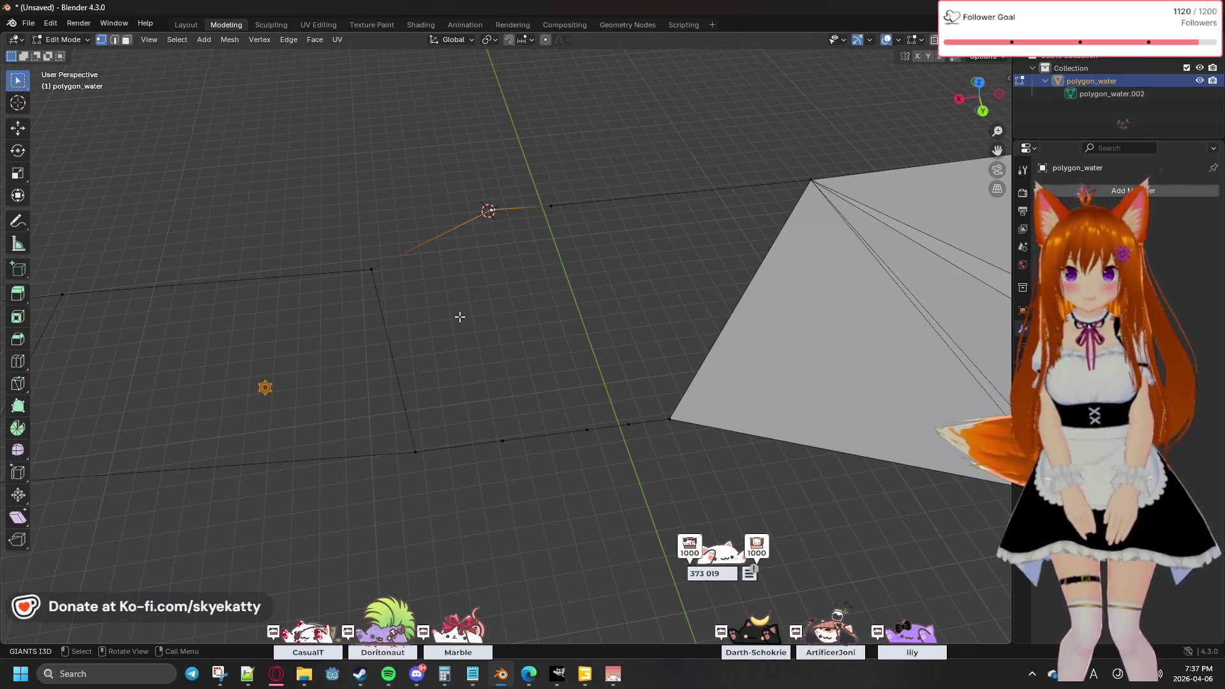
pyautogui.click(413, 453)
pyautogui.keyDown('shift'); pyautogui.click(490, 210); pyautogui.keyUp('shift')
pyautogui.press('f')
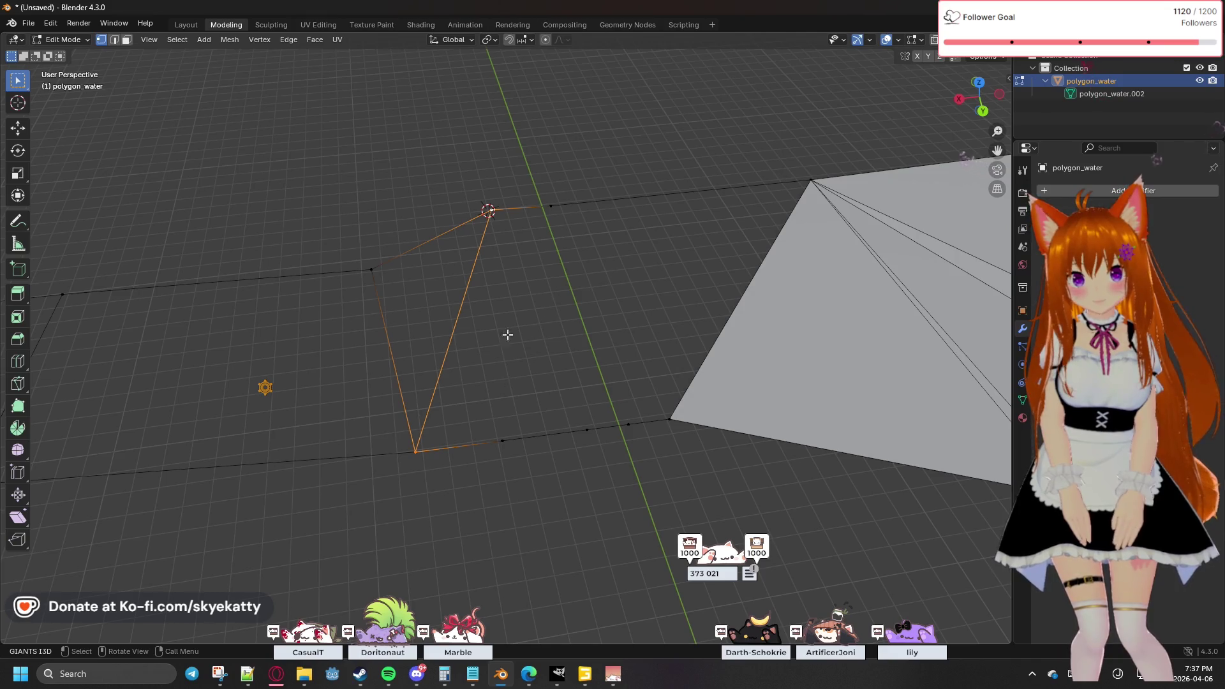
pyautogui.keyDown('shift'); pyautogui.click(502, 441); pyautogui.keyUp('shift')
pyautogui.press('f')
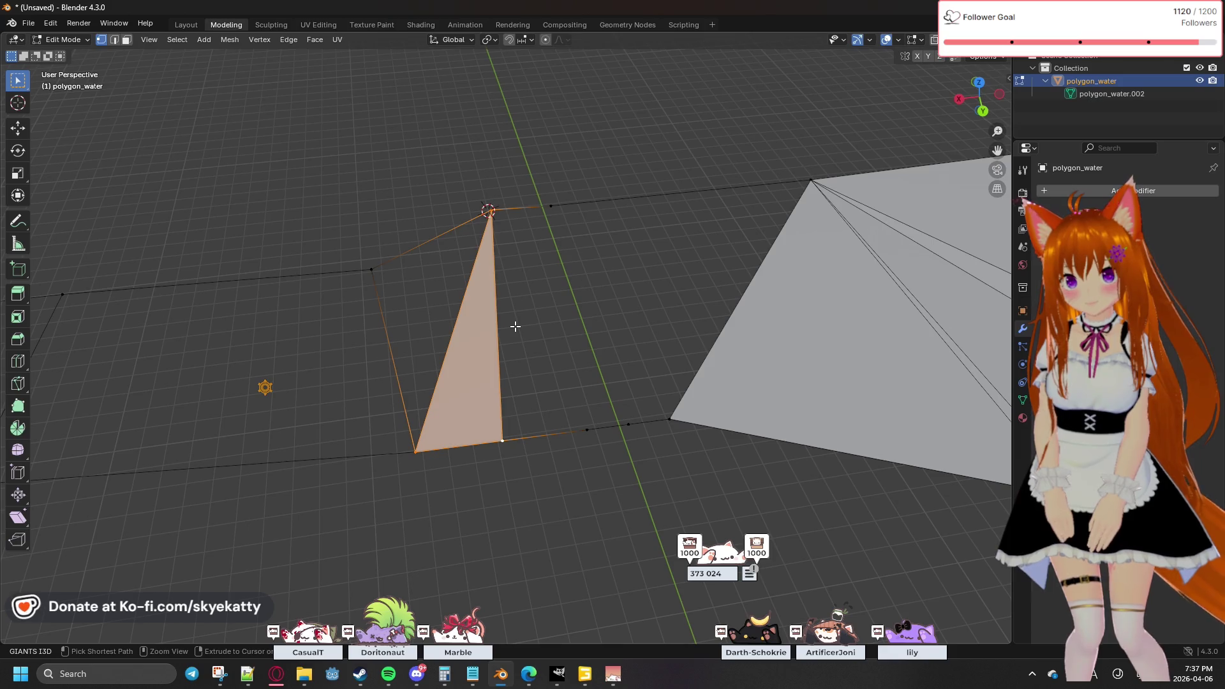
pyautogui.hotkey('ctrl', 'z')
pyautogui.hotkey('alt', 'a')
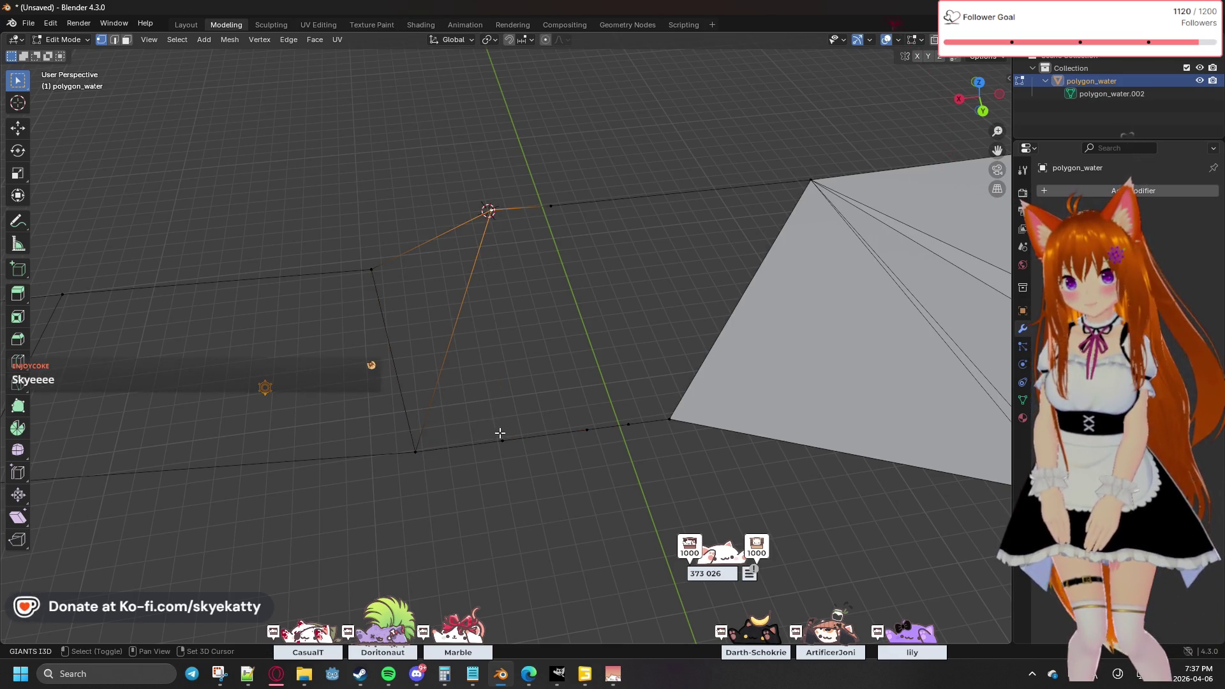
pyautogui.hotkey('alt', 'a')
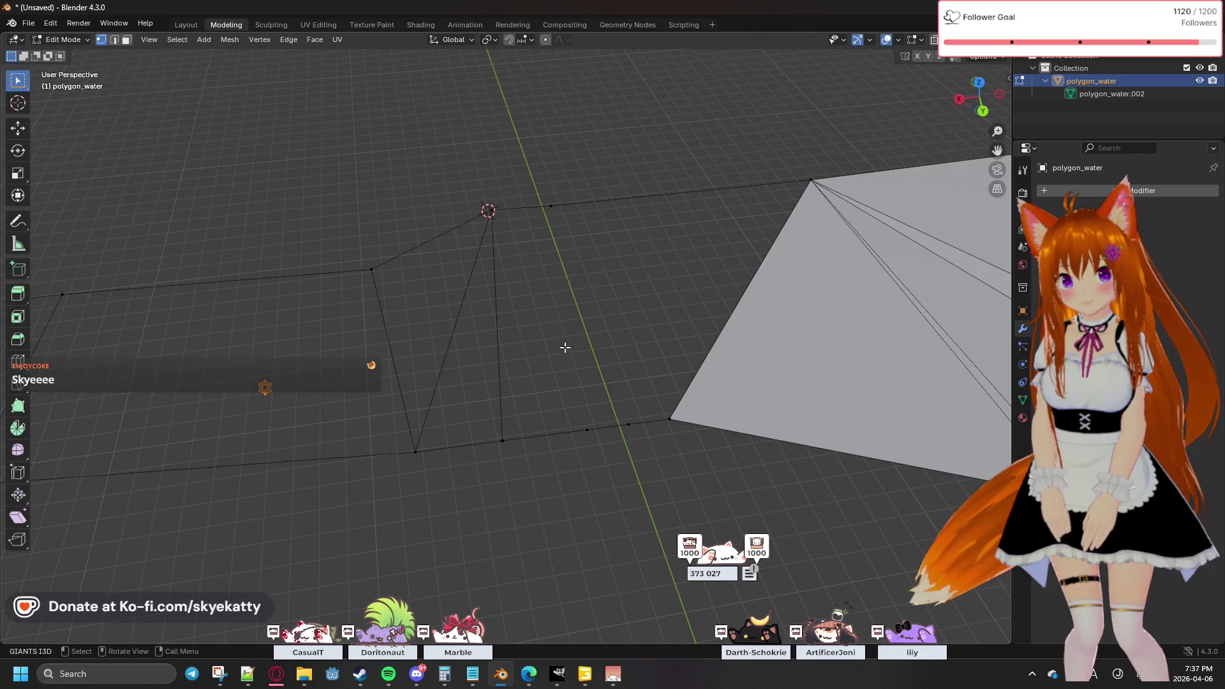
# Step: Select the next bottom and top outline vertices to link across the gap
pyautogui.click(504, 440)
pyautogui.keyDown('shift'); pyautogui.click(550, 206); pyautogui.keyUp('shift')
pyautogui.hotkey('alt', 'a')
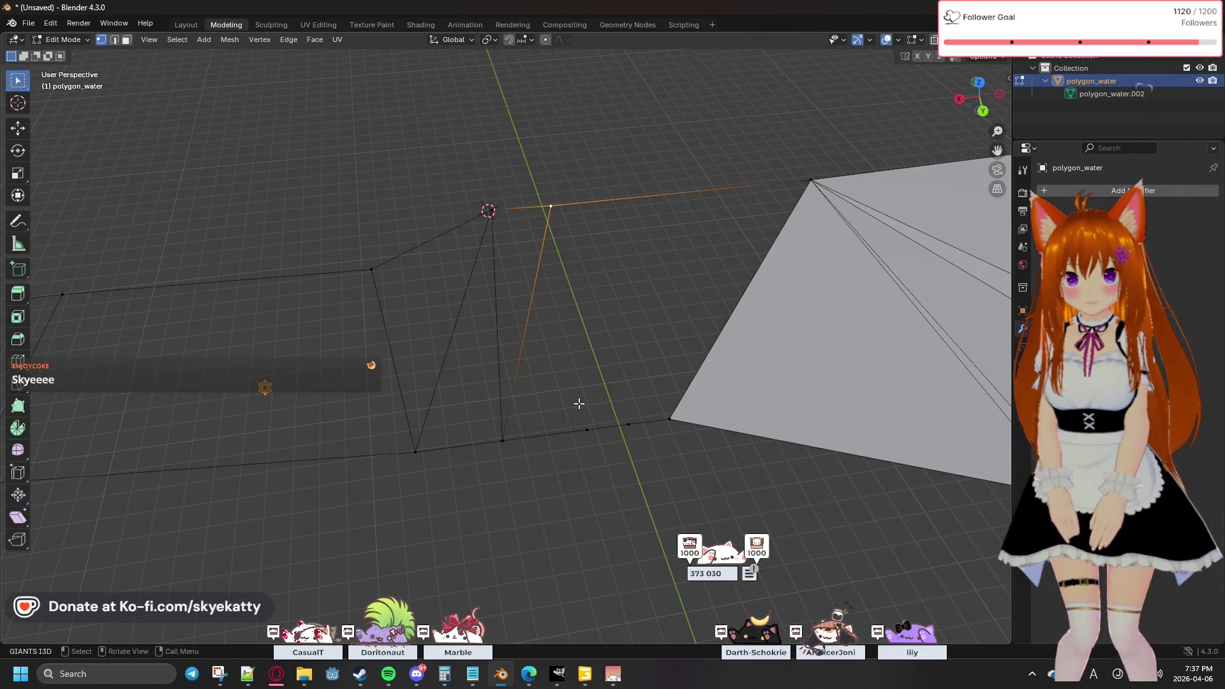
pyautogui.keyDown('shift'); pyautogui.click(589, 425); pyautogui.keyUp('shift')
pyautogui.moveTo(658, 324)
pyautogui.mouseDown(button='middle')
pyautogui.moveTo(626, 328)
pyautogui.moveTo(533, 435)
pyautogui.mouseUp(button='middle')
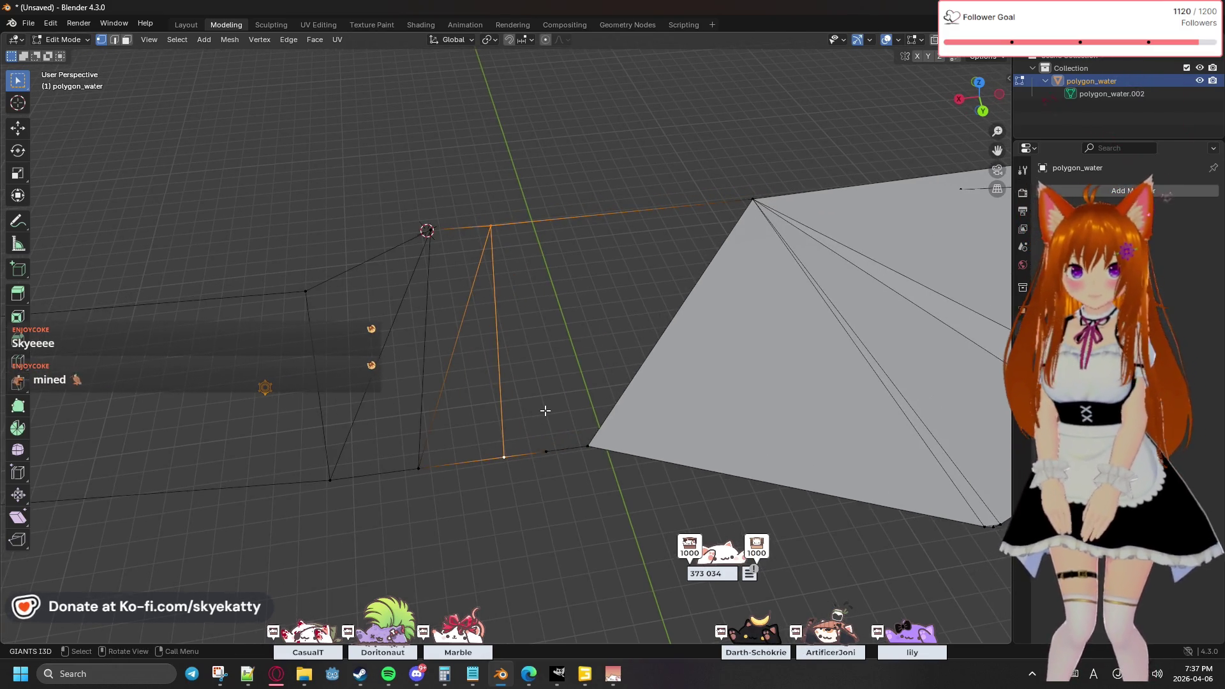
# Step: Pick the bottom vertex beside the grey face, then the top outline and grey-face corner vertices
pyautogui.click(547, 451)
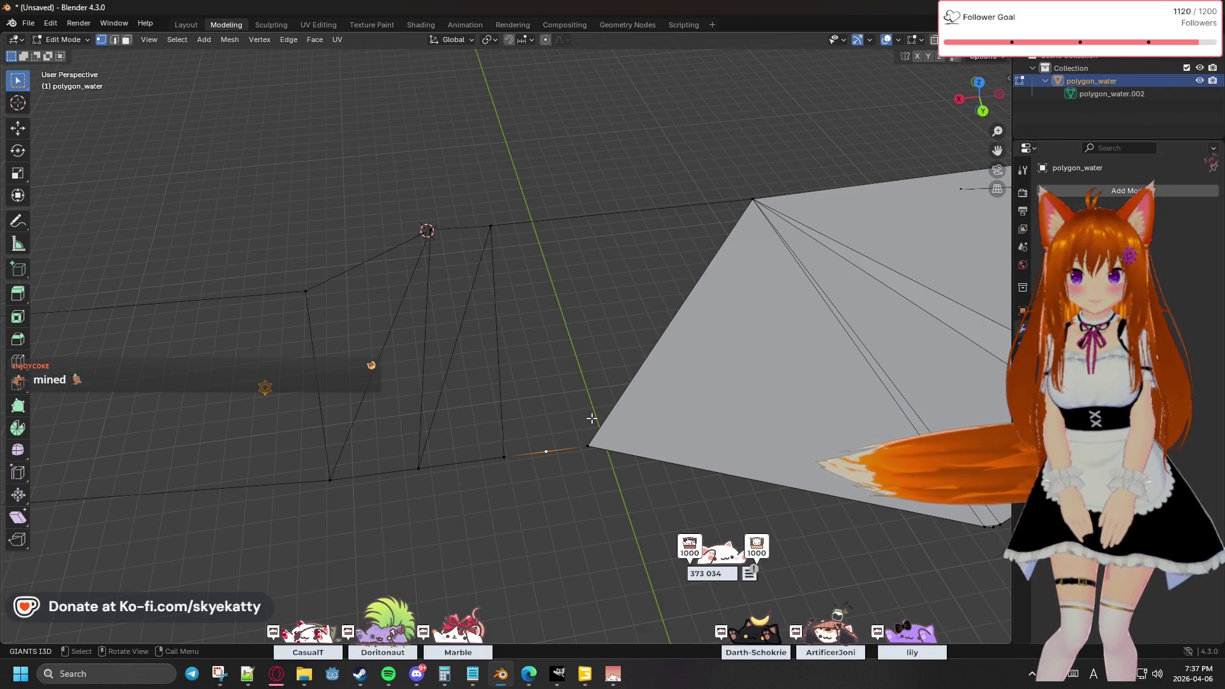
pyautogui.press('x')
pyautogui.click(587, 418)
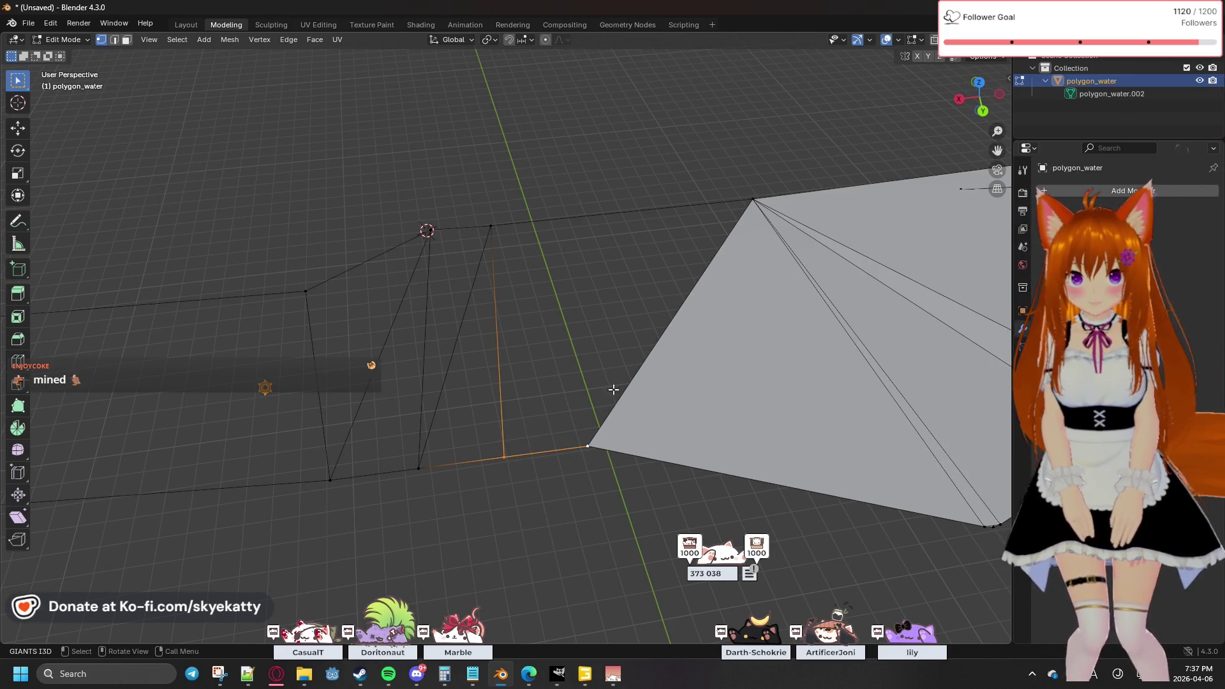
pyautogui.keyDown('ctrl'); pyautogui.rightClick(586, 444); pyautogui.keyUp('ctrl')
pyautogui.click(587, 318)
pyautogui.click(504, 222)
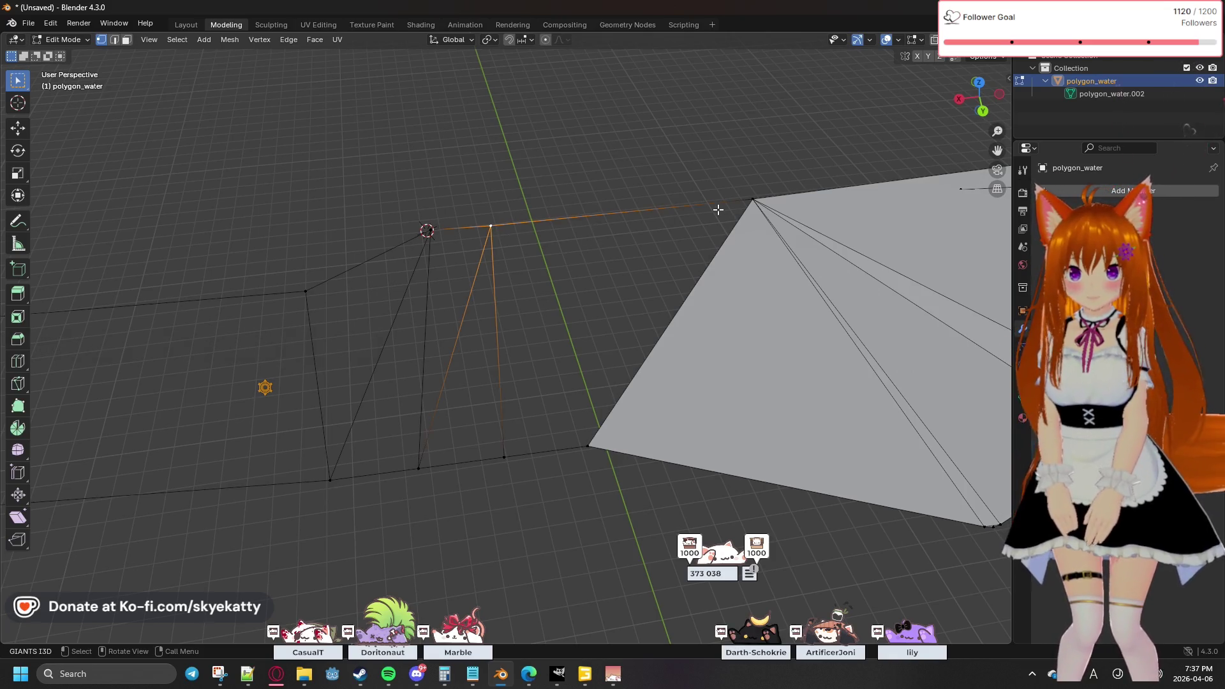
pyautogui.keyDown('shift'); pyautogui.click(751, 199); pyautogui.keyUp('shift')
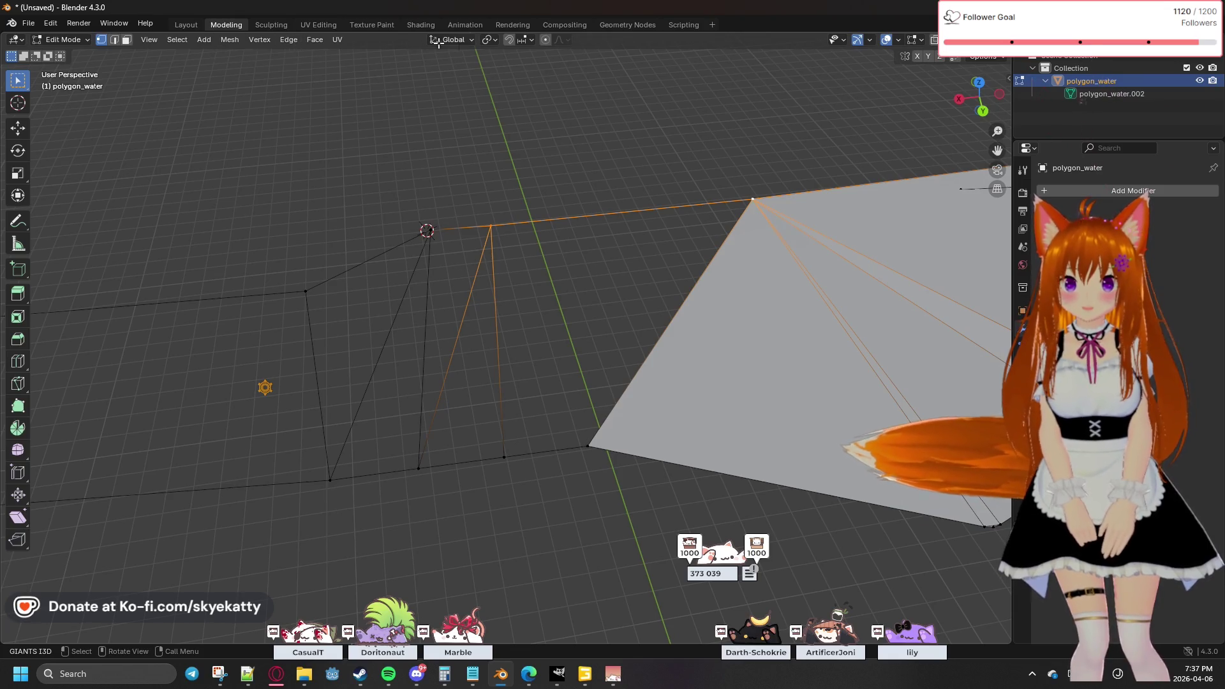
pyautogui.click(274, 25)
# Step: Return to the Modeling workspace and subdivide the selected top edge
pyautogui.click(195, 24)
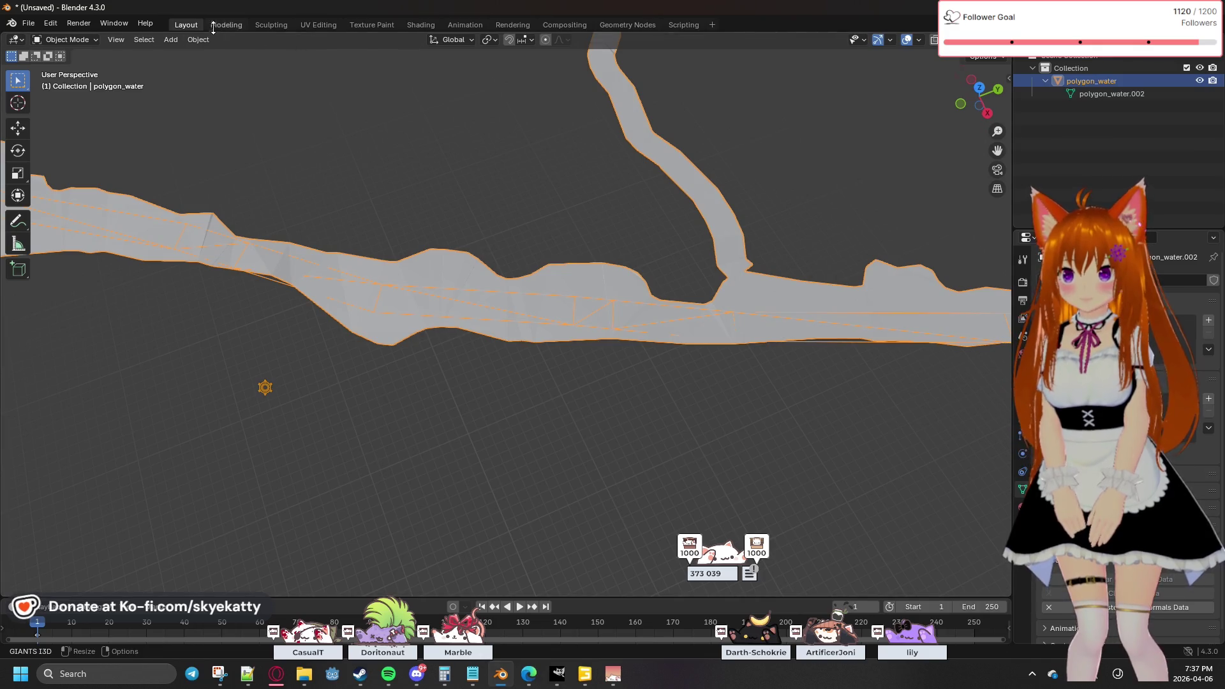
pyautogui.click(226, 25)
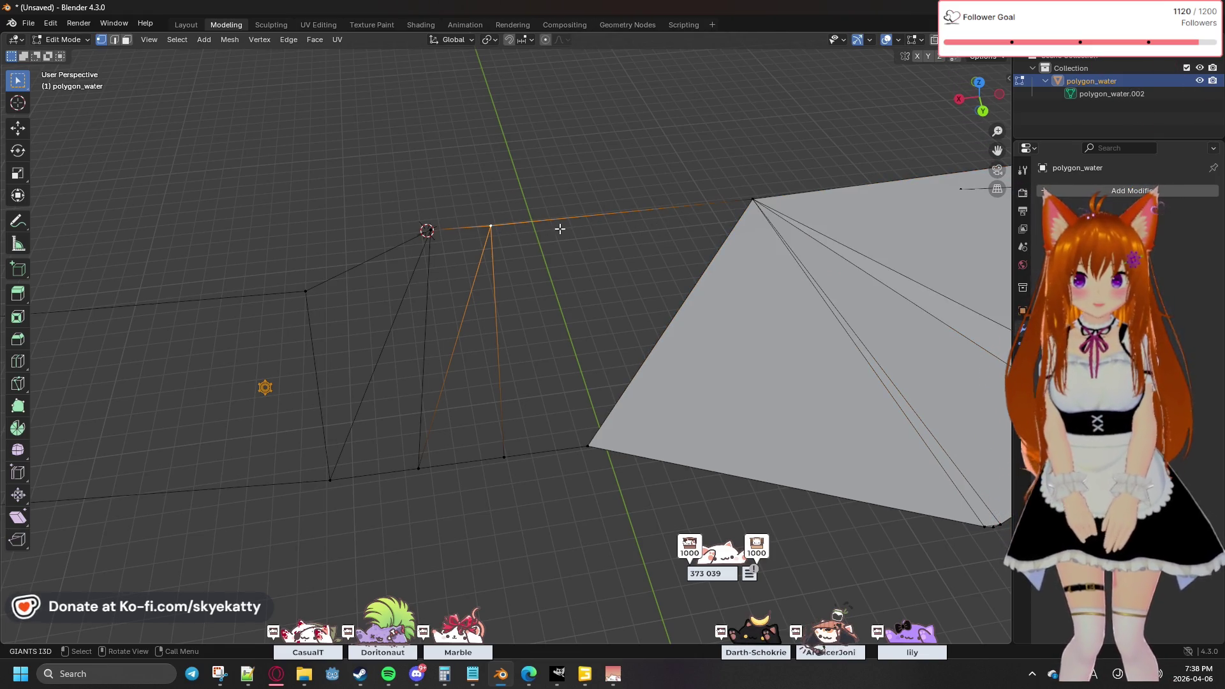
pyautogui.click(221, 41)
pyautogui.moveTo(250, 40)
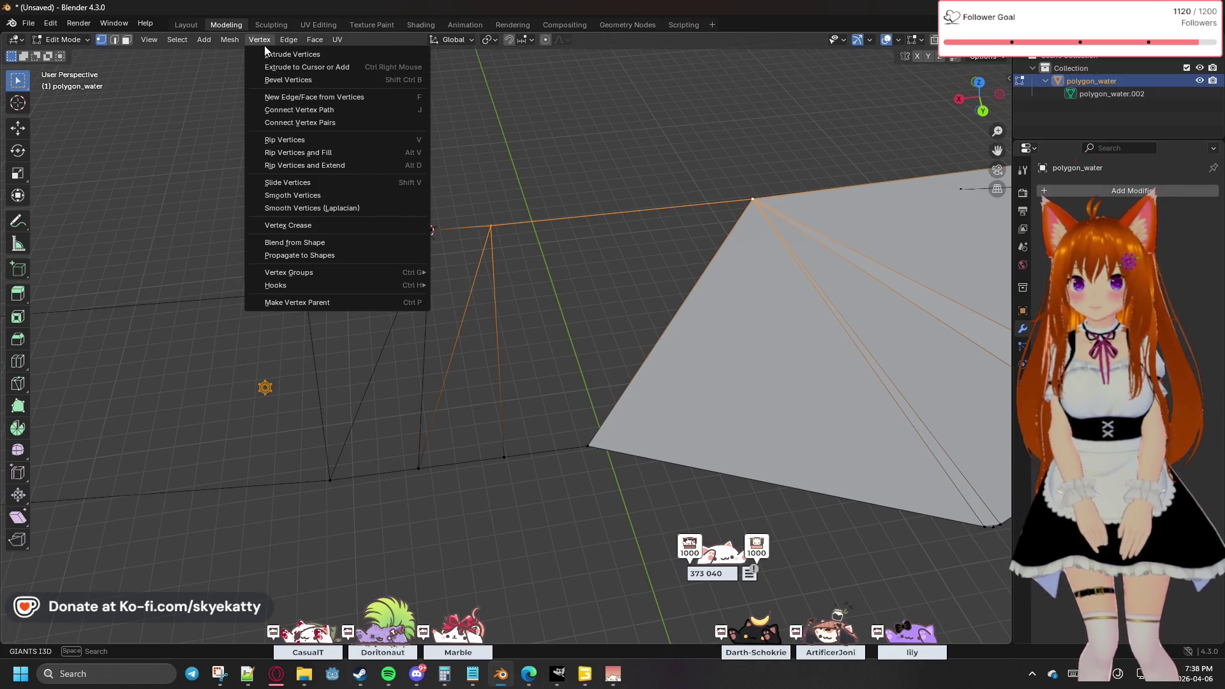
pyautogui.moveTo(289, 40)
pyautogui.click(343, 127)
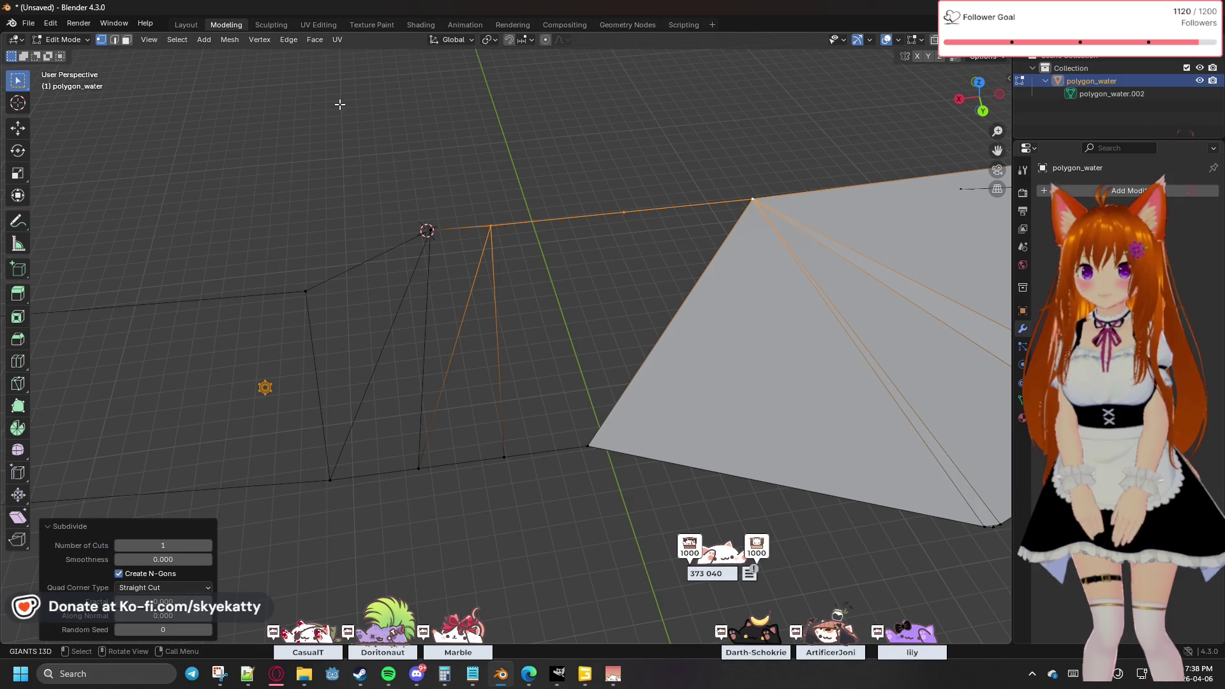
pyautogui.hotkey('alt', 'a')
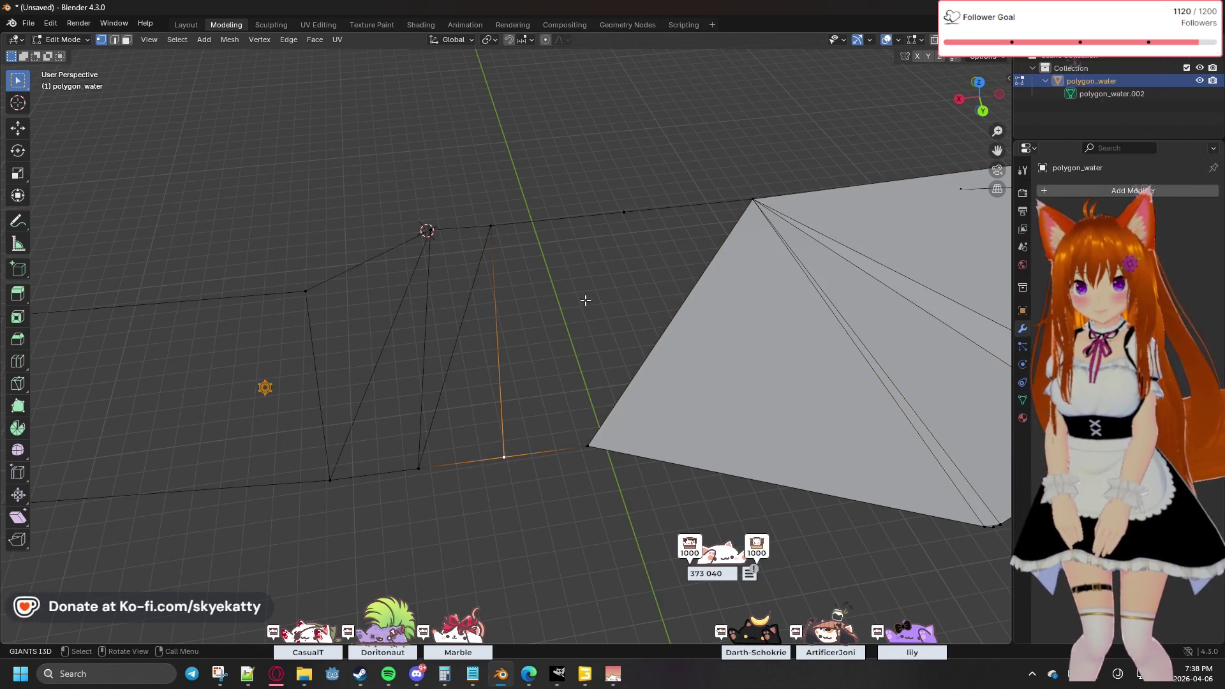
# Step: Connect the new top-edge midpoint vertex to the chosen vertex with F
pyautogui.keyDown('shift'); pyautogui.click(622, 216); pyautogui.keyUp('shift')
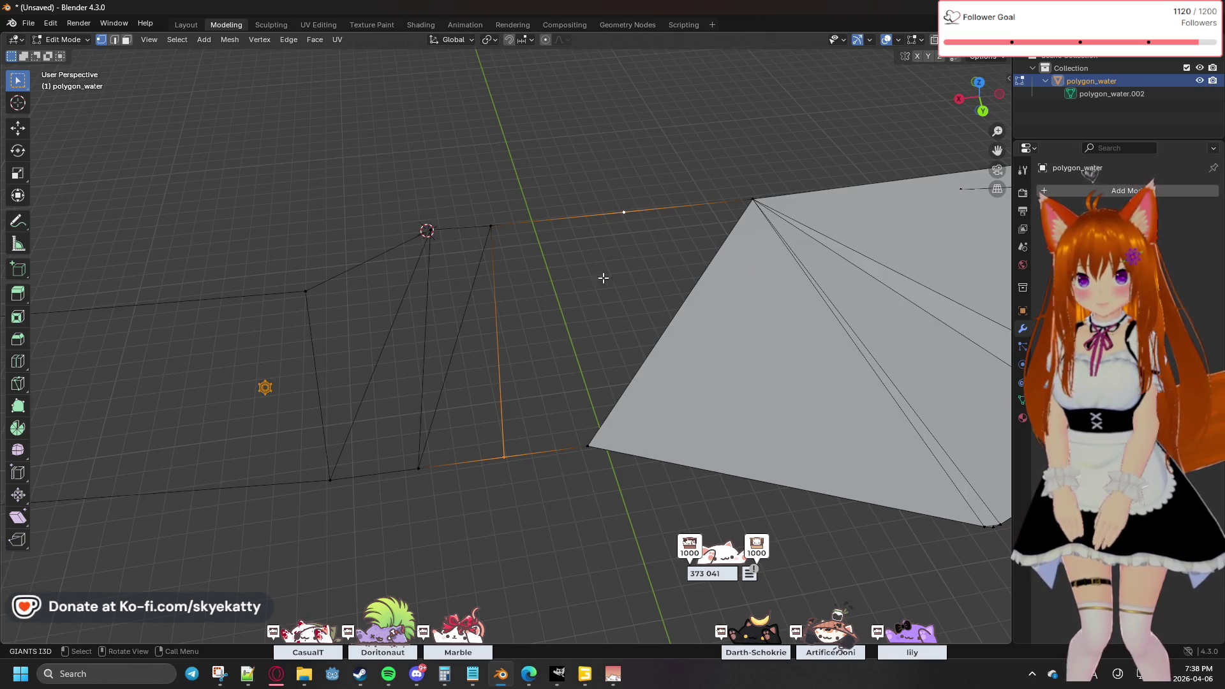
pyautogui.click(623, 214)
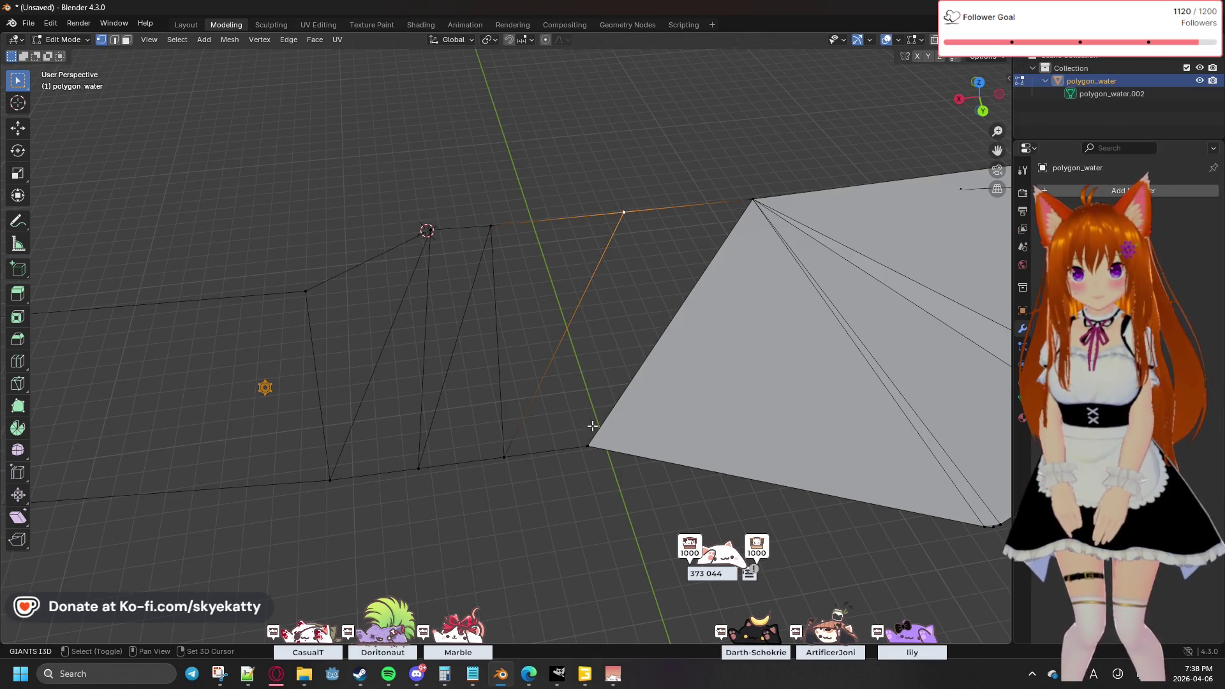
pyautogui.press('f')
pyautogui.moveTo(667, 276); pyautogui.dragTo(558, 246, button='middle')
pyautogui.moveTo(744, 345); pyautogui.dragTo(577, 423, button='middle')
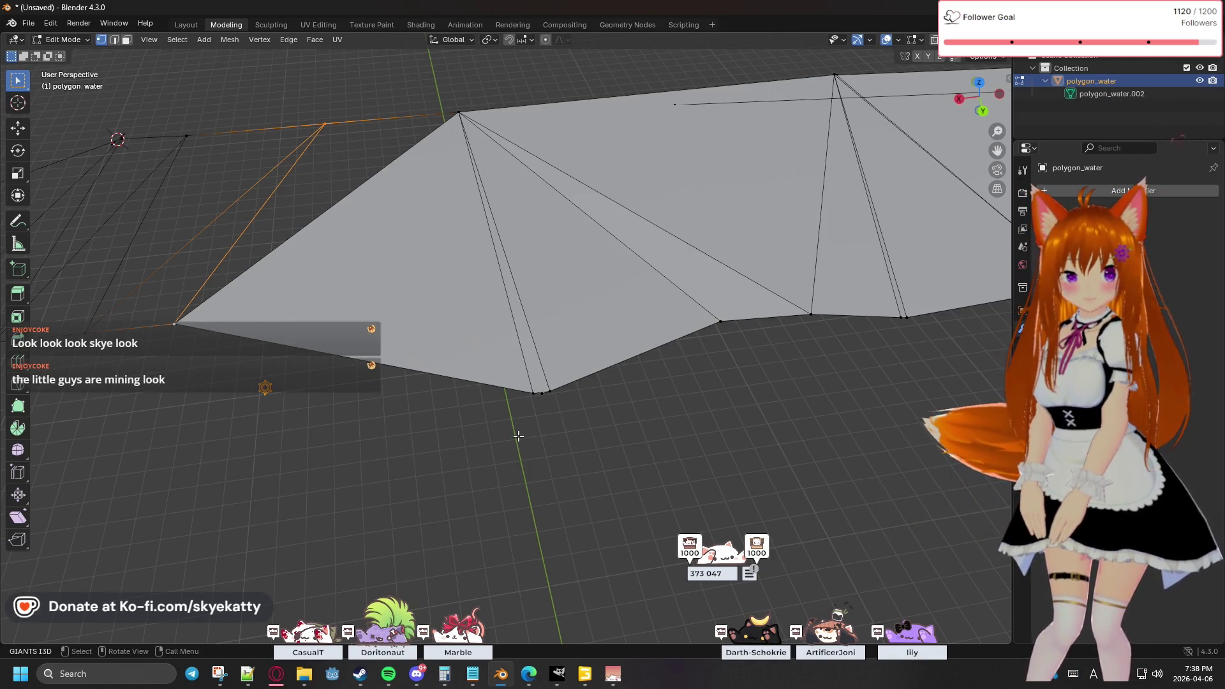
# Step: Snap the 3D cursor to the vertex at the river mesh's bottom point
pyautogui.scroll(2, 564, 445)
pyautogui.scroll(2, 565, 456)
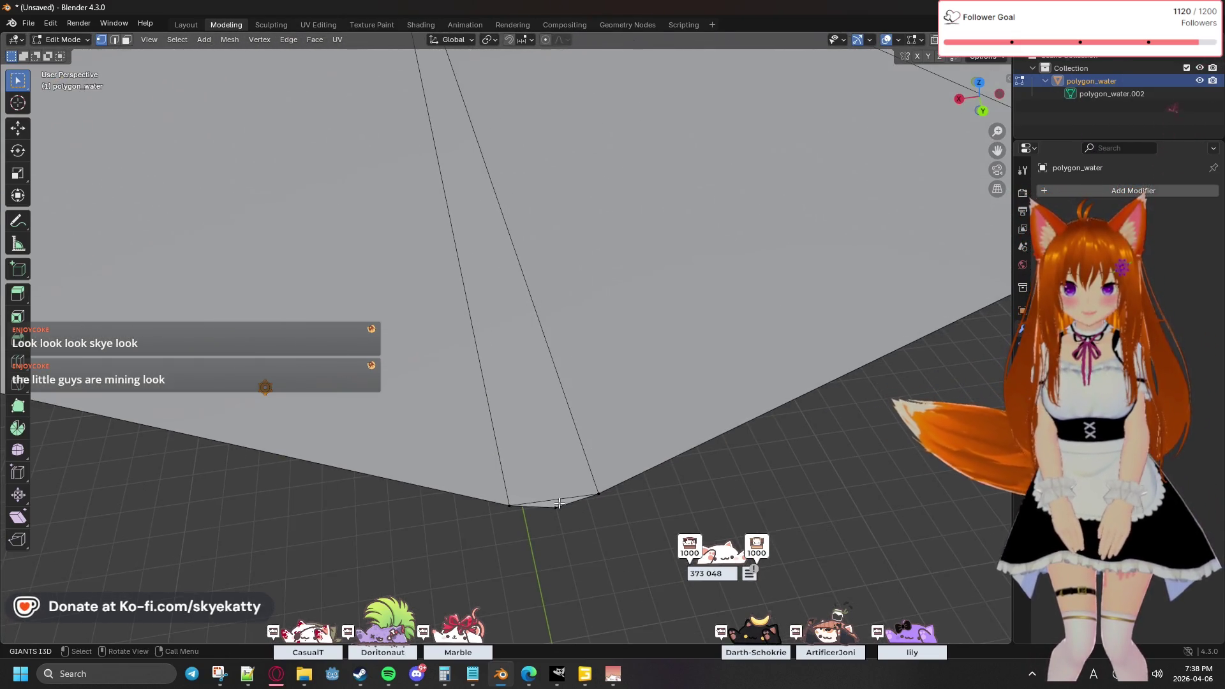
pyautogui.click(555, 508)
pyautogui.scroll(-3, 588, 518)
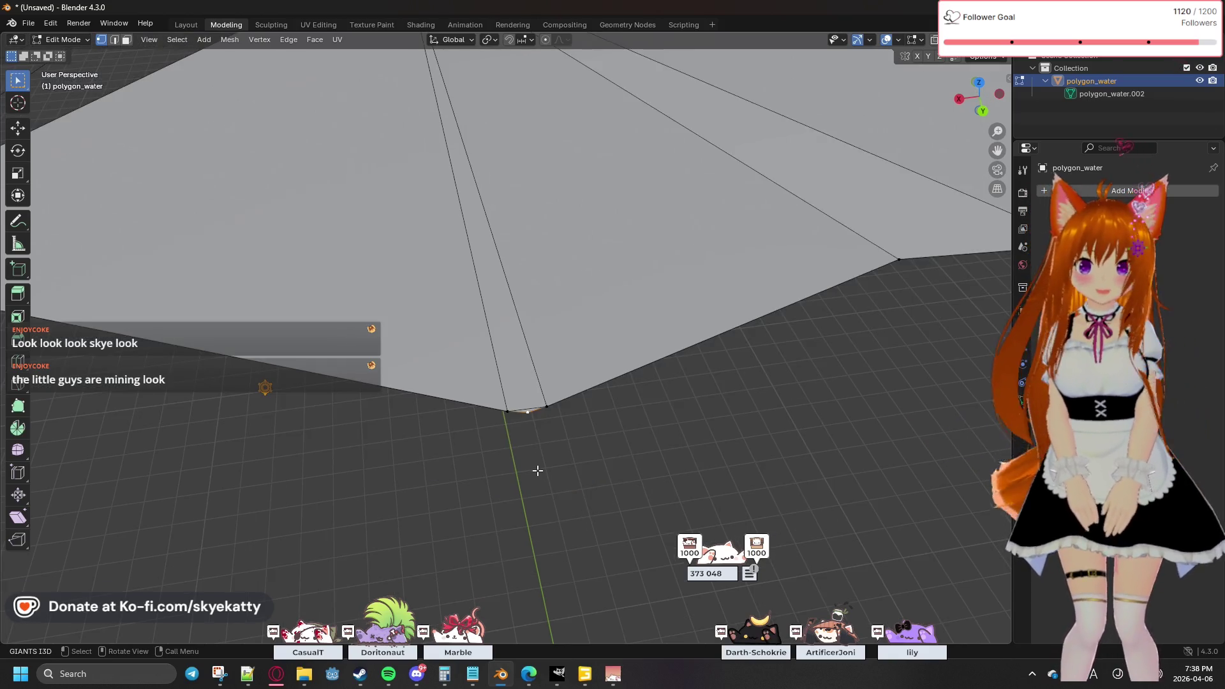
pyautogui.scroll(2, 534, 465)
pyautogui.scroll(1, 531, 453)
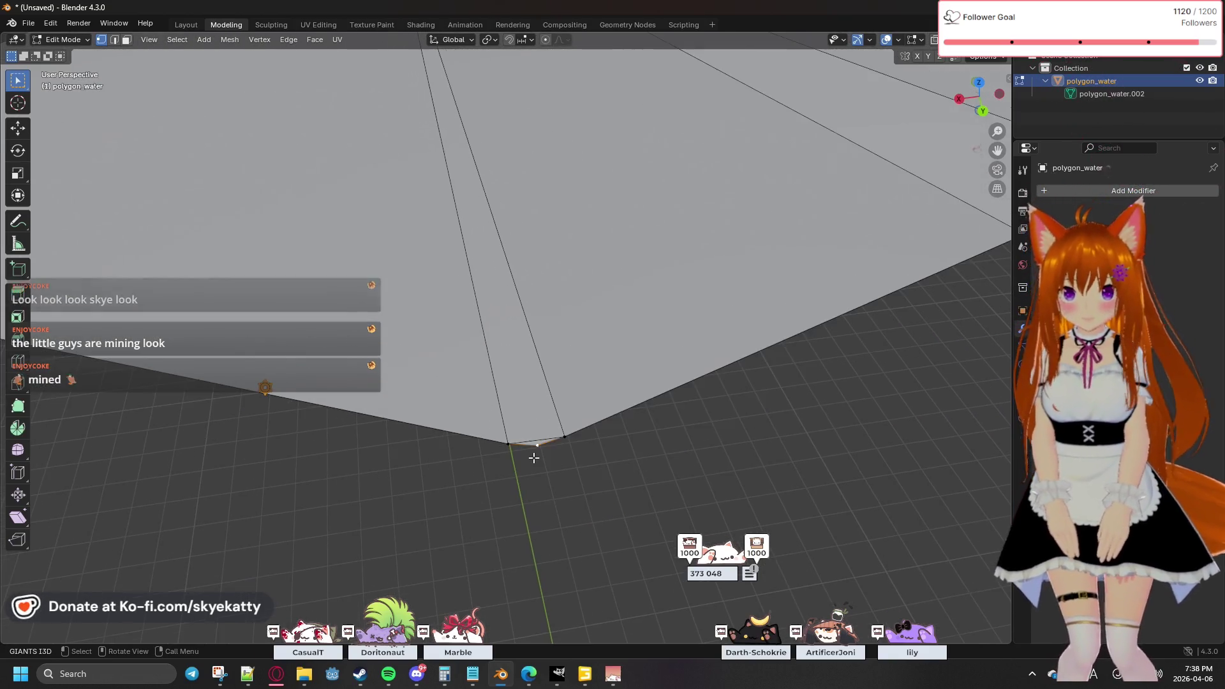
pyautogui.hotkey('shift', 's')
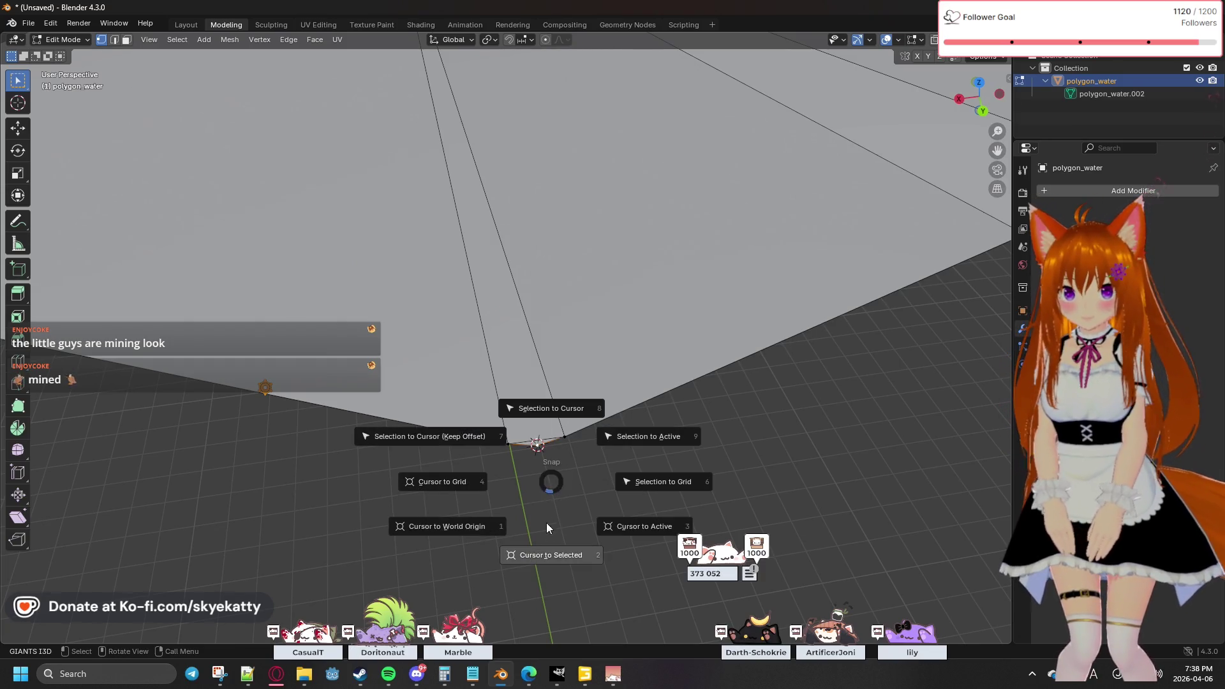
pyautogui.click(548, 554)
# Step: Box-select the clustered bottom vertices and merge them into one vertex at the 3D cursor
pyautogui.moveTo(469, 411); pyautogui.dragTo(683, 504)
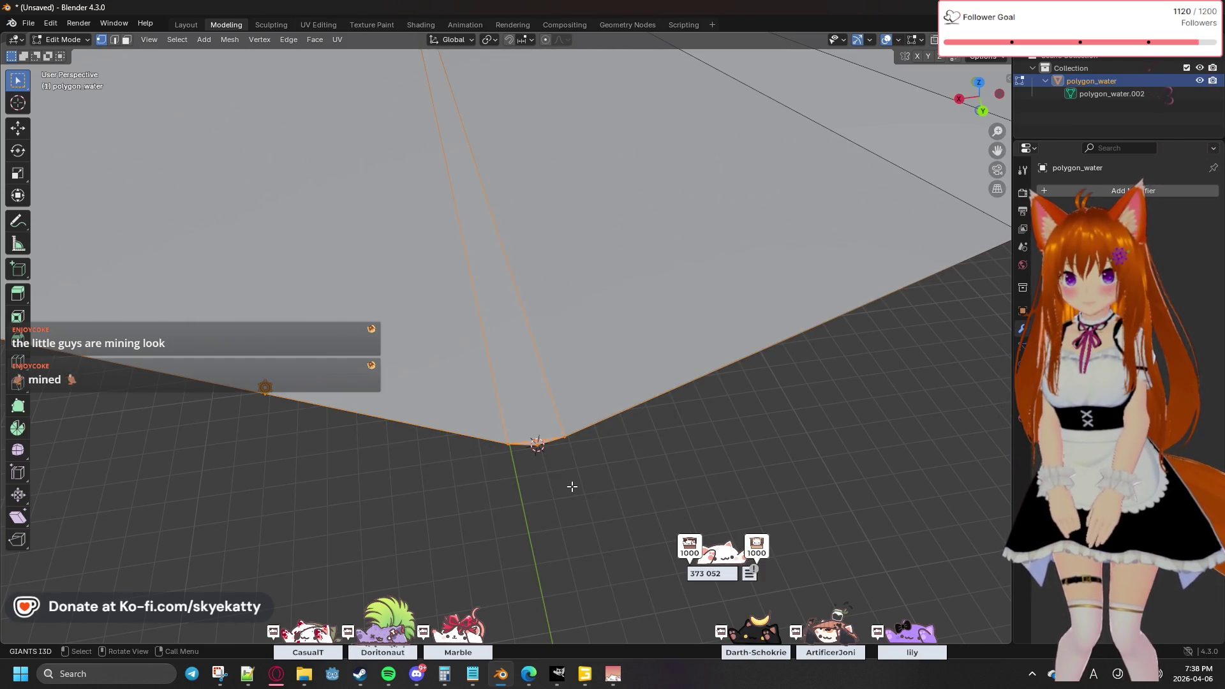
pyautogui.press('m')
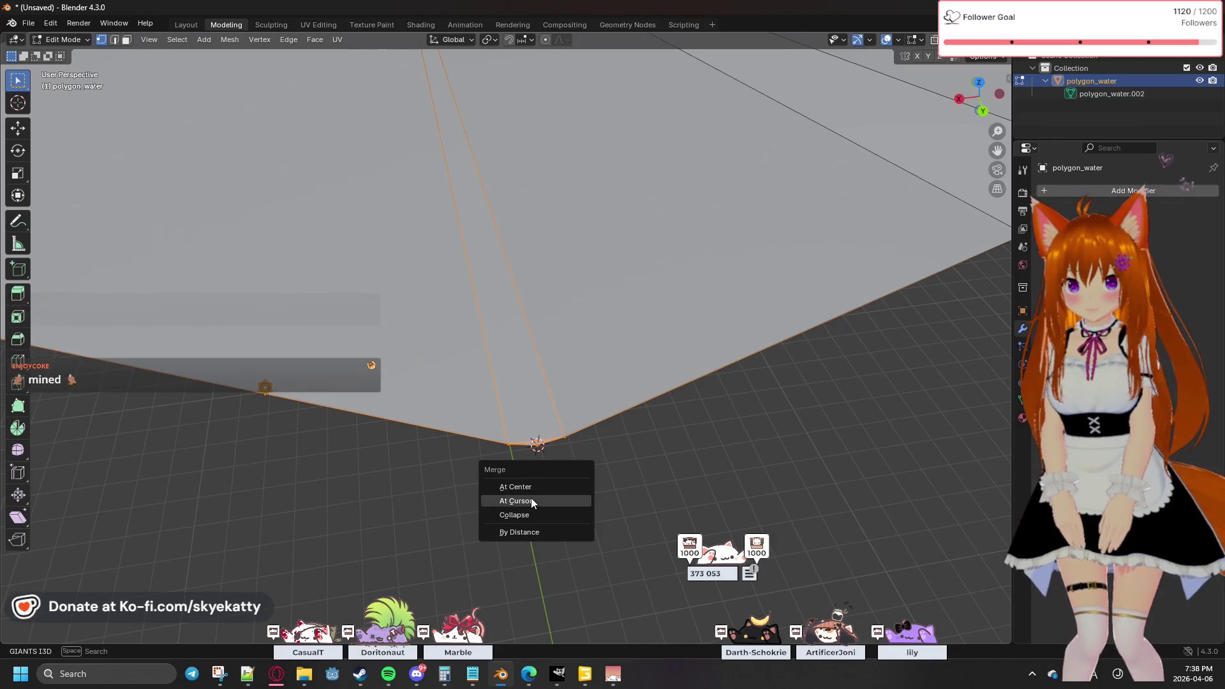
pyautogui.click(531, 498)
pyautogui.scroll(-5, 569, 461)
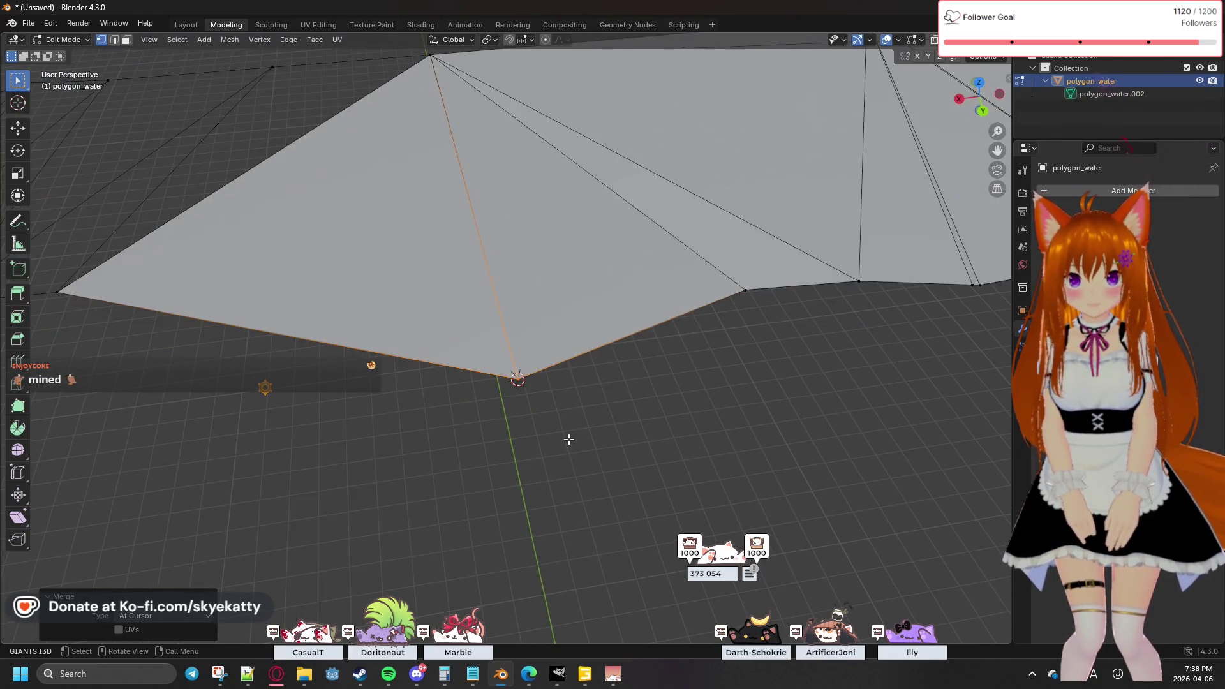
pyautogui.keyDown('shift'); pyautogui.moveTo(574, 377); pyautogui.dragTo(430, 419, button='middle'); pyautogui.keyUp('shift')
pyautogui.moveTo(502, 398)
pyautogui.mouseDown(button='middle')
pyautogui.moveTo(473, 385)
pyautogui.moveTo(613, 409)
pyautogui.moveTo(599, 404)
pyautogui.moveTo(605, 389)
pyautogui.moveTo(492, 429)
pyautogui.mouseUp(button='middle')
pyautogui.scroll(2, 531, 418)
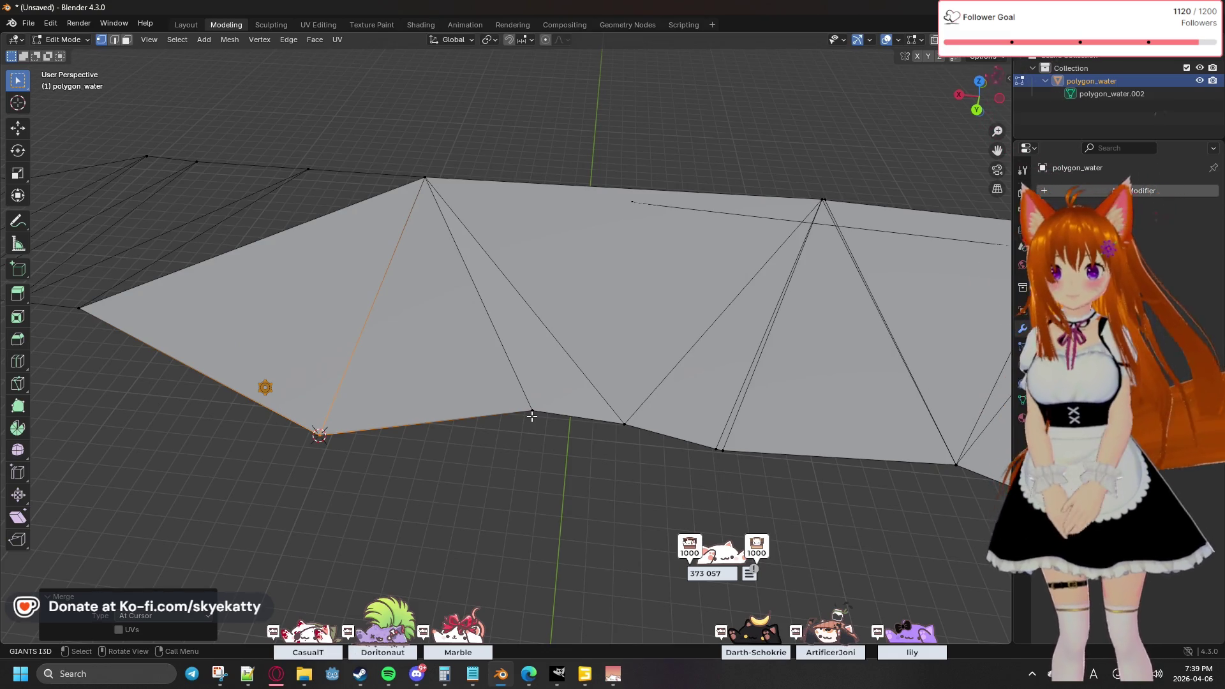
# Step: Orbit along the mesh to inspect it, briefly selecting the lower-middle vertex, then deselect
pyautogui.moveTo(467, 308); pyautogui.dragTo(465, 423, button='middle')
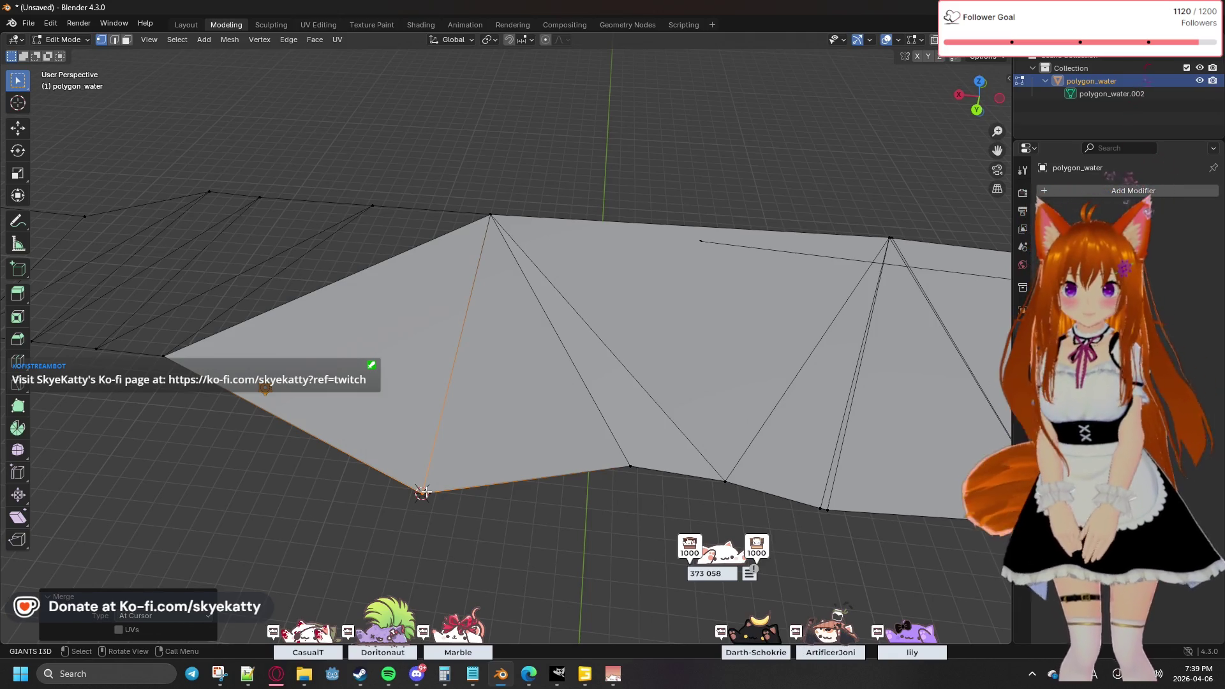
pyautogui.click(627, 465)
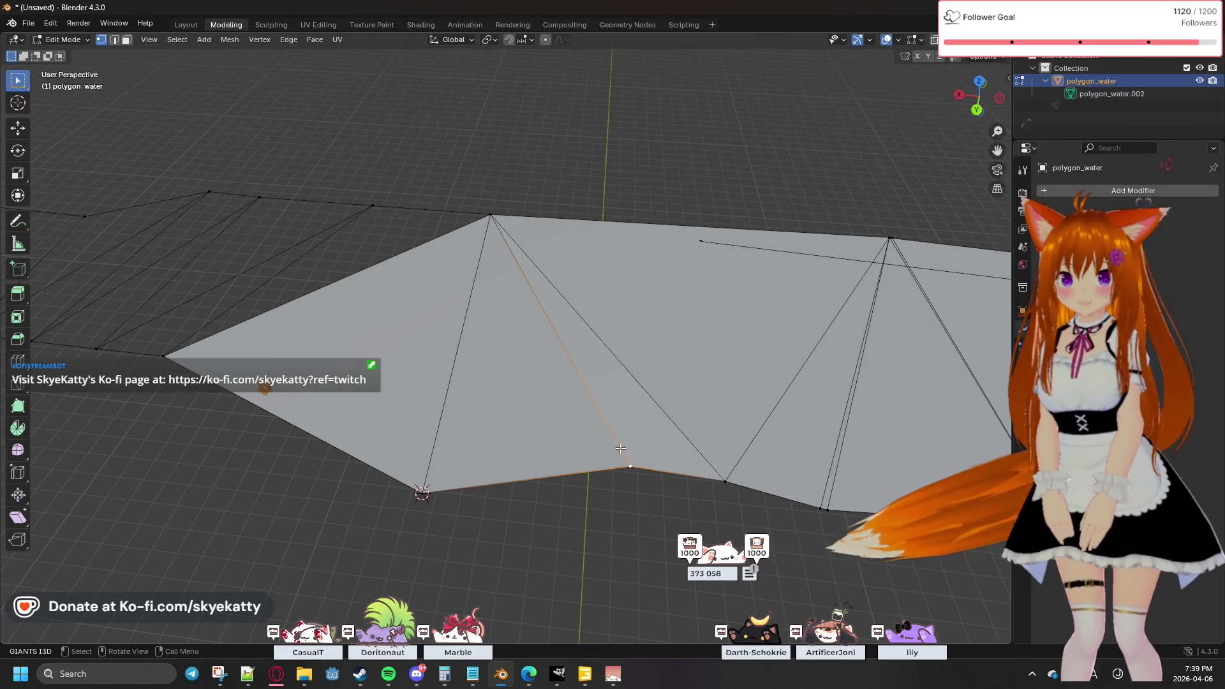
pyautogui.moveTo(620, 449)
pyautogui.mouseDown(button='middle')
pyautogui.moveTo(523, 371)
pyautogui.moveTo(532, 198)
pyautogui.mouseUp(button='middle')
pyautogui.click(539, 222)
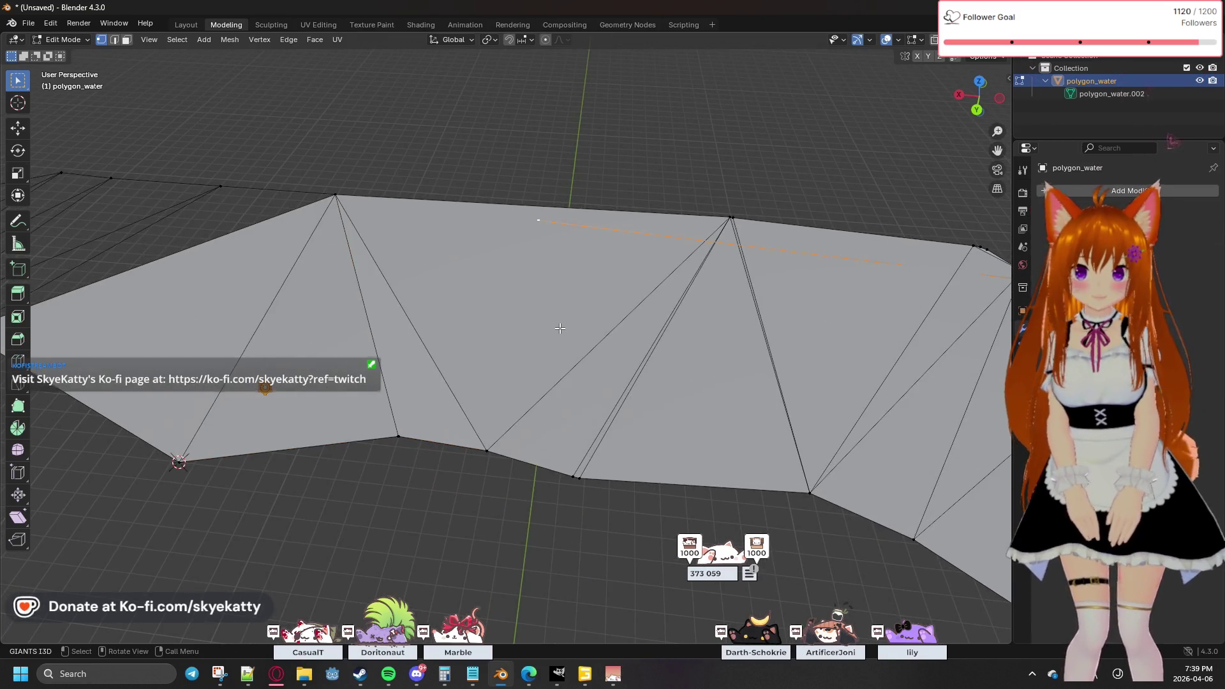
# Step: Box-select the overlapping vertices on the bottom edge and merge them at their centre
pyautogui.rightClick(560, 327)
pyautogui.press('Escape')
pyautogui.moveTo(559, 328)
pyautogui.mouseDown(button='middle')
pyautogui.moveTo(480, 327)
pyautogui.moveTo(461, 312)
pyautogui.mouseUp(button='middle')
pyautogui.moveTo(547, 405); pyautogui.dragTo(618, 450)
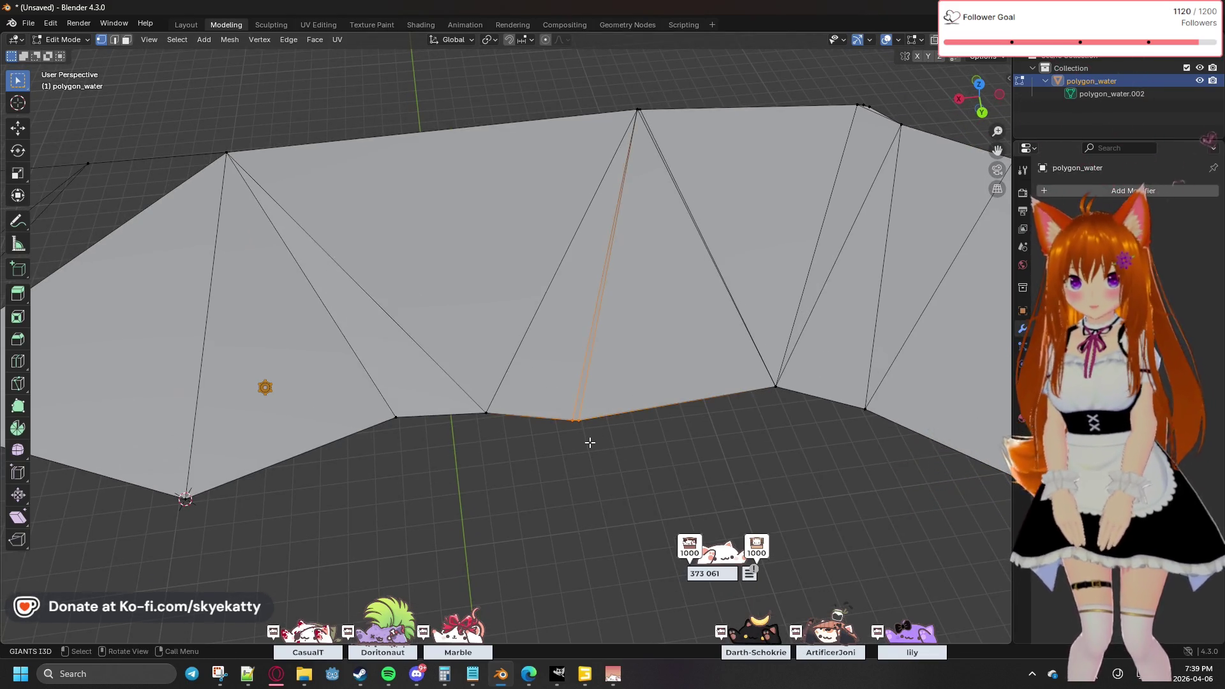
pyautogui.press(',')
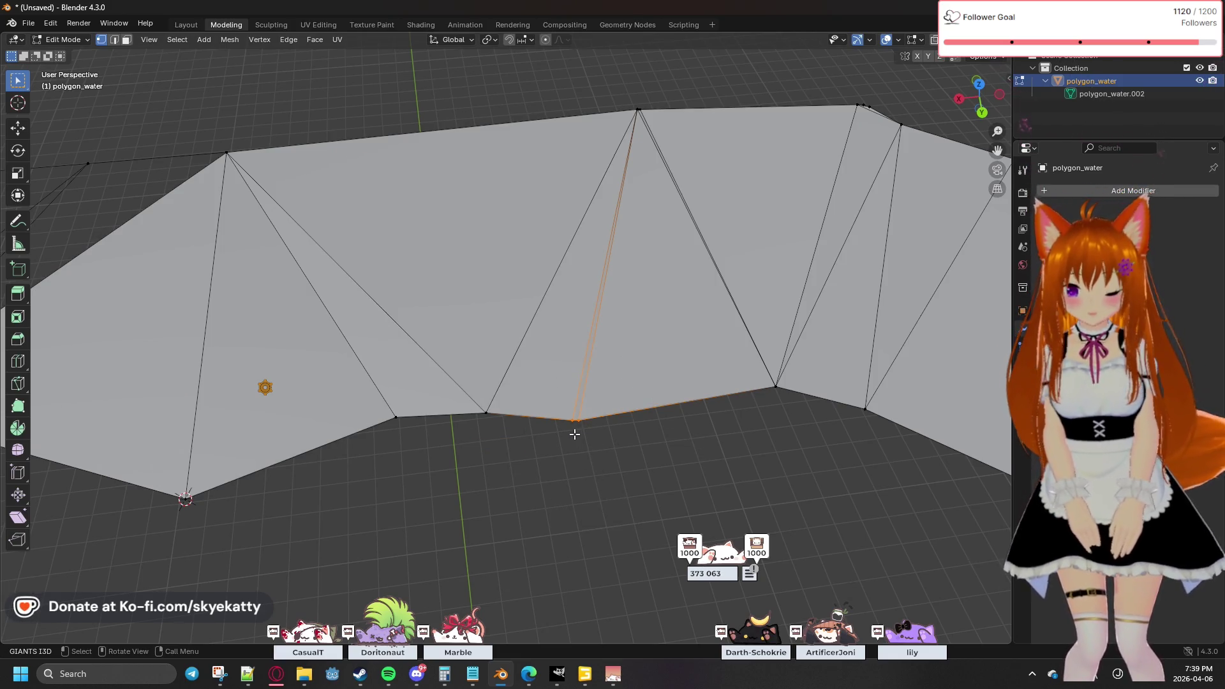
pyautogui.press('m')
pyautogui.click(560, 420)
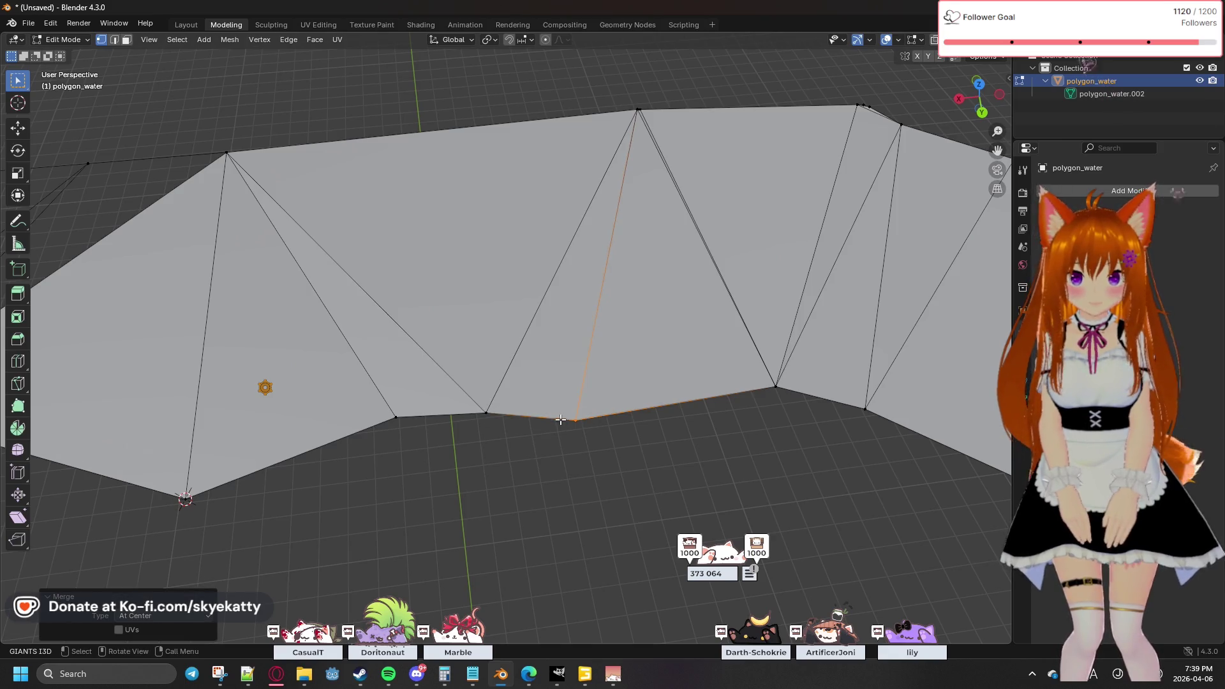
# Step: Merge the stacked top vertices and the three close top-right vertices into single points
pyautogui.click(637, 108)
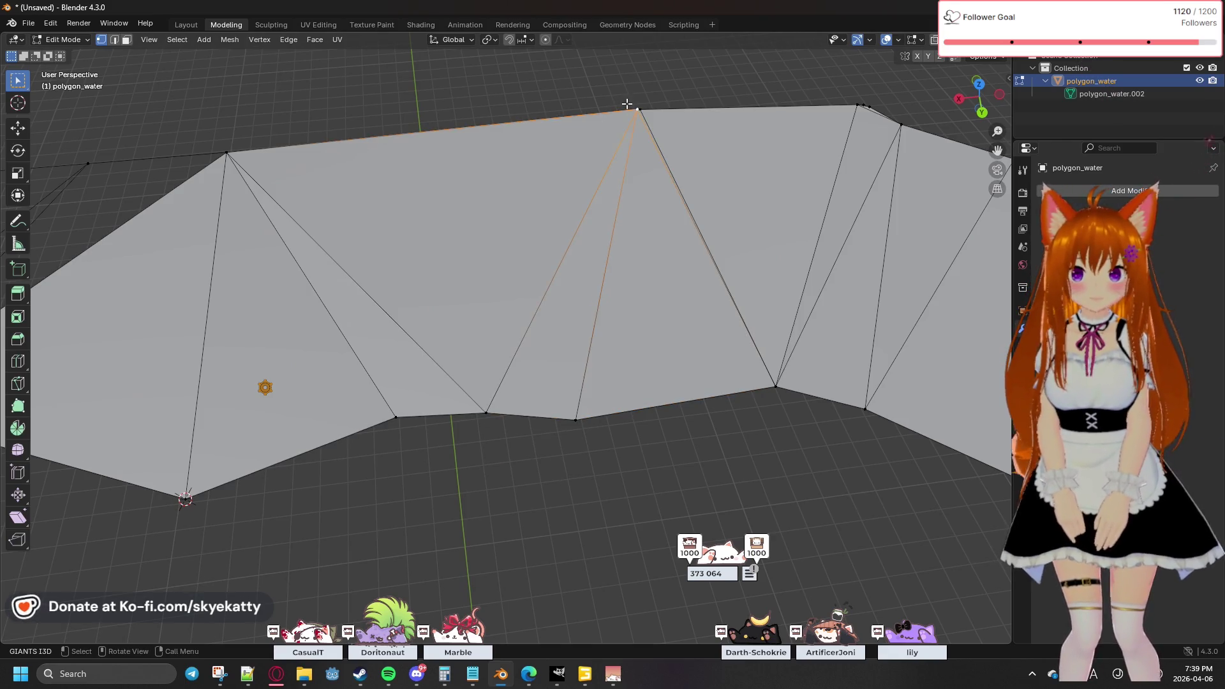
pyautogui.press('m')
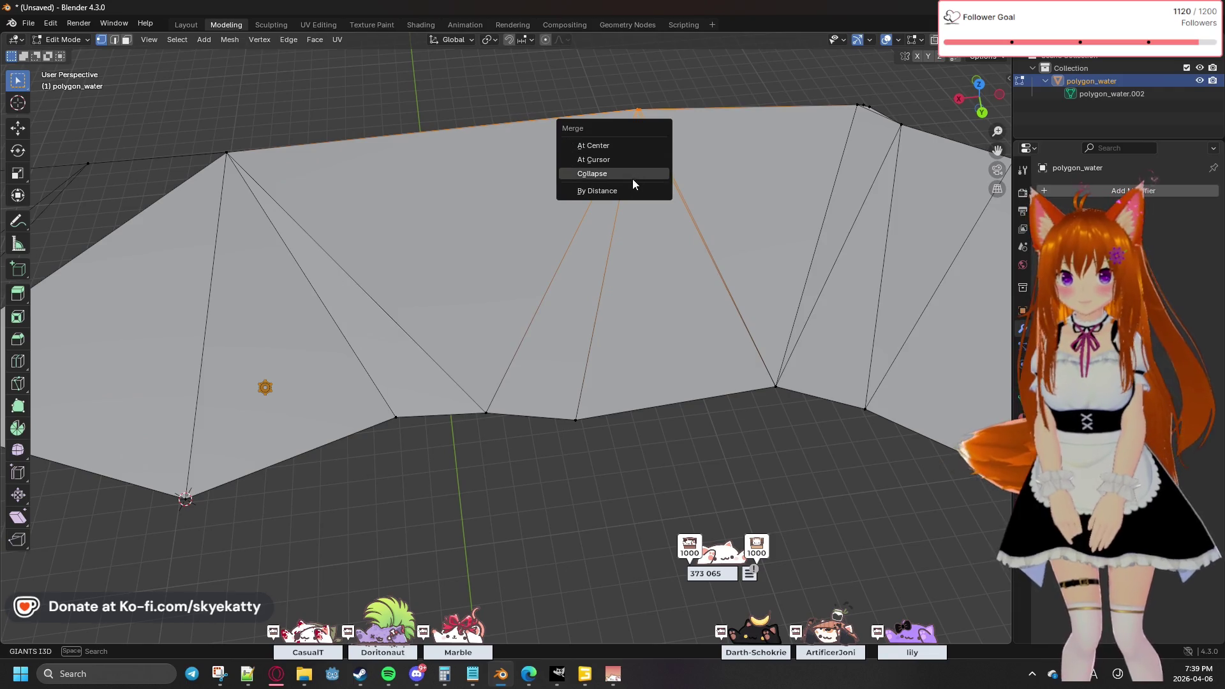
pyautogui.click(614, 145)
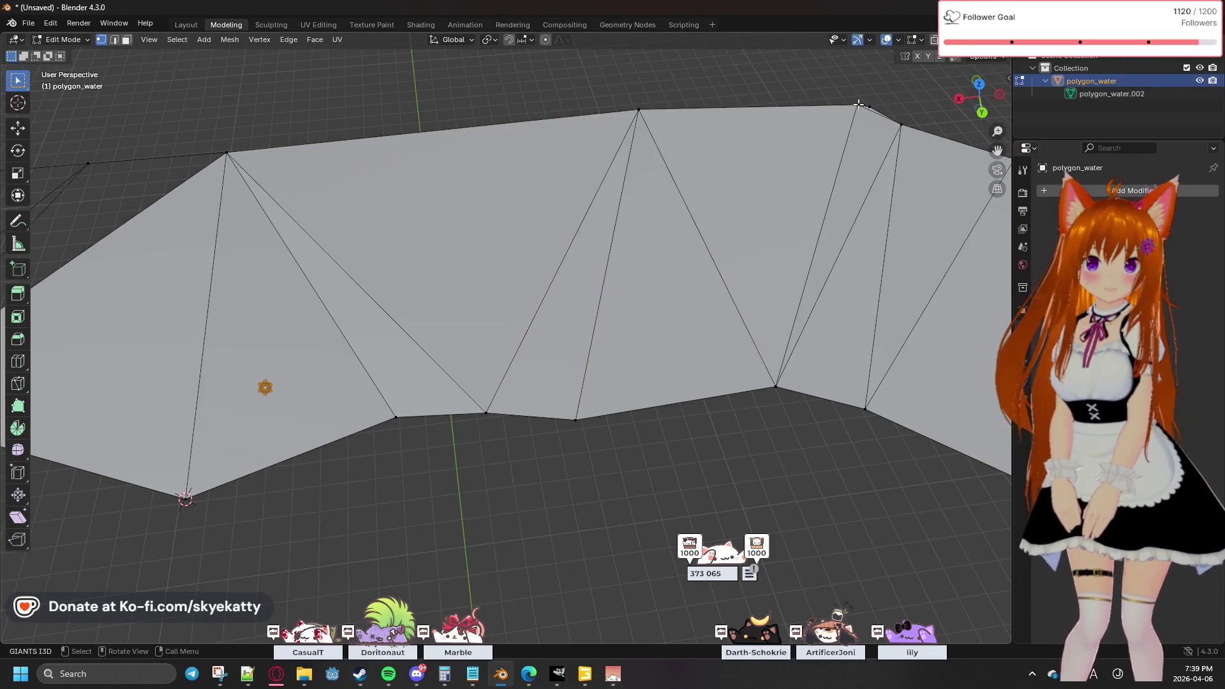
pyautogui.moveTo(833, 96); pyautogui.dragTo(880, 119)
pyautogui.press('m')
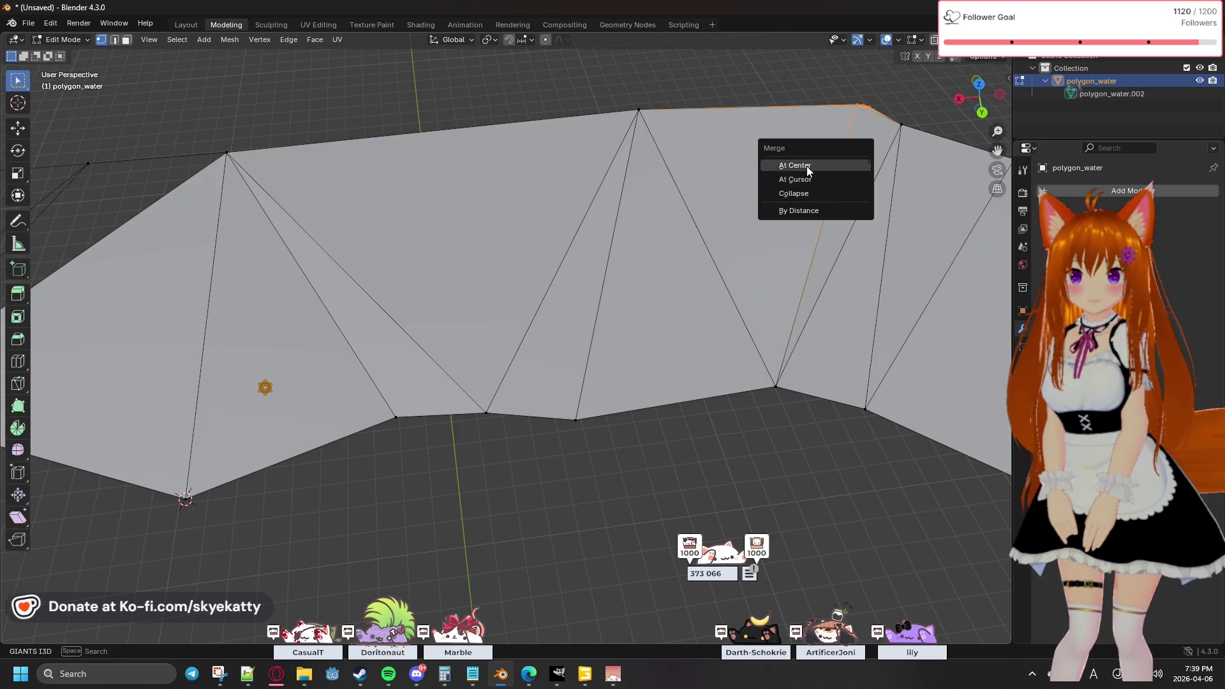
pyautogui.click(837, 170)
# Step: Subdivide the long top edge with one cut to add a midpoint vertex
pyautogui.click(902, 128)
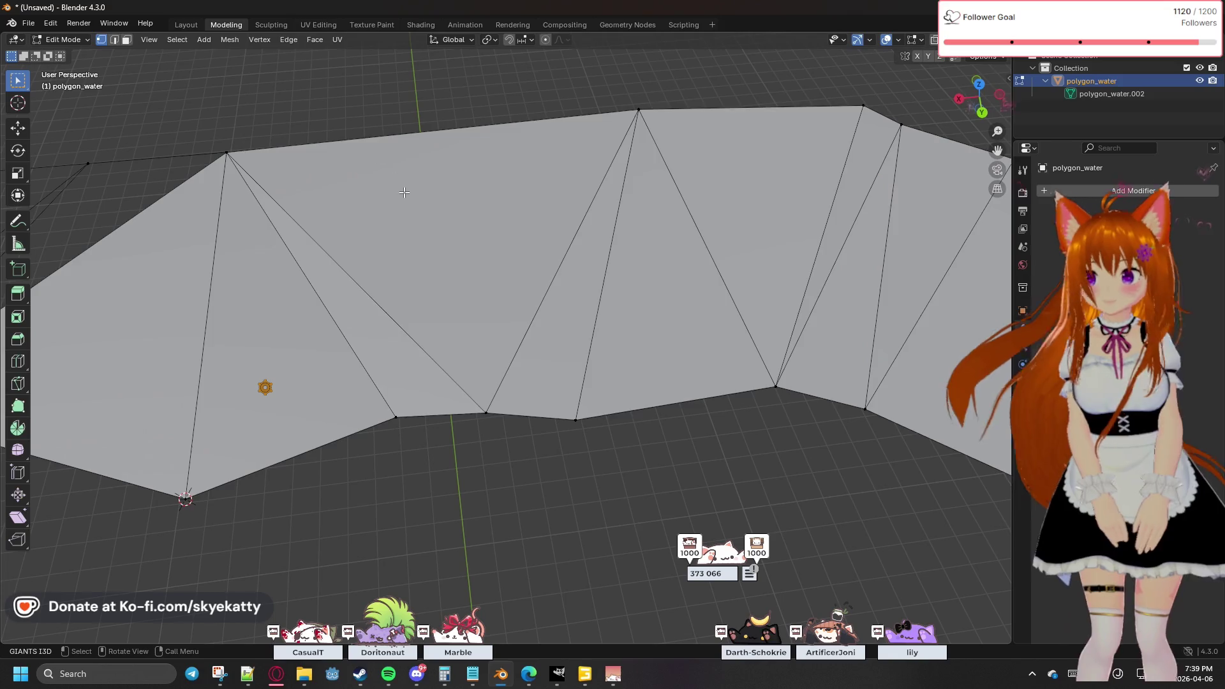
pyautogui.click(235, 148)
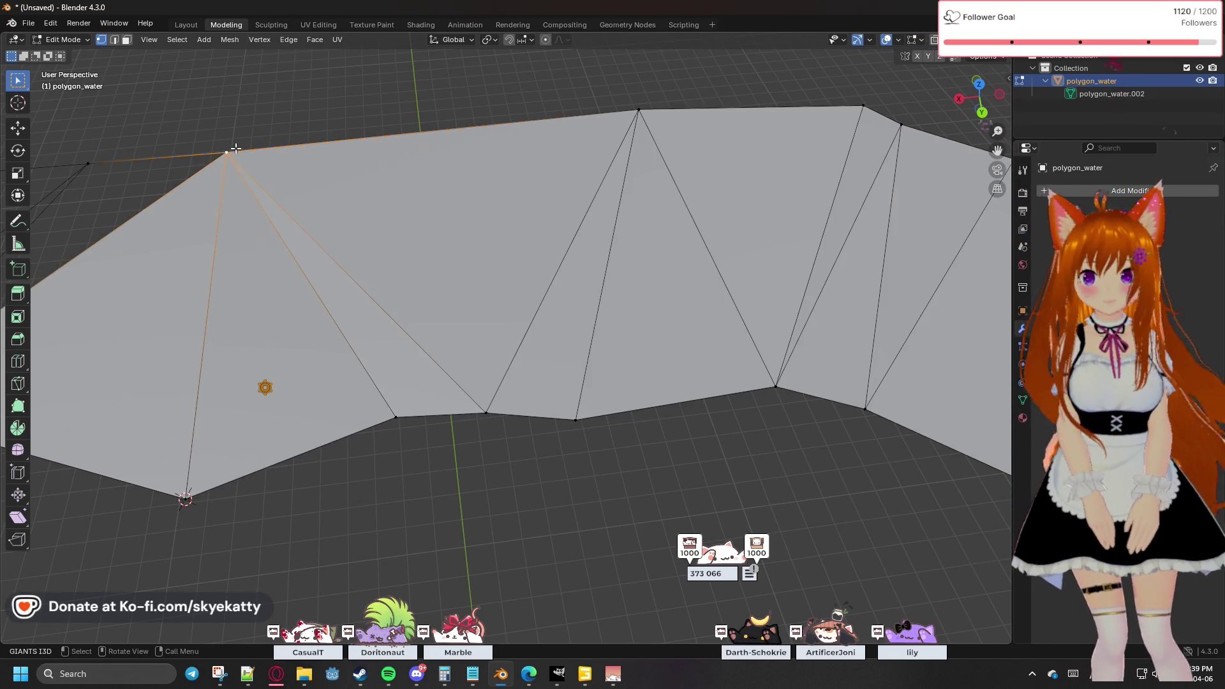
pyautogui.keyDown('shift'); pyautogui.click(638, 110); pyautogui.keyUp('shift')
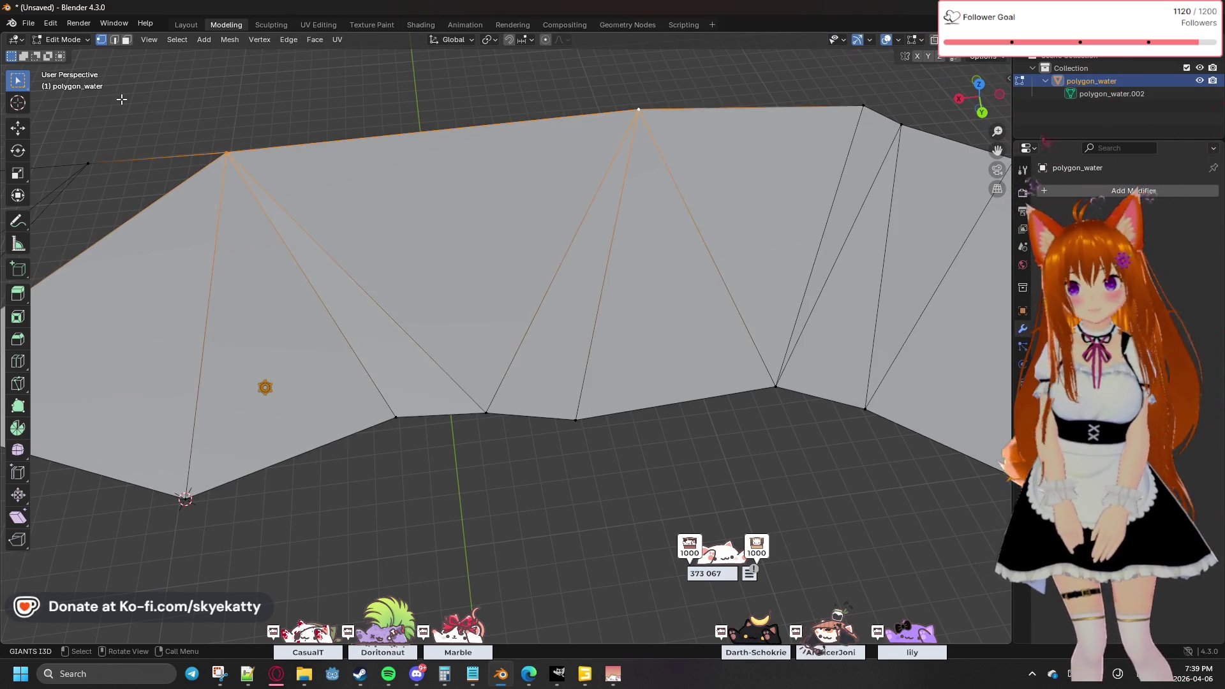
pyautogui.click(239, 38)
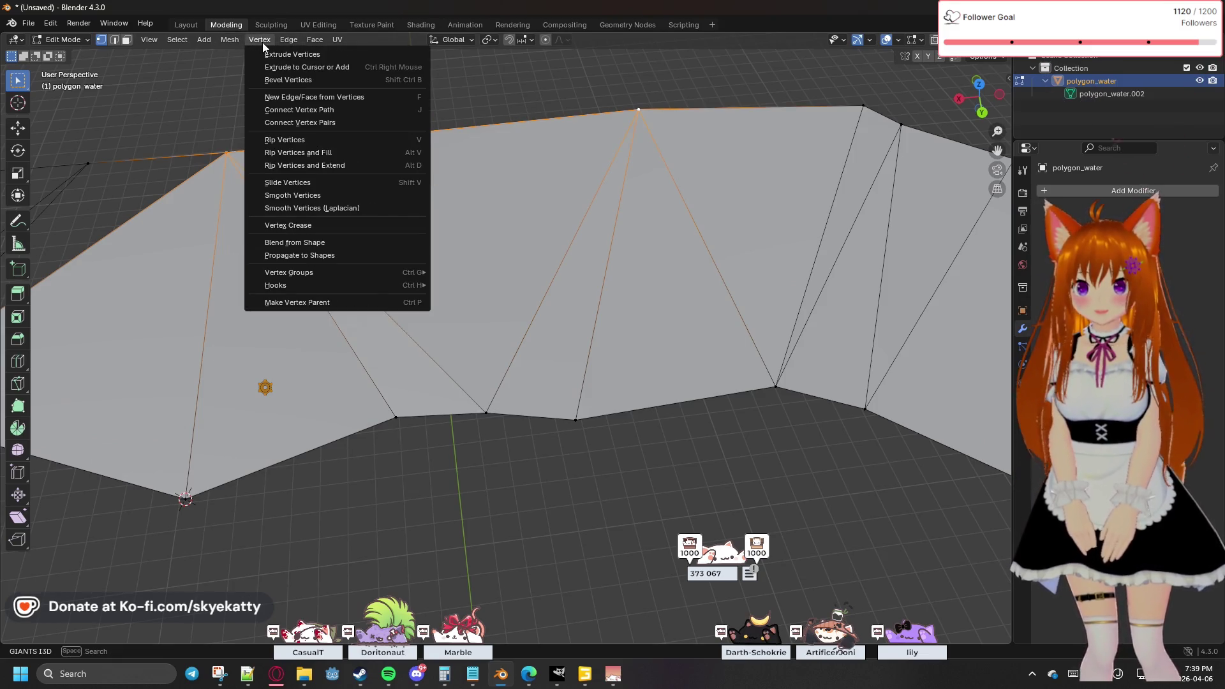
pyautogui.moveTo(287, 42)
pyautogui.click(329, 110)
pyautogui.click(402, 232)
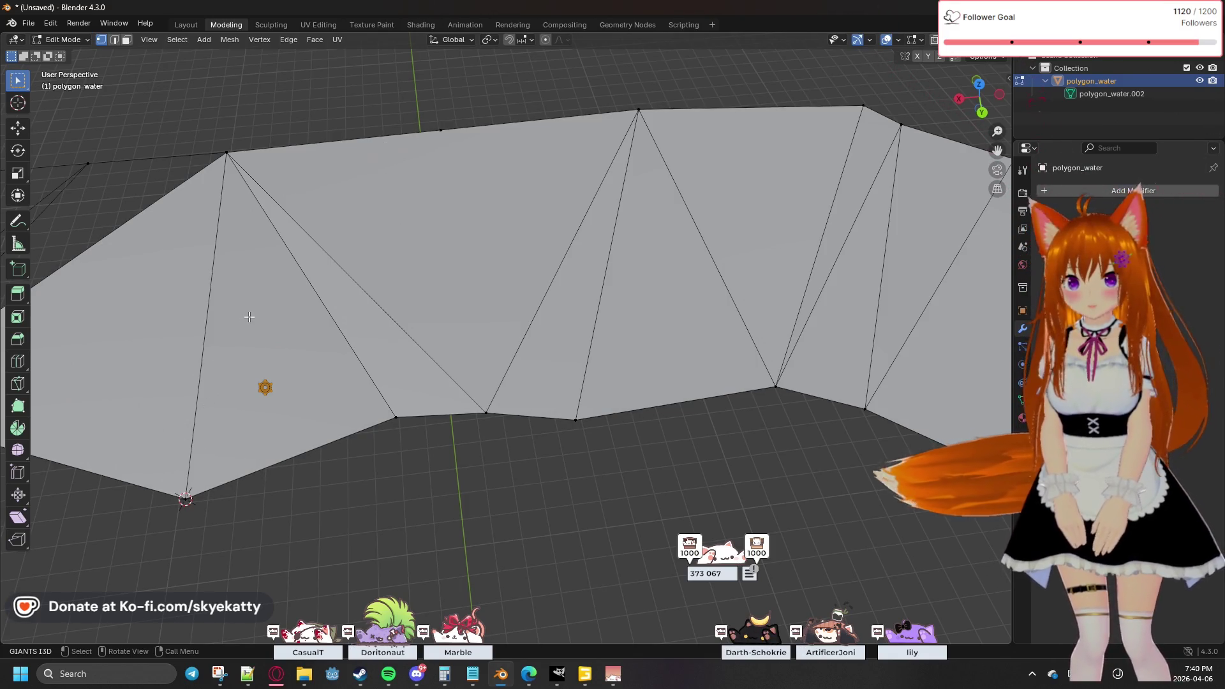
# Step: Select a bottom vertex near the left end, orbiting and panning along the river mesh
pyautogui.click(398, 416)
pyautogui.moveTo(410, 406)
pyautogui.mouseDown(button='middle')
pyautogui.moveTo(481, 309)
pyautogui.moveTo(470, 369)
pyautogui.moveTo(429, 367)
pyautogui.mouseUp(button='middle')
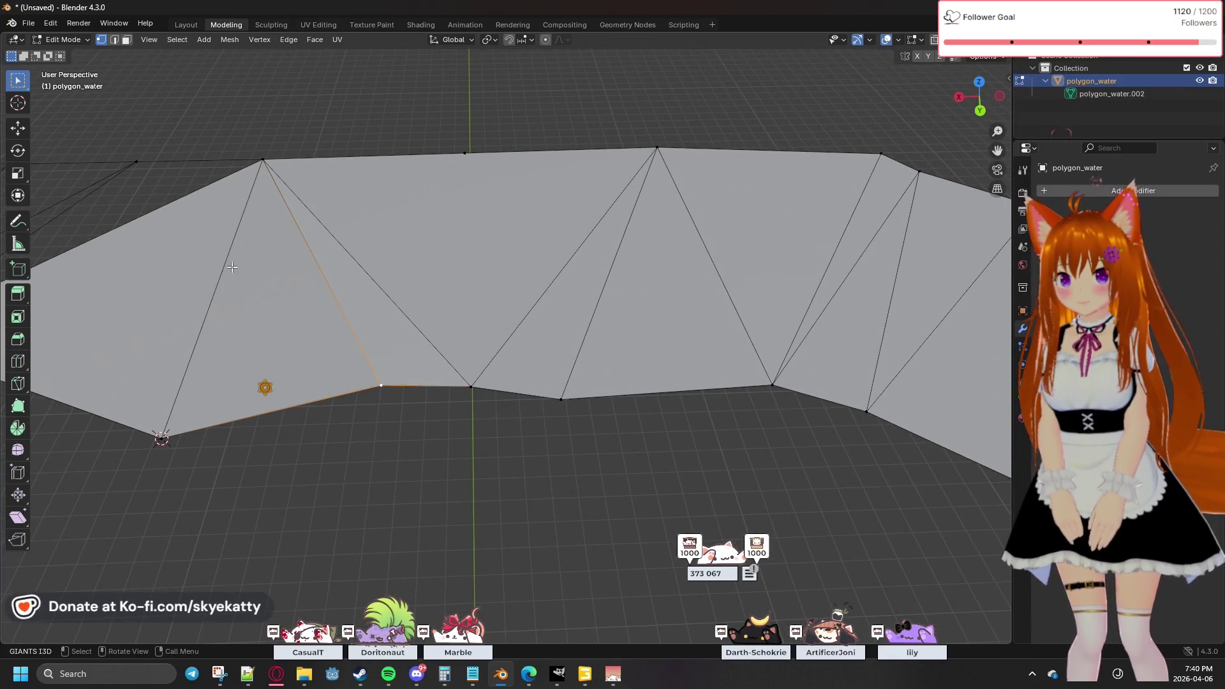
pyautogui.keyDown('shift'); pyautogui.moveTo(242, 265); pyautogui.dragTo(334, 266, button='middle'); pyautogui.keyUp('shift')
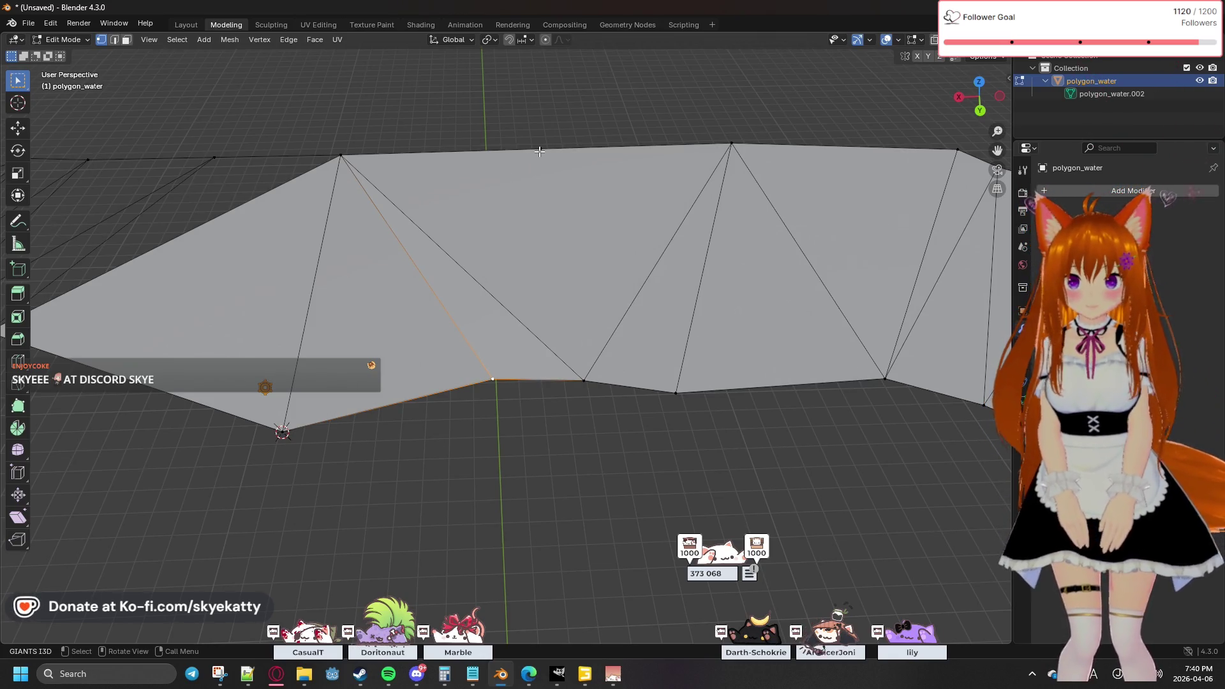
pyautogui.click(439, 300)
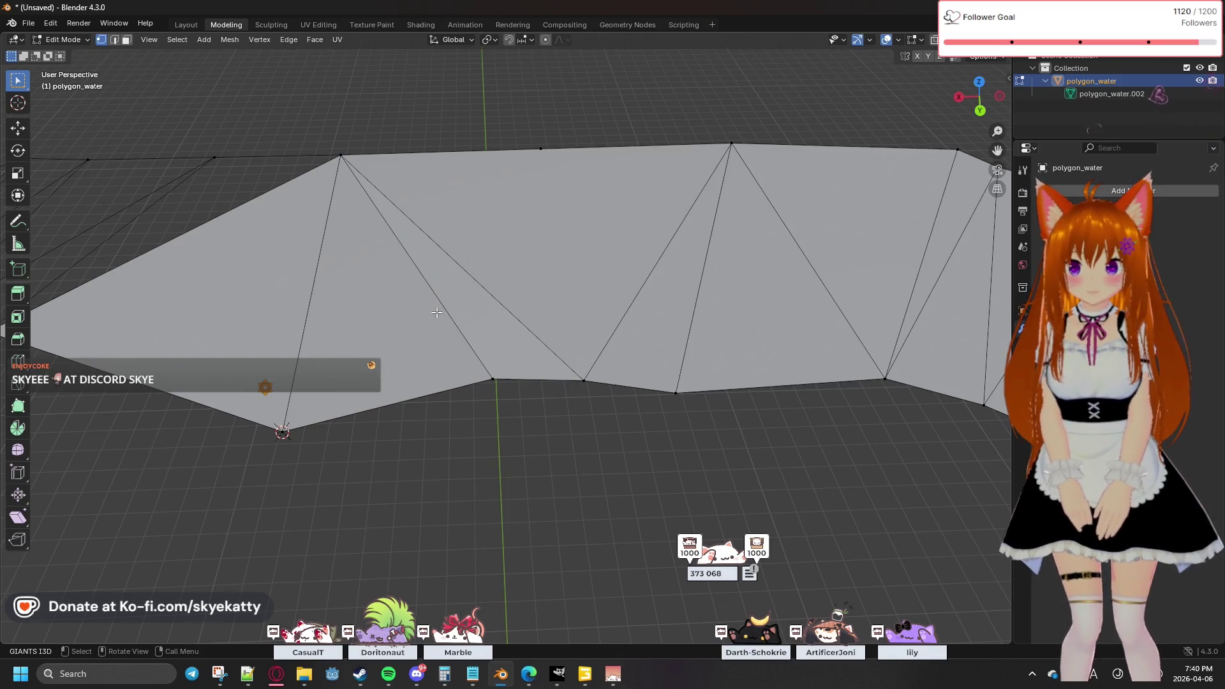
pyautogui.click(483, 365)
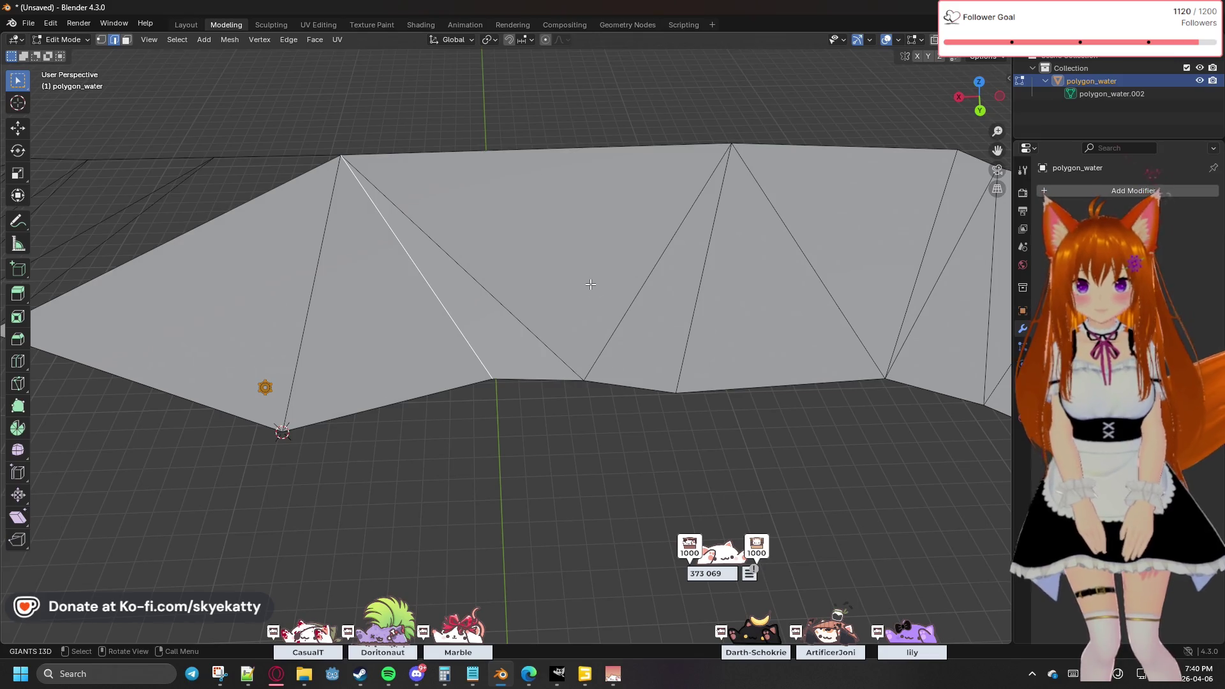
# Step: Delete the four faulty triangle edges with their adjacent faces using Only Edges & Faces
pyautogui.press('x')
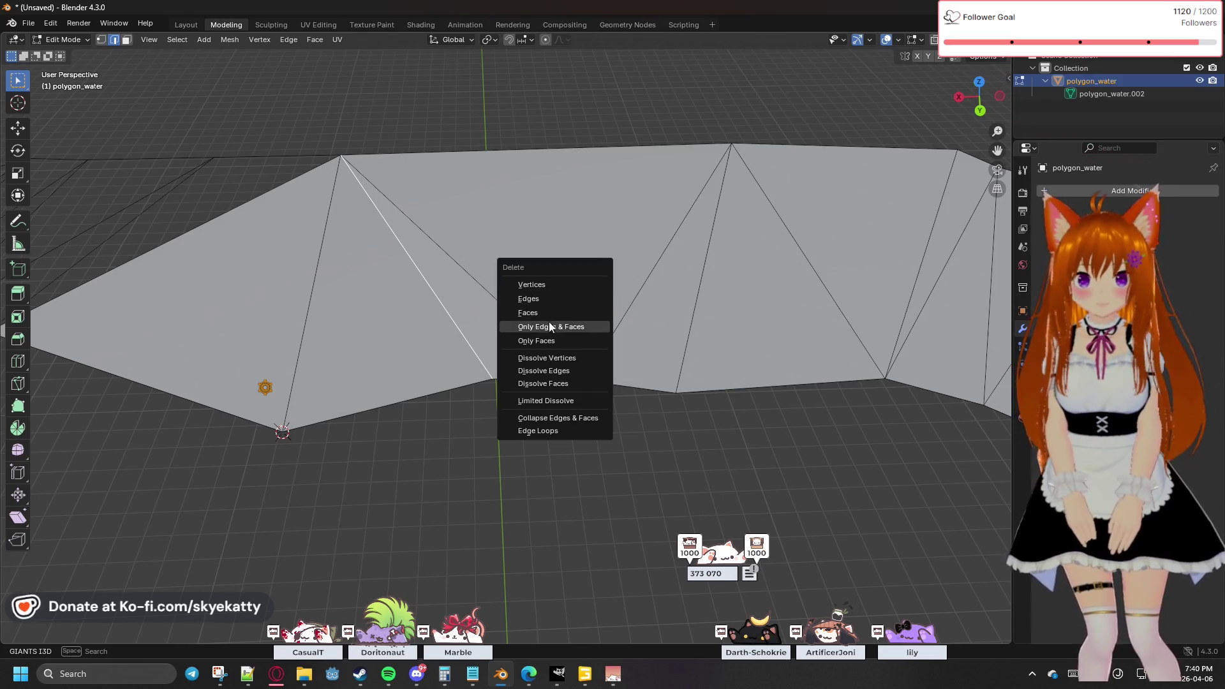
pyautogui.click(558, 327)
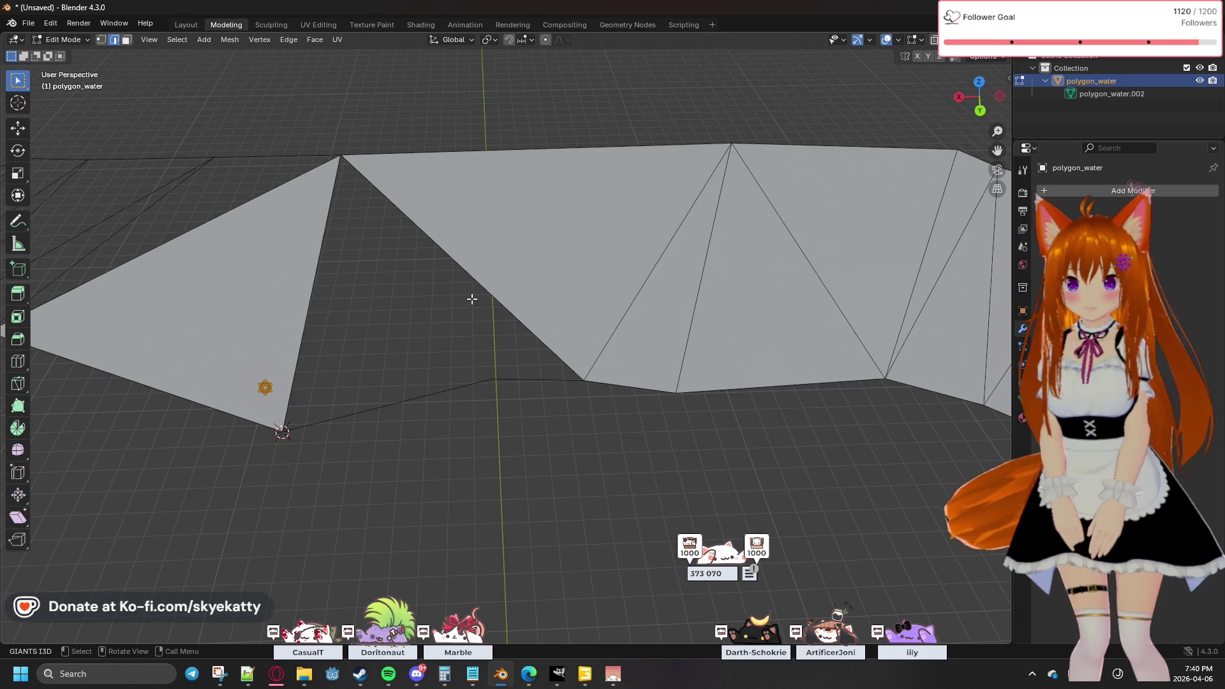
pyautogui.click(470, 278)
pyautogui.press('x')
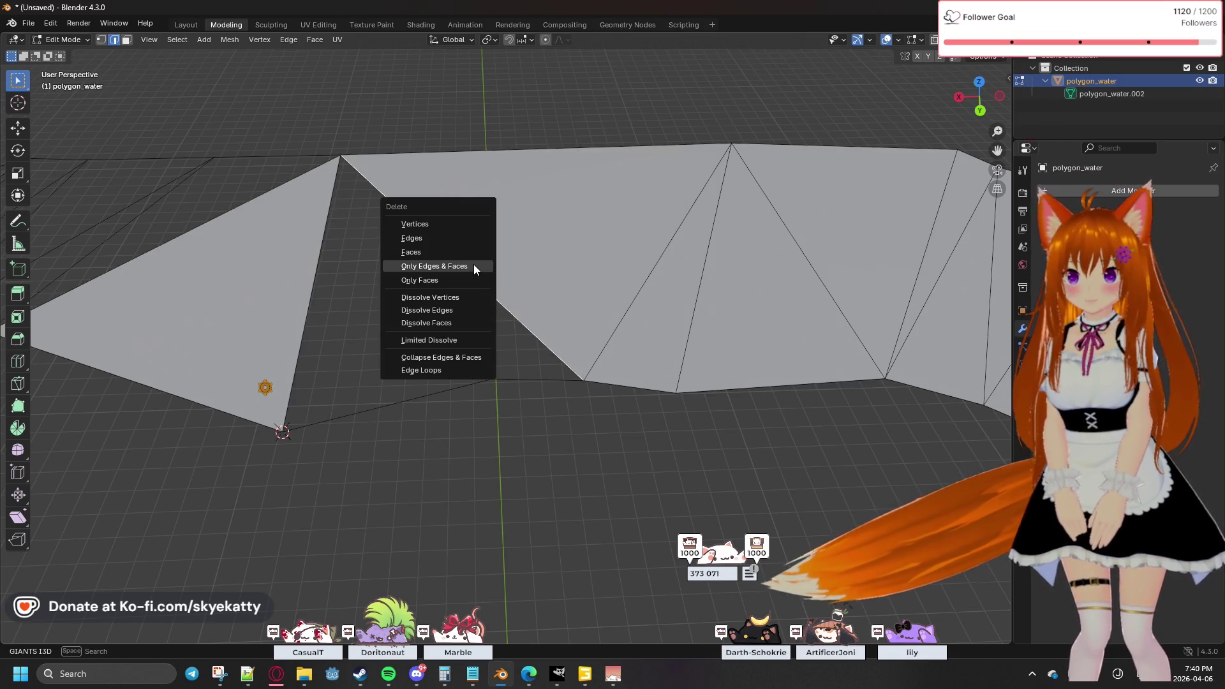
pyautogui.click(470, 266)
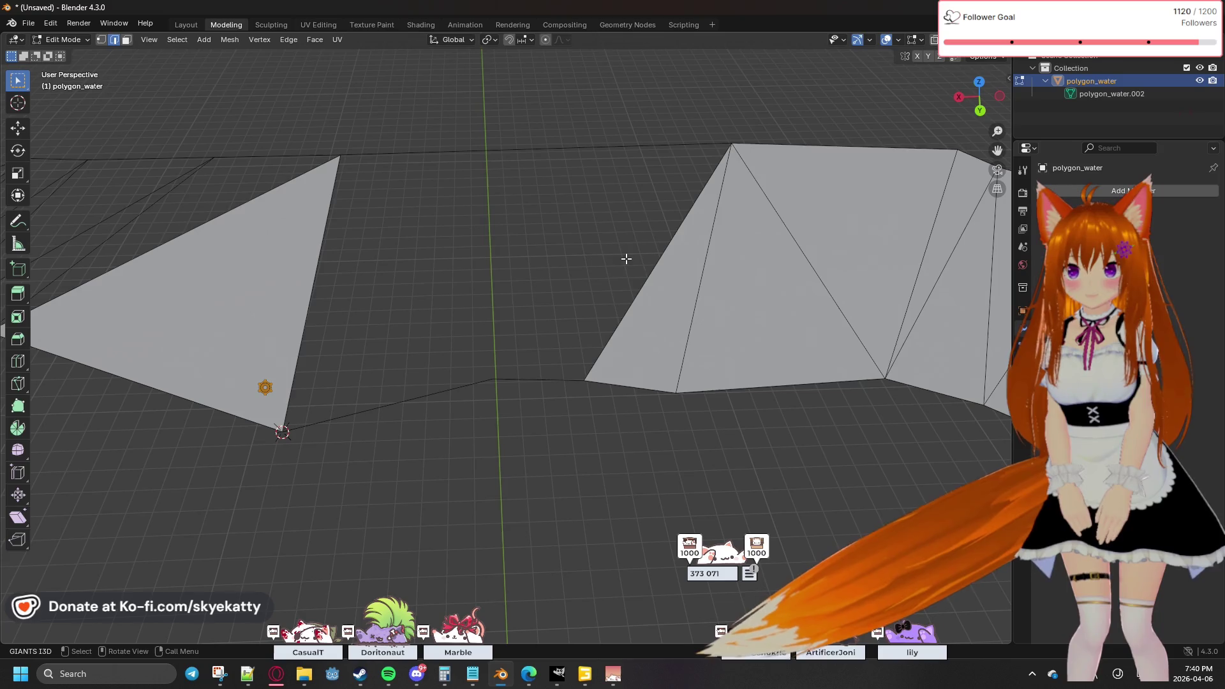
pyautogui.click(646, 286)
pyautogui.press('x')
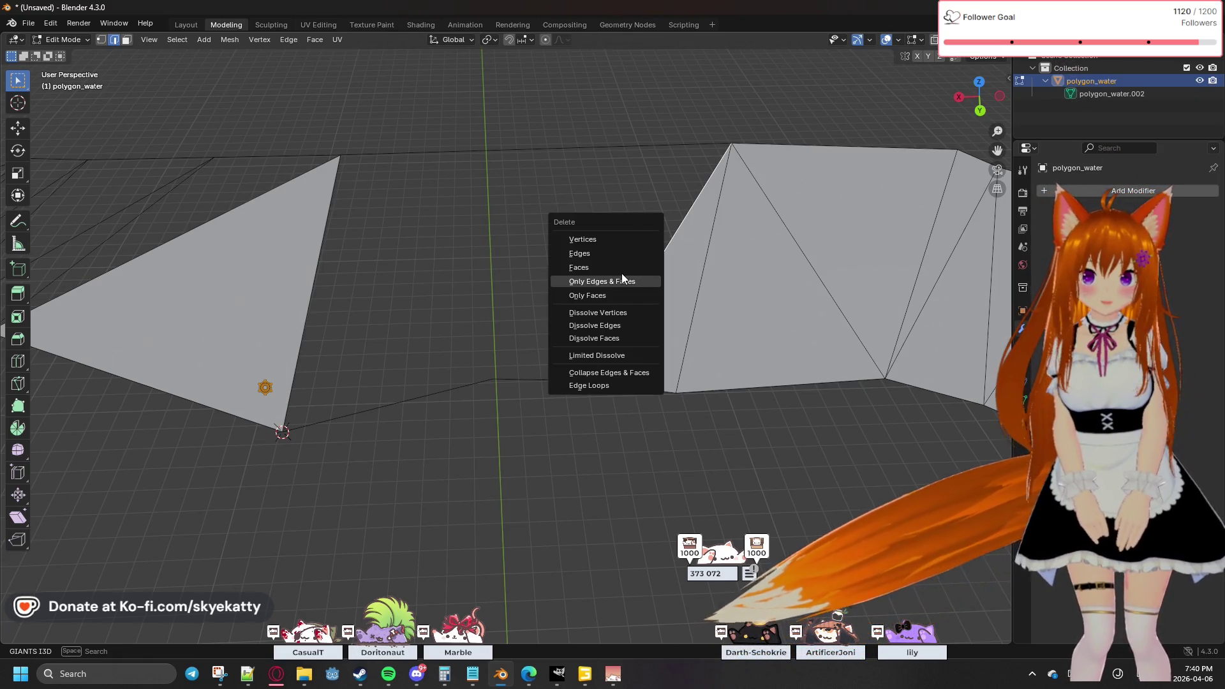
pyautogui.click(622, 280)
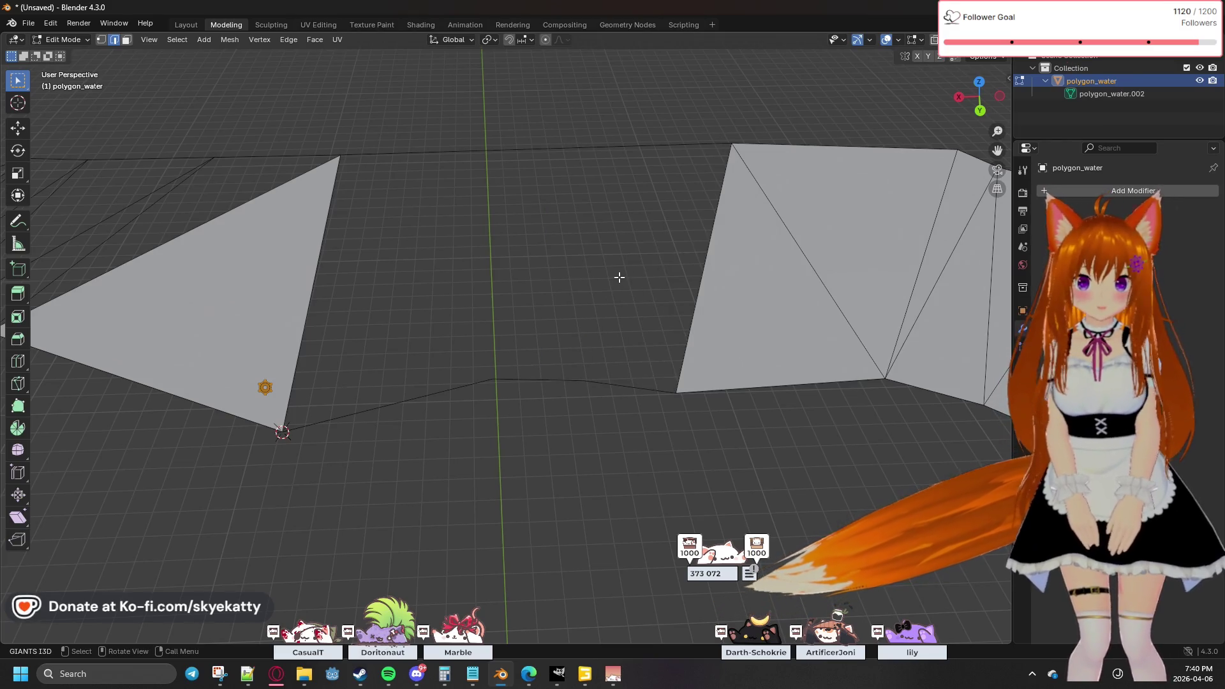
pyautogui.press('x')
pyautogui.click(703, 273)
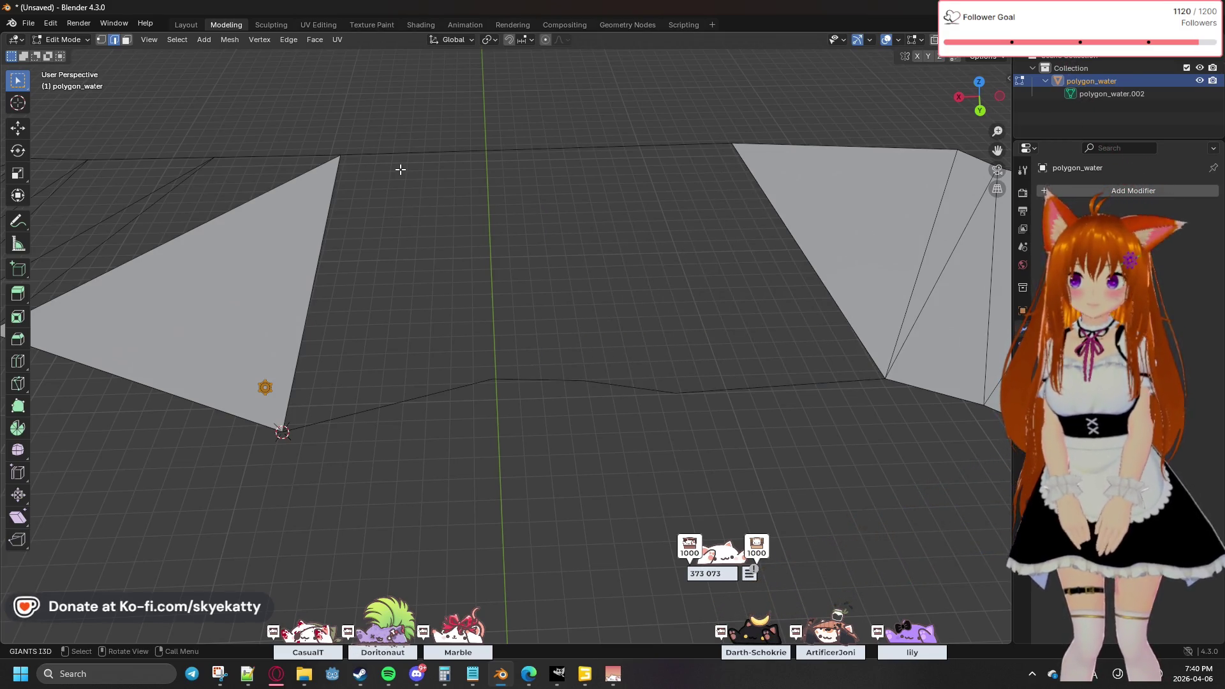
pyautogui.click(104, 41)
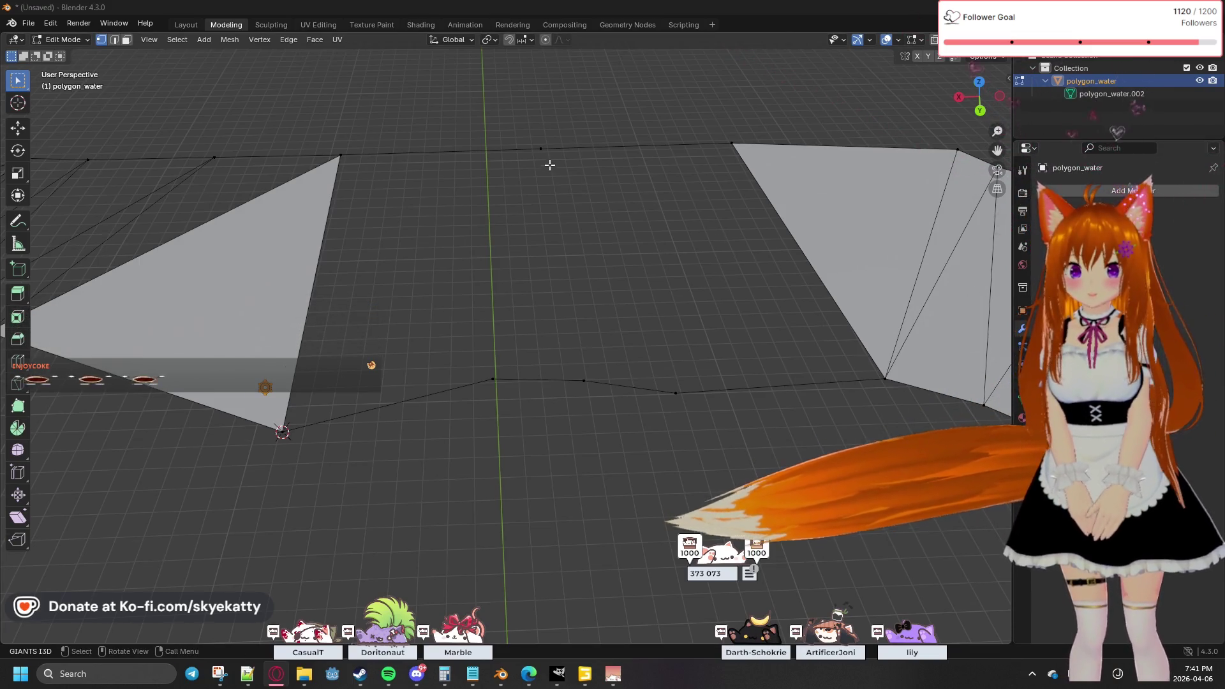
# Step: Select the stray vertex on the top border
pyautogui.click(547, 166)
# Step: Delete the stray top vertex, join the two top vertices with an edge, and subdivide it
pyautogui.press('x')
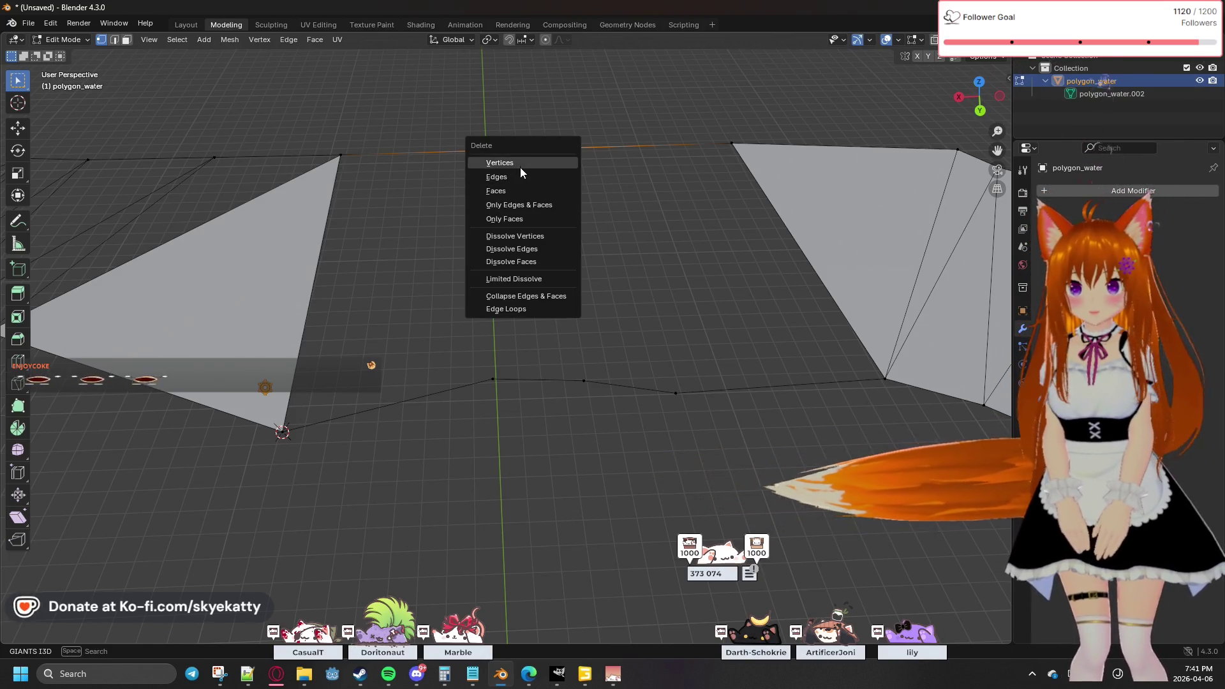
pyautogui.click(519, 166)
pyautogui.click(347, 158)
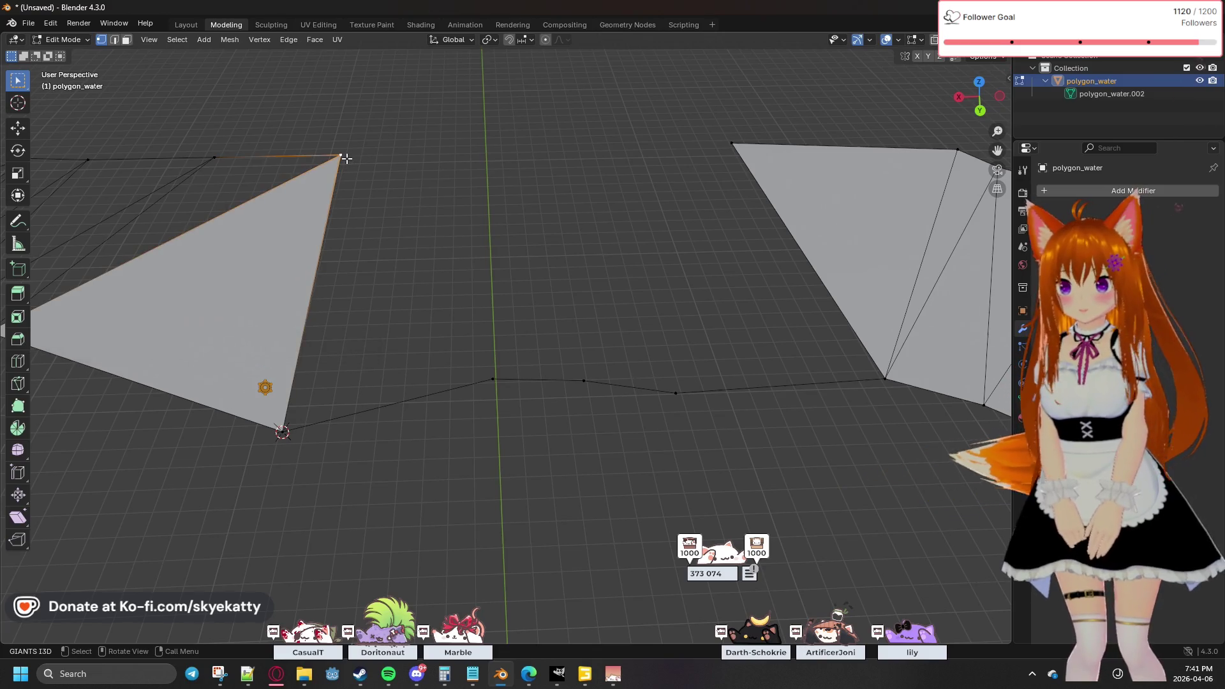
pyautogui.keyDown('shift'); pyautogui.click(714, 139); pyautogui.keyUp('shift')
pyautogui.press('f')
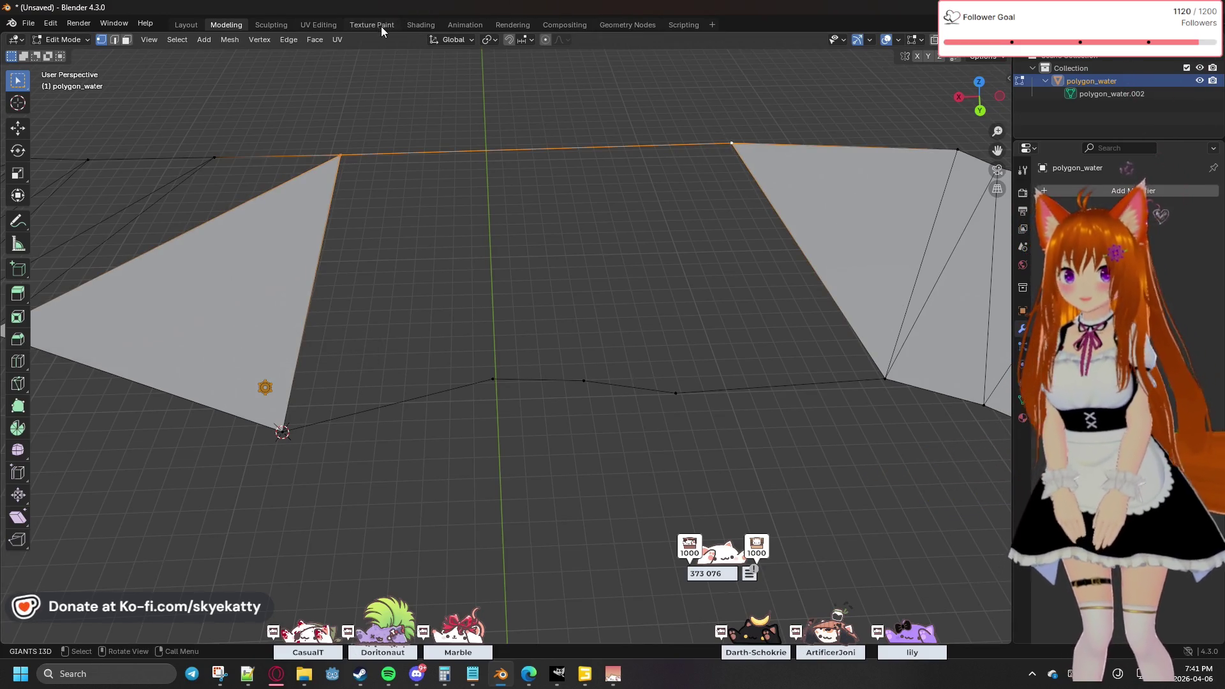
pyautogui.click(290, 40)
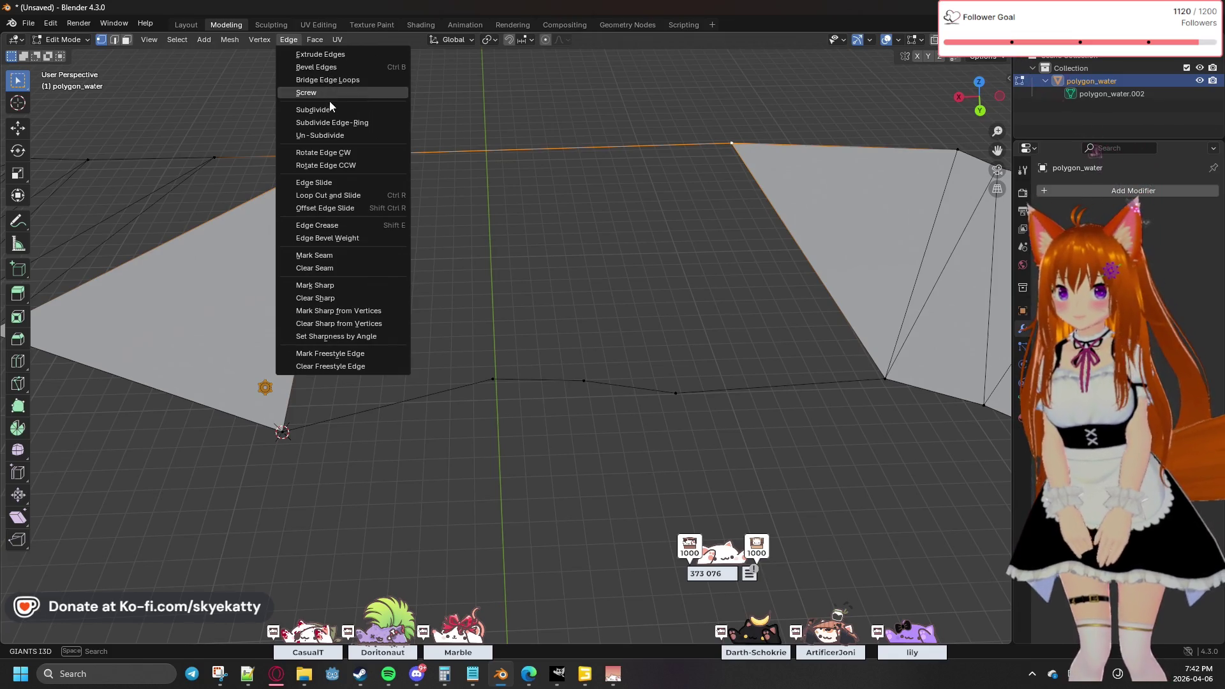
pyautogui.click(329, 108)
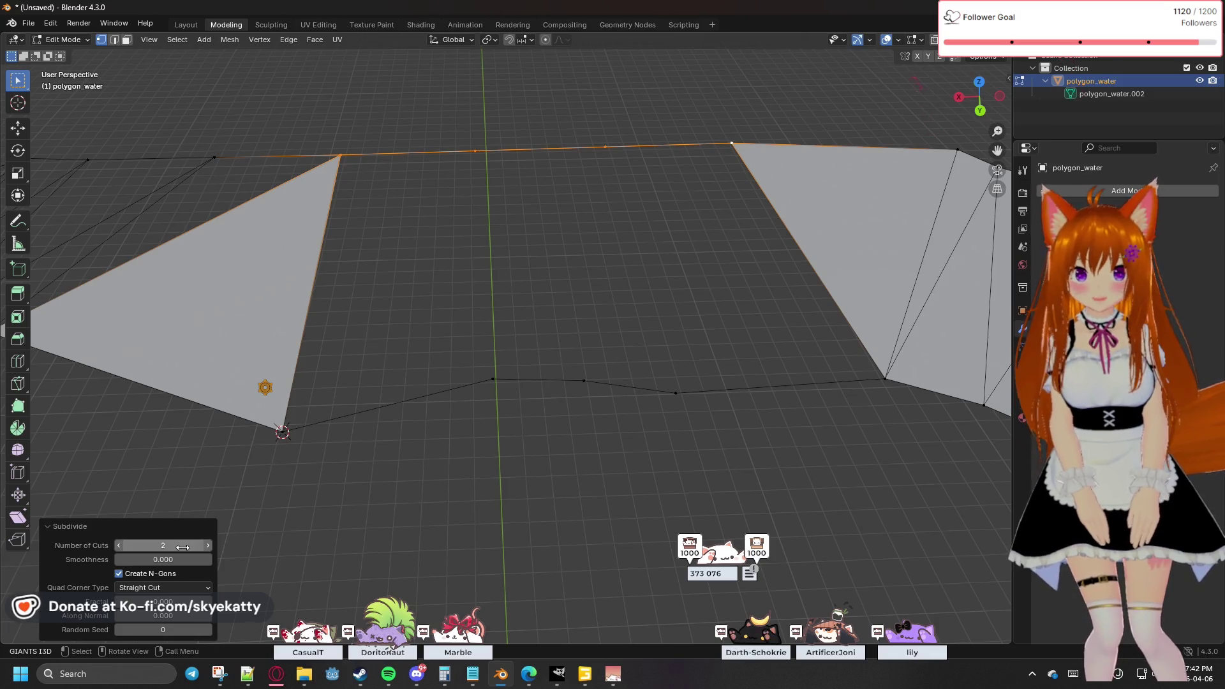
# Step: Connect the lower corner and bottom border vertices to the top border vertices with new edges
pyautogui.click(415, 353)
pyautogui.click(283, 431)
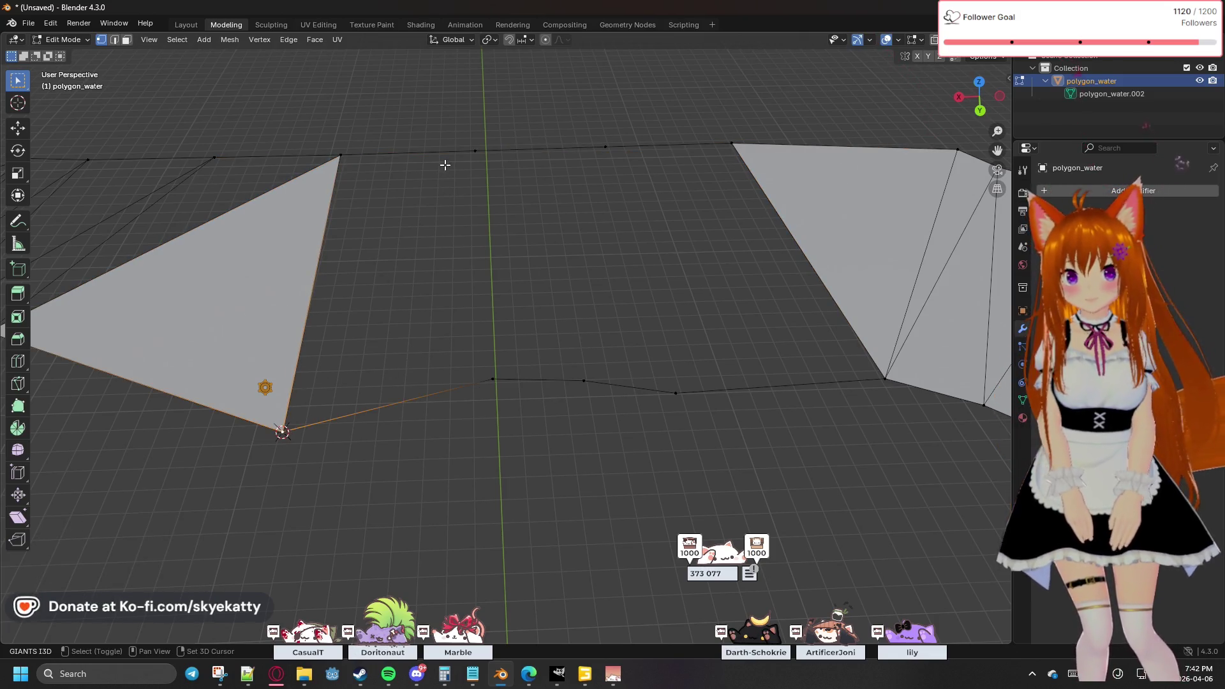
pyautogui.keyDown('shift'); pyautogui.click(474, 151); pyautogui.keyUp('shift')
pyautogui.press('f')
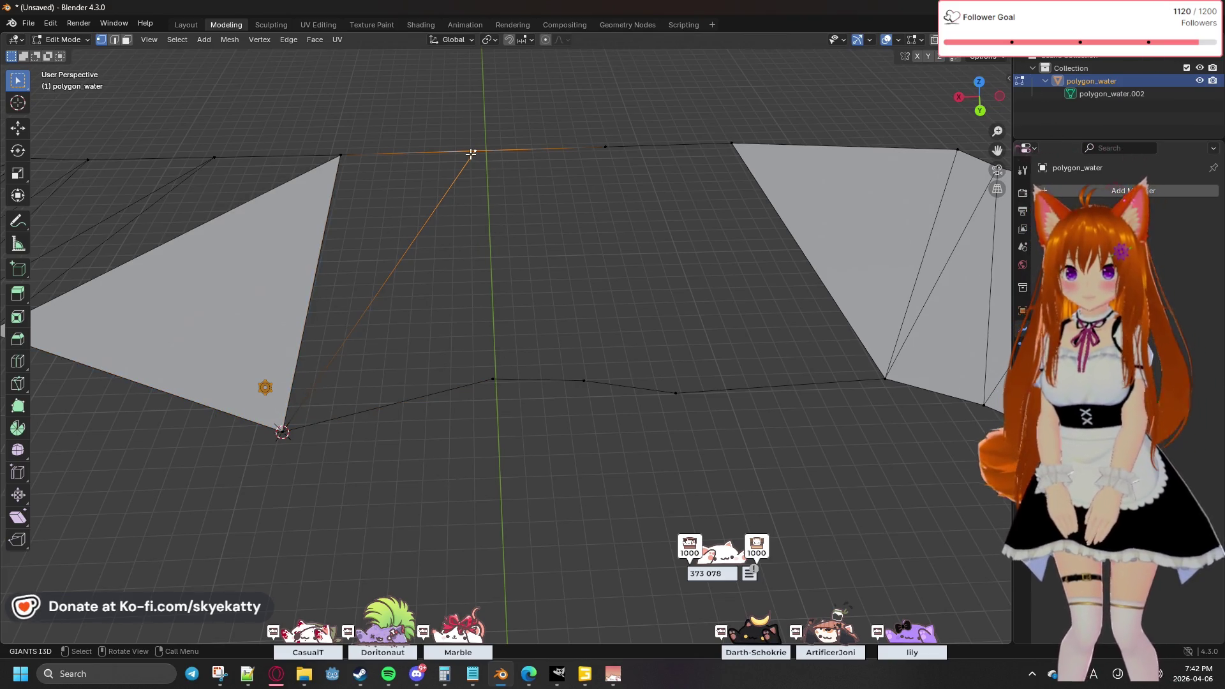
pyautogui.keyDown('shift'); pyautogui.click(493, 379); pyautogui.keyUp('shift')
pyautogui.press('f')
pyautogui.click(493, 379)
pyautogui.keyDown('shift'); pyautogui.click(605, 147); pyautogui.keyUp('shift')
pyautogui.press('f')
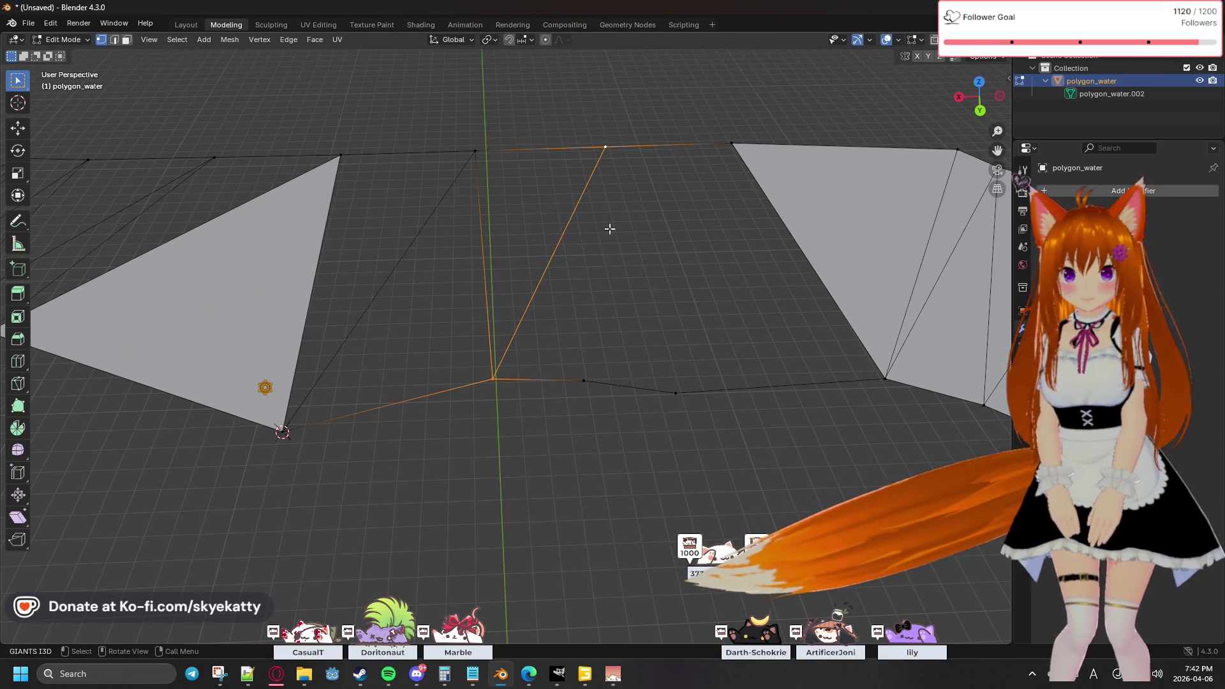
pyautogui.click(605, 148)
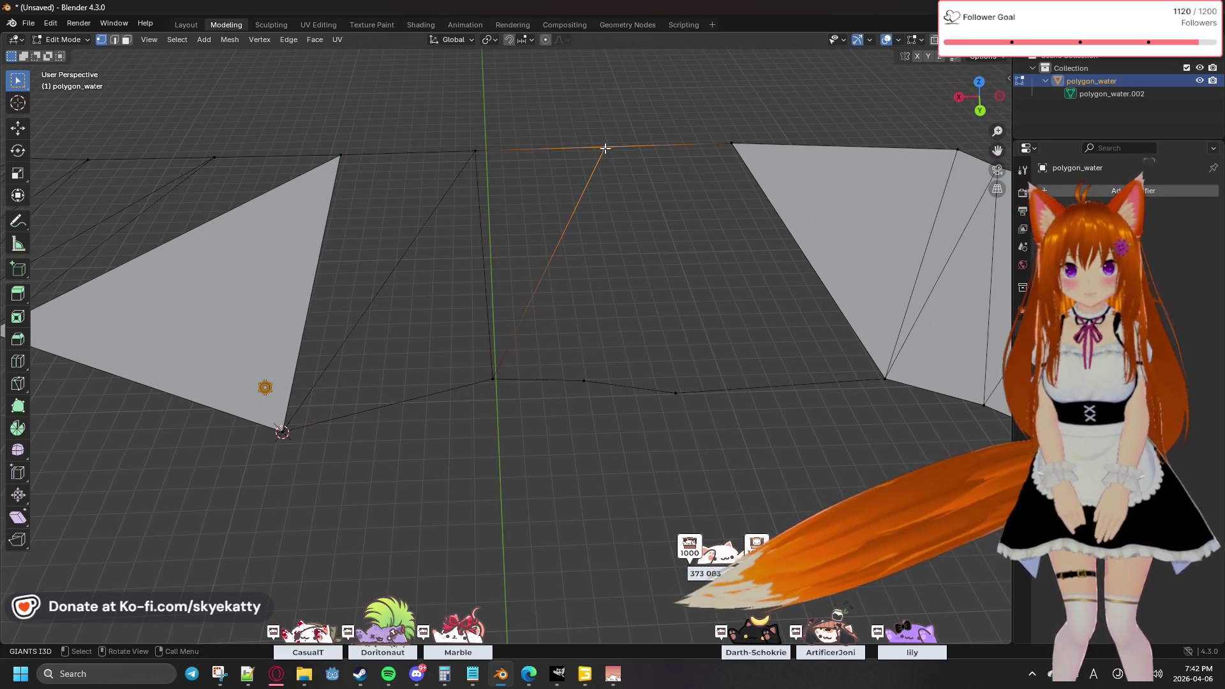
pyautogui.keyDown('shift'); pyautogui.click(584, 381); pyautogui.keyUp('shift')
pyautogui.press('f')
# Step: Subdivide the edge between the right faces' top corner vertices
pyautogui.moveTo(667, 254)
pyautogui.keyDown('shift'); pyautogui.mouseDown(button='middle')
pyautogui.moveTo(653, 287)
pyautogui.moveTo(544, 260)
pyautogui.mouseUp(button='middle'); pyautogui.keyUp('shift')
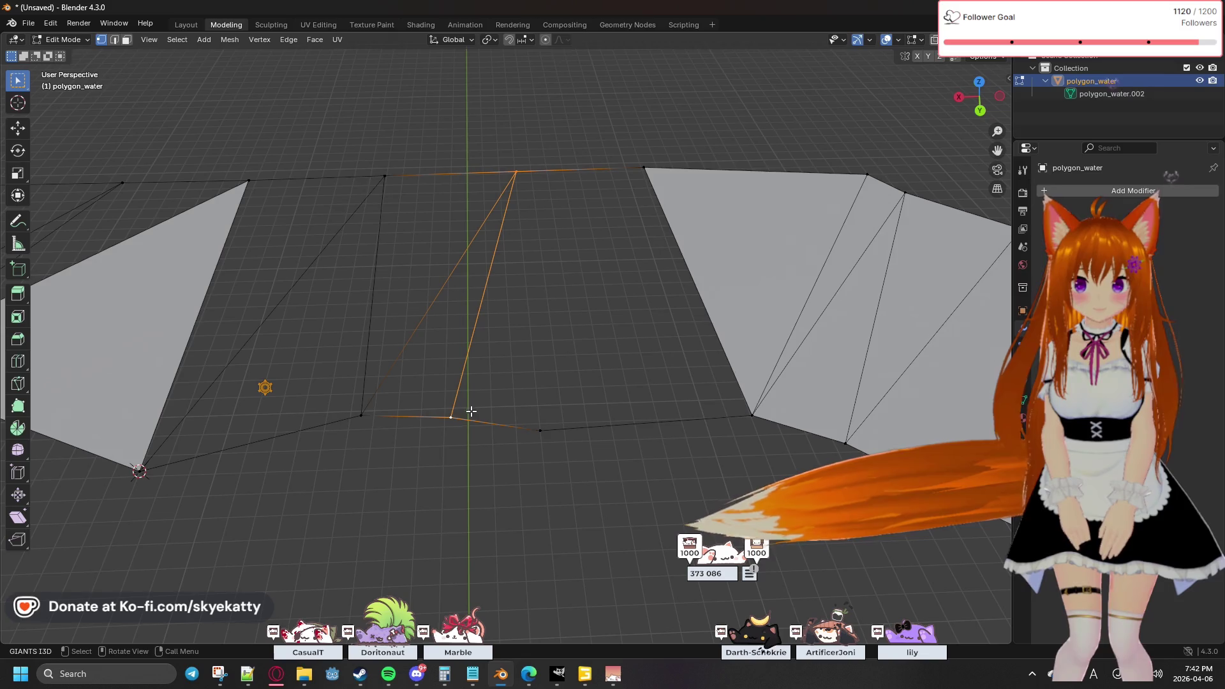
pyautogui.click(514, 172)
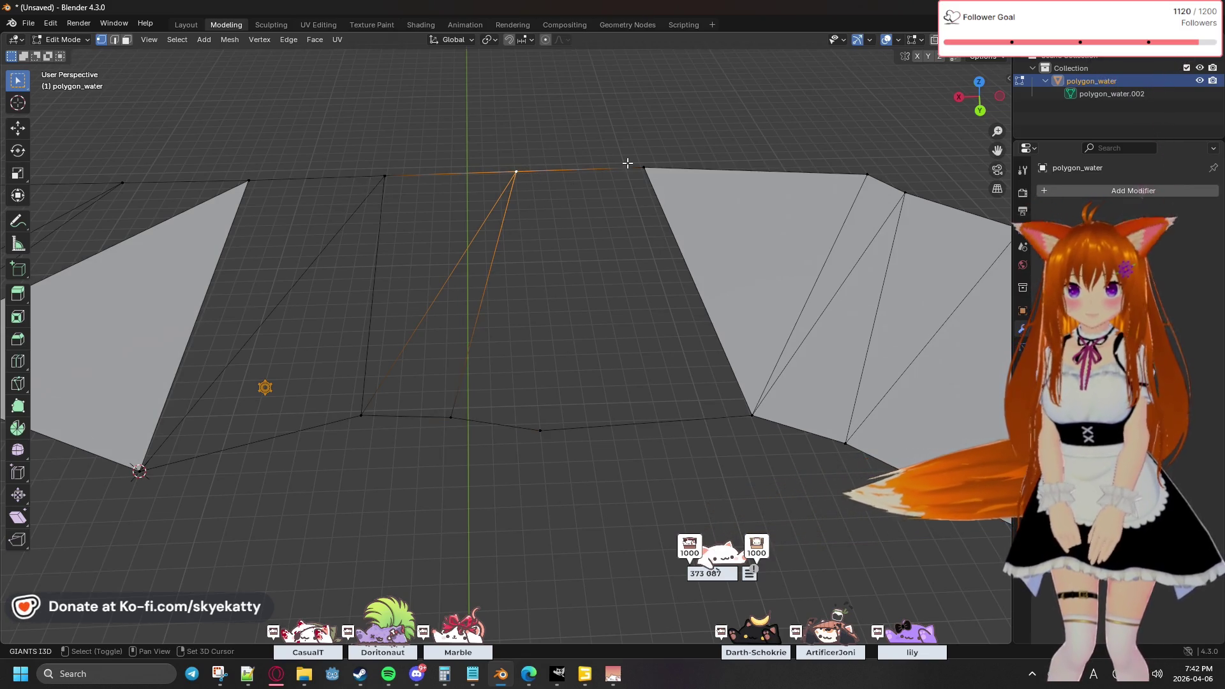
pyautogui.keyDown('shift'); pyautogui.click(635, 166); pyautogui.keyUp('shift')
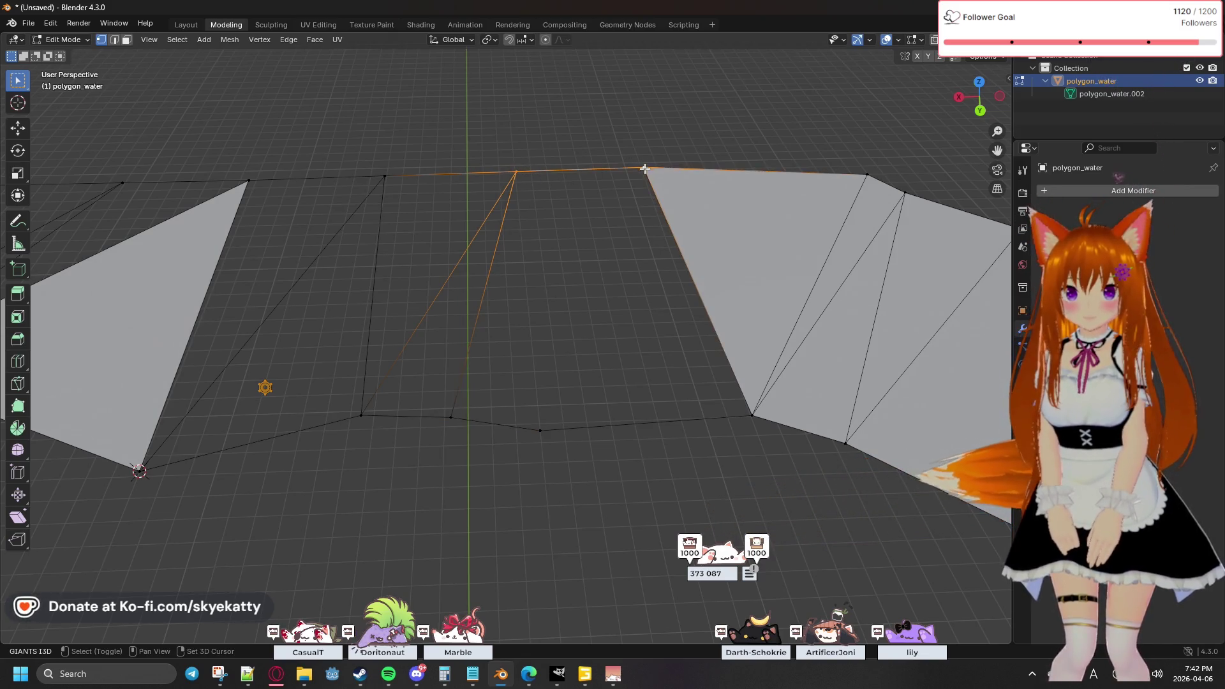
pyautogui.click(287, 40)
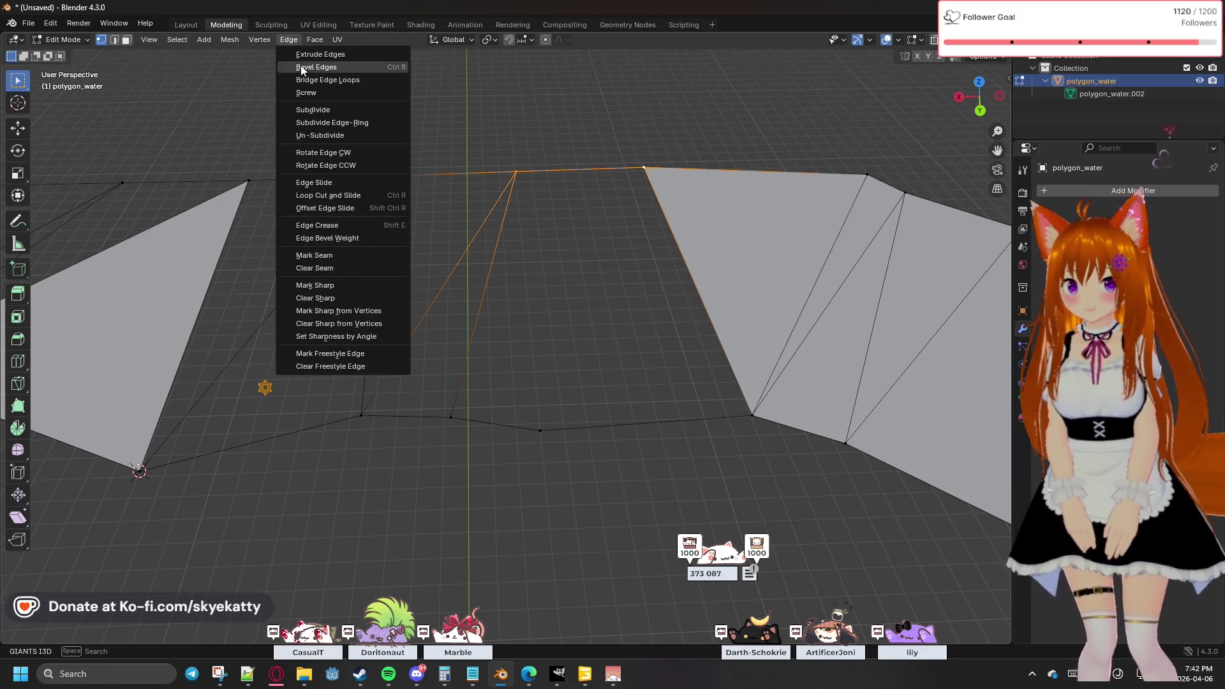
pyautogui.click(339, 112)
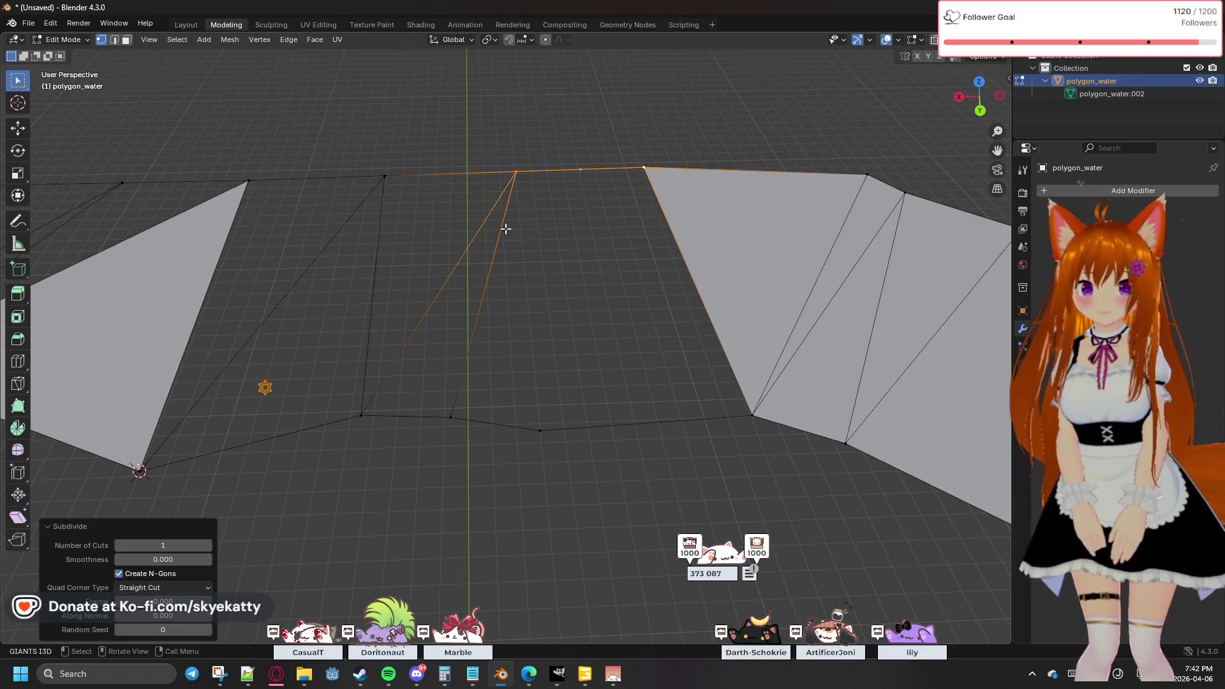
# Step: Try selecting new top and bottom vertex pairs, then deselect and move the view along the river
pyautogui.keyDown('shift'); pyautogui.click(450, 417); pyautogui.keyUp('shift')
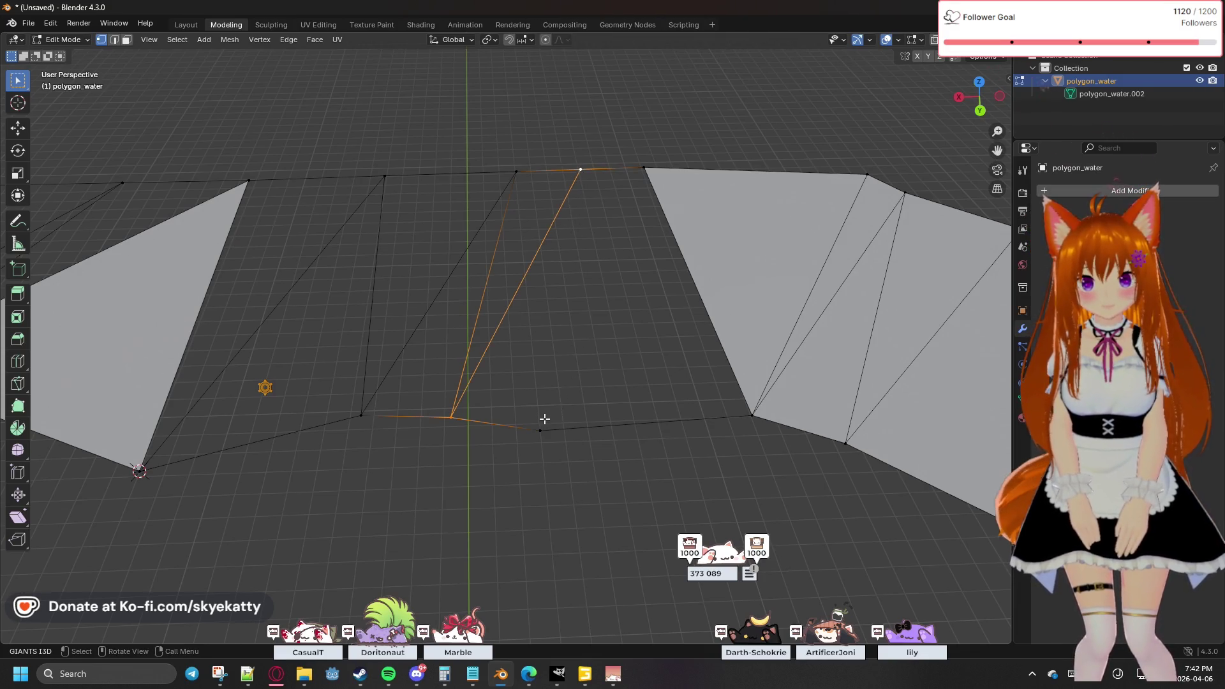
pyautogui.hotkey('alt', 'a')
pyautogui.click(580, 169)
pyautogui.keyDown('shift'); pyautogui.click(541, 430); pyautogui.keyUp('shift')
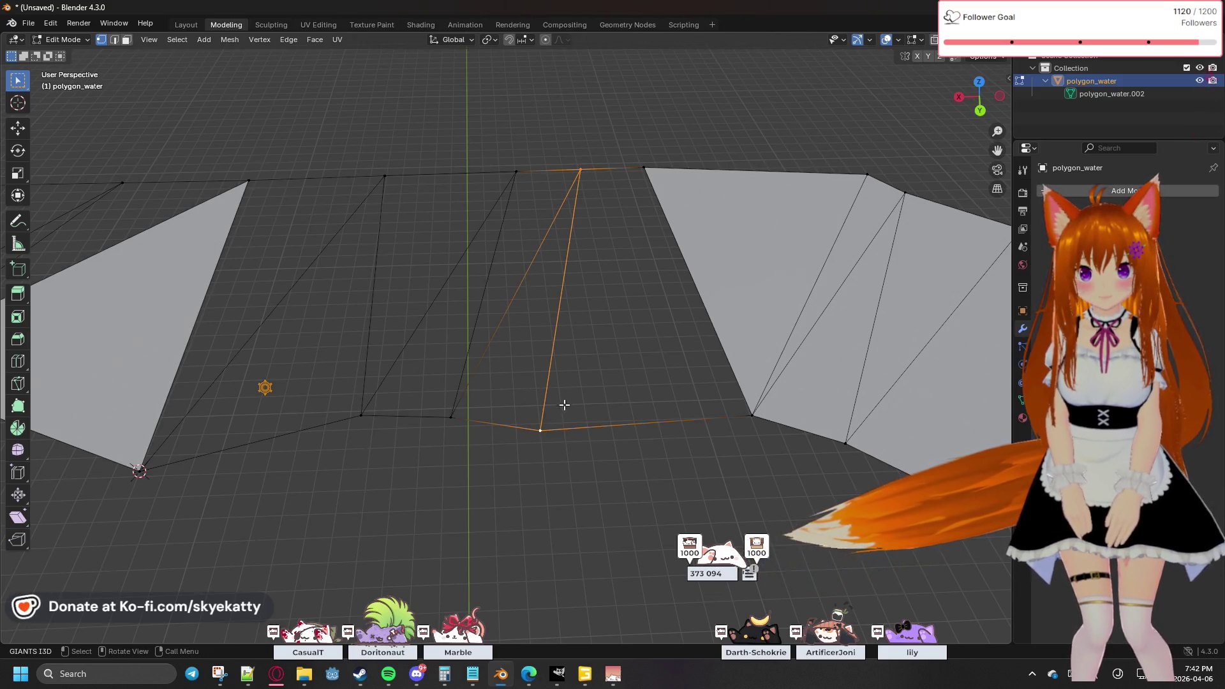
pyautogui.click(540, 430)
pyautogui.keyDown('shift'); pyautogui.click(643, 168); pyautogui.keyUp('shift')
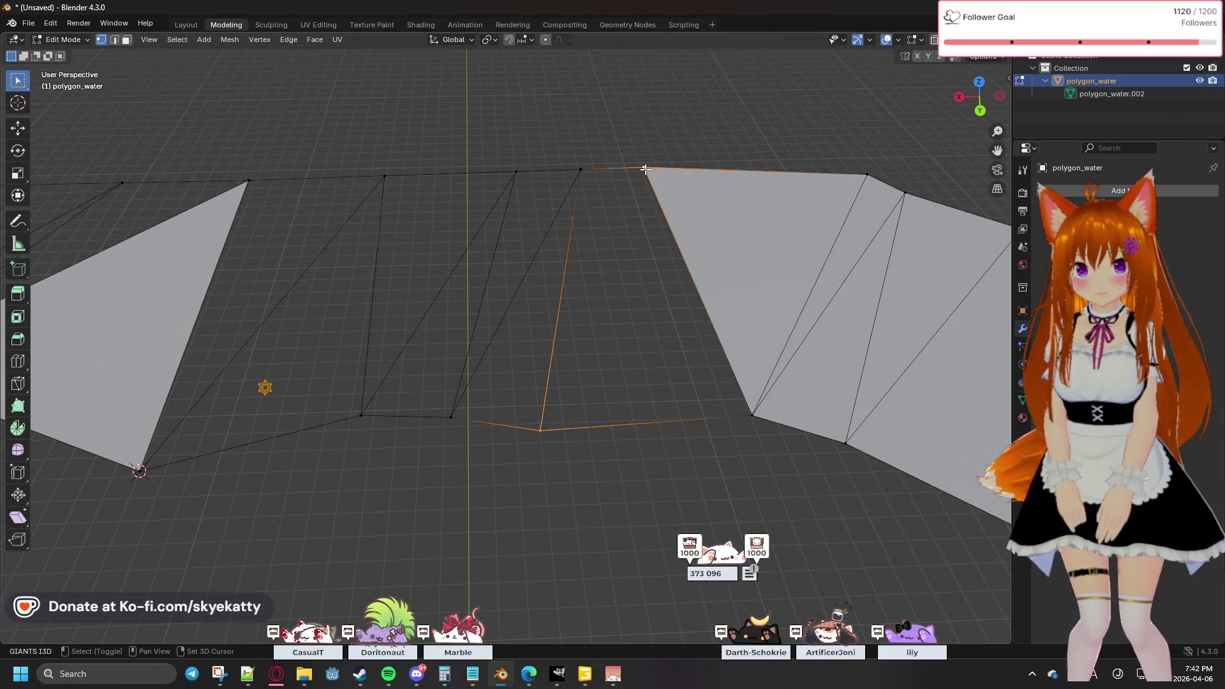
pyautogui.click(650, 312)
pyautogui.moveTo(651, 331)
pyautogui.mouseDown(button='middle')
pyautogui.moveTo(517, 325)
pyautogui.moveTo(533, 317)
pyautogui.moveTo(614, 352)
pyautogui.mouseUp(button='middle')
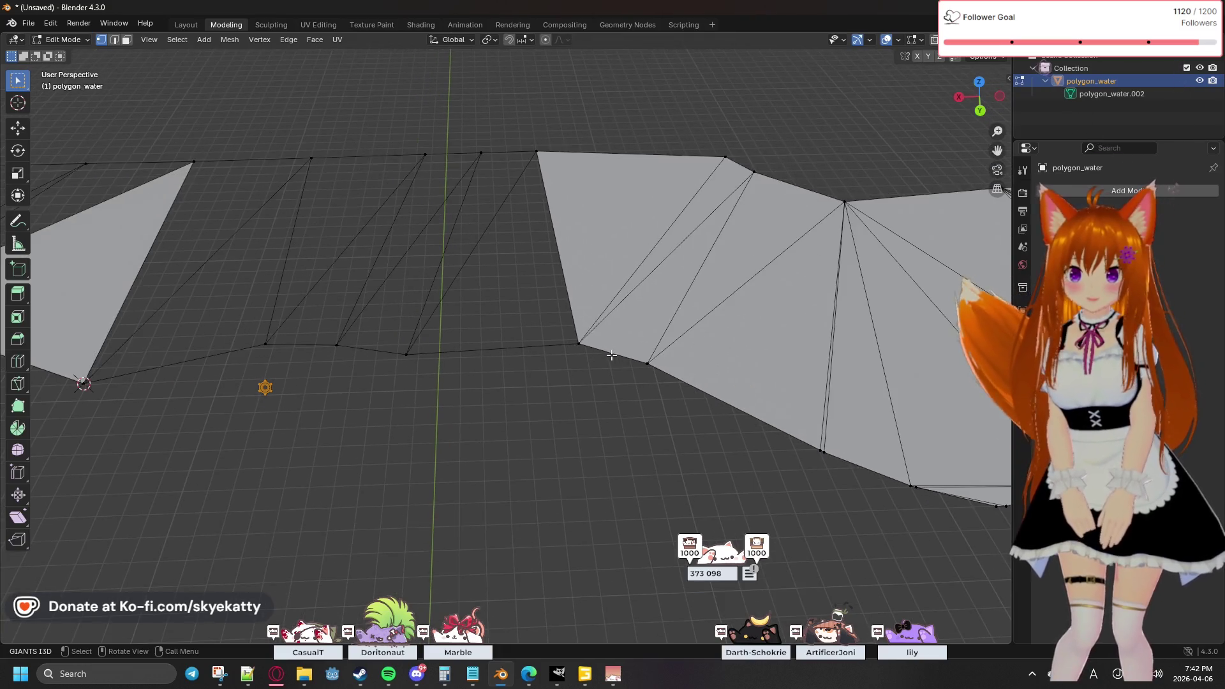
pyautogui.moveTo(372, 410)
pyautogui.keyDown('shift'); pyautogui.mouseDown(button='middle')
pyautogui.moveTo(691, 369)
pyautogui.moveTo(498, 338)
pyautogui.moveTo(424, 353)
pyautogui.moveTo(533, 375)
pyautogui.moveTo(356, 347)
pyautogui.moveTo(637, 358)
pyautogui.moveTo(495, 380)
pyautogui.moveTo(538, 369)
pyautogui.mouseUp(button='middle'); pyautogui.keyUp('shift')
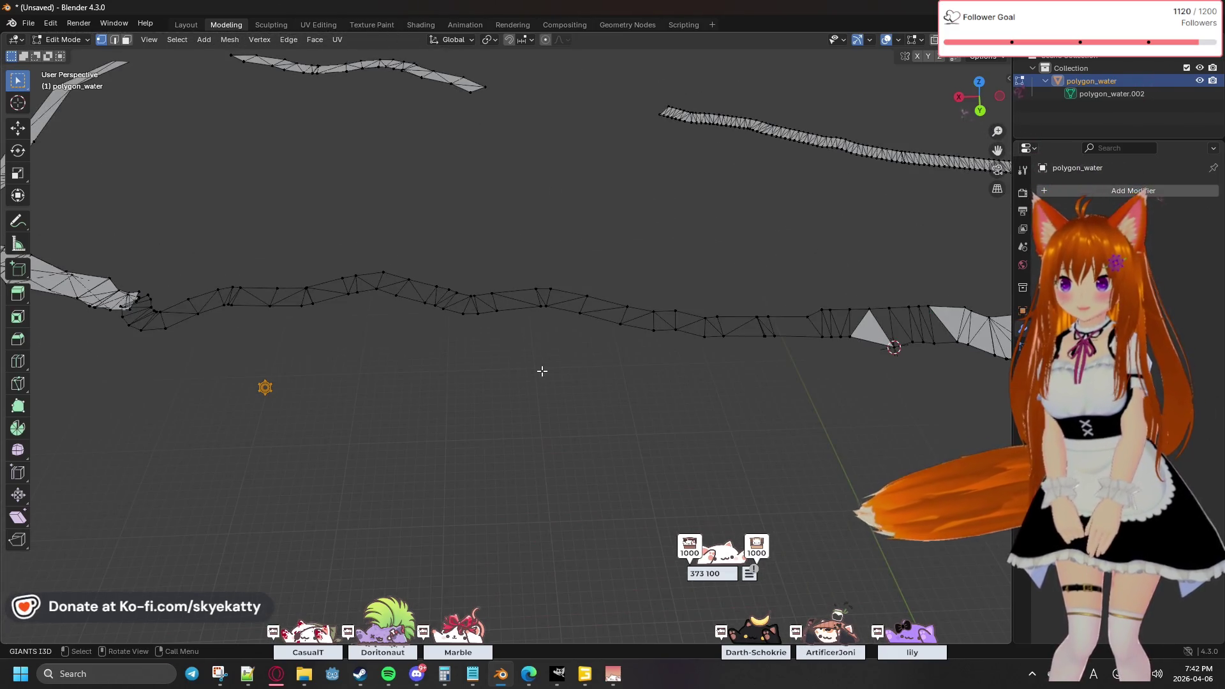
# Step: Pan, zoom and orbit the view to inspect the filled faces along the river strip
pyautogui.moveTo(626, 380)
pyautogui.keyDown('shift'); pyautogui.mouseDown(button='middle')
pyautogui.moveTo(479, 383)
pyautogui.moveTo(551, 361)
pyautogui.moveTo(331, 344)
pyautogui.mouseUp(button='middle'); pyautogui.keyUp('shift')
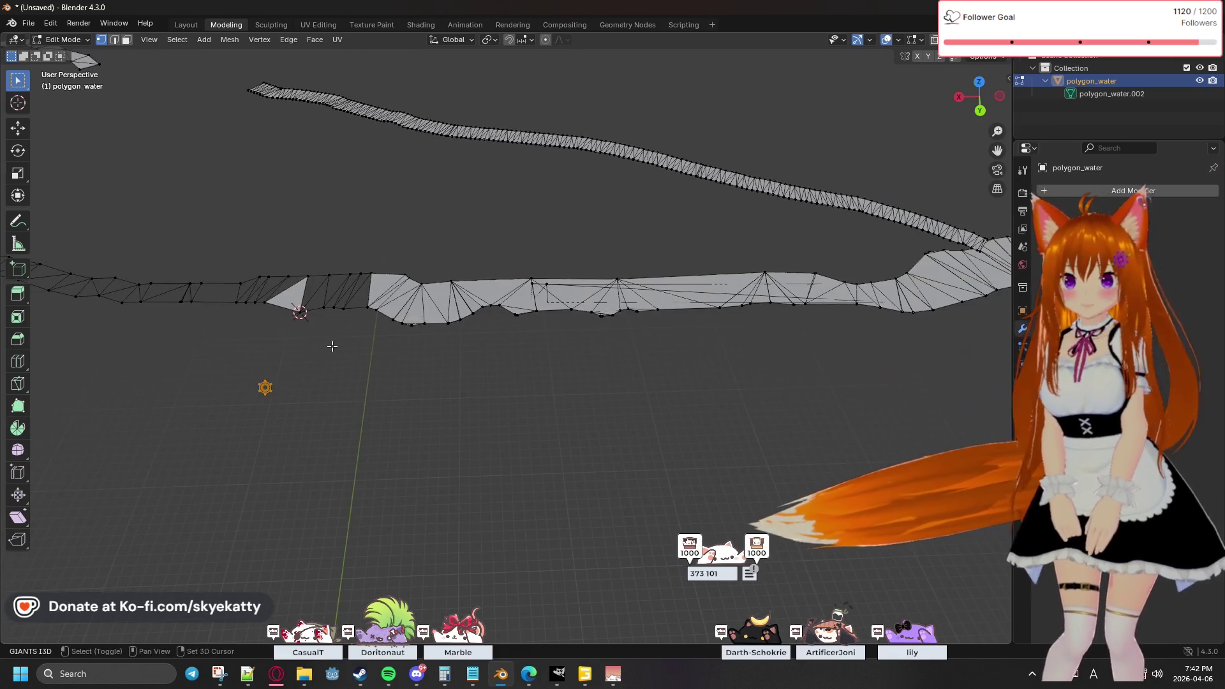
pyautogui.scroll(6, 459, 342)
pyautogui.moveTo(441, 348)
pyautogui.mouseDown(button='middle')
pyautogui.moveTo(279, 326)
pyautogui.moveTo(451, 347)
pyautogui.moveTo(307, 312)
pyautogui.moveTo(544, 350)
pyautogui.moveTo(429, 355)
pyautogui.moveTo(582, 367)
pyautogui.moveTo(593, 300)
pyautogui.moveTo(540, 273)
pyautogui.mouseUp(button='middle')
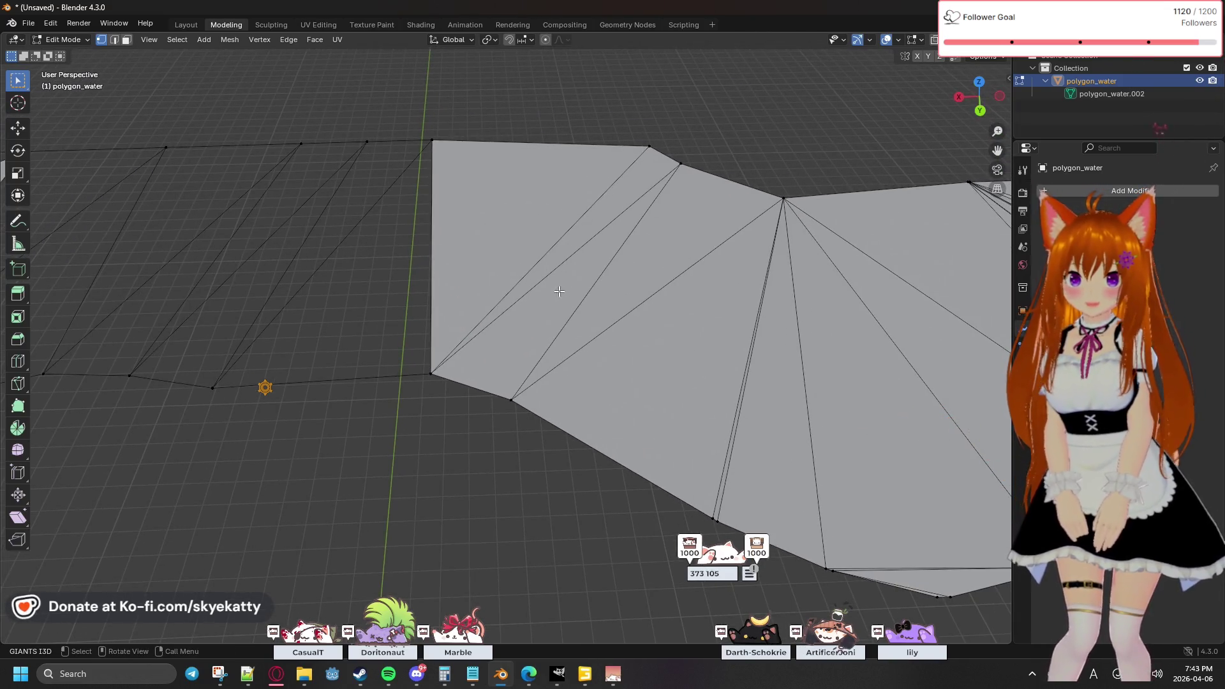
pyautogui.moveTo(328, 342); pyautogui.dragTo(451, 383, button='middle')
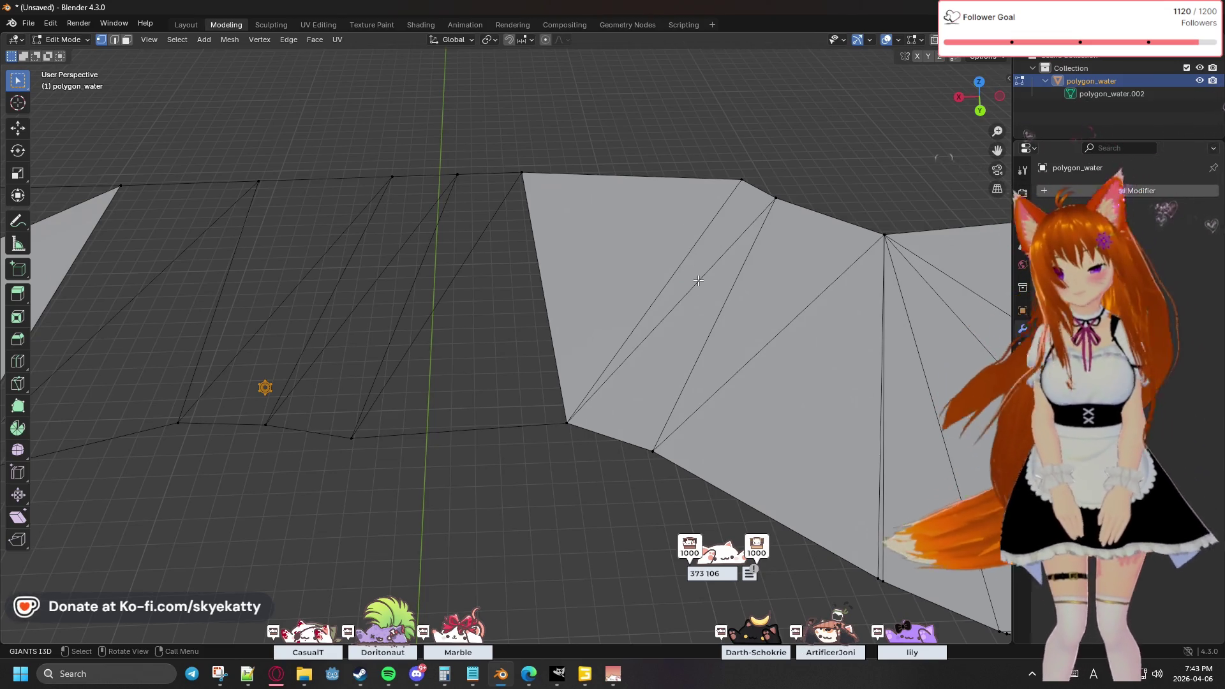
pyautogui.moveTo(698, 281); pyautogui.dragTo(646, 271, button='middle')
pyautogui.scroll(4, 646, 271)
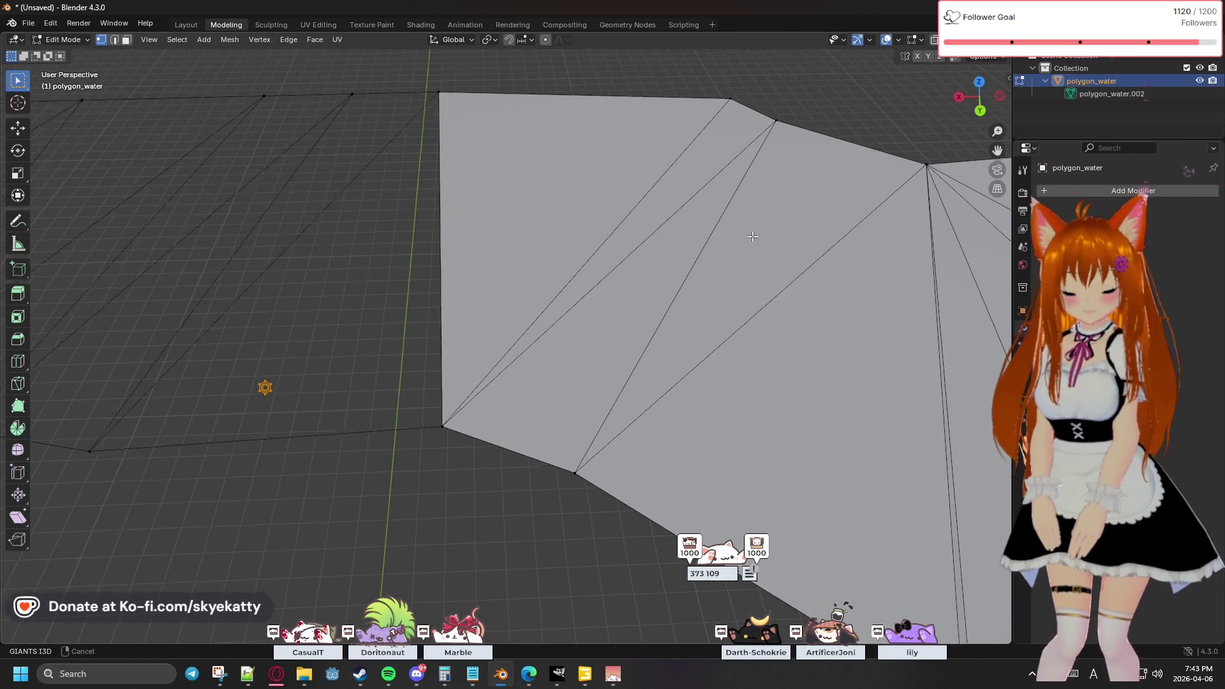
pyautogui.keyDown('shift'); pyautogui.moveTo(773, 225); pyautogui.dragTo(710, 208, button='middle'); pyautogui.keyUp('shift')
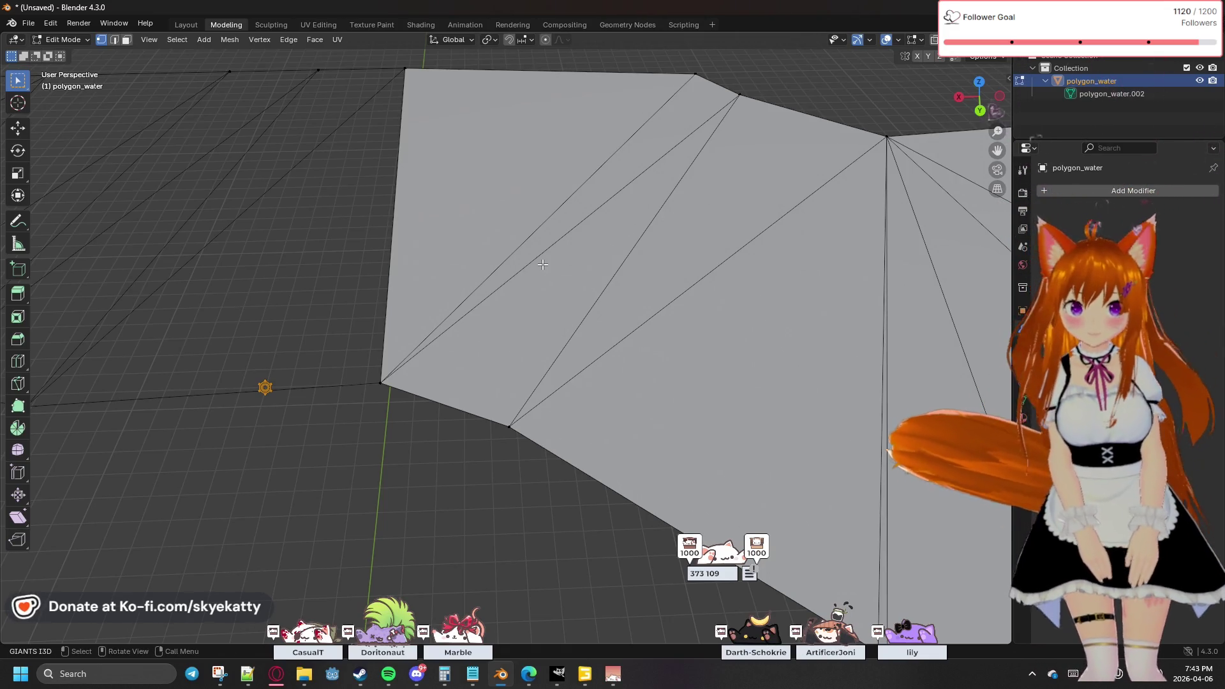
pyautogui.rightClick(506, 262)
pyautogui.moveTo(612, 217)
pyautogui.mouseDown(button='middle')
pyautogui.moveTo(696, 234)
pyautogui.moveTo(671, 245)
pyautogui.mouseUp(button='middle')
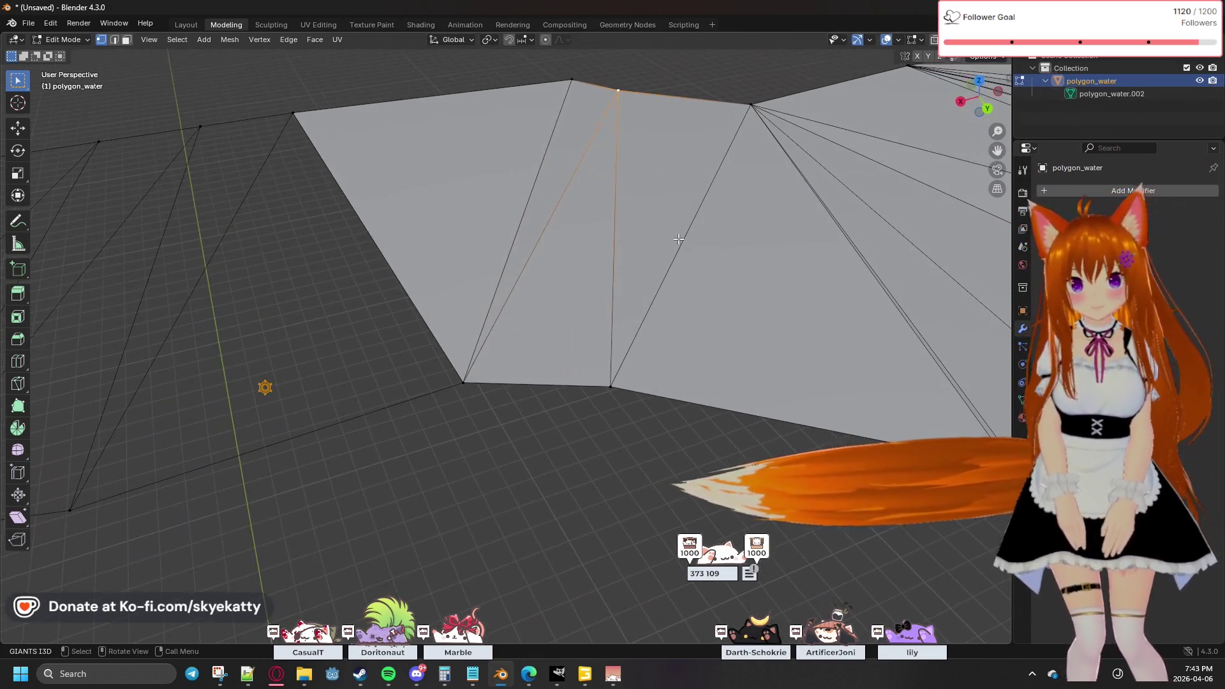
# Step: Select a lower vertex and a top vertex of the faces, then clear the selection
pyautogui.click(463, 381)
pyautogui.keyDown('shift'); pyautogui.moveTo(557, 279); pyautogui.dragTo(538, 322, button='middle'); pyautogui.keyUp('shift')
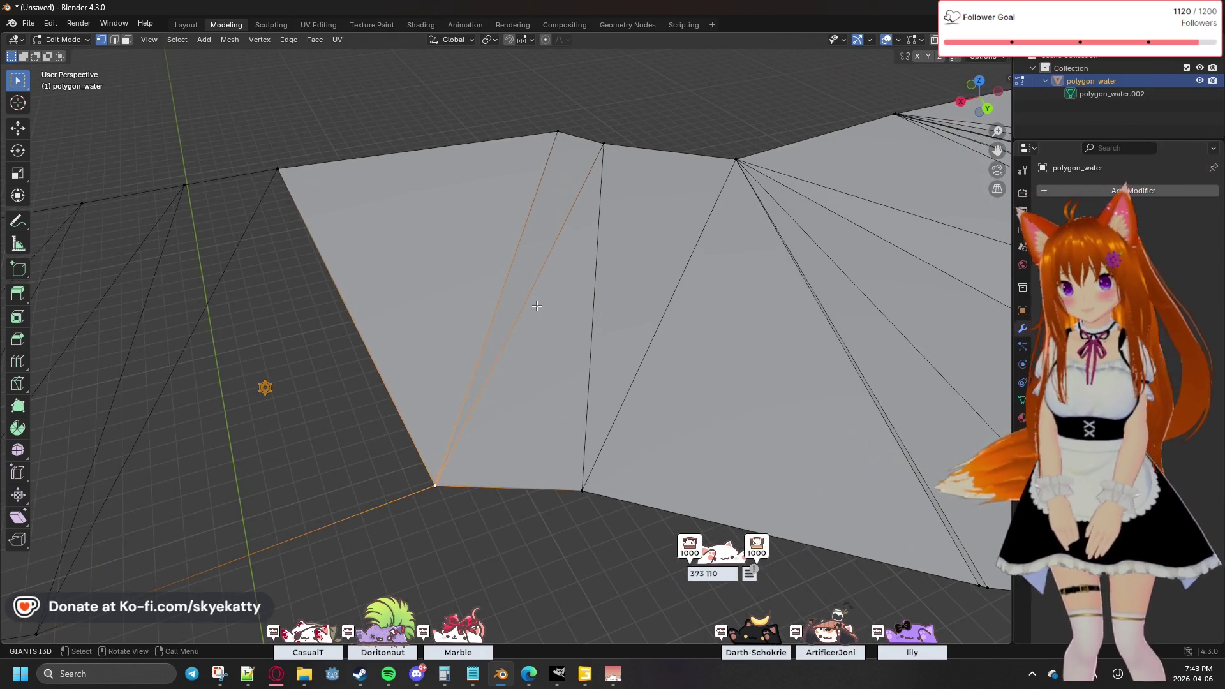
pyautogui.click(591, 173)
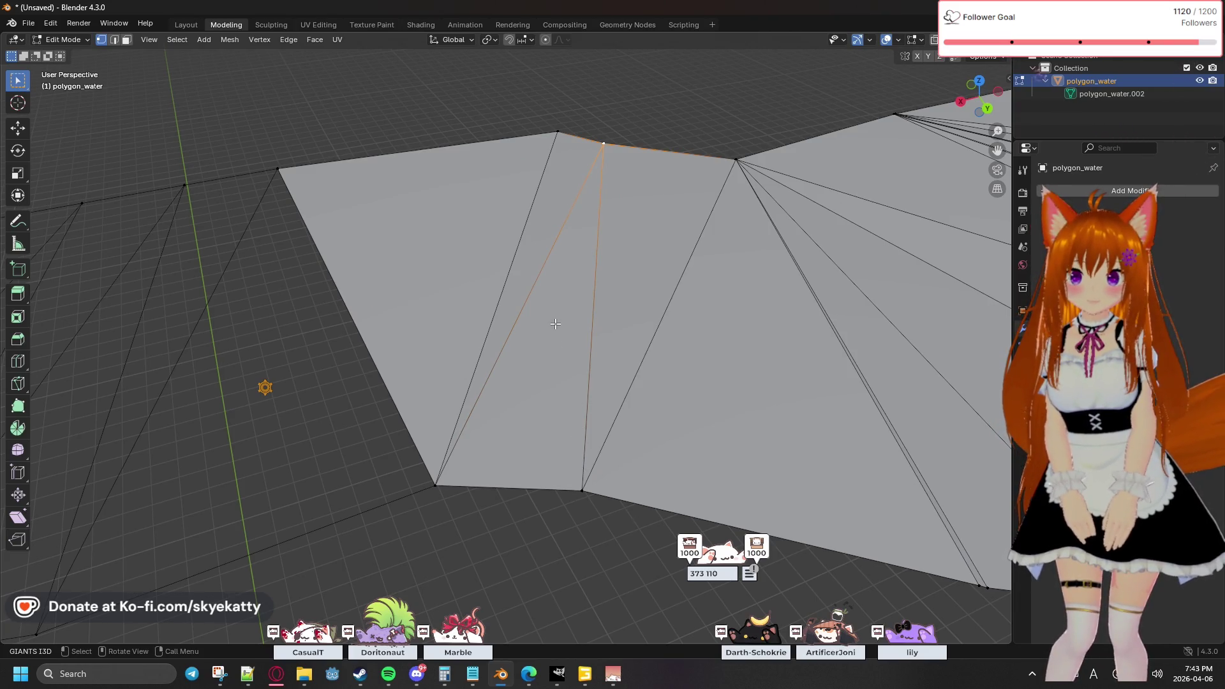
pyautogui.click(538, 285)
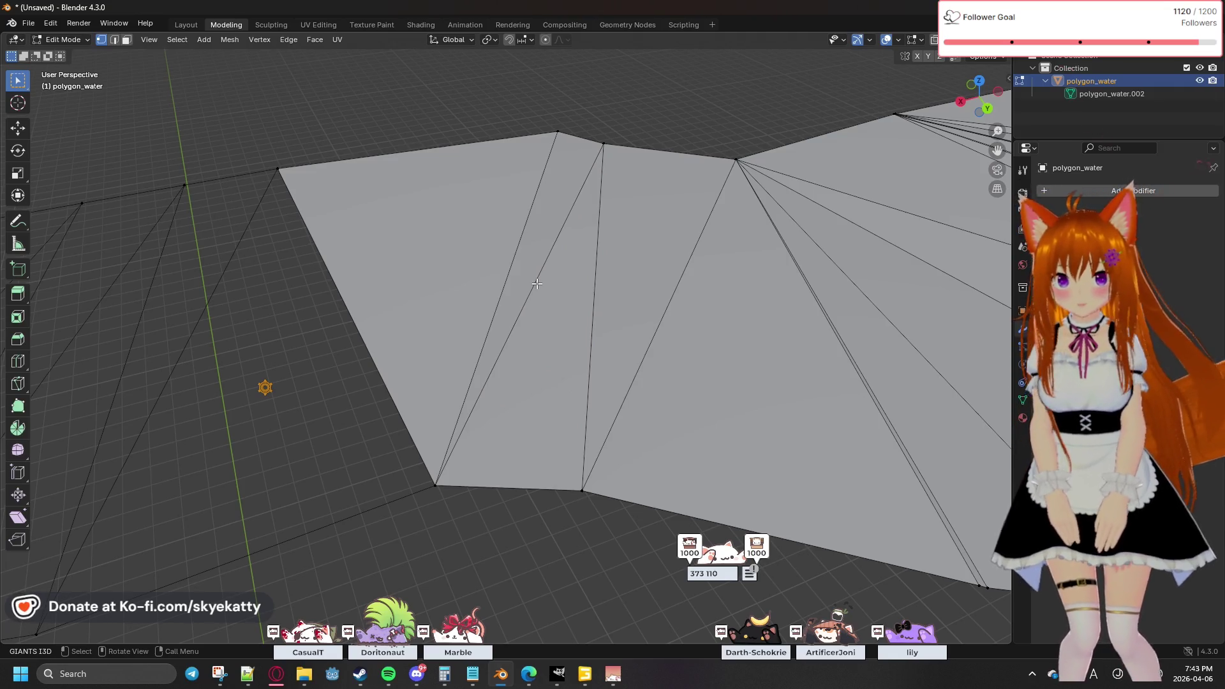
pyautogui.click(113, 41)
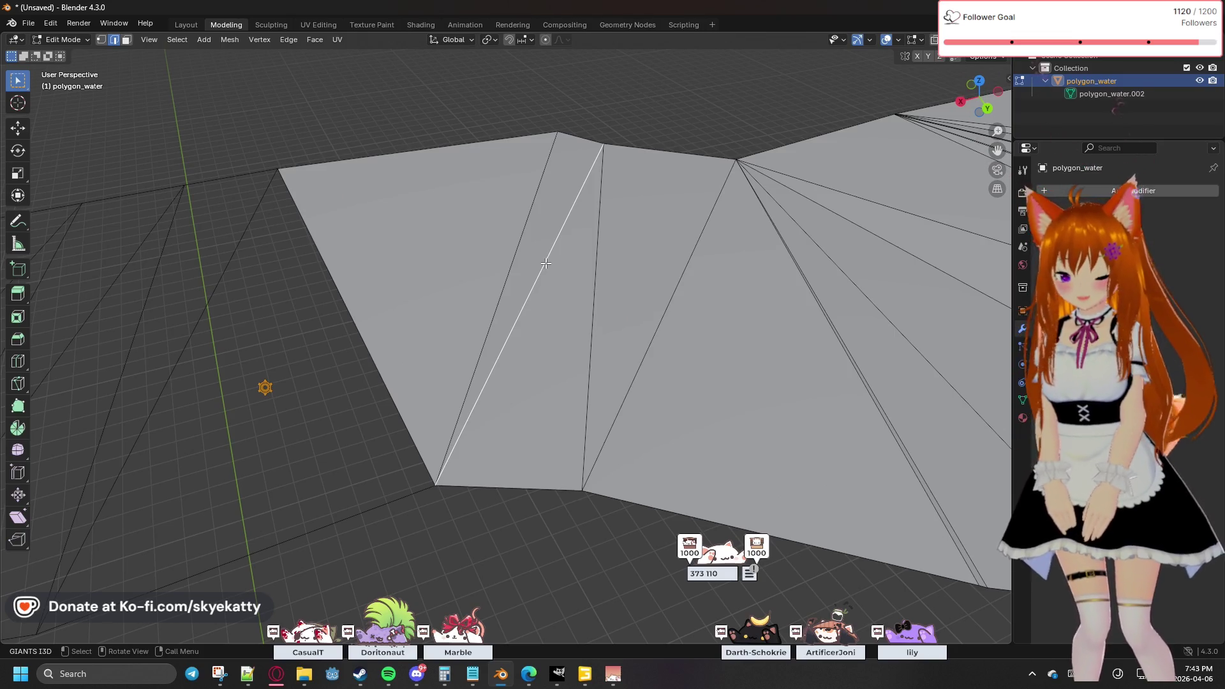
# Step: Delete the sliver triangle's edge and faces, then join its top and lower vertices with a new edge
pyautogui.press('x')
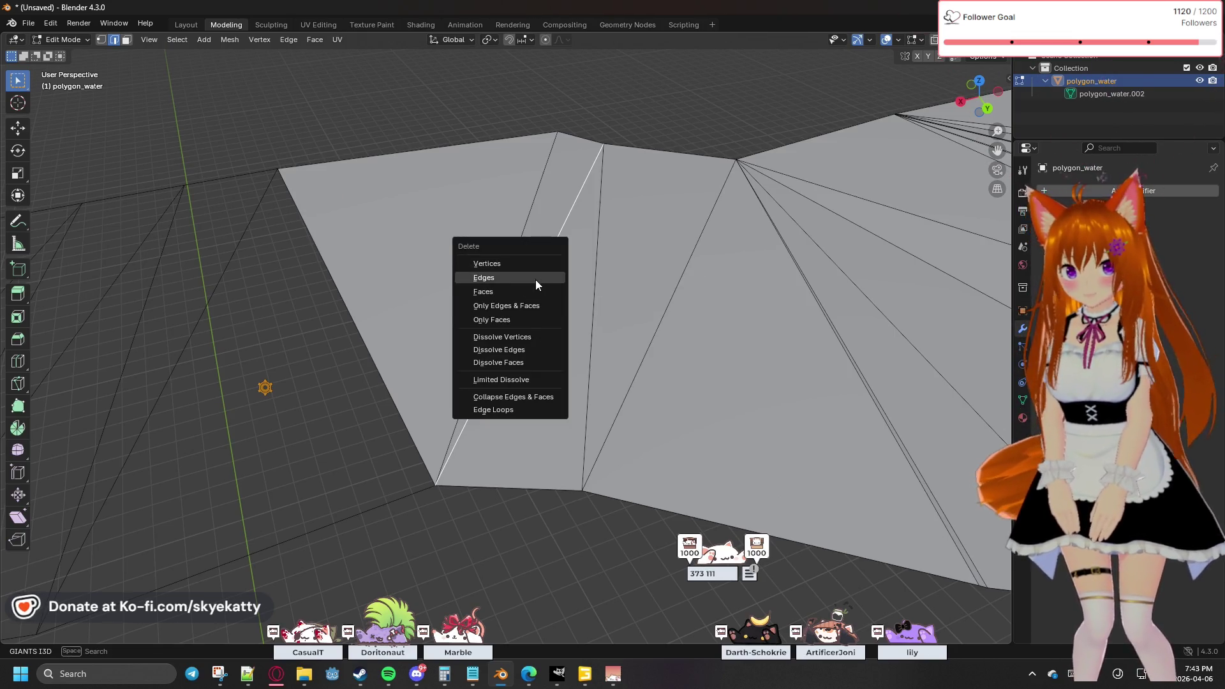
pyautogui.click(526, 308)
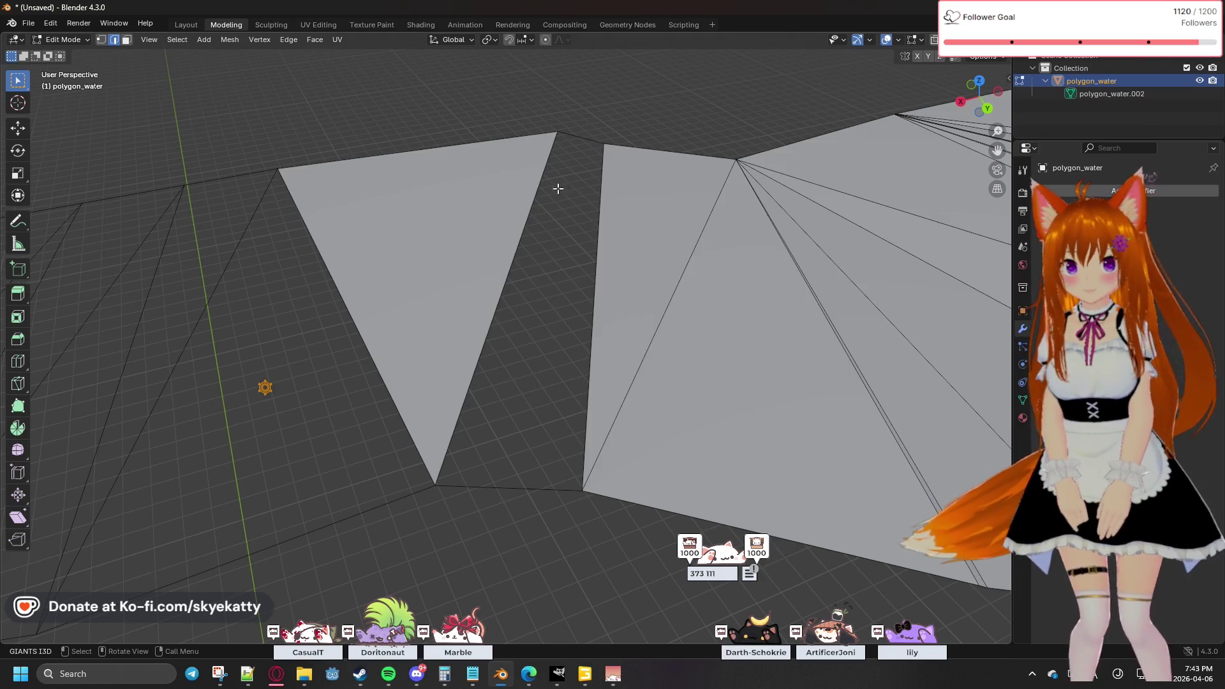
pyautogui.click(554, 143)
pyautogui.click(100, 40)
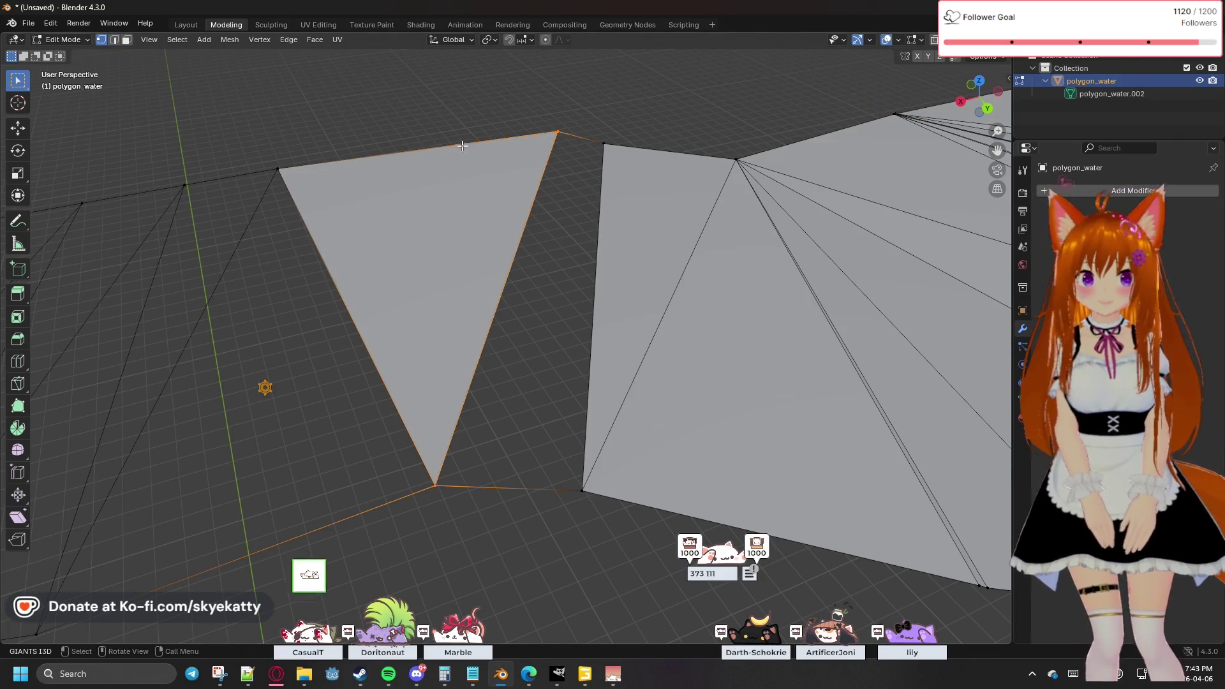
pyautogui.click(554, 134)
pyautogui.keyDown('shift'); pyautogui.click(583, 488); pyautogui.keyUp('shift')
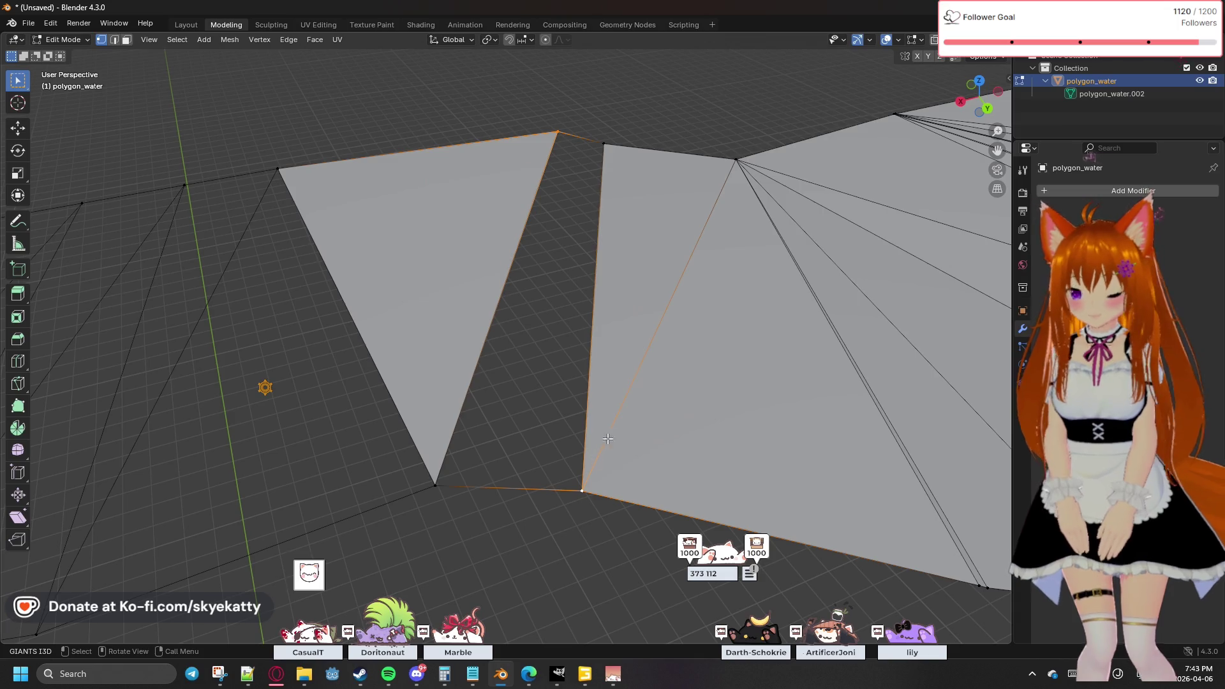
pyautogui.press('f')
pyautogui.click(572, 262)
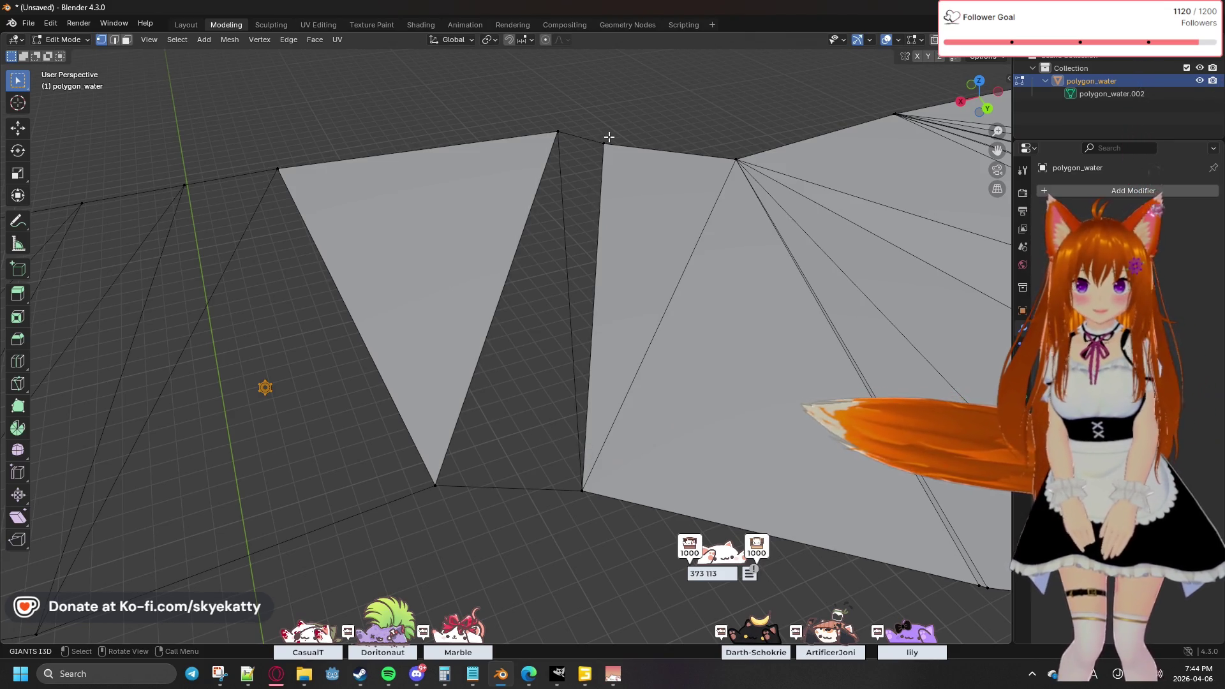
# Step: Merge the vertices at the bottom middle of the mesh at their center
pyautogui.moveTo(610, 137); pyautogui.dragTo(618, 428, button='middle')
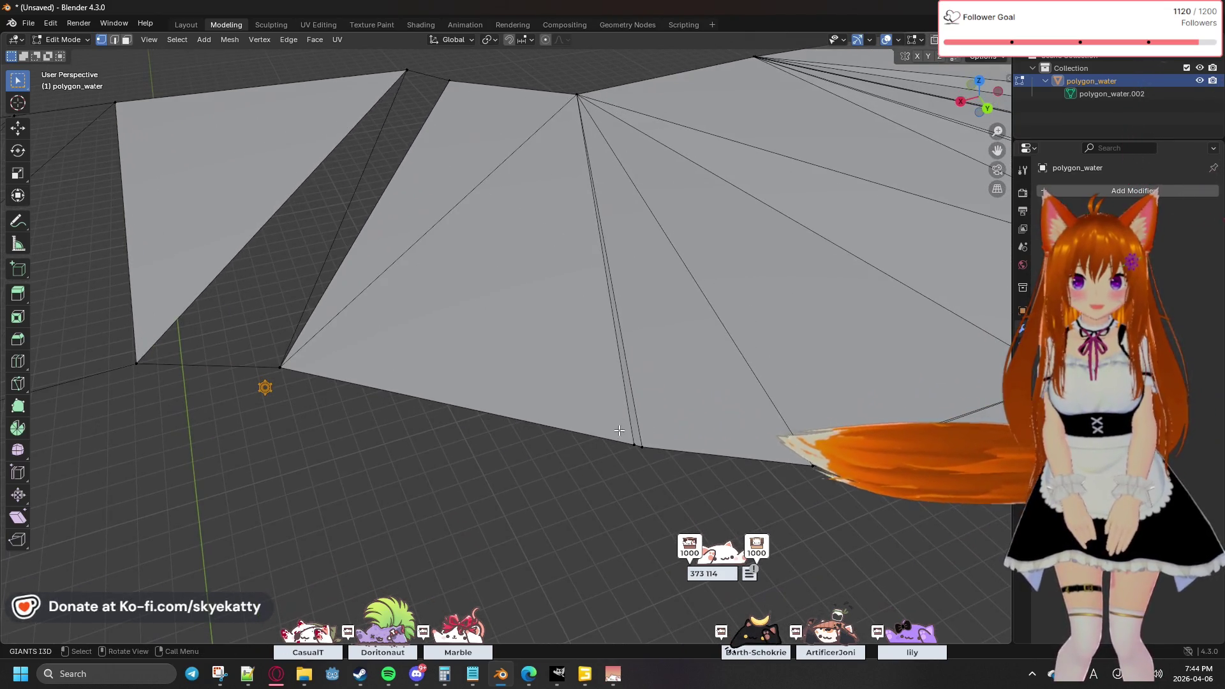
pyautogui.click(634, 445)
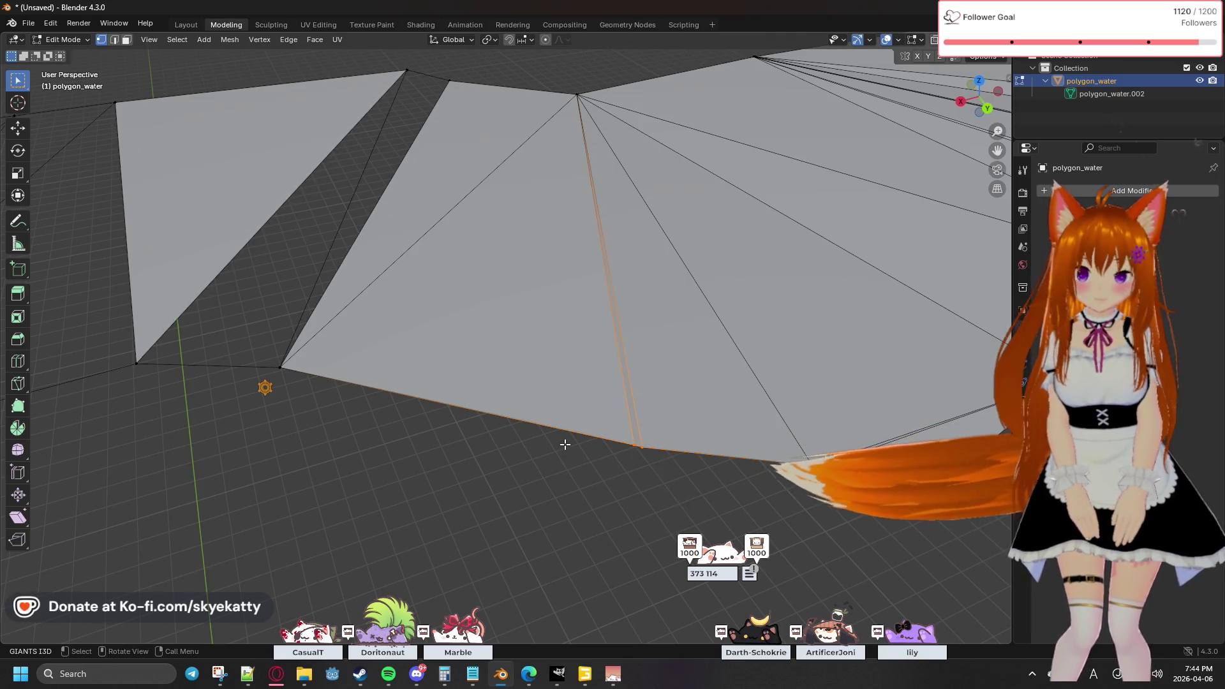
pyautogui.press('m')
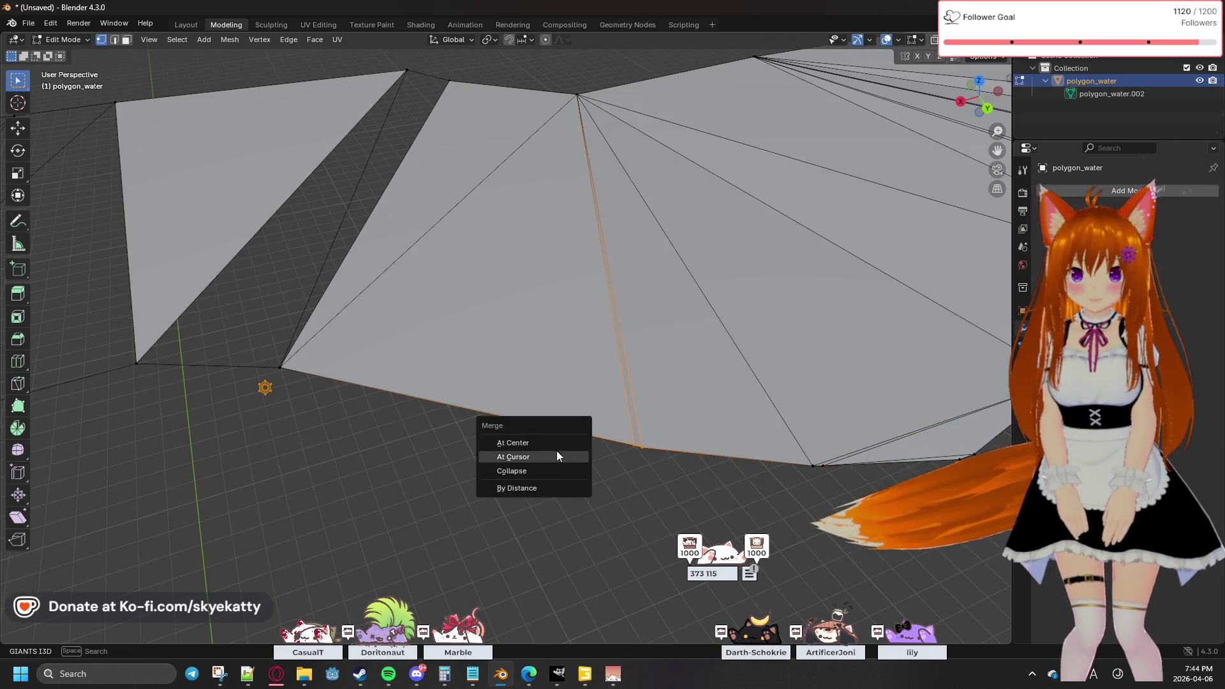
pyautogui.click(556, 445)
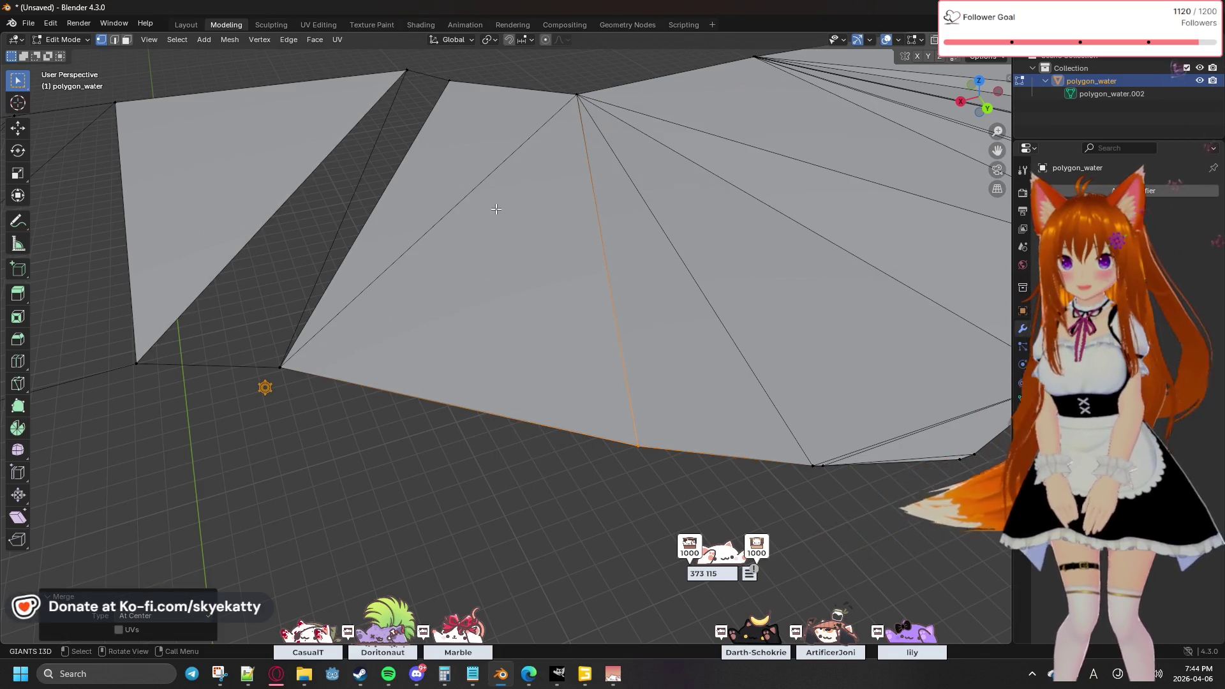
pyautogui.click(452, 196)
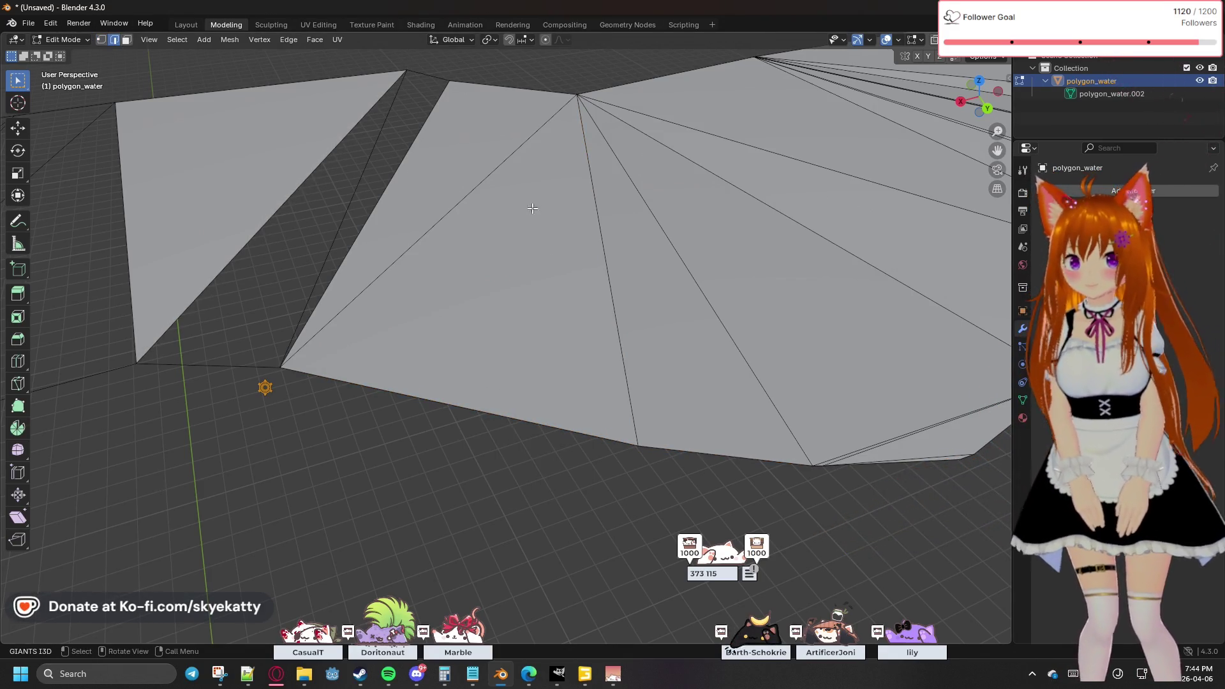
# Step: Delete the long diagonal edge with its surrounding faces, then select the gap's top and bottom vertices
pyautogui.click(481, 175)
pyautogui.press('x')
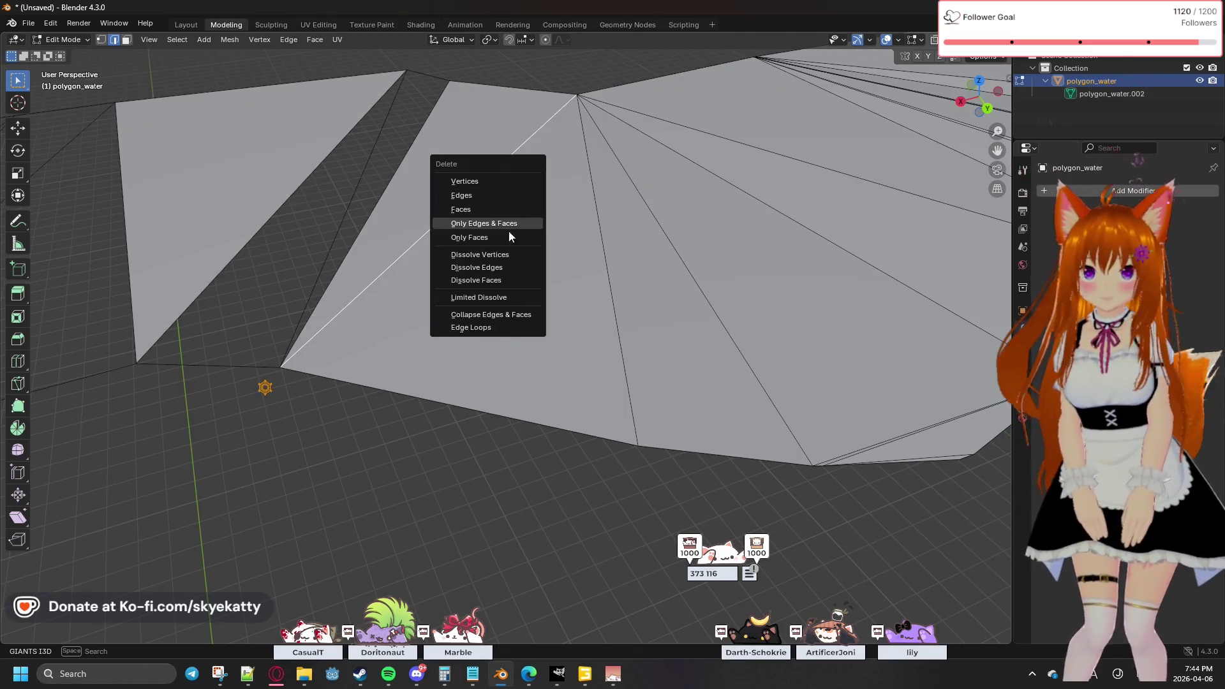
pyautogui.click(504, 224)
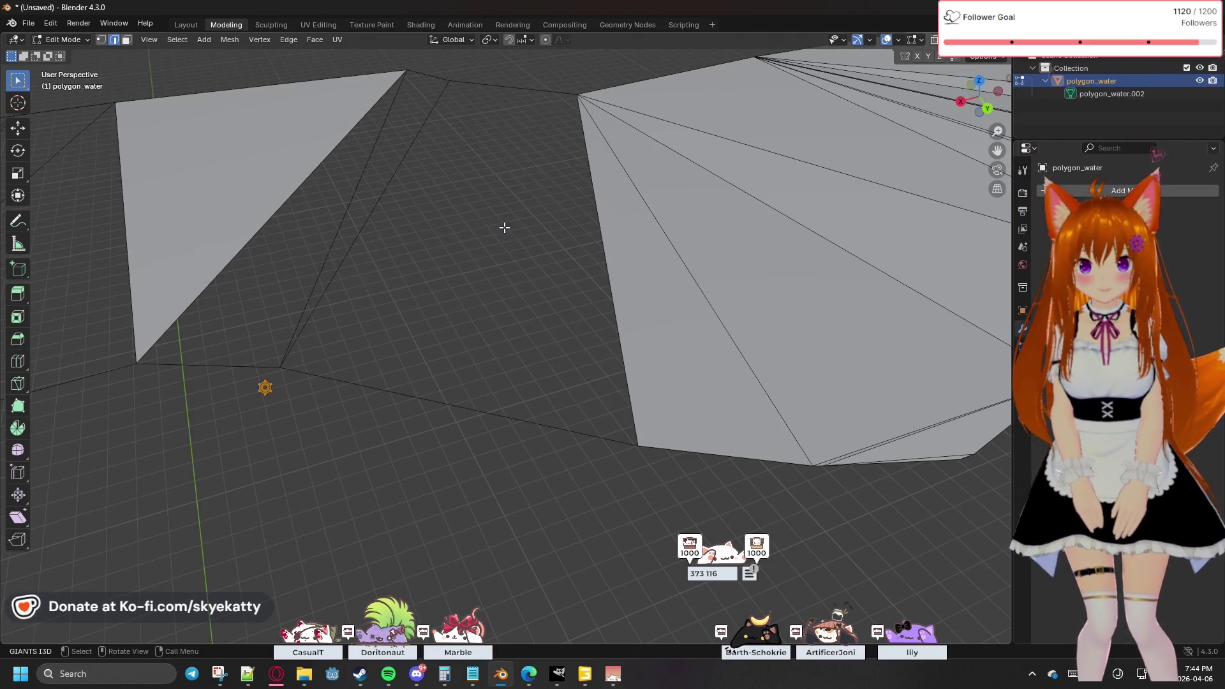
pyautogui.press('1')
pyautogui.press('ctrl+KP_Add')
pyautogui.click(450, 81)
pyautogui.keyDown('shift'); pyautogui.click(638, 445); pyautogui.keyUp('shift')
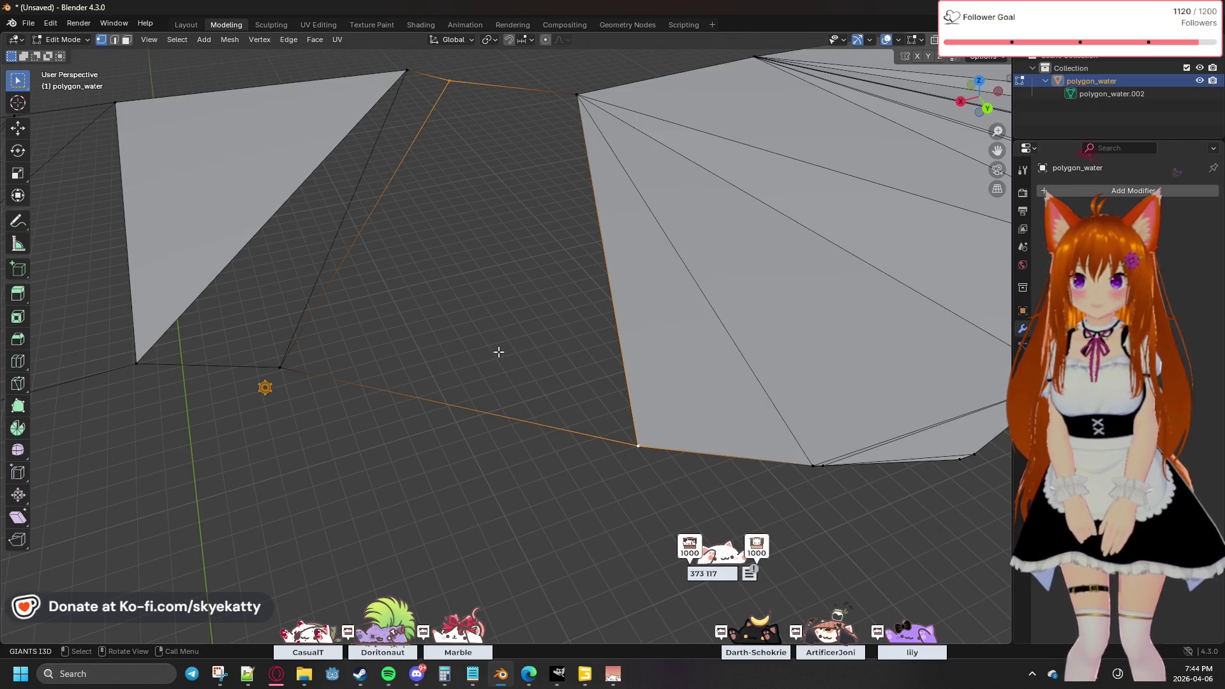
# Step: Pan left over the filled gap and box-select the new face's bottom vertex
pyautogui.moveTo(561, 223)
pyautogui.keyDown('shift'); pyautogui.mouseDown(button='middle')
pyautogui.moveTo(511, 295)
pyautogui.moveTo(506, 254)
pyautogui.moveTo(483, 236)
pyautogui.mouseUp(button='middle'); pyautogui.keyUp('shift')
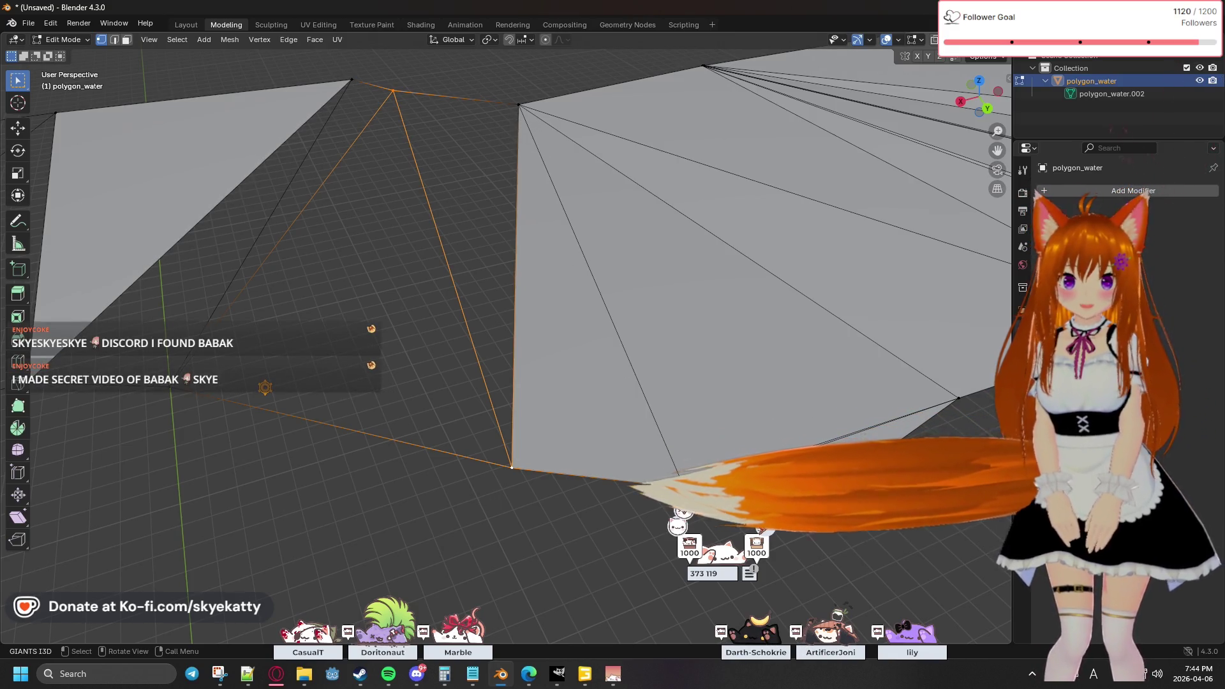
pyautogui.keyDown('shift'); pyautogui.moveTo(703, 353); pyautogui.dragTo(536, 325, button='middle'); pyautogui.keyUp('shift')
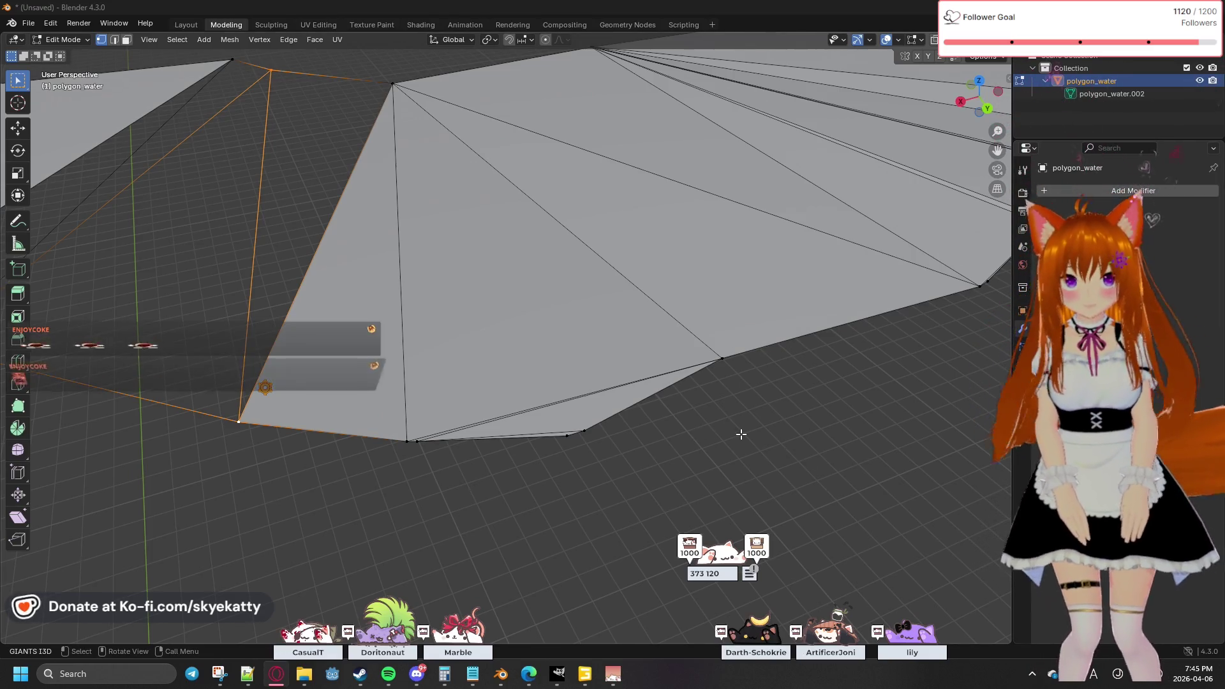
pyautogui.moveTo(383, 438); pyautogui.dragTo(443, 486)
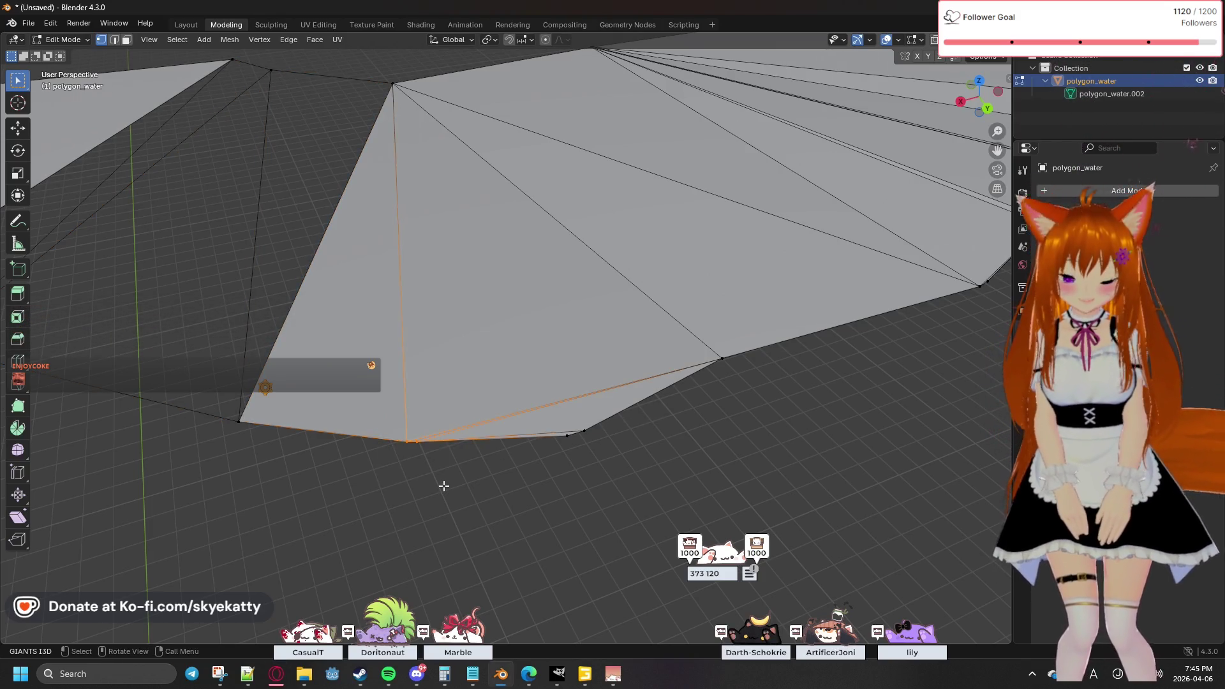
# Step: Merge two pairs of close vertices on the bottom edge at their centres
pyautogui.press(',')
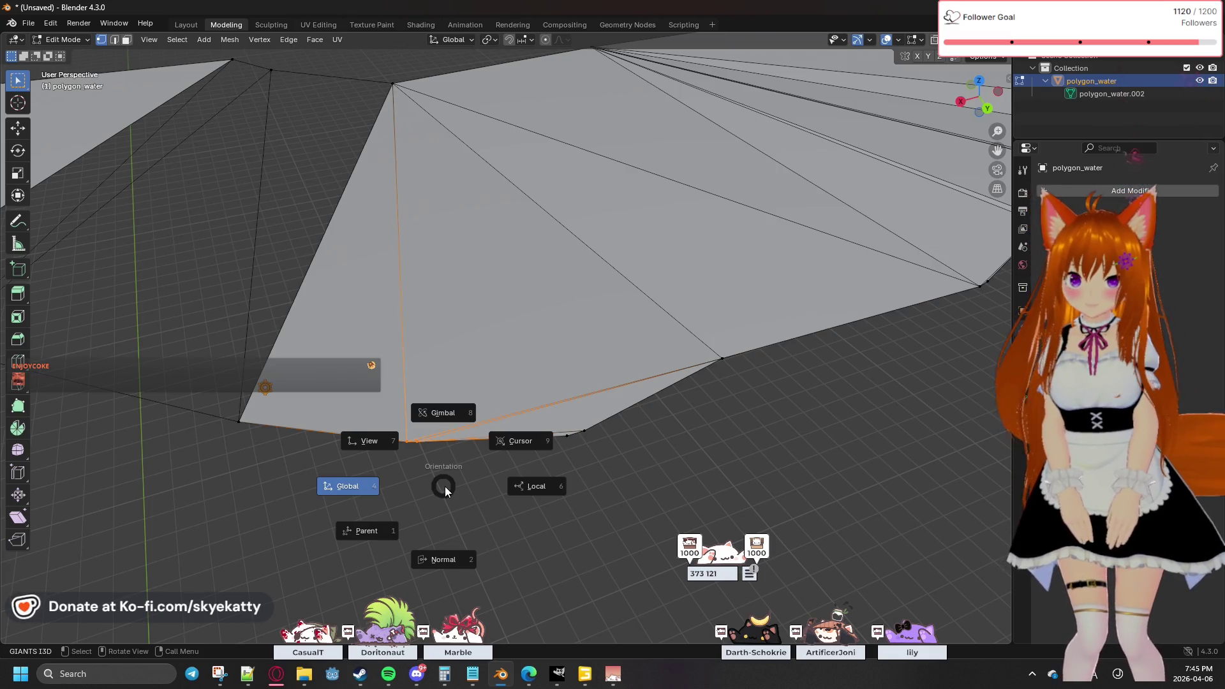
pyautogui.click(444, 487)
pyautogui.press('m')
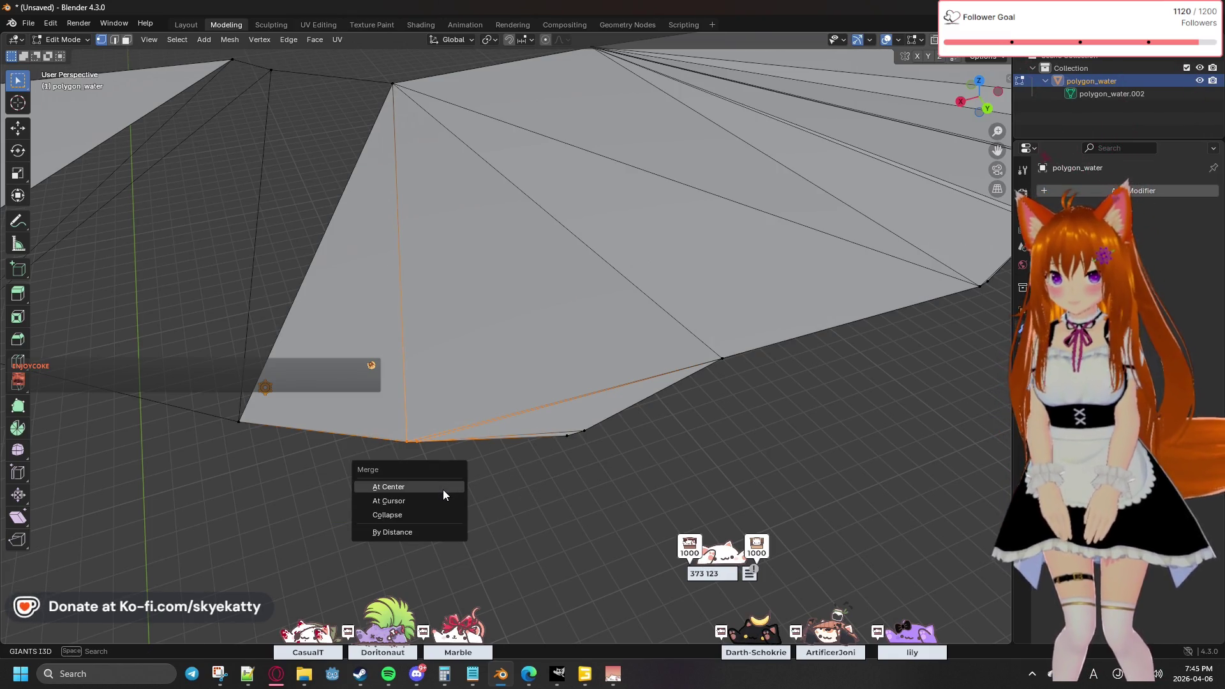
pyautogui.click(443, 489)
pyautogui.moveTo(532, 421); pyautogui.dragTo(603, 457)
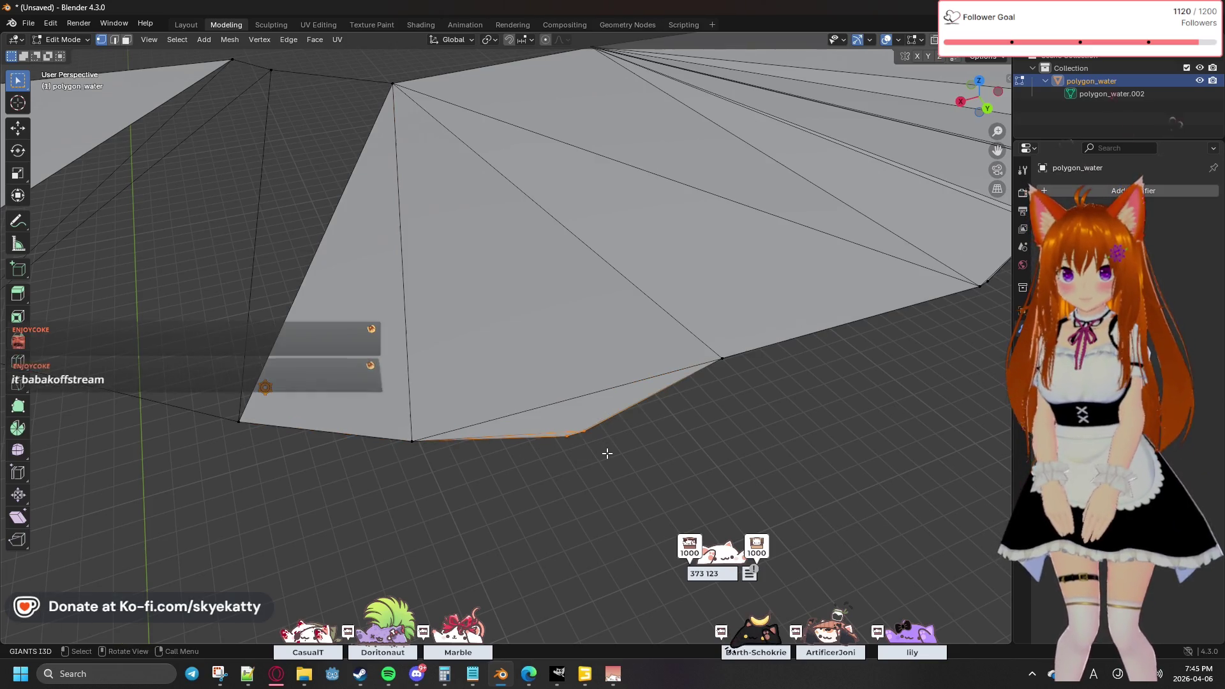
pyautogui.press('m')
pyautogui.click(557, 455)
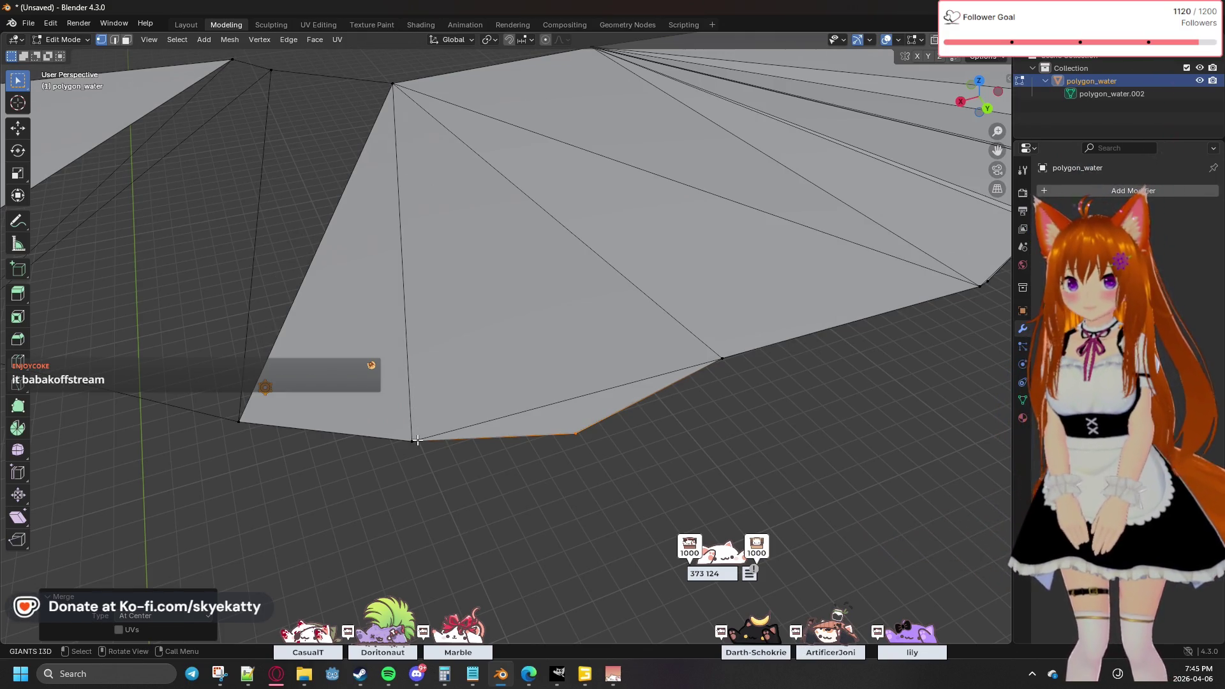
# Step: Delete the bottom edge between the lower vertices together with its two adjoining faces
pyautogui.moveTo(557, 300); pyautogui.dragTo(416, 412, button='middle')
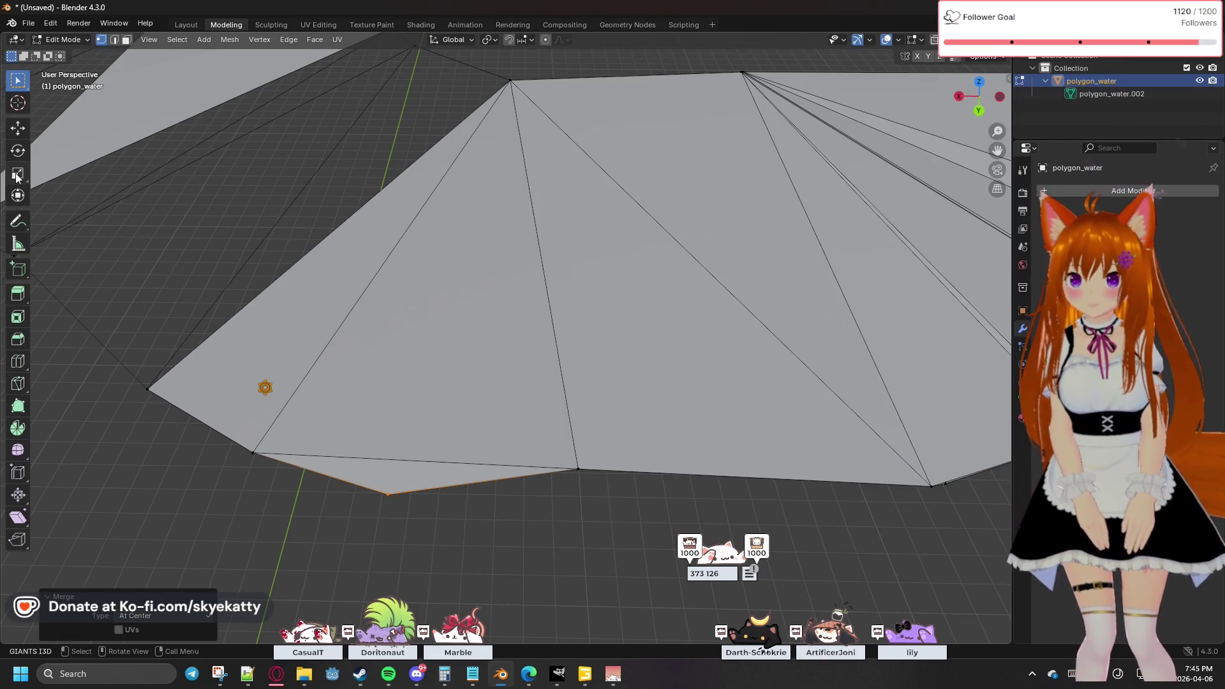
pyautogui.click(410, 363)
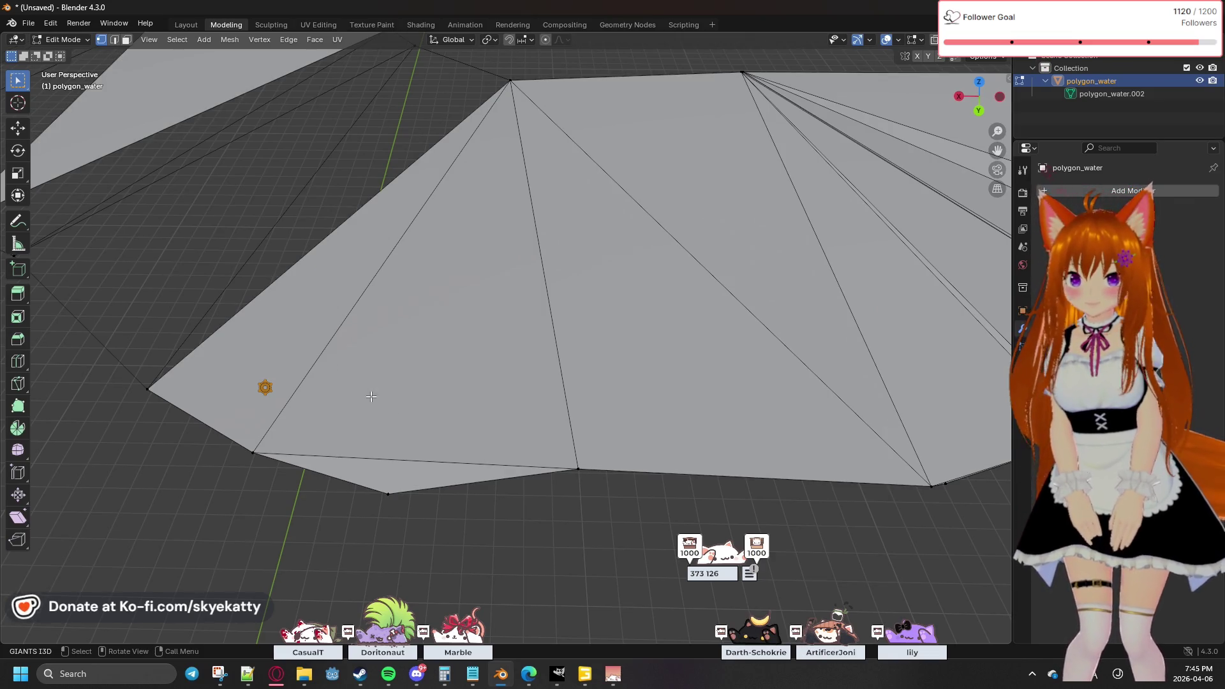
pyautogui.click(113, 40)
pyautogui.click(415, 462)
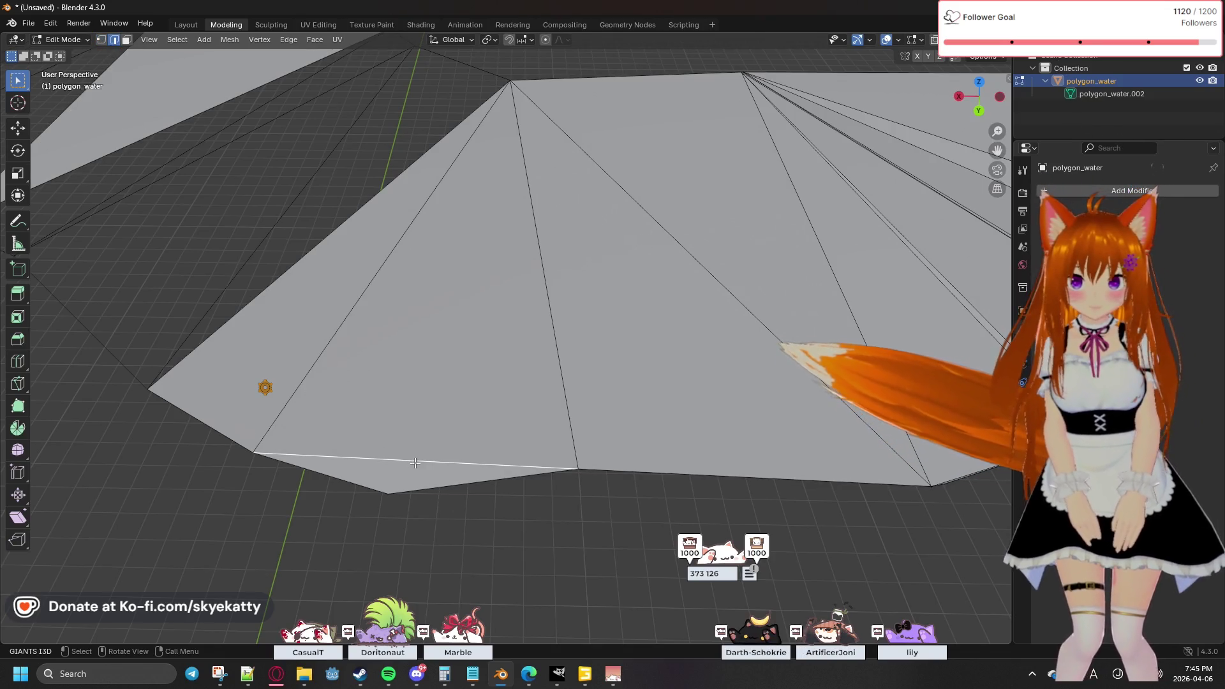
pyautogui.press('x')
pyautogui.click(413, 464)
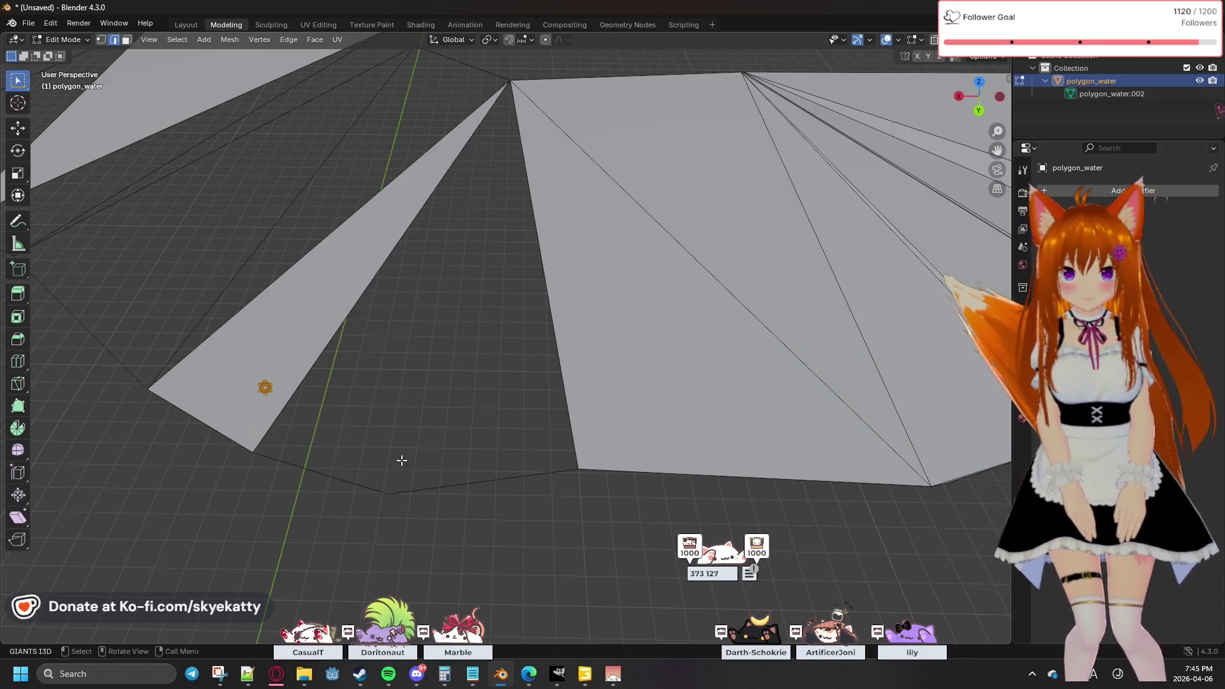
pyautogui.click(549, 324)
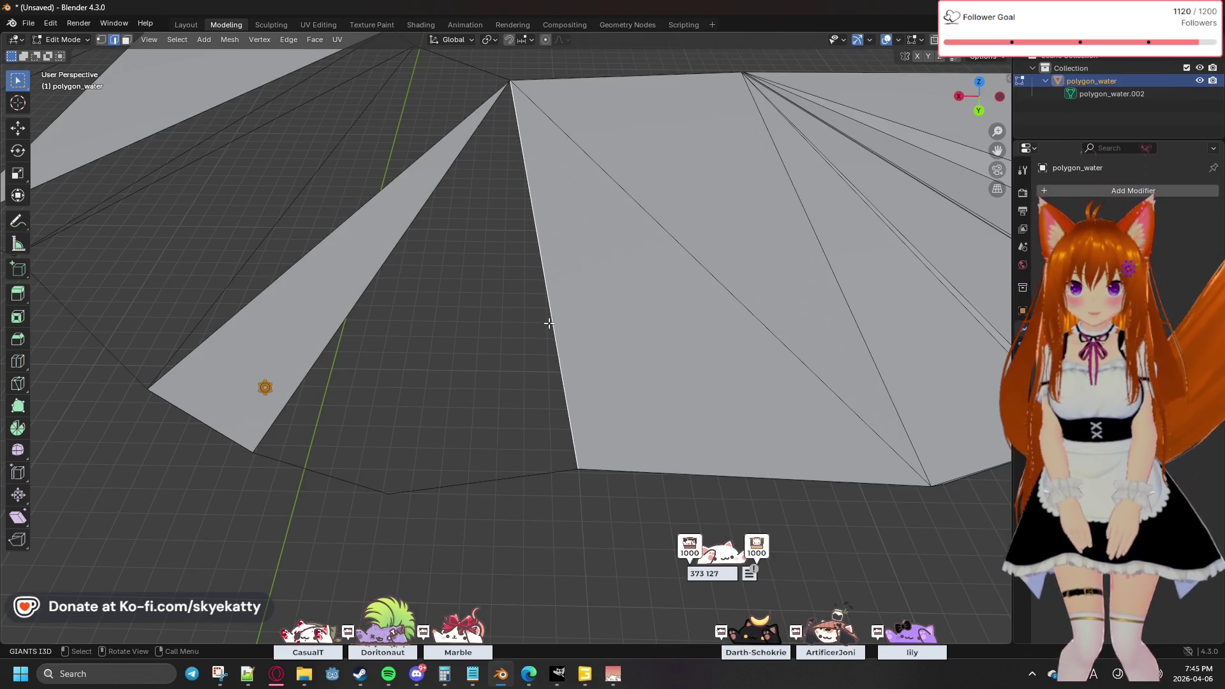